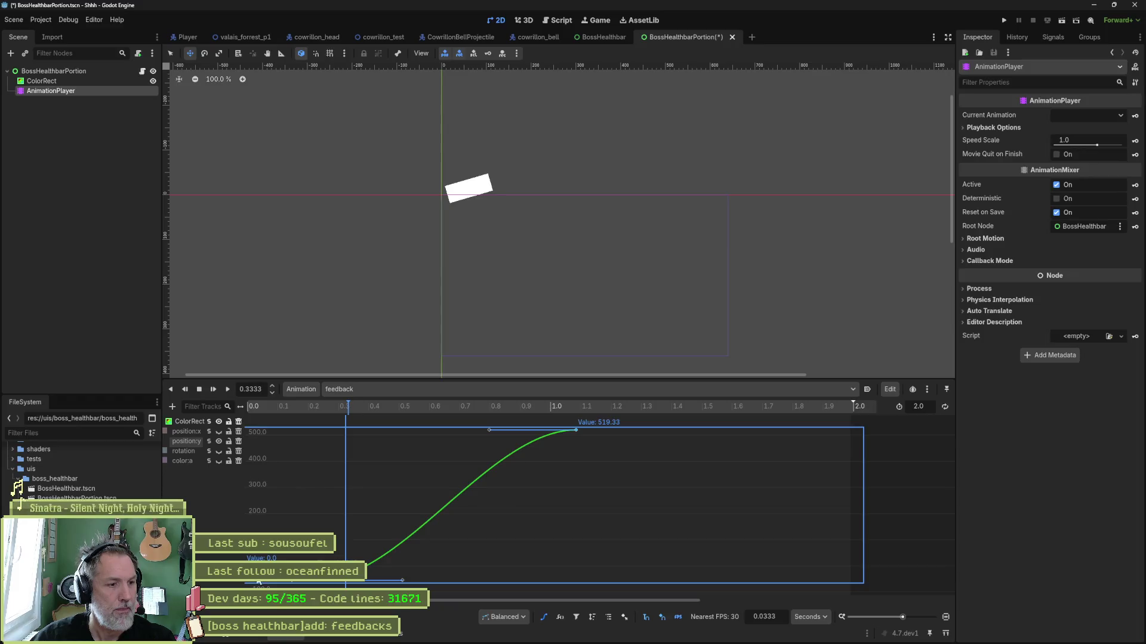
# Preview the feedback animation a few times and save the BossHealthbarPortion scene
pyautogui.press('s')
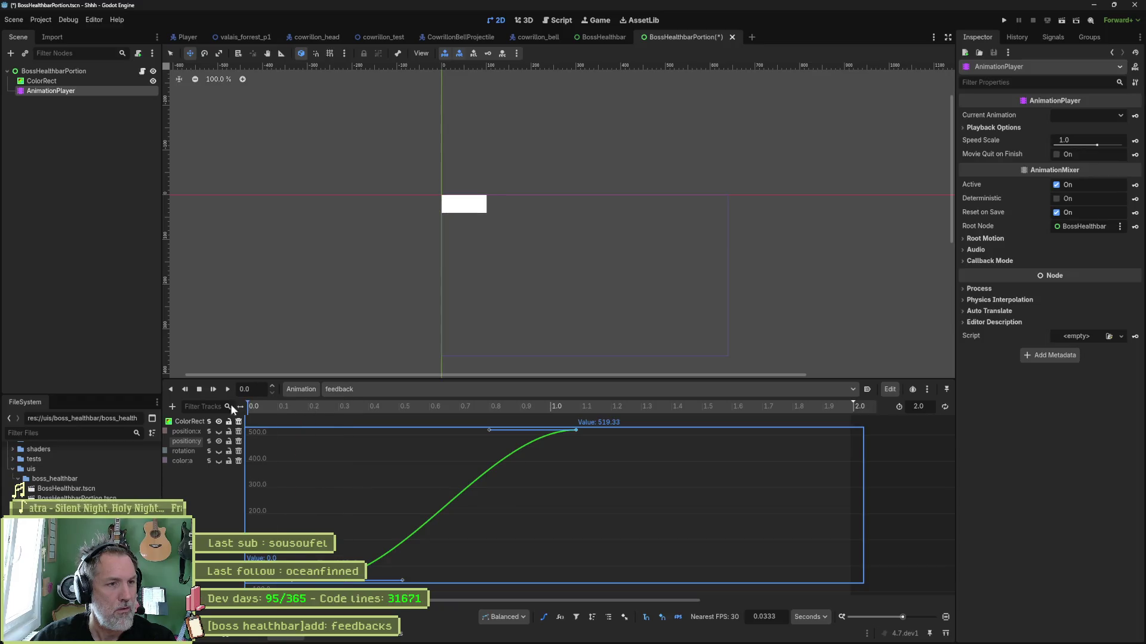
pyautogui.click(219, 389)
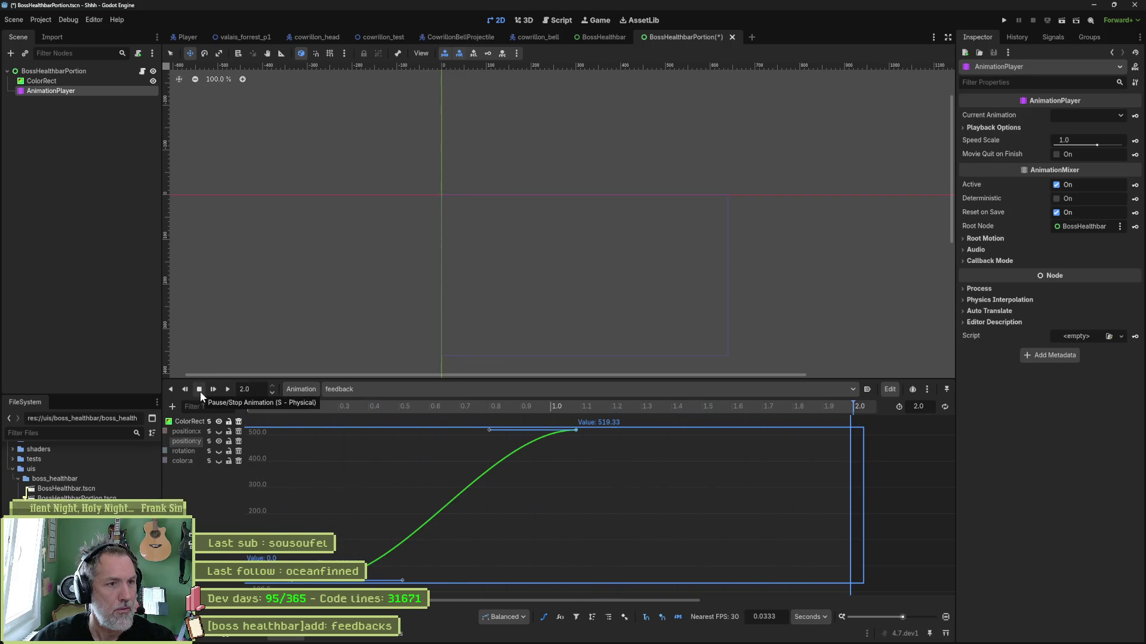
pyautogui.click(199, 392)
pyautogui.click(226, 390)
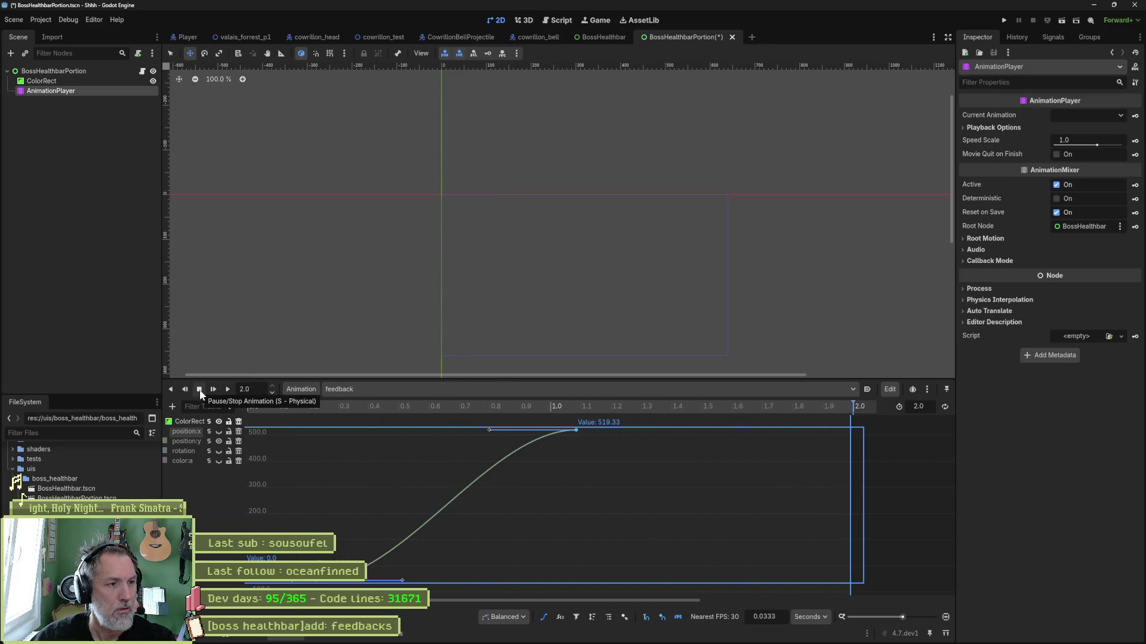
pyautogui.click(199, 389)
pyautogui.click(228, 387)
pyautogui.click(199, 390)
pyautogui.hotkey('ctrl', 's')
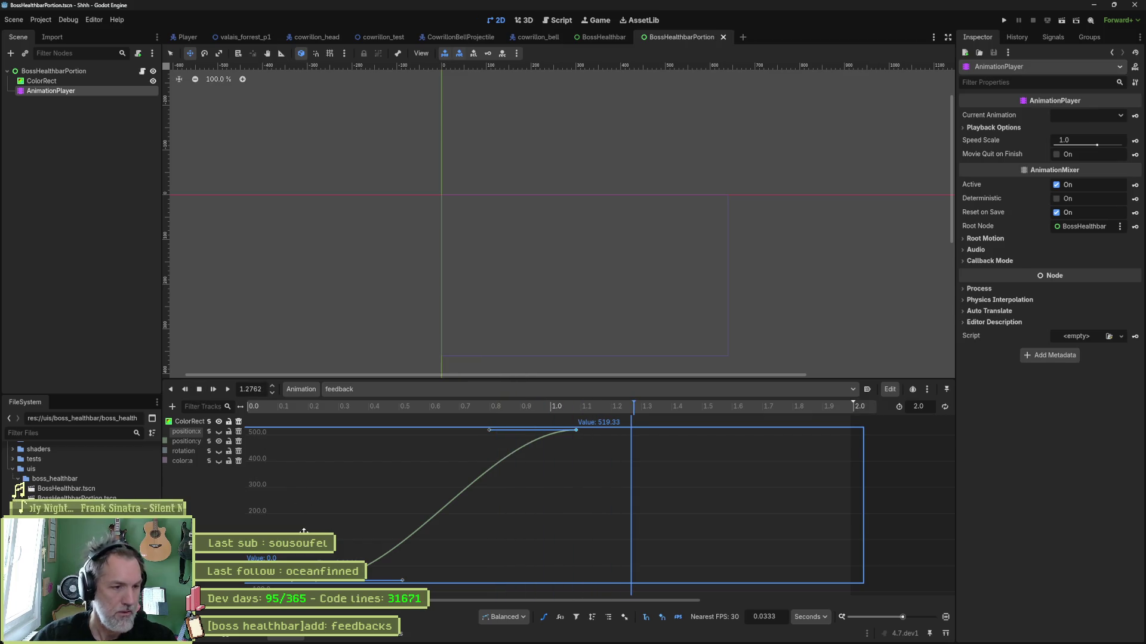
# Move the first position:y key to 0.1667 s and value -66.583, then save
pyautogui.scroll(-1, 317, 513)
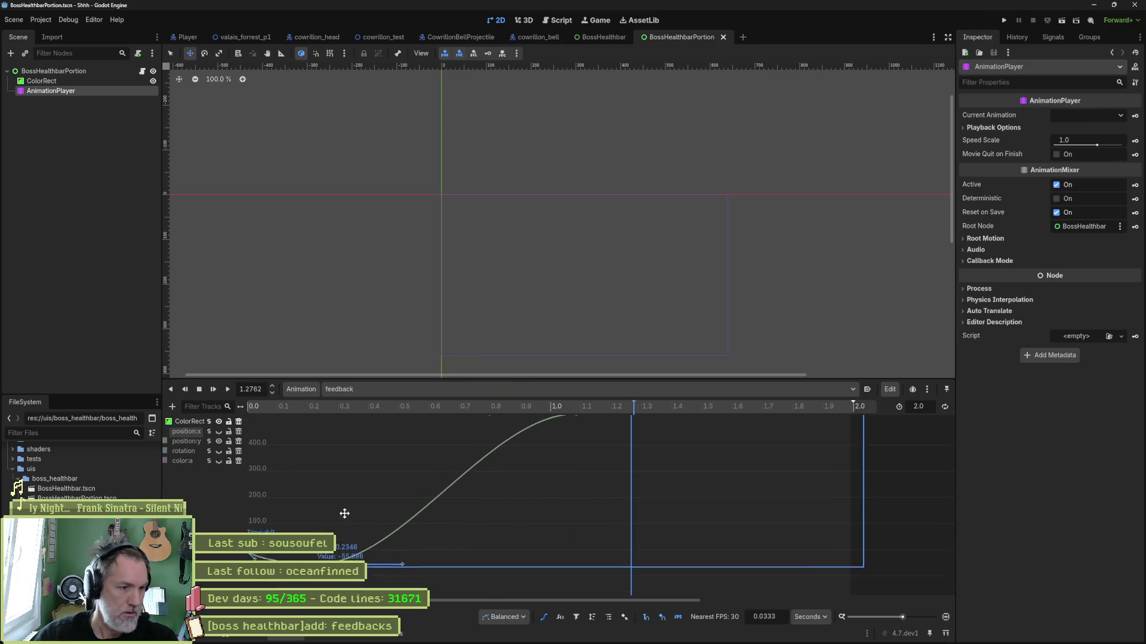
pyautogui.click(316, 559)
pyautogui.click(322, 566)
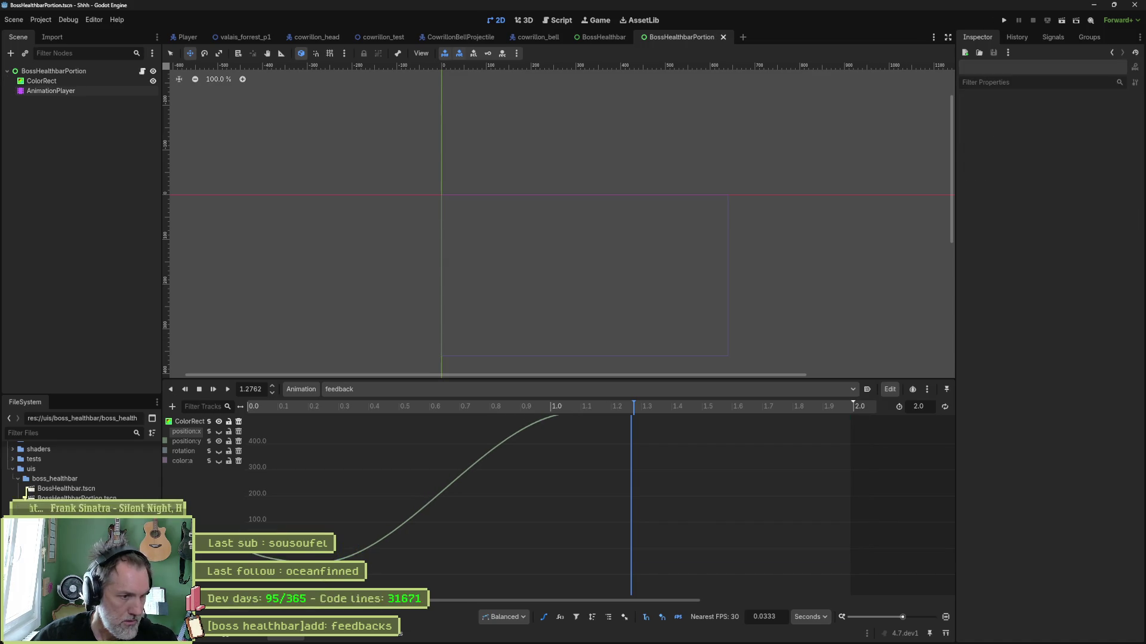
pyautogui.moveTo(324, 563); pyautogui.dragTo(304, 566)
pyautogui.hotkey('ctrl', 's')
# Replay the feedback animation with the earlier key and bring up the color:a curve
pyautogui.click(226, 388)
pyautogui.click(202, 387)
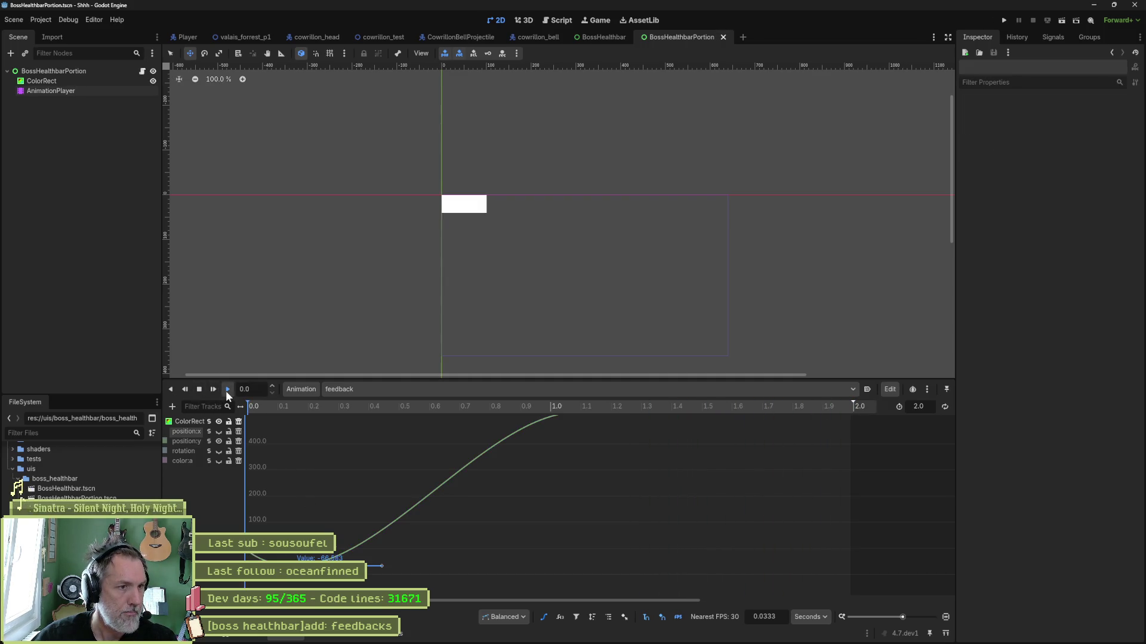
pyautogui.click(226, 392)
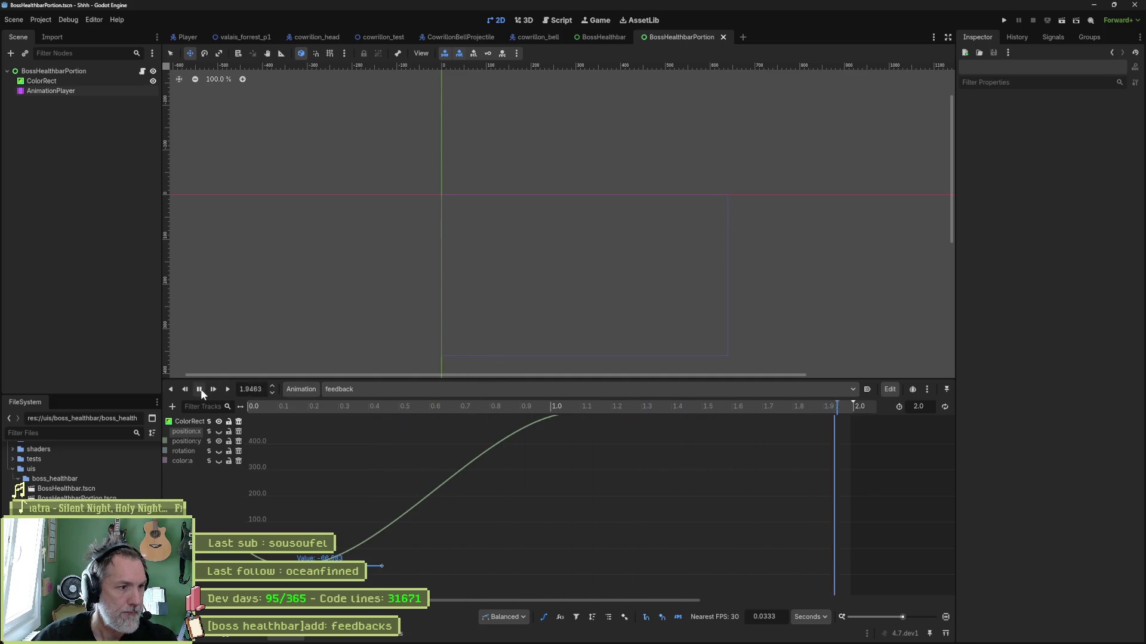
pyautogui.click(201, 388)
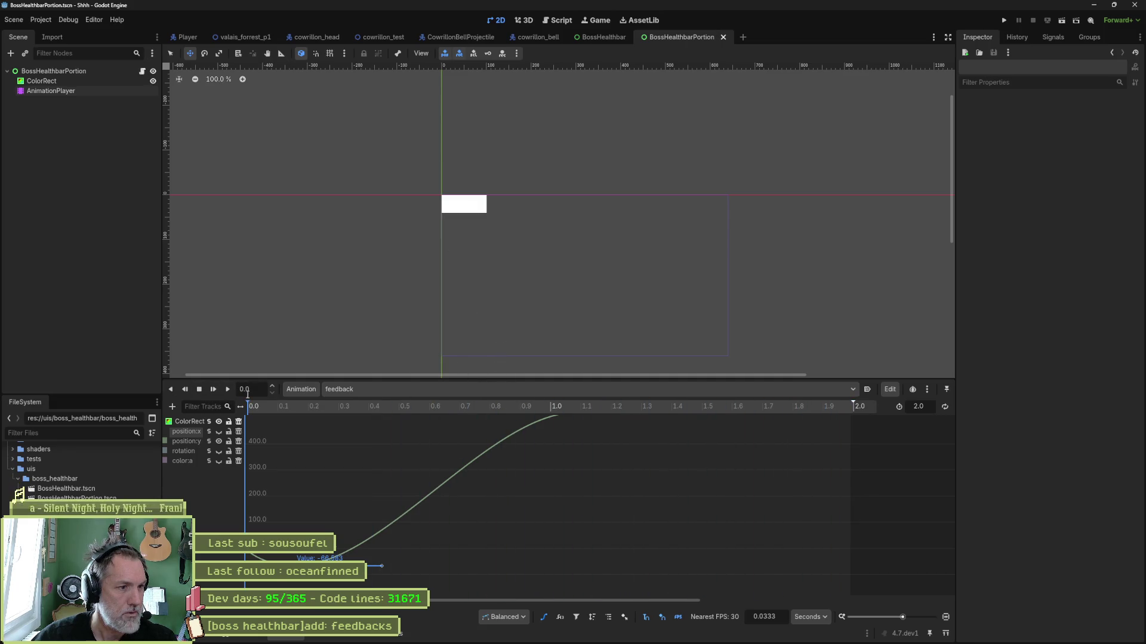
pyautogui.click(215, 461)
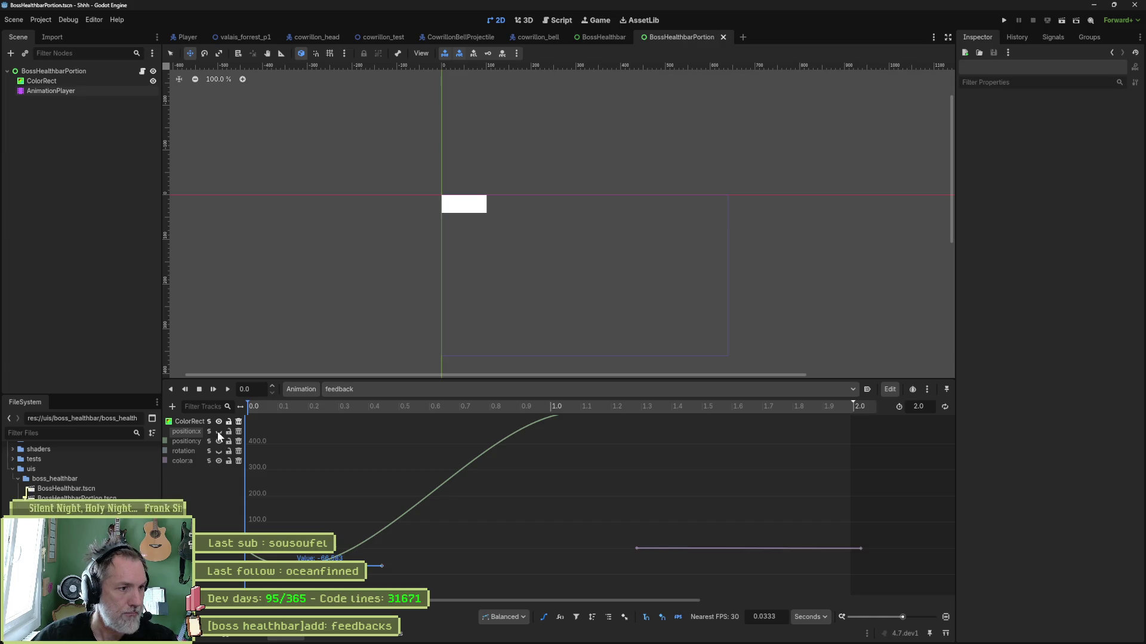
# Show only the framed color:a curve and shift its fade keys earlier
pyautogui.click(218, 441)
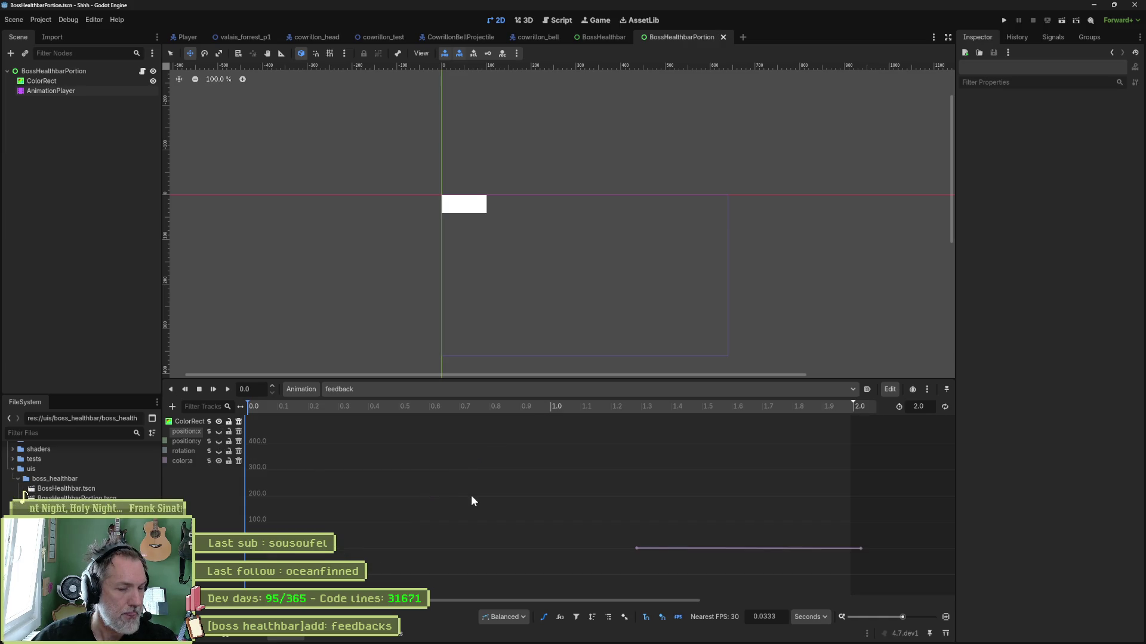
pyautogui.hotkey('shift', 'a')
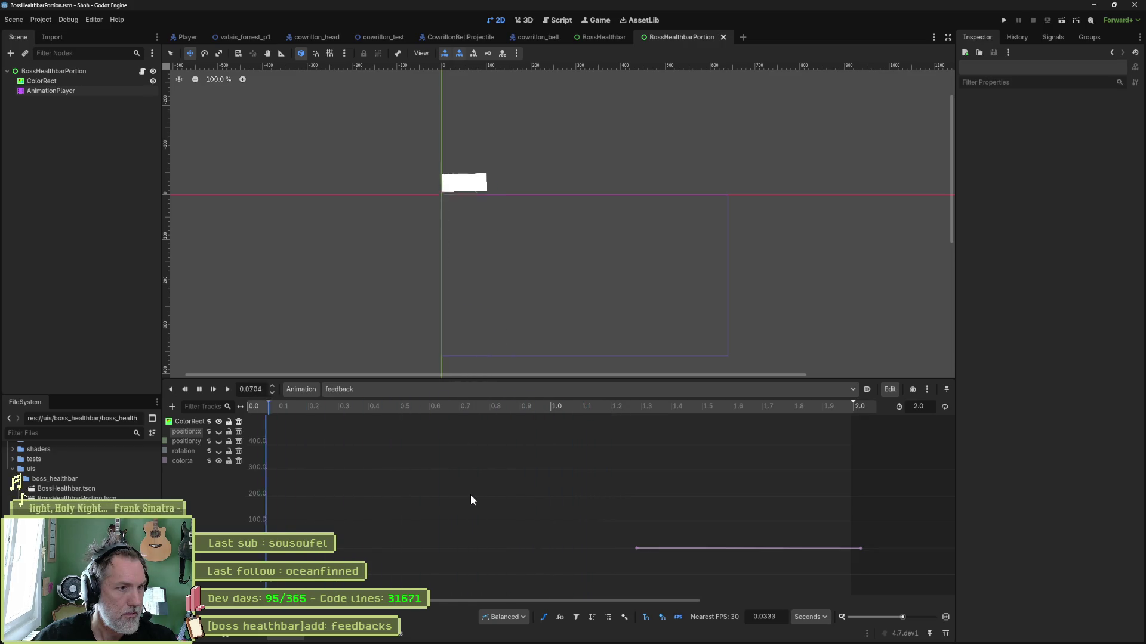
pyautogui.press('f')
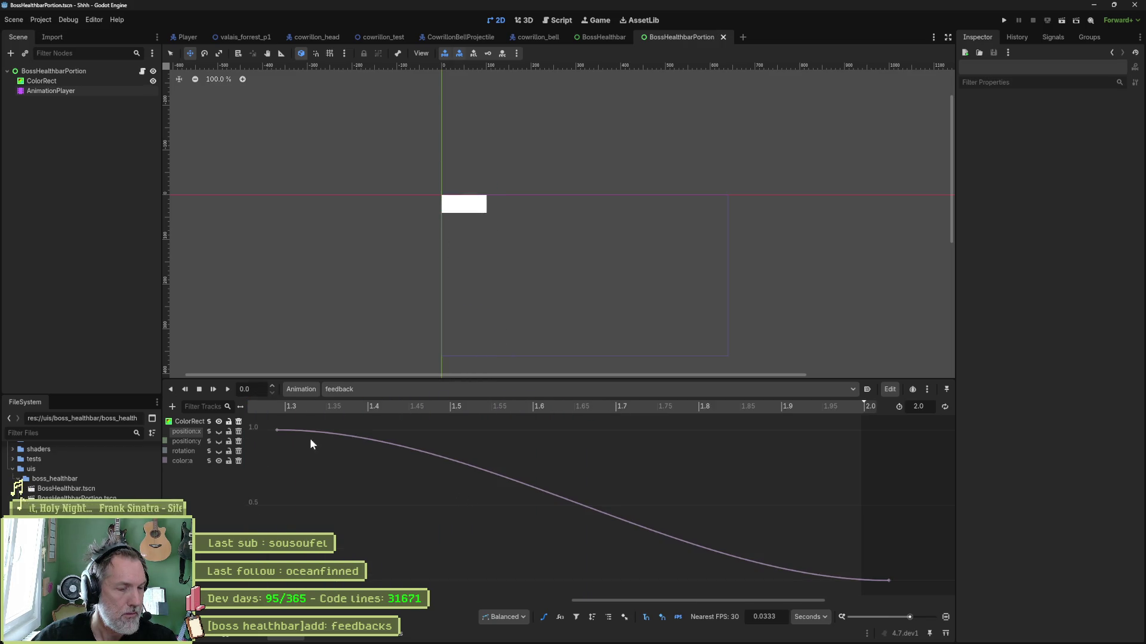
pyautogui.scroll(-1, 328, 478)
pyautogui.scroll(-2, 328, 478)
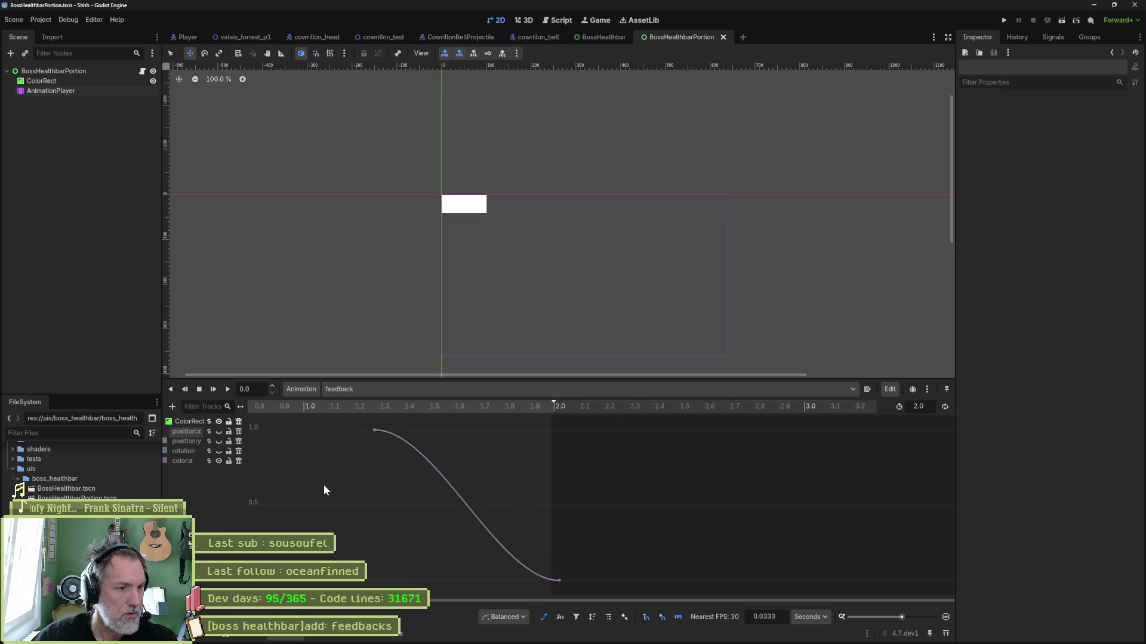
pyautogui.moveTo(348, 424); pyautogui.dragTo(588, 596)
pyautogui.moveTo(450, 498)
pyautogui.mouseDown()
pyautogui.moveTo(332, 499)
pyautogui.moveTo(488, 496)
pyautogui.mouseUp()
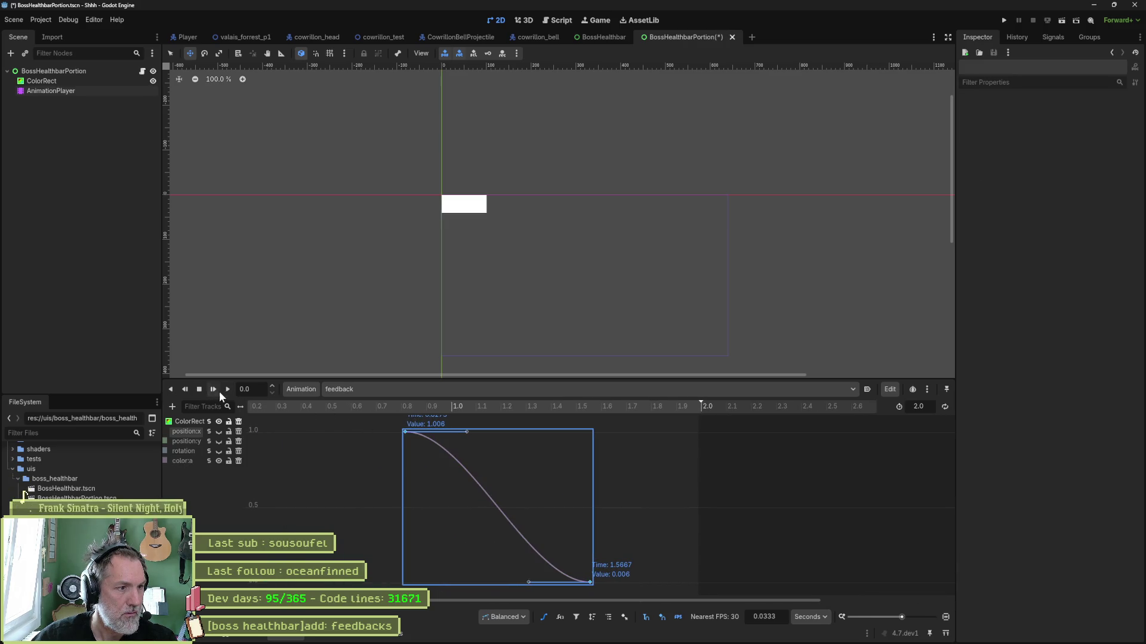
# Preview the fade and nudge its keys slightly earlier again
pyautogui.click(227, 389)
pyautogui.click(200, 389)
pyautogui.click(225, 389)
pyautogui.click(199, 389)
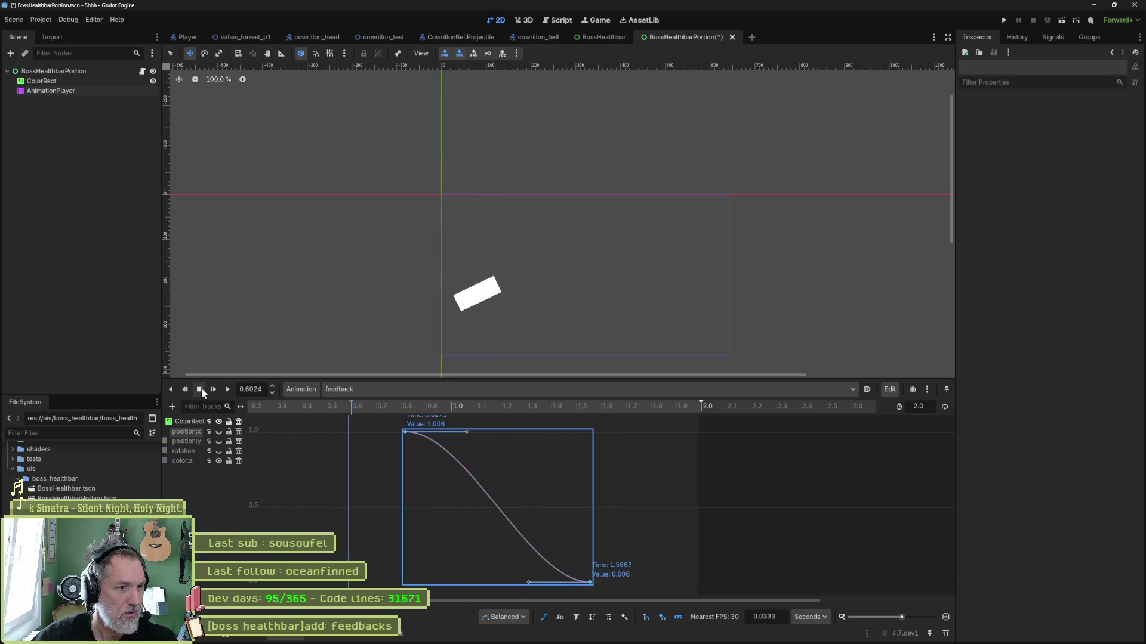
pyautogui.moveTo(475, 505); pyautogui.dragTo(382, 504)
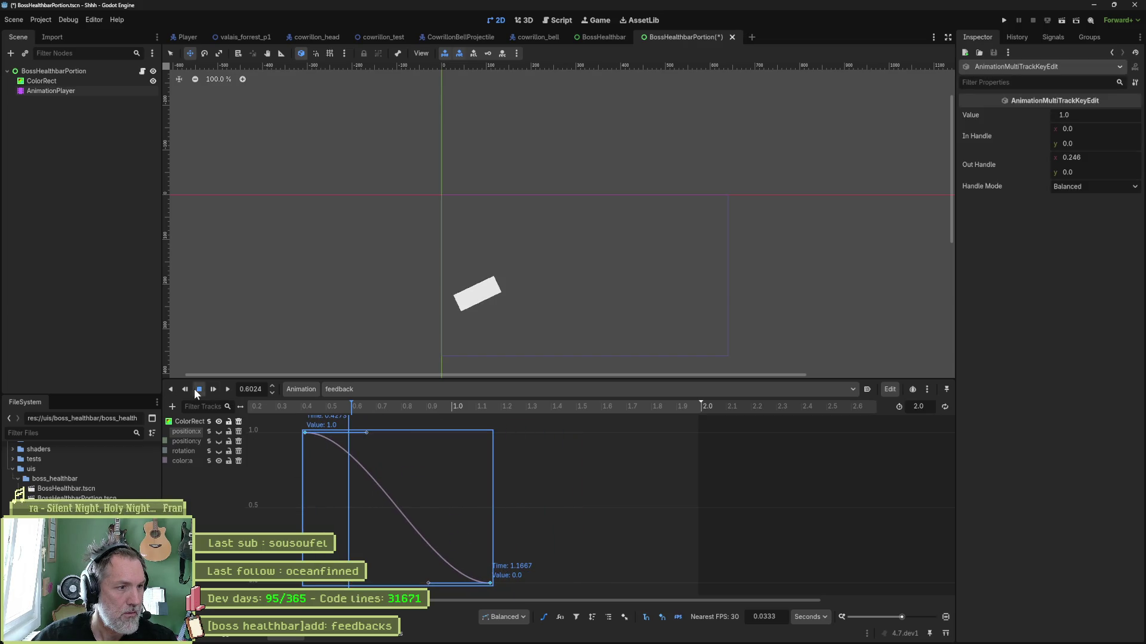
pyautogui.click(224, 389)
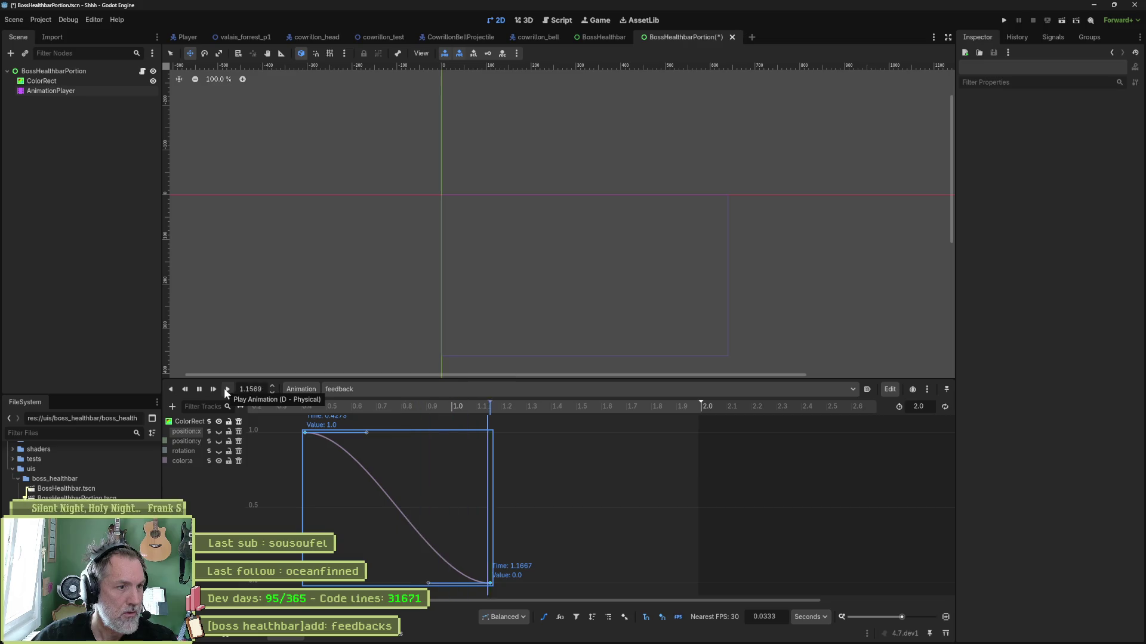
pyautogui.click(199, 389)
# Reselect both fade keys and scale the fade so it ends at 0.8 s
pyautogui.click(521, 574)
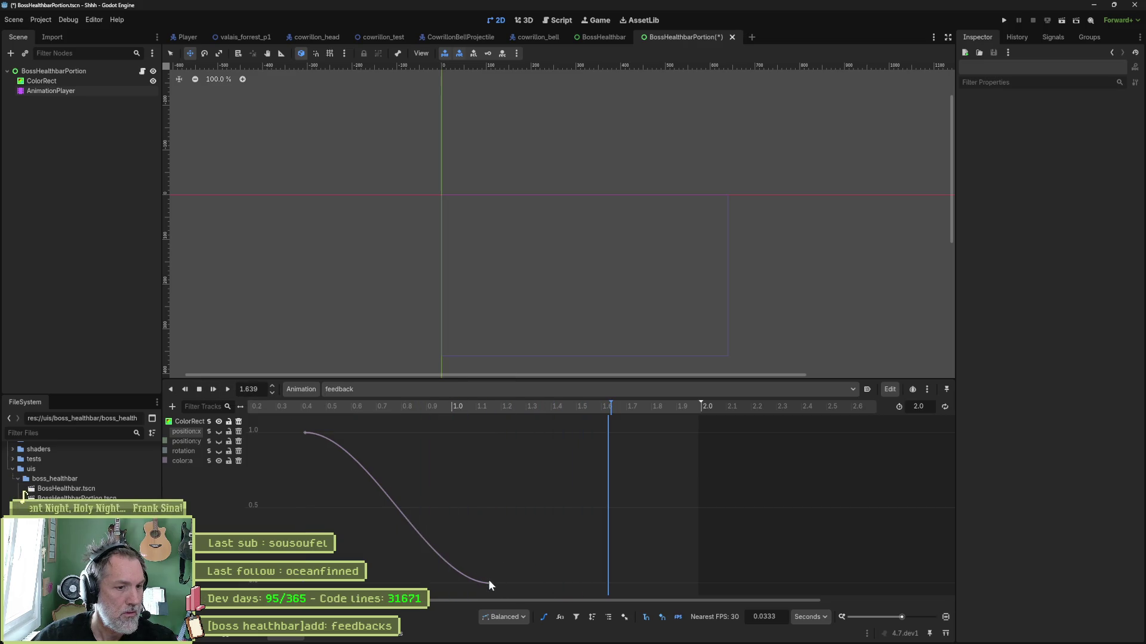
pyautogui.moveTo(299, 430); pyautogui.dragTo(517, 596)
pyautogui.moveTo(491, 536); pyautogui.dragTo(402, 535)
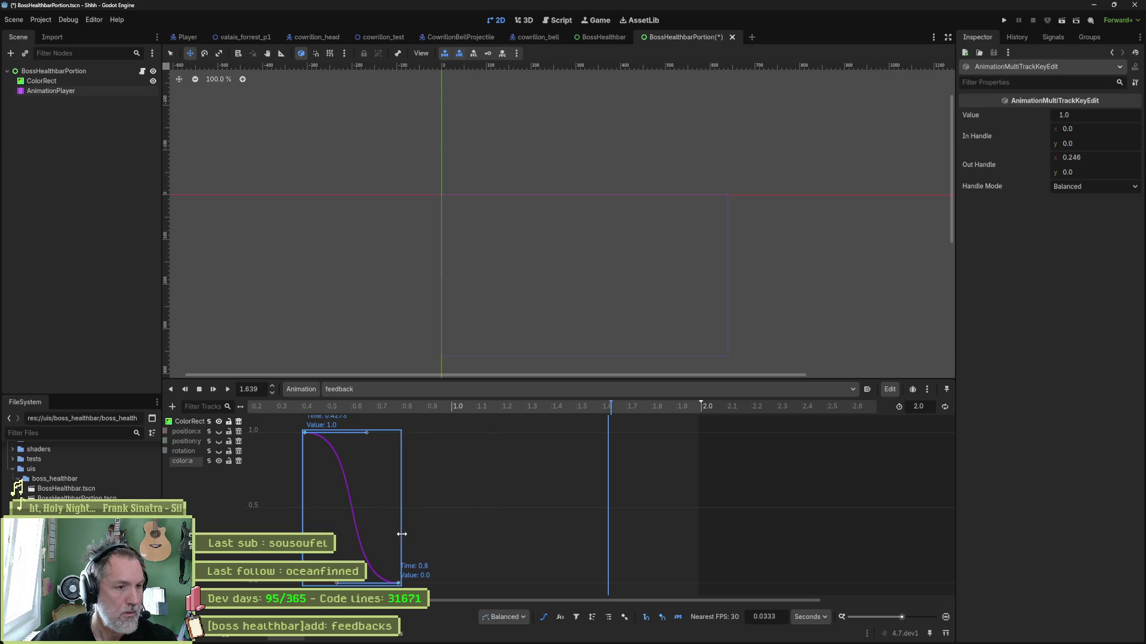
# Bend the fade curve into an ease-out arc, save, and replay it
pyautogui.click(430, 492)
pyautogui.moveTo(338, 584); pyautogui.dragTo(396, 553)
pyautogui.hotkey('ctrl', 's')
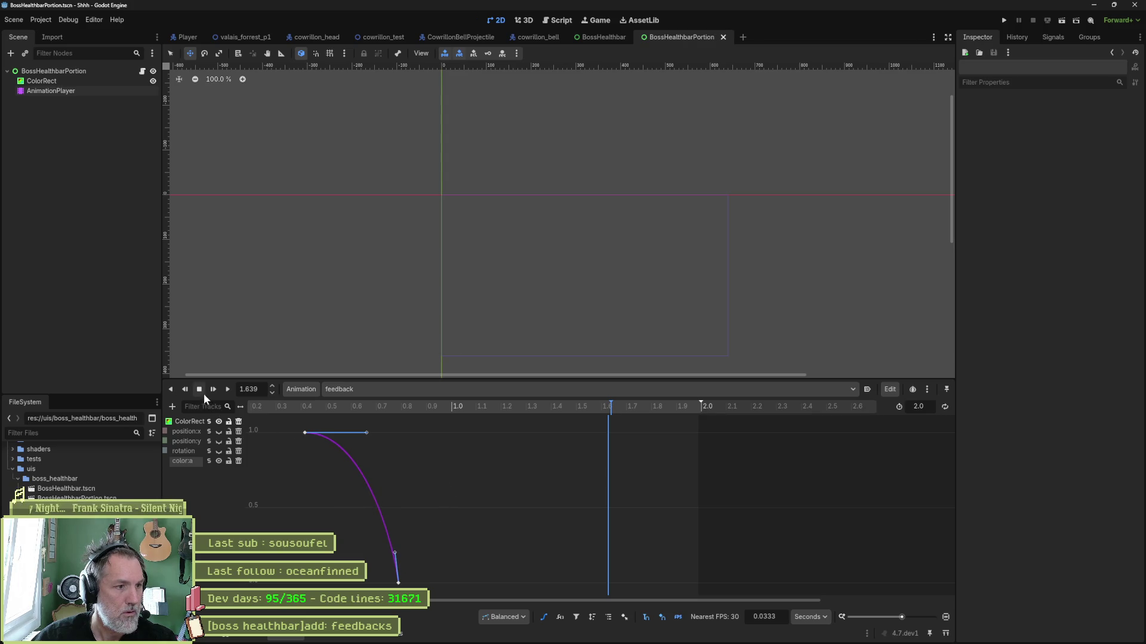
pyautogui.click(199, 389)
pyautogui.click(228, 389)
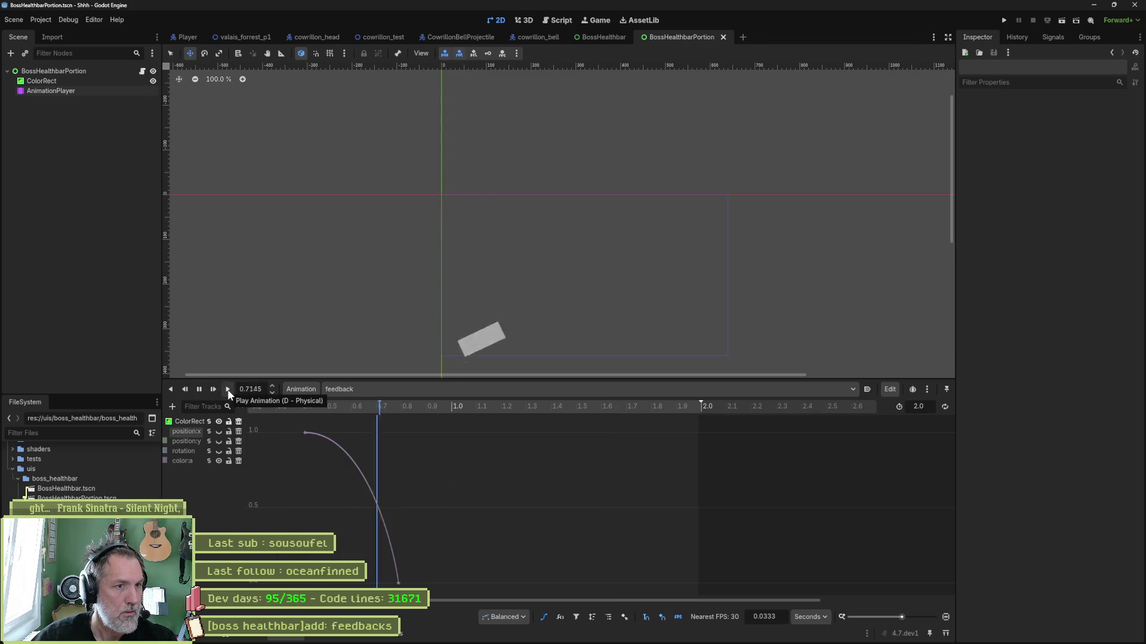
# Make the fade curve nearly straight, compress it into a shorter time, and save
pyautogui.moveTo(296, 425); pyautogui.dragTo(434, 588)
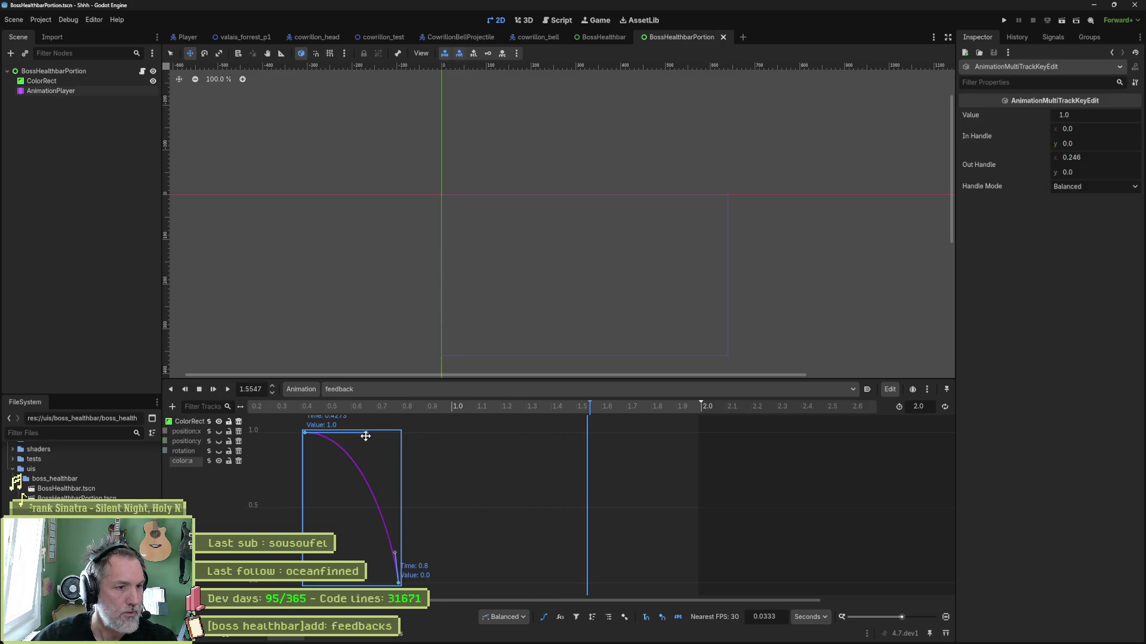
pyautogui.moveTo(366, 432); pyautogui.dragTo(311, 447)
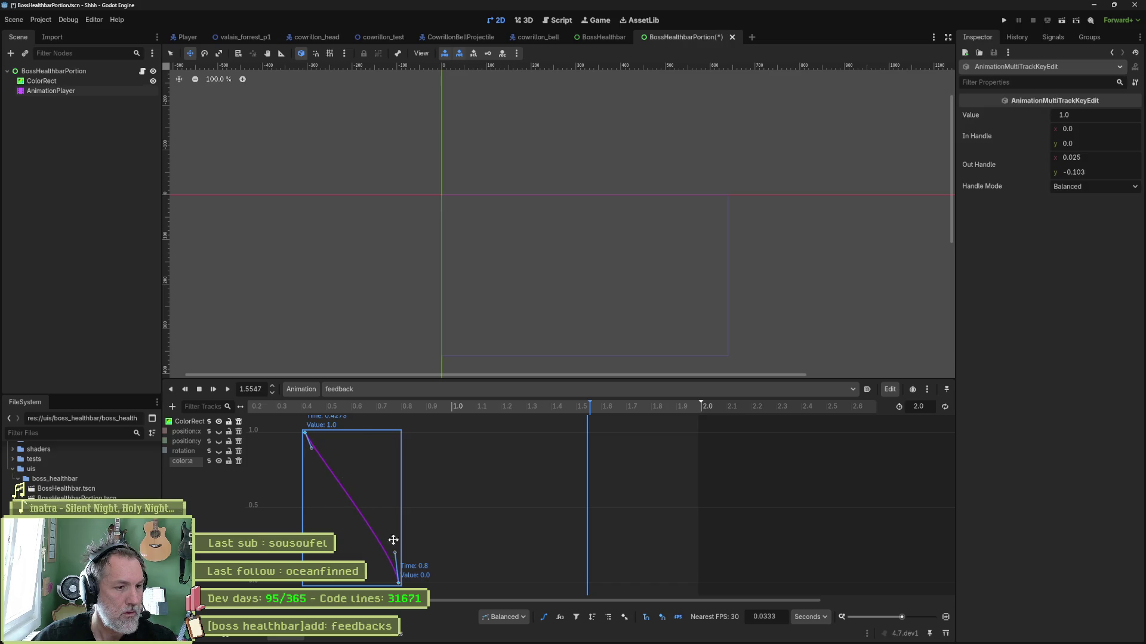
pyautogui.moveTo(403, 546); pyautogui.dragTo(348, 548)
pyautogui.hotkey('ctrl', 's')
# Preview the fade from about 0.63 s, then move to the BossHealthbar scene
pyautogui.moveTo(288, 411)
pyautogui.mouseDown()
pyautogui.moveTo(258, 407)
pyautogui.moveTo(357, 412)
pyautogui.mouseUp()
pyautogui.click(213, 389)
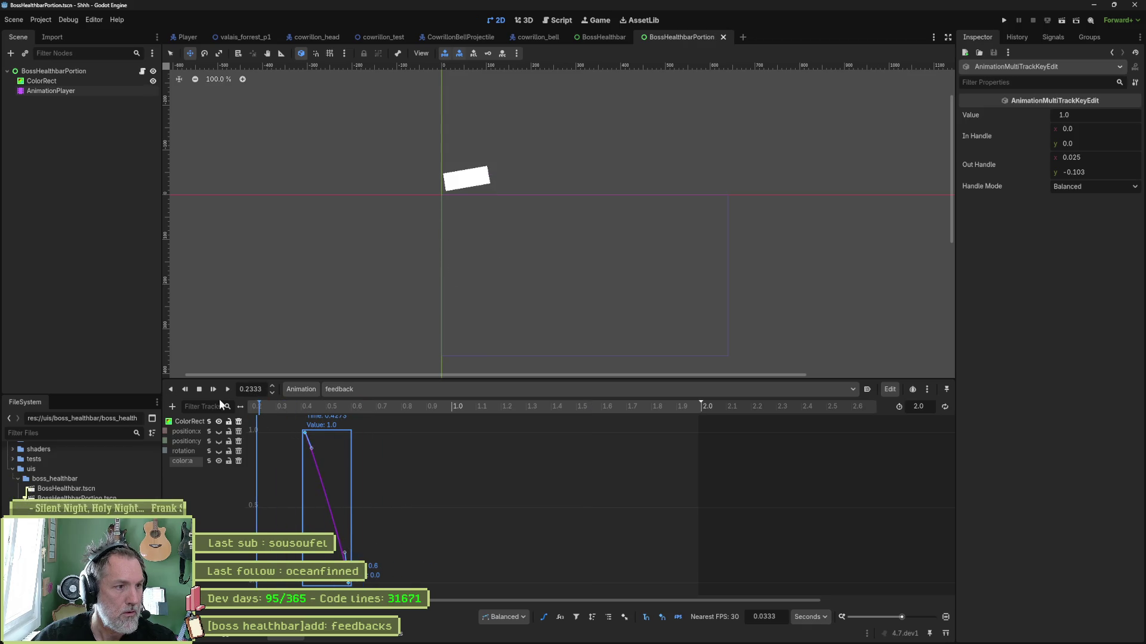
pyautogui.click(200, 389)
pyautogui.click(227, 389)
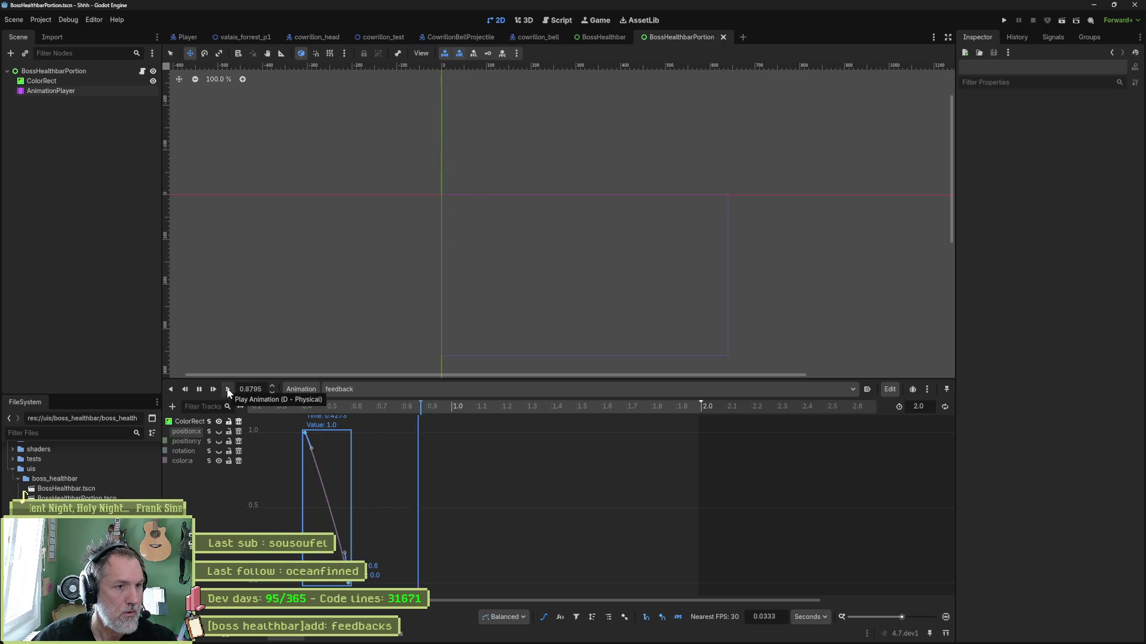
pyautogui.click(201, 389)
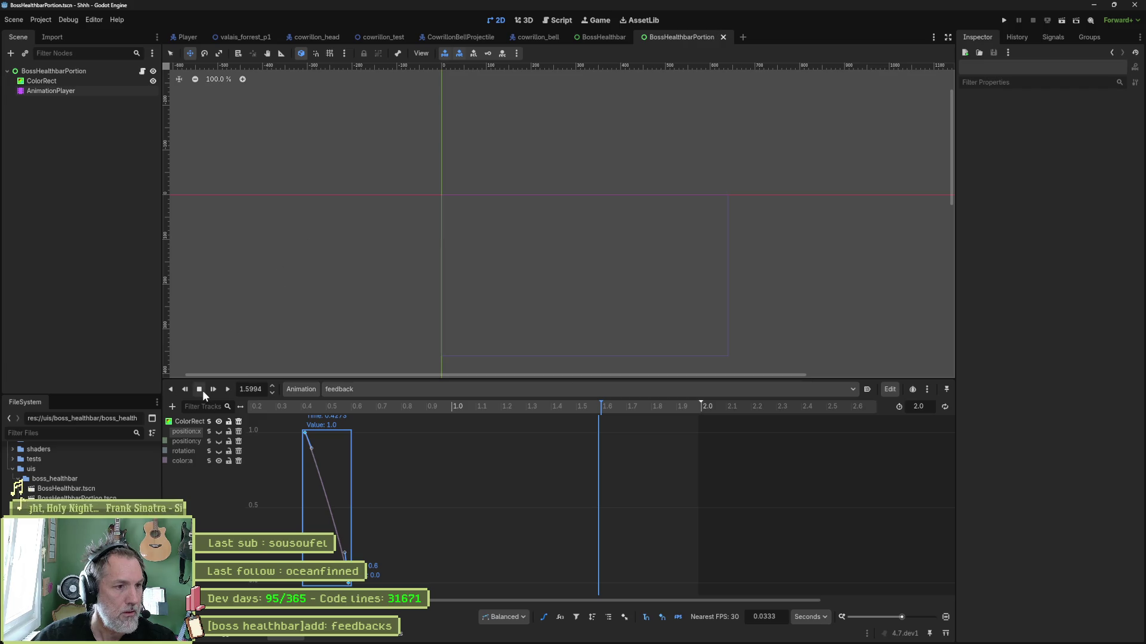
pyautogui.click(607, 34)
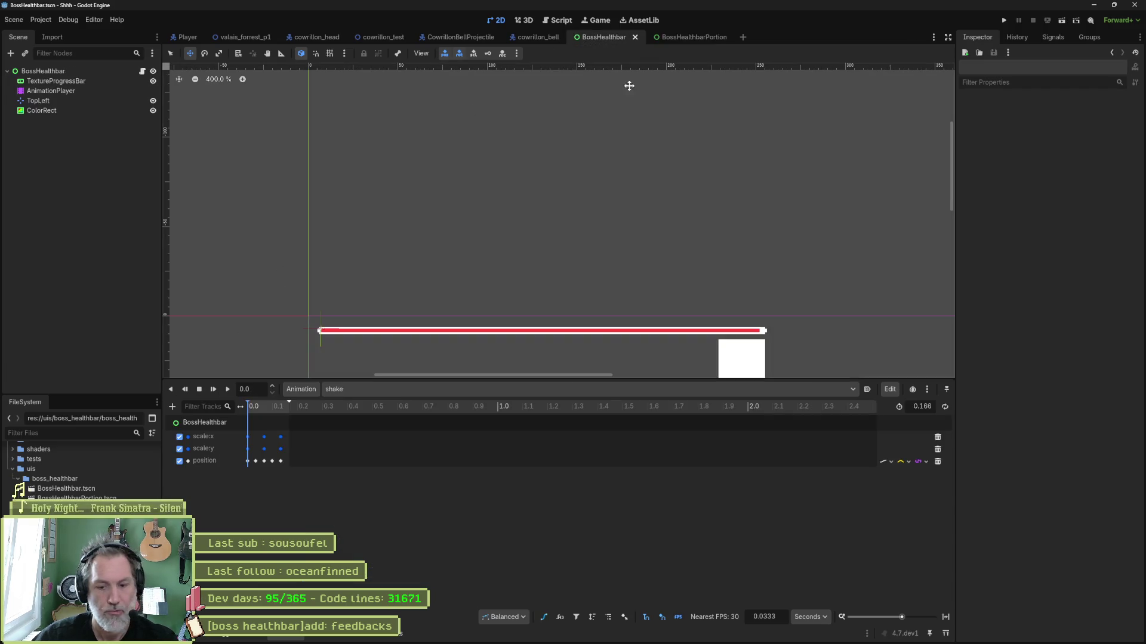
# Test-run BossHealthbar with Simulate enabled on its node, then stop the game
pyautogui.press('F6')
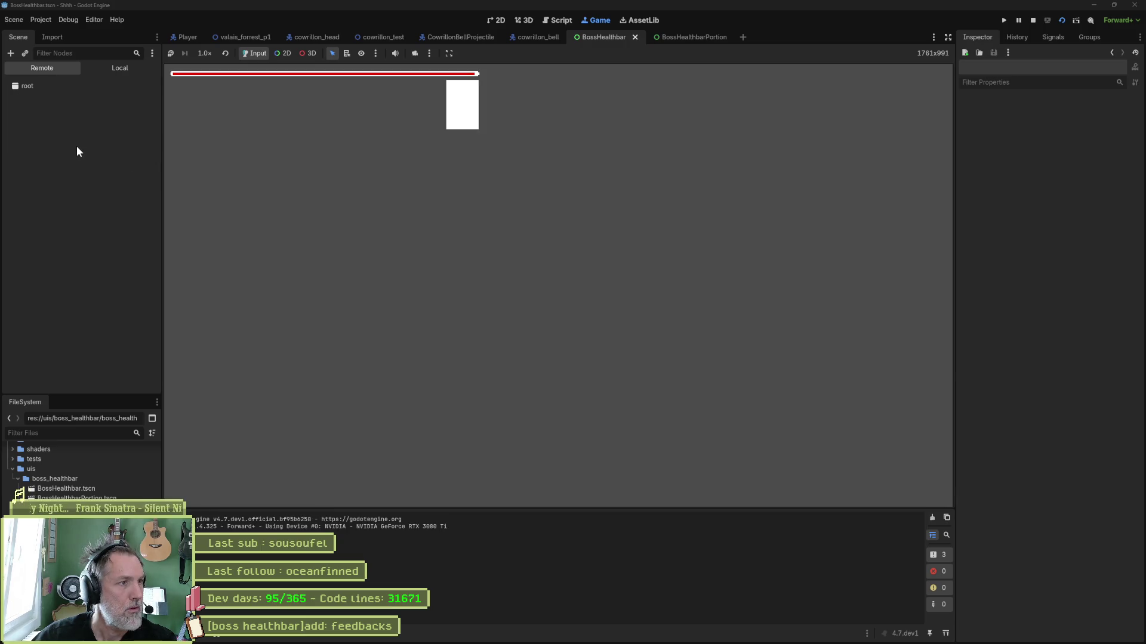
pyautogui.click(74, 145)
pyautogui.click(1054, 292)
pyautogui.press('F8')
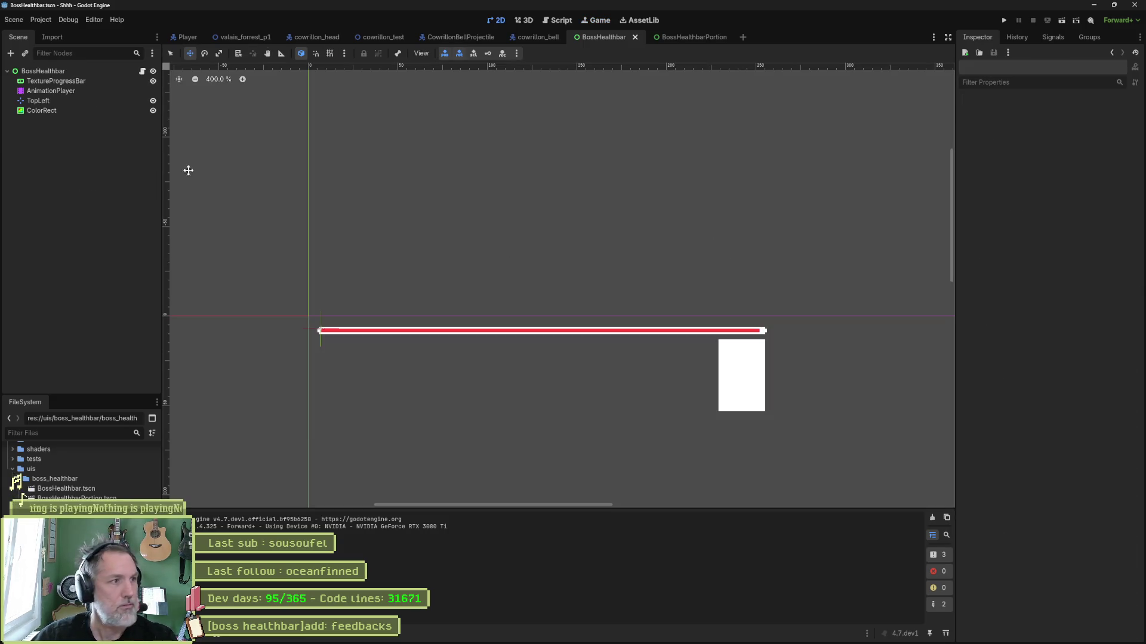
# Delete the ColorRect node, save BossHealthbar, and run the scene with F6
pyautogui.click(65, 110)
pyautogui.press('Delete')
pyautogui.press('Return')
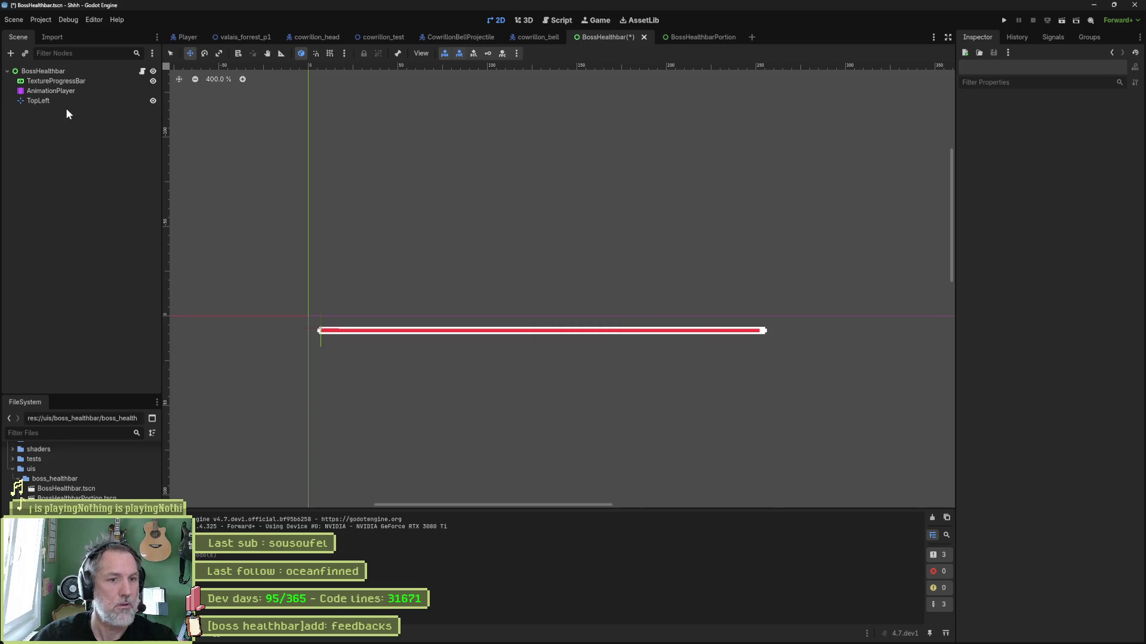
pyautogui.hotkey('ctrl', 's')
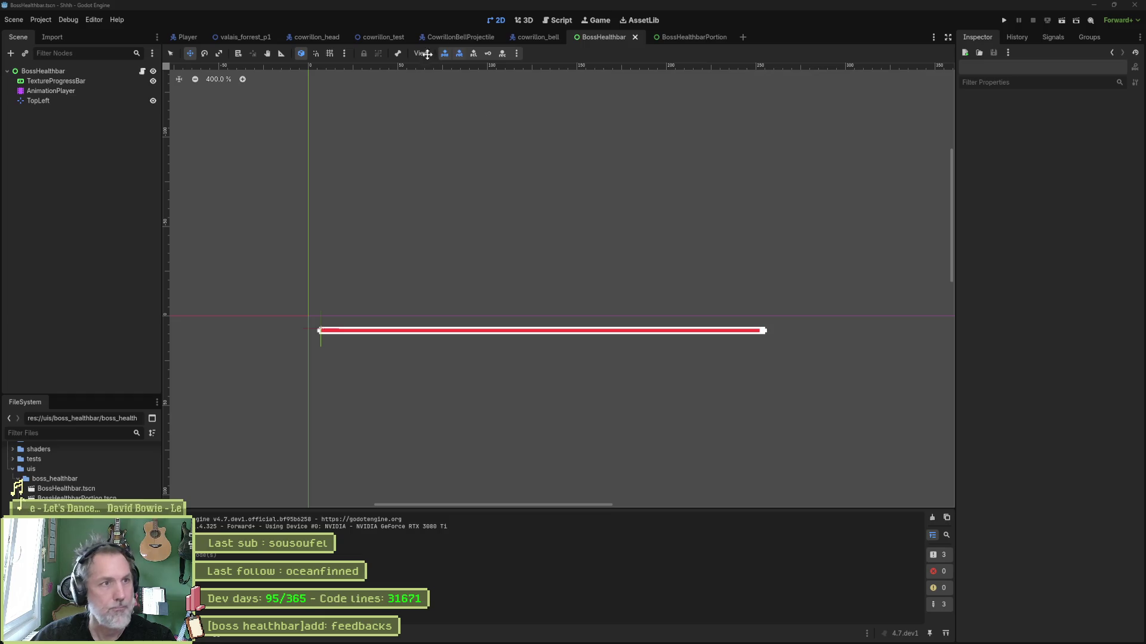
pyautogui.press('F6')
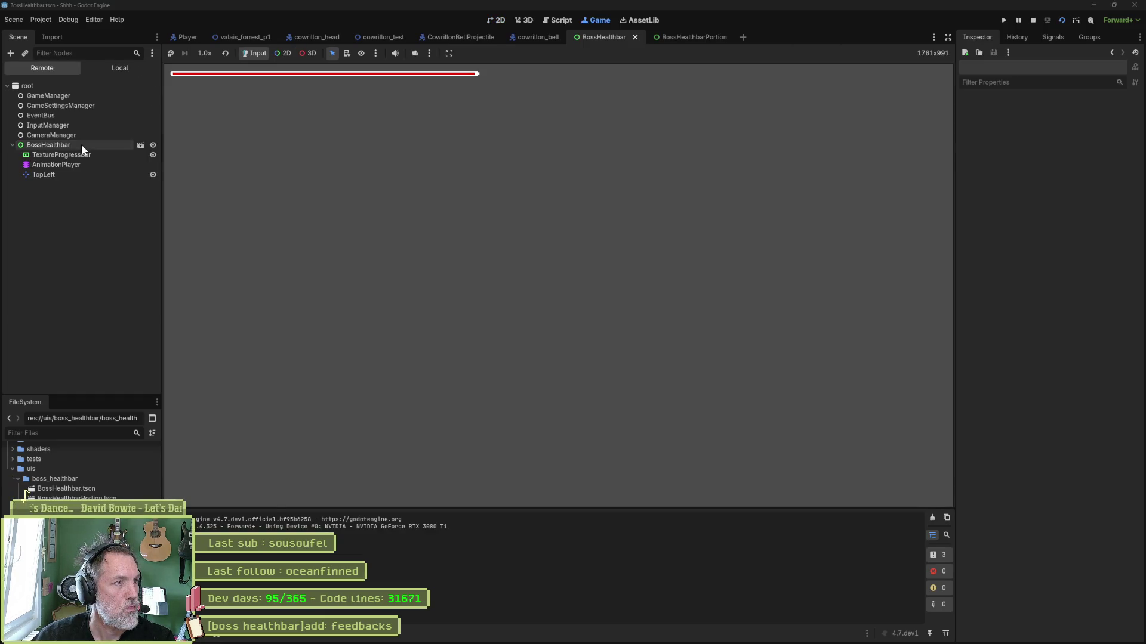
# Simulate damage on the running BossHealthbar, then reset its position to 0,0 and save
pyautogui.click(81, 144)
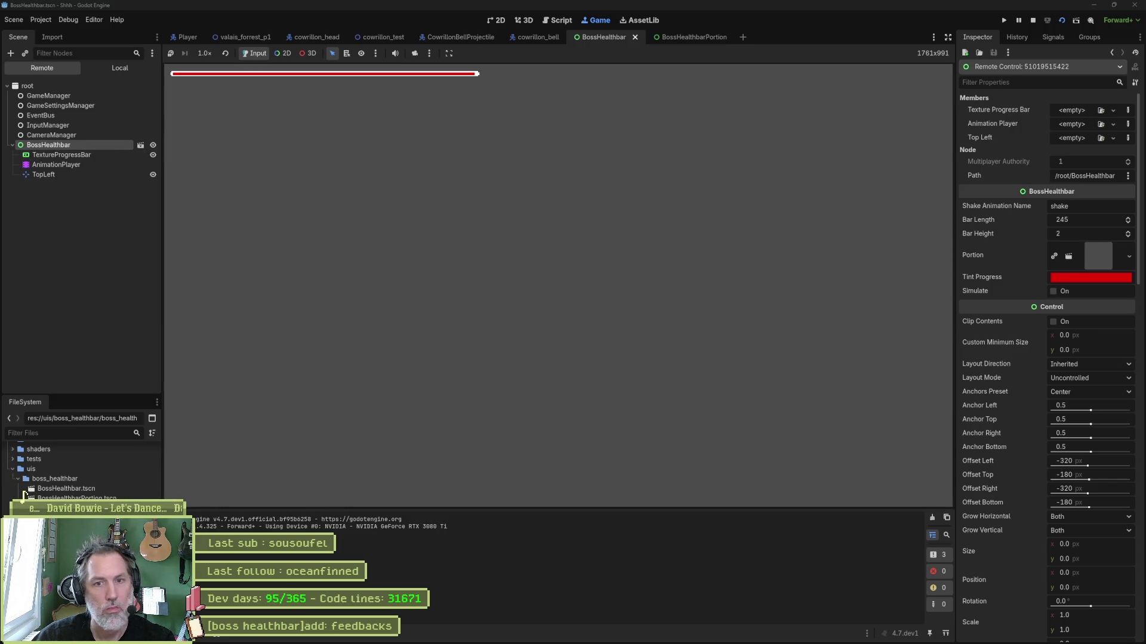
pyautogui.click(1054, 291)
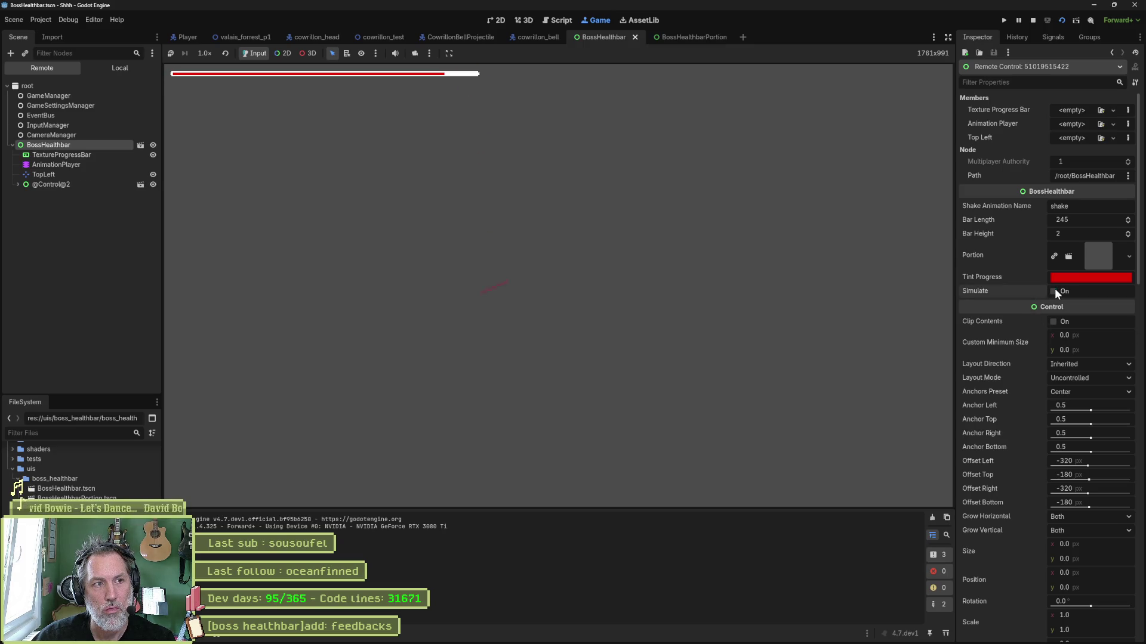
pyautogui.press('F8')
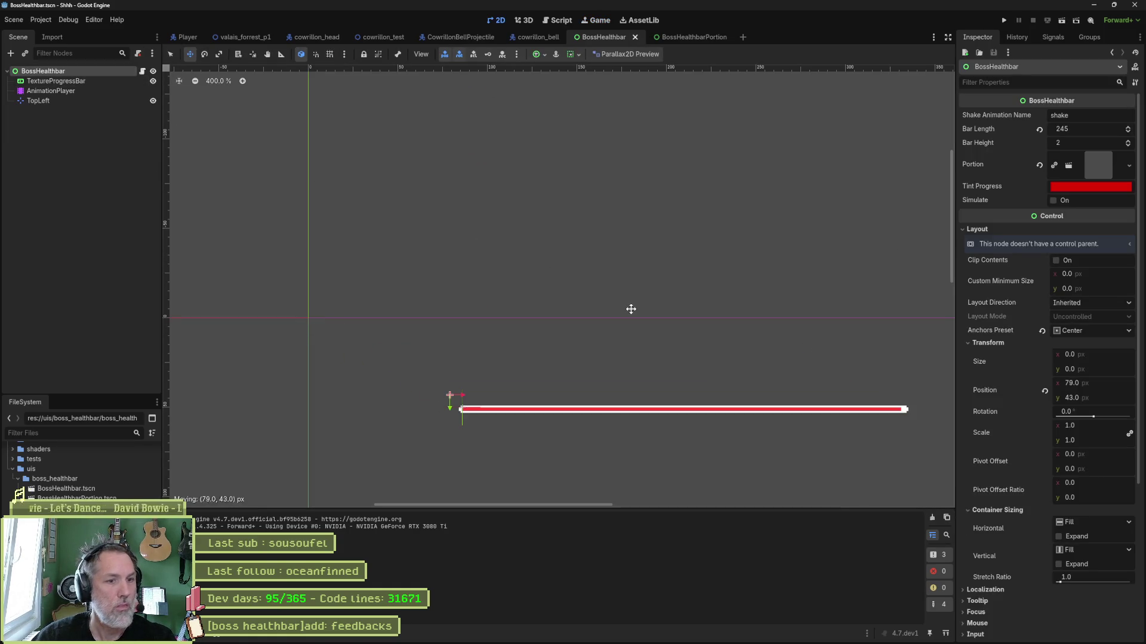
pyautogui.press('F6')
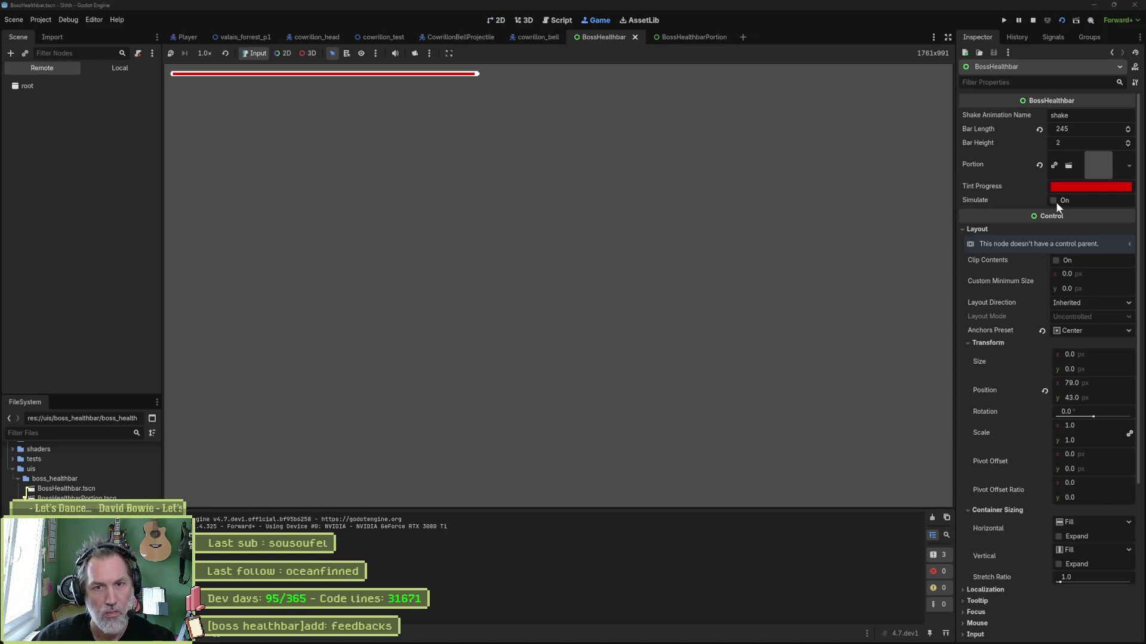
pyautogui.press('F8')
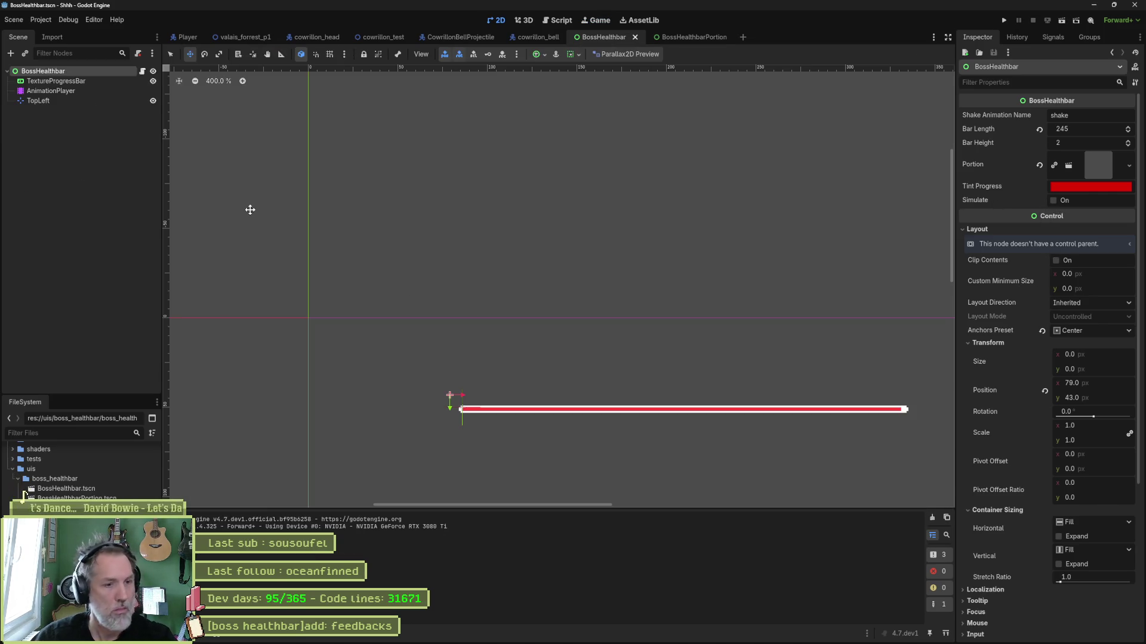
pyautogui.click(557, 54)
pyautogui.hotkey('ctrl', 's')
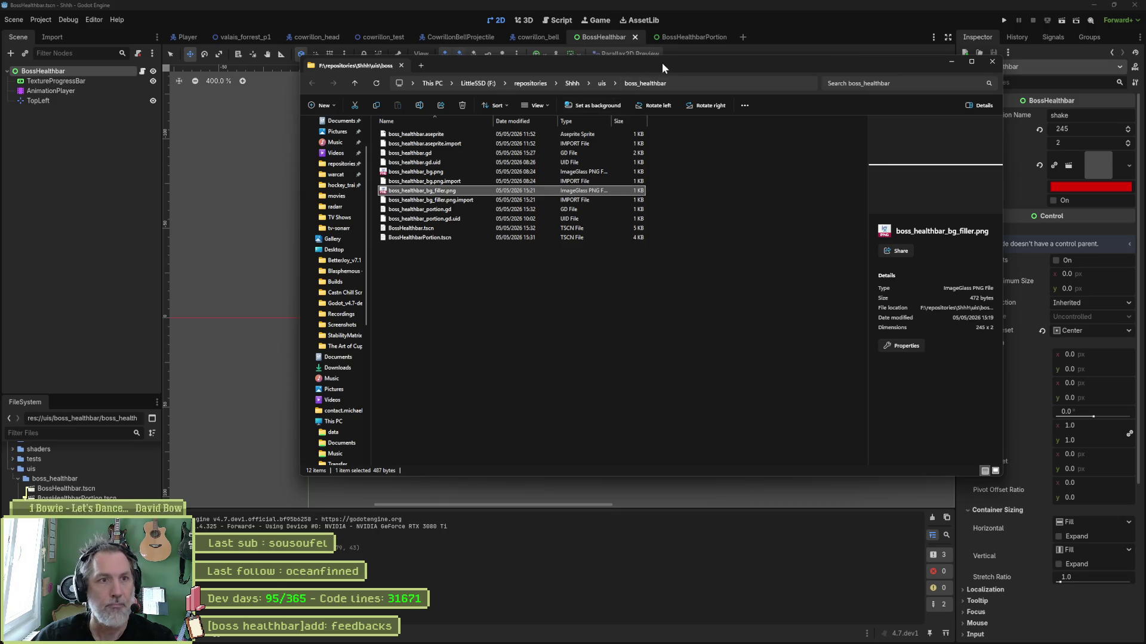
# Leave the boss_healthbar folder listing and return to the editor
pyautogui.hotkey('alt', 'Tab')
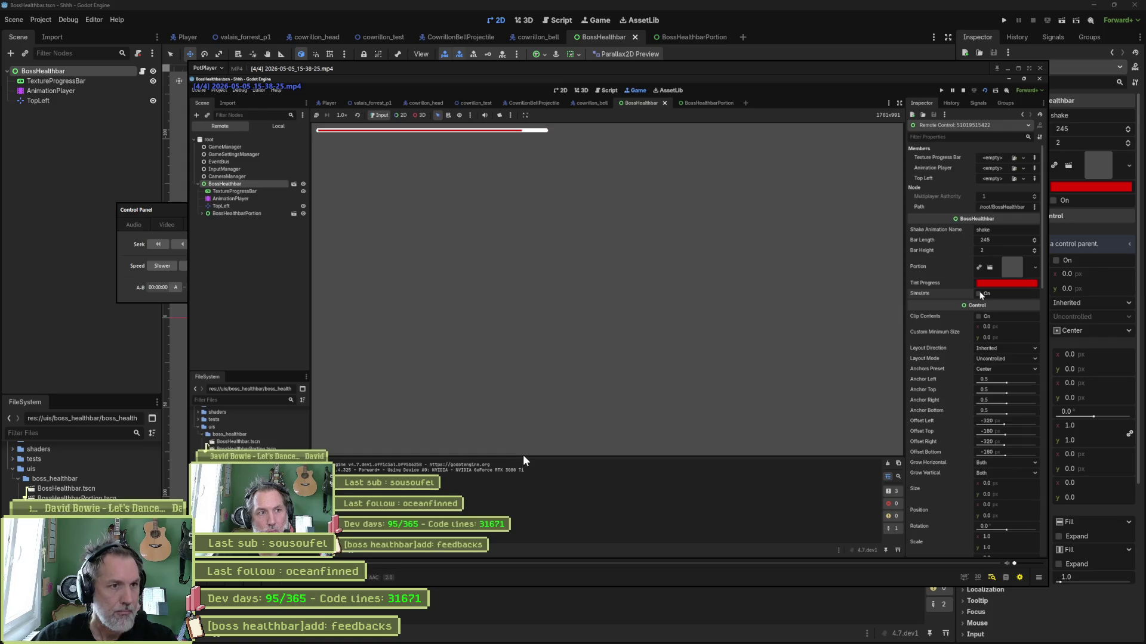
# Briefly play and pause the 2026-05-05_15-38-25.mp4 test recording, then close PotPlayer
pyautogui.press('space')
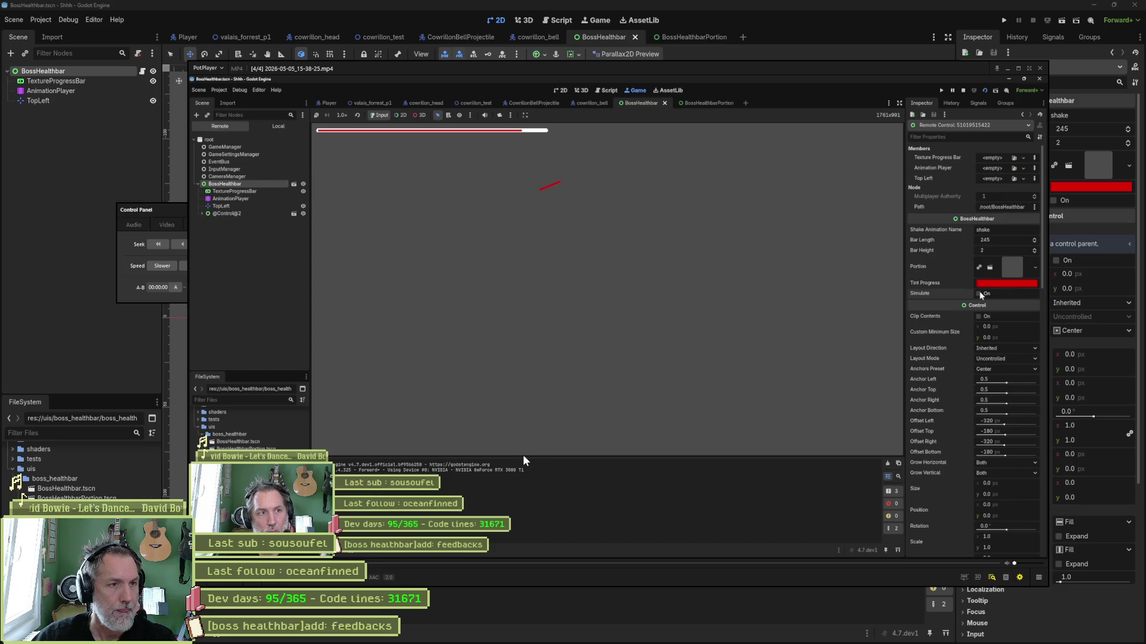
pyautogui.press('space')
pyautogui.press('space')
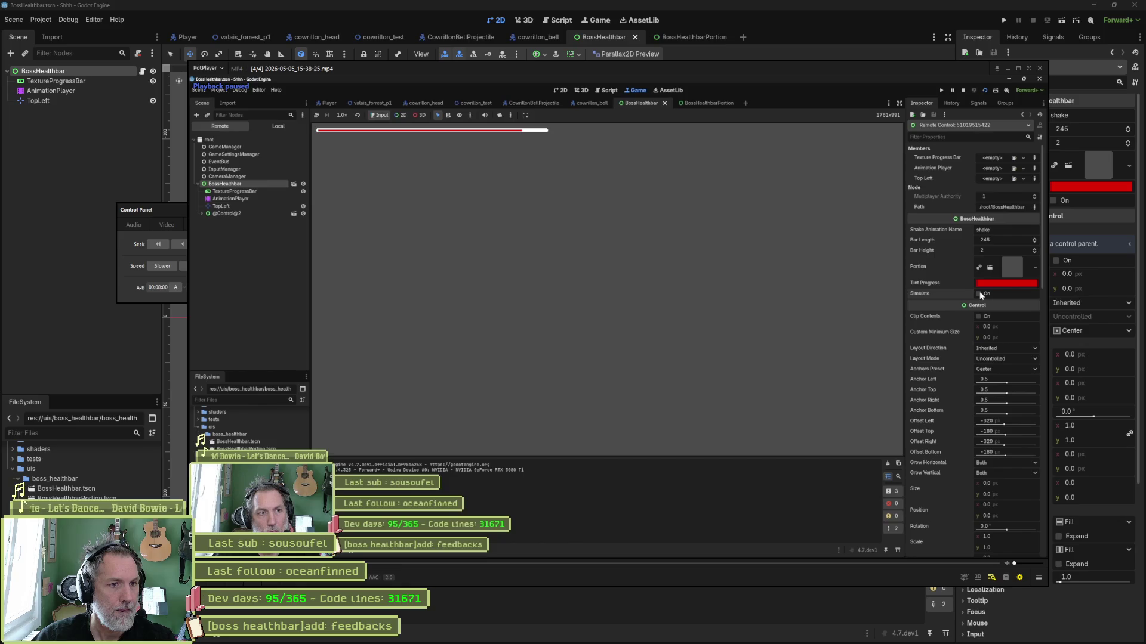
pyautogui.click(864, 52)
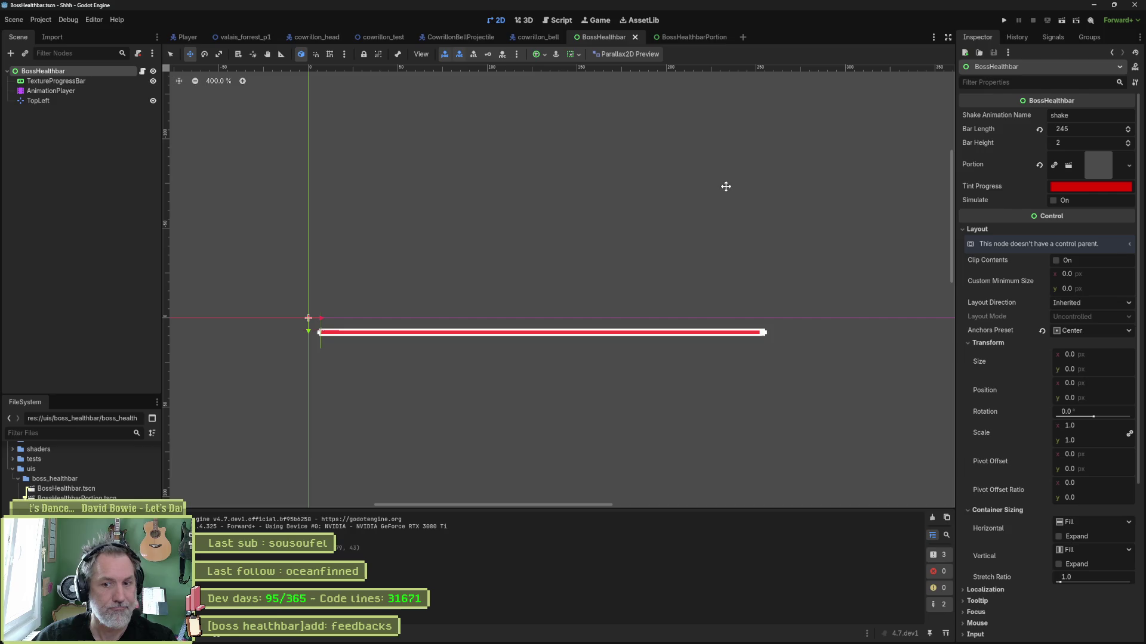
# Open BossHealthbarPortion's feedback animation tracks in the Bezier curve editor
pyautogui.click(680, 37)
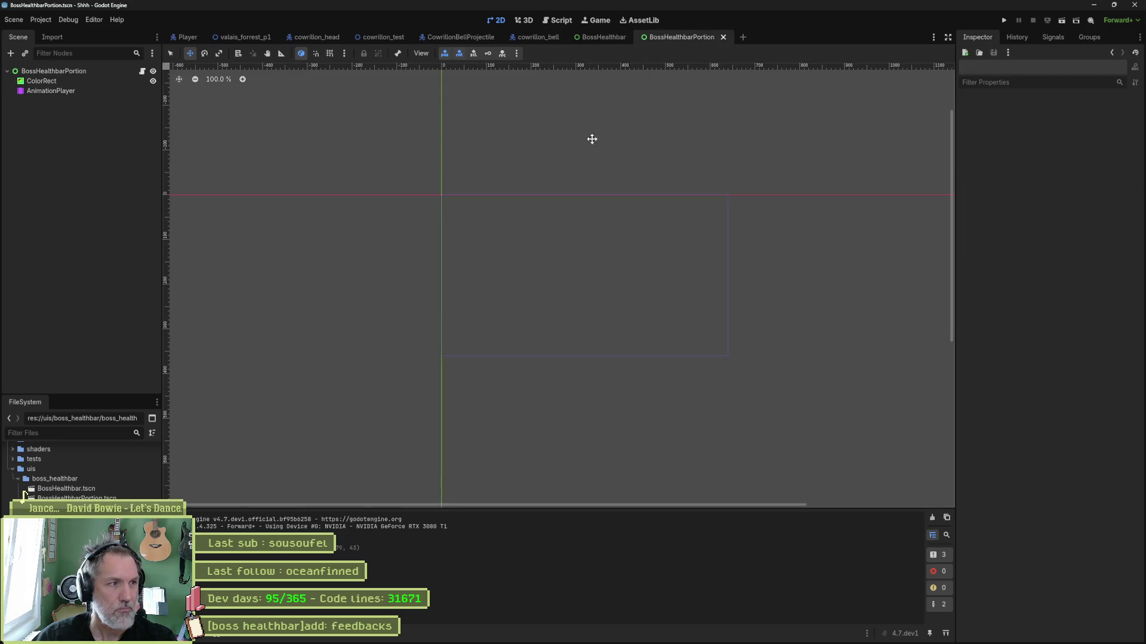
pyautogui.click(91, 91)
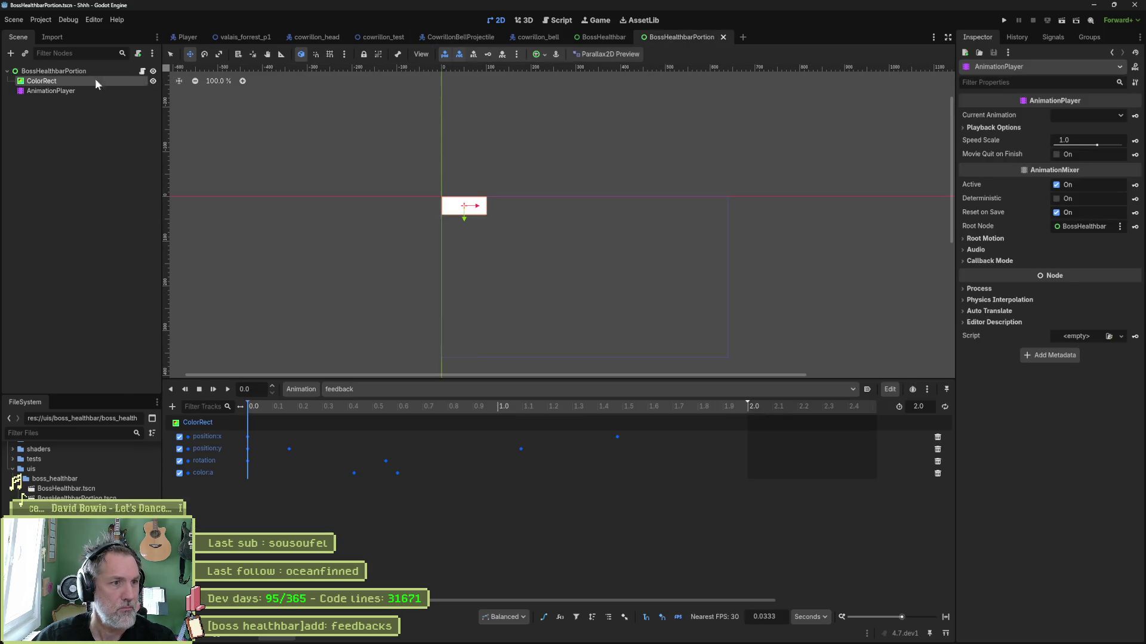
pyautogui.click(89, 79)
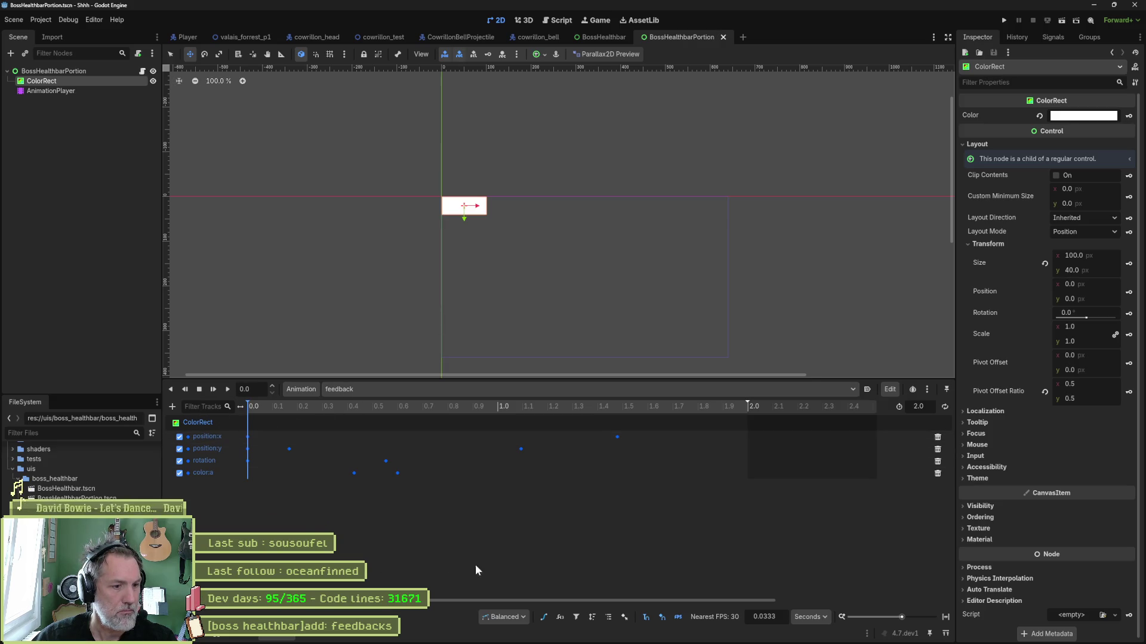
pyautogui.click(543, 617)
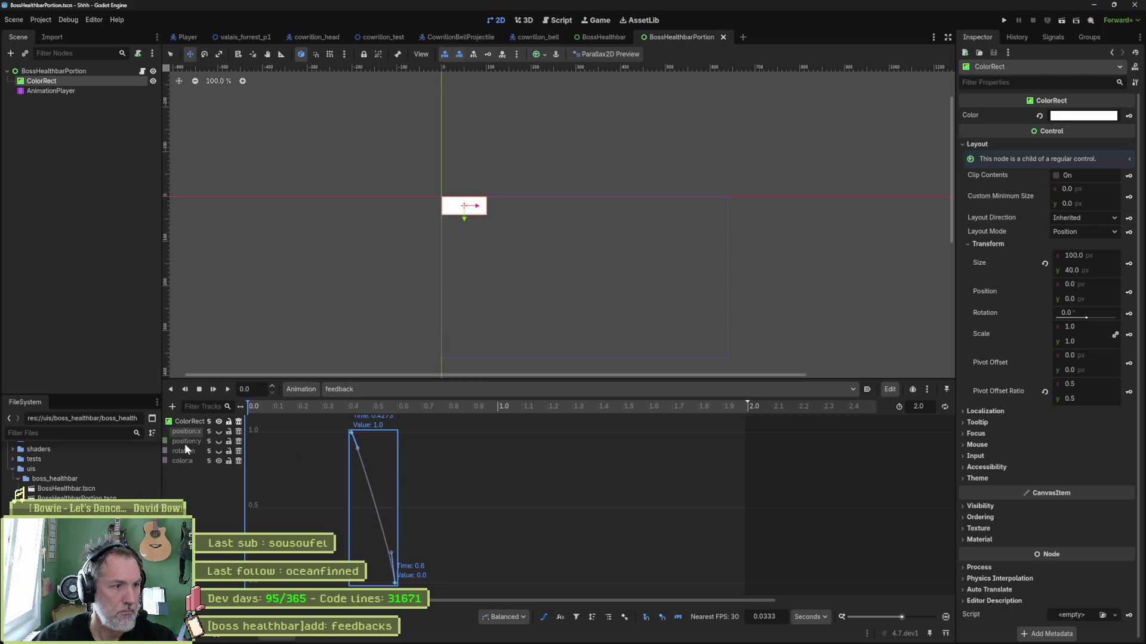
# Show only the position:y curve, frame it, and select all its keys
pyautogui.click(219, 441)
pyautogui.click(218, 461)
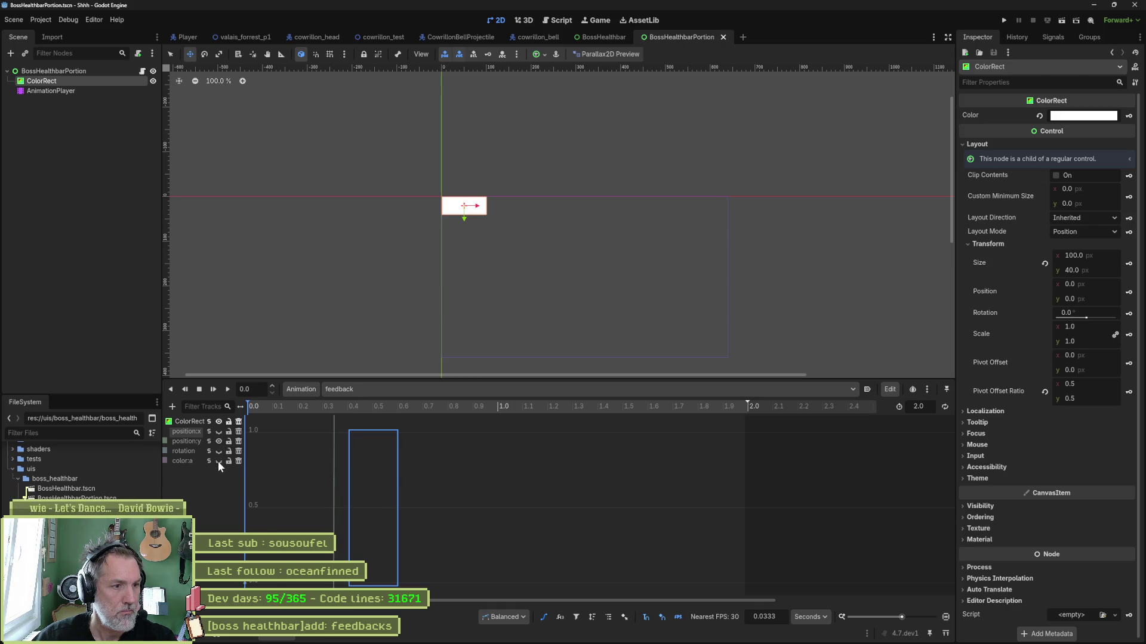
pyautogui.hotkey('shift', 'a')
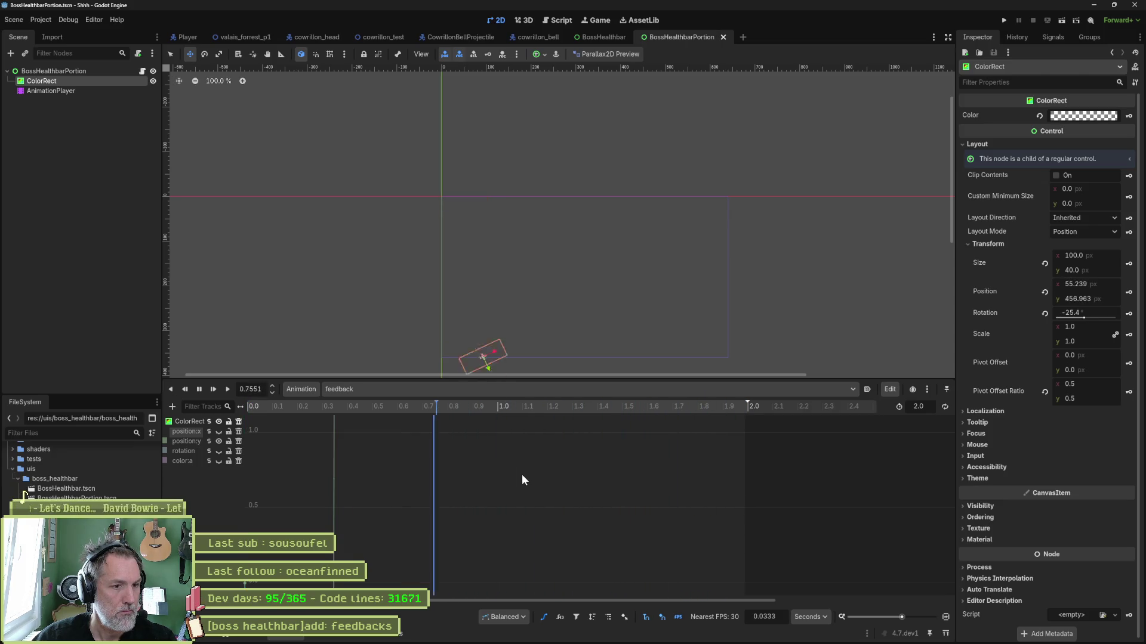
pyautogui.press('f')
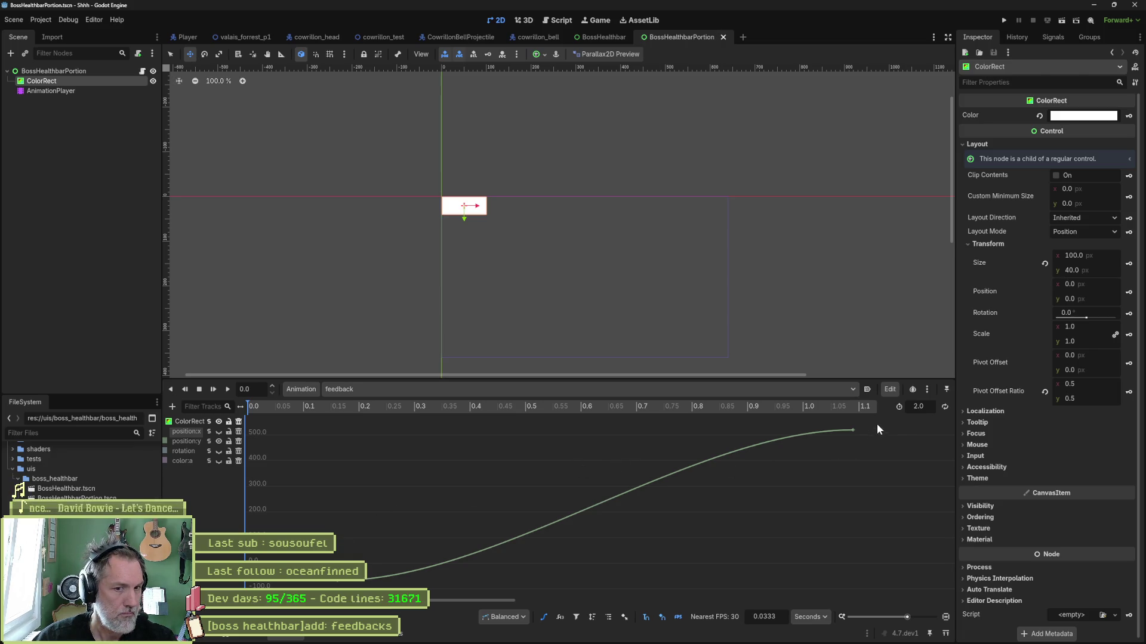
pyautogui.hotkey('ctrl', 'a')
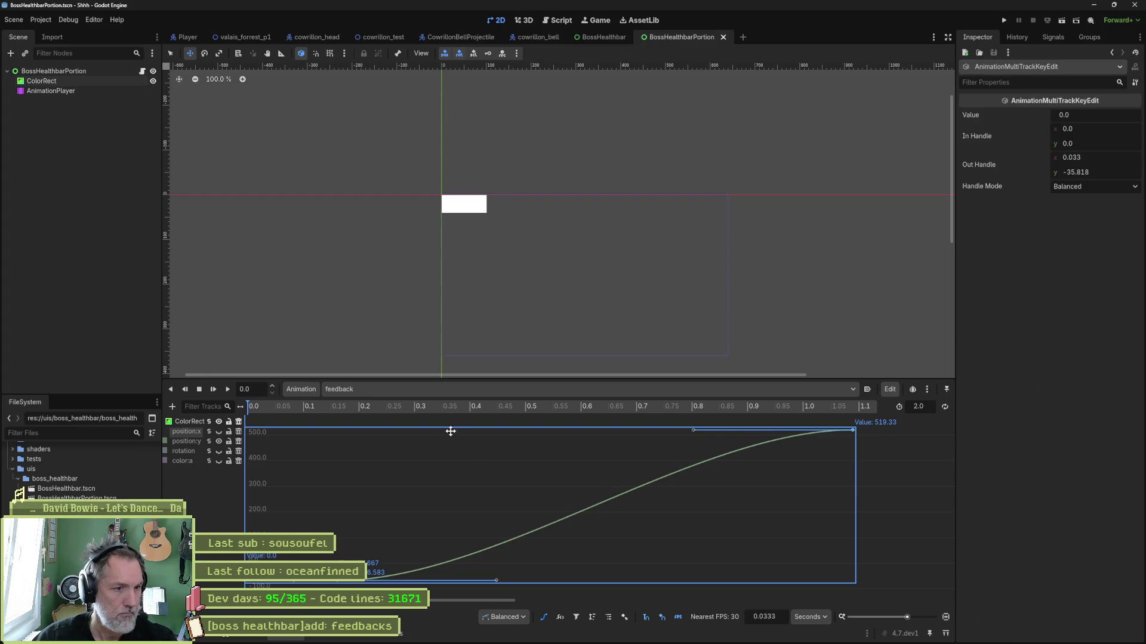
# Scale the position:y keys down so the curve ends near 238, then preview it
pyautogui.moveTo(449, 429); pyautogui.dragTo(437, 507)
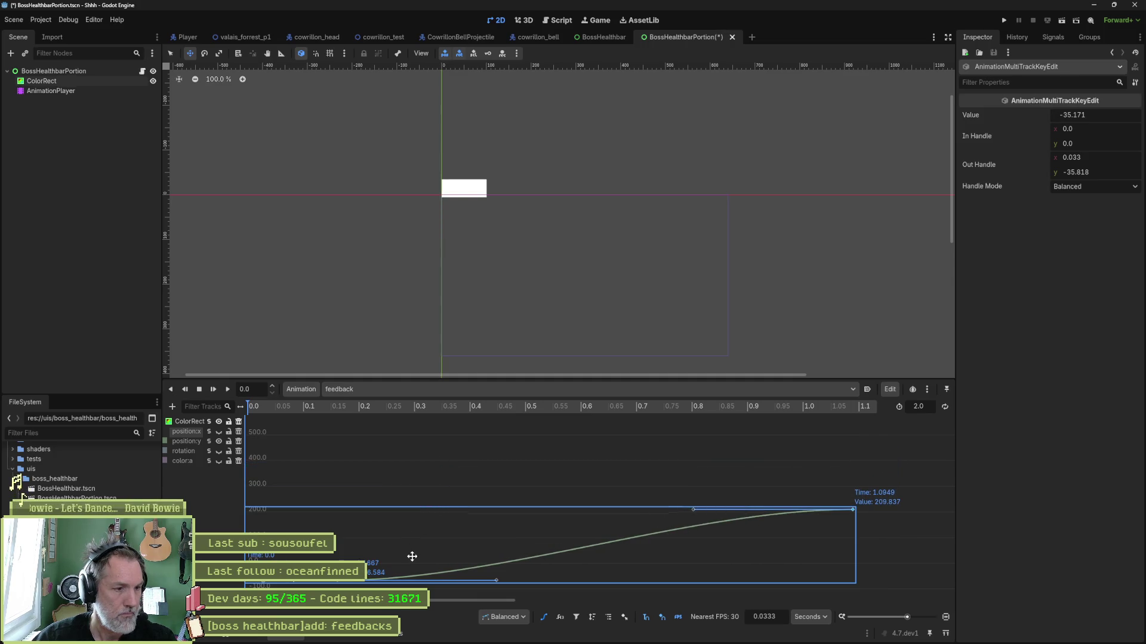
pyautogui.moveTo(412, 556); pyautogui.dragTo(413, 549)
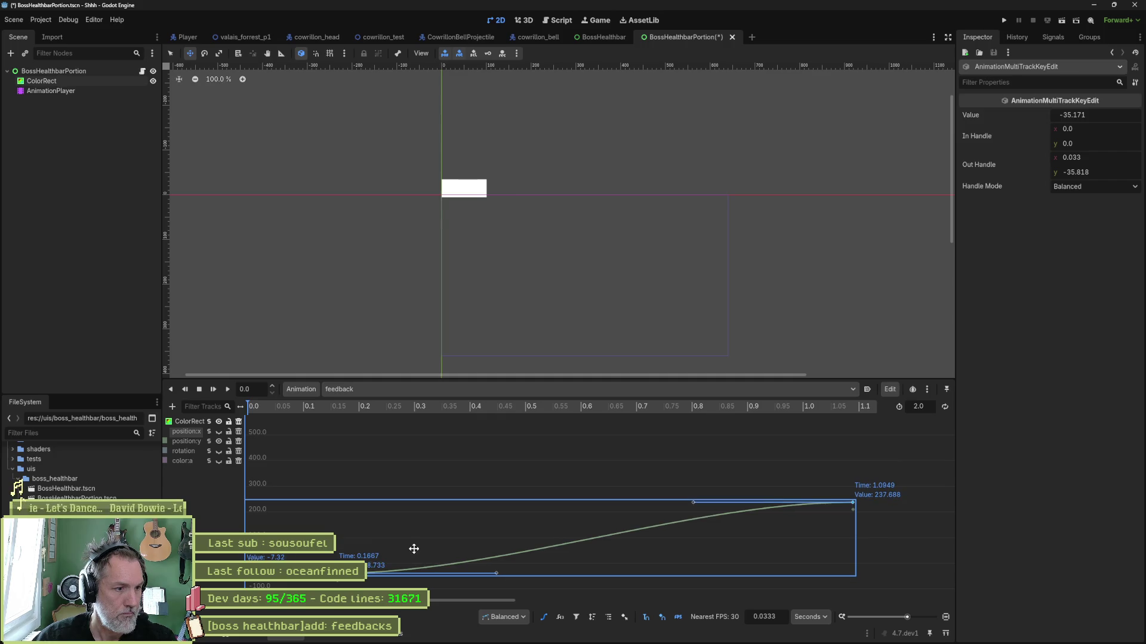
pyautogui.click(274, 557)
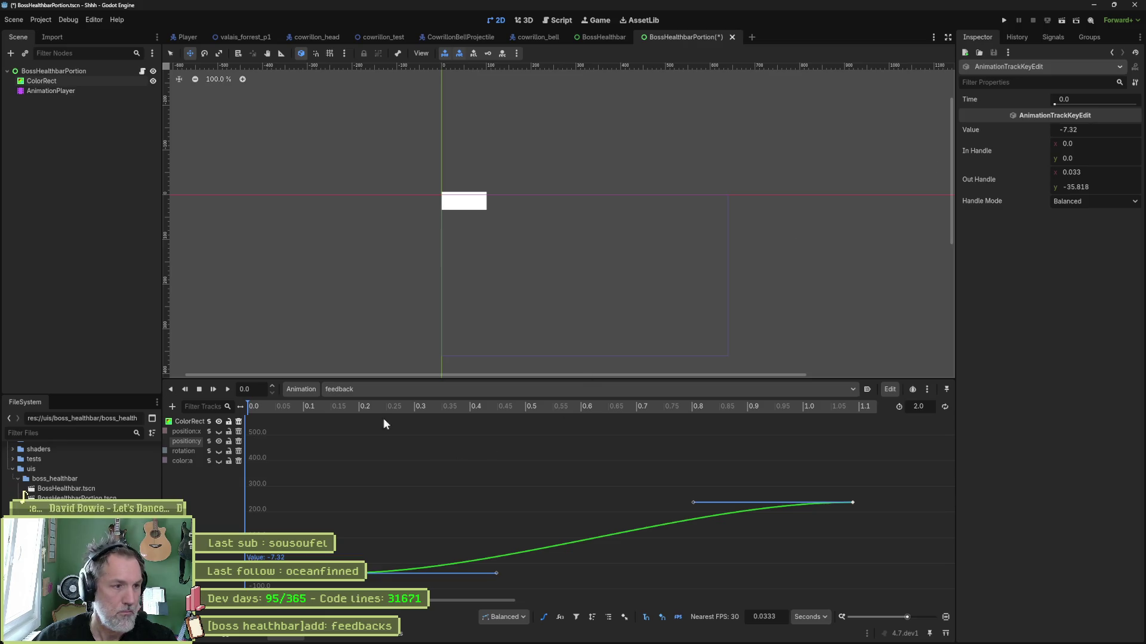
pyautogui.click(226, 387)
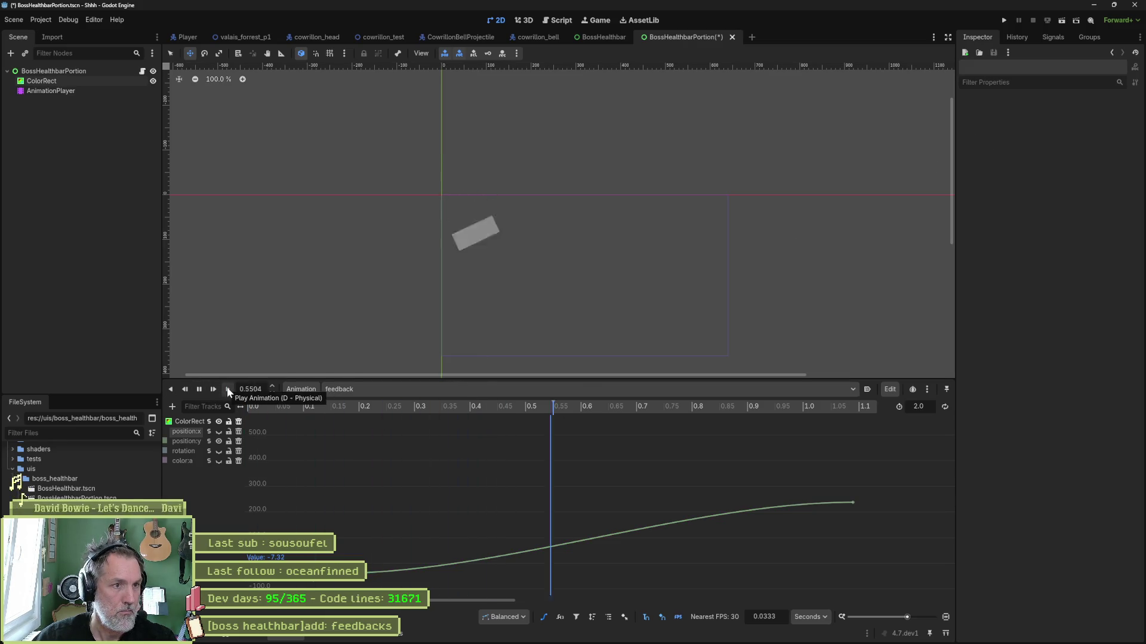
pyautogui.click(202, 389)
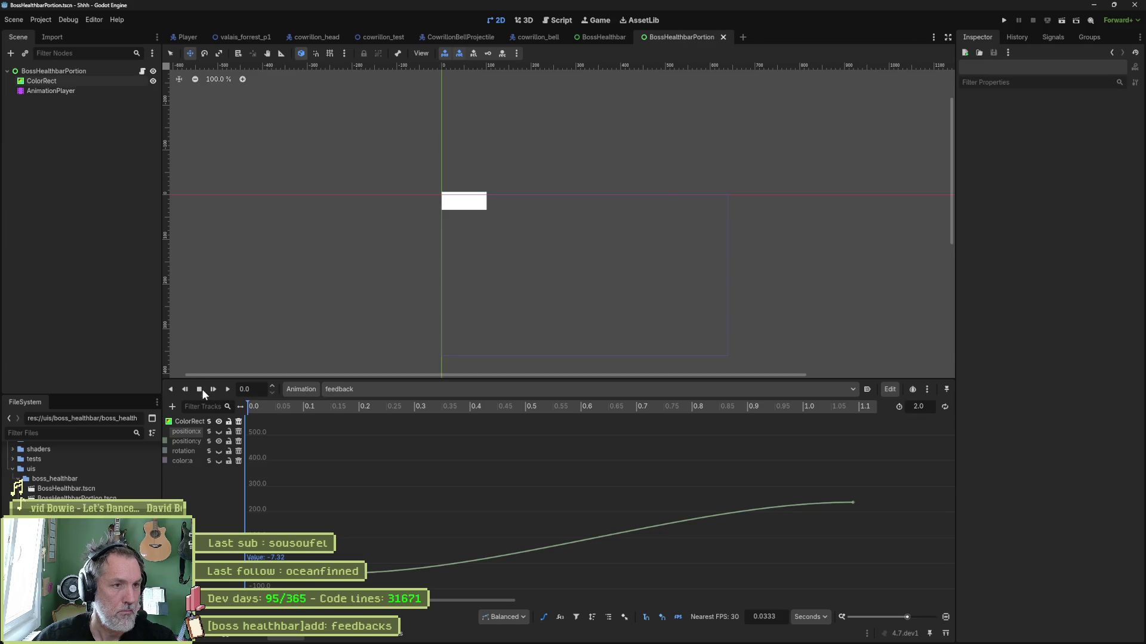
# Run BossHealthbar, simulate a damage hit on the bar, then stop and reselect the bar
pyautogui.click(598, 39)
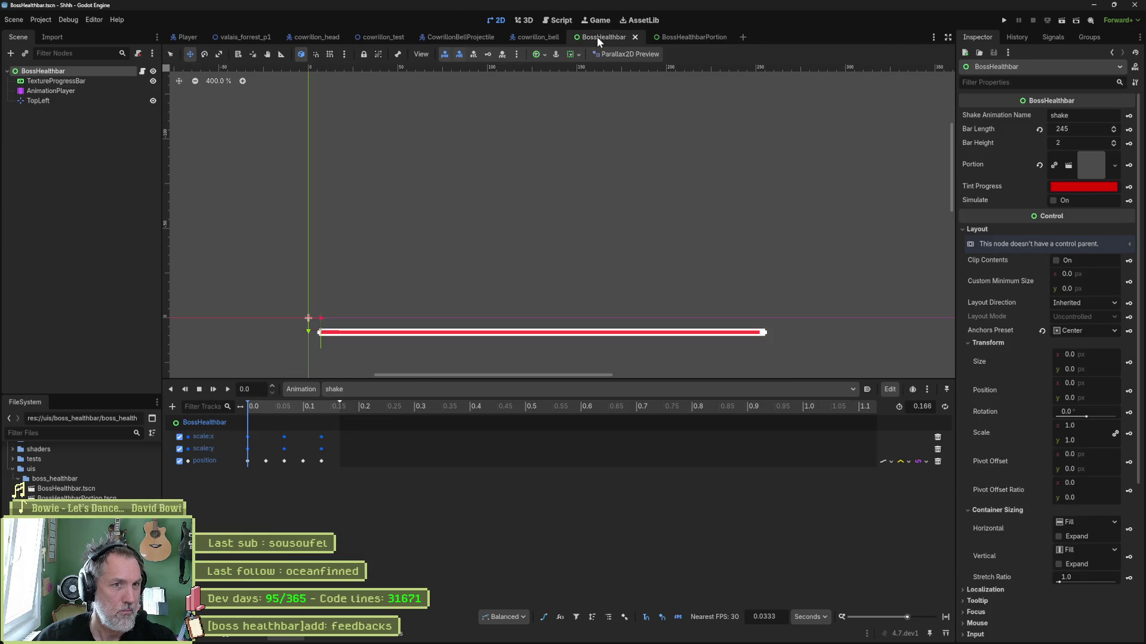
pyautogui.press('F6')
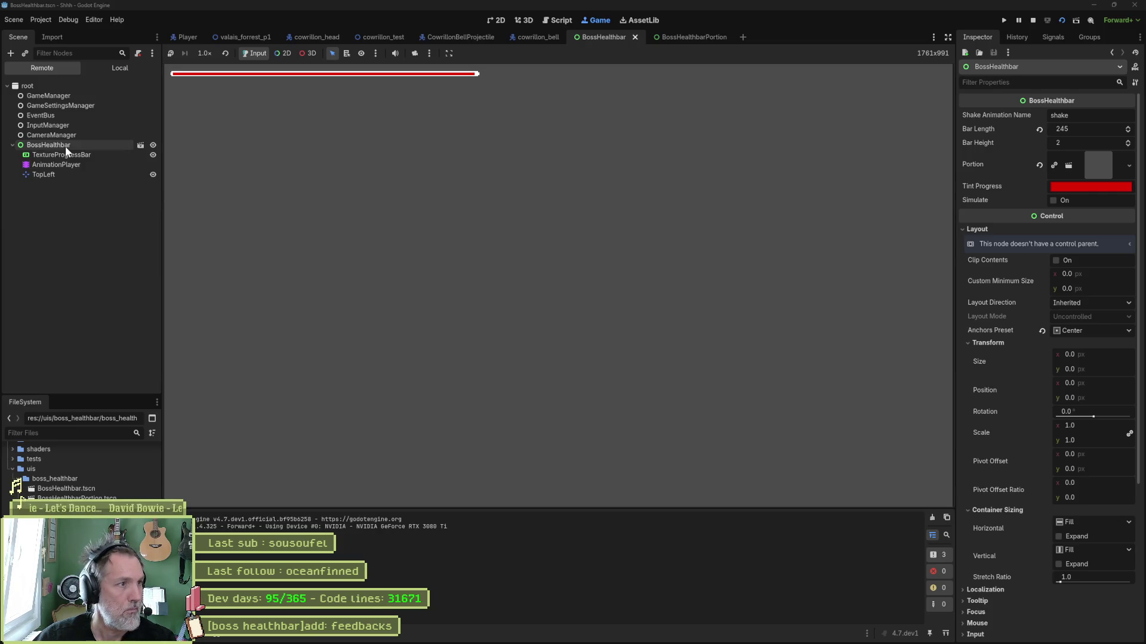
pyautogui.click(66, 146)
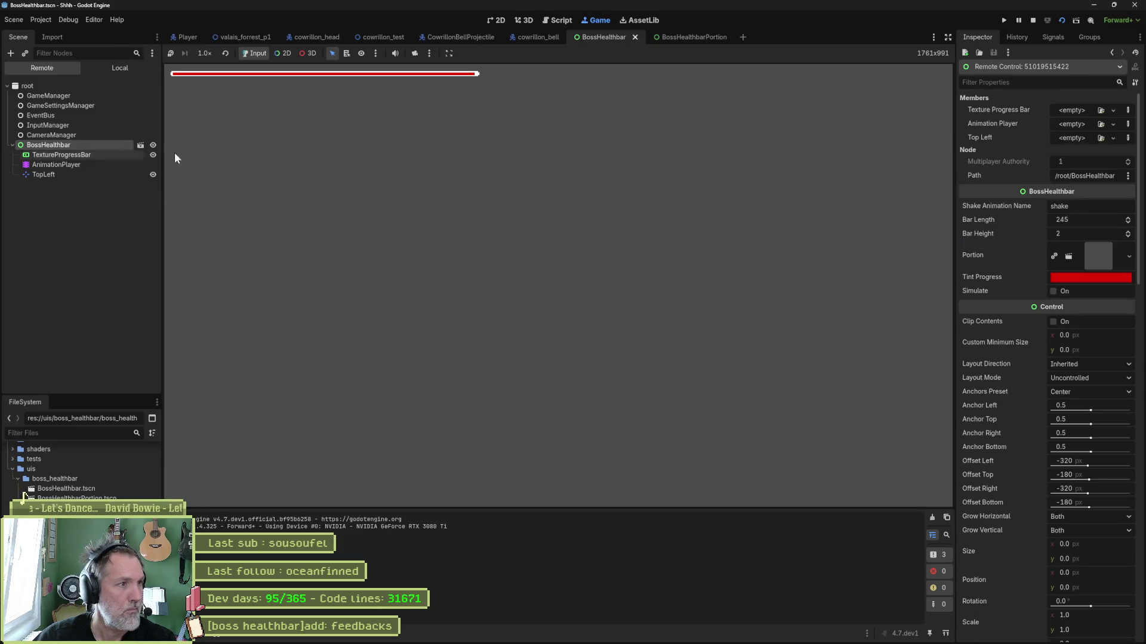
pyautogui.click(1052, 291)
pyautogui.click(1053, 291)
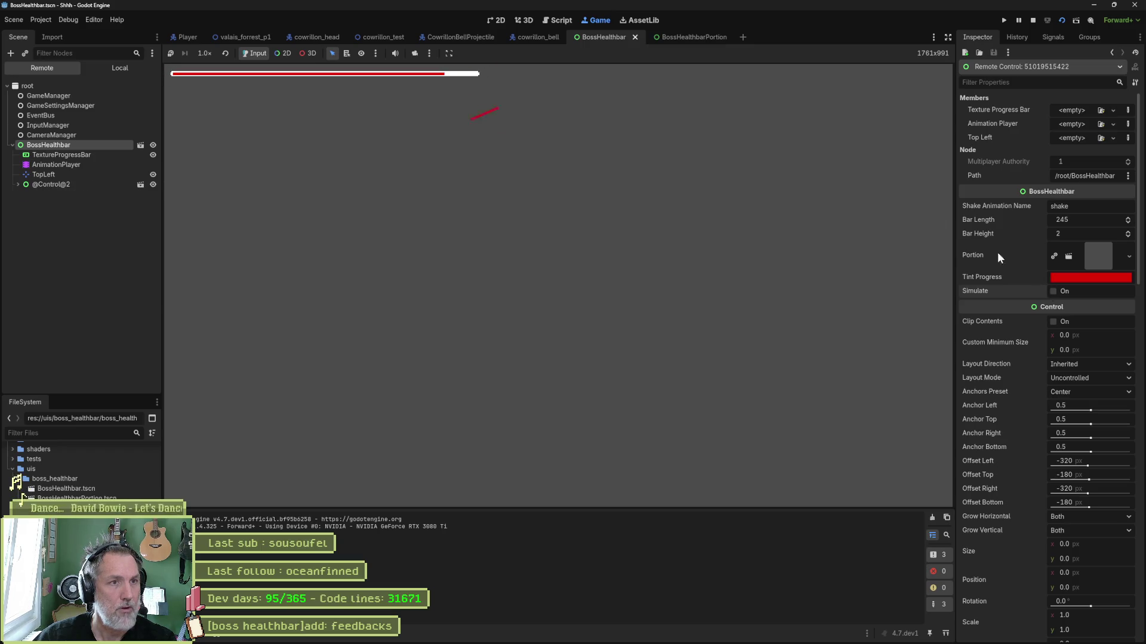
pyautogui.press('F8')
pyautogui.click(65, 71)
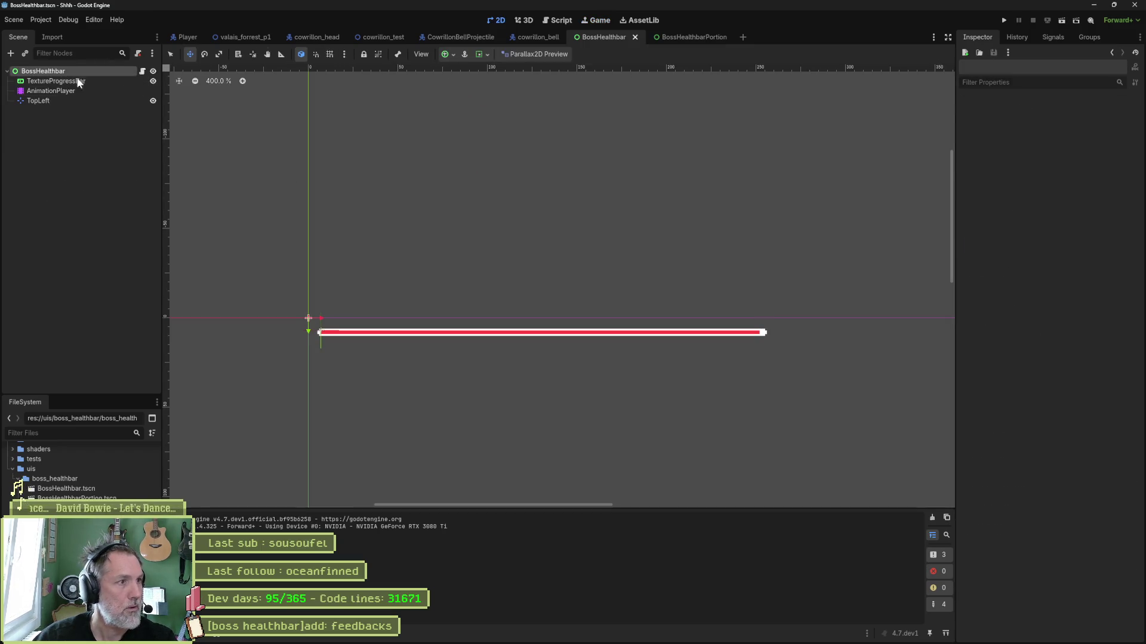
# Drag the healthbar down and right, then test-run and stop the BossHealthbar scene
pyautogui.moveTo(469, 193); pyautogui.dragTo(763, 346)
pyautogui.press('F6')
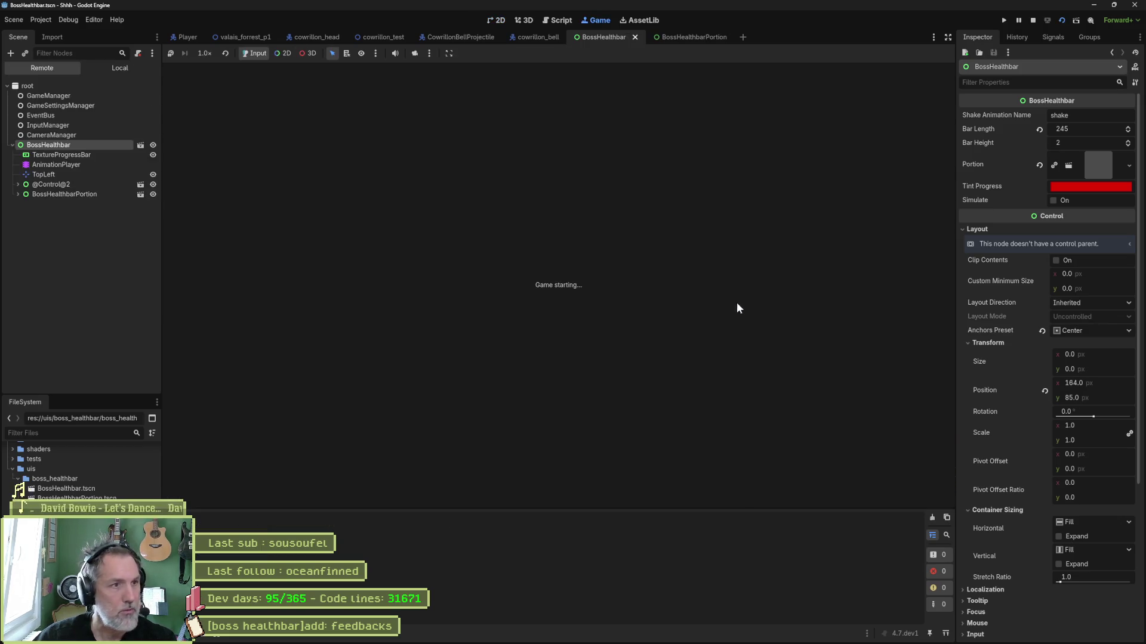
pyautogui.press('F8')
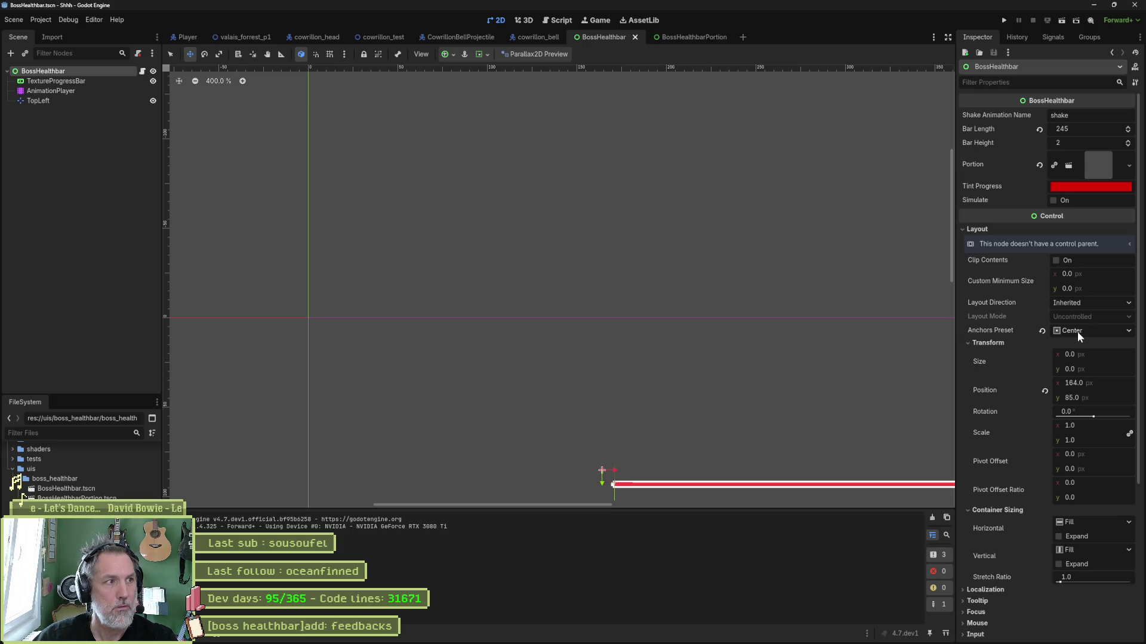
# Revert the BossHealthbar root's position to 0, 0, save, and switch to the valais_forrest_p1 level
pyautogui.click(69, 80)
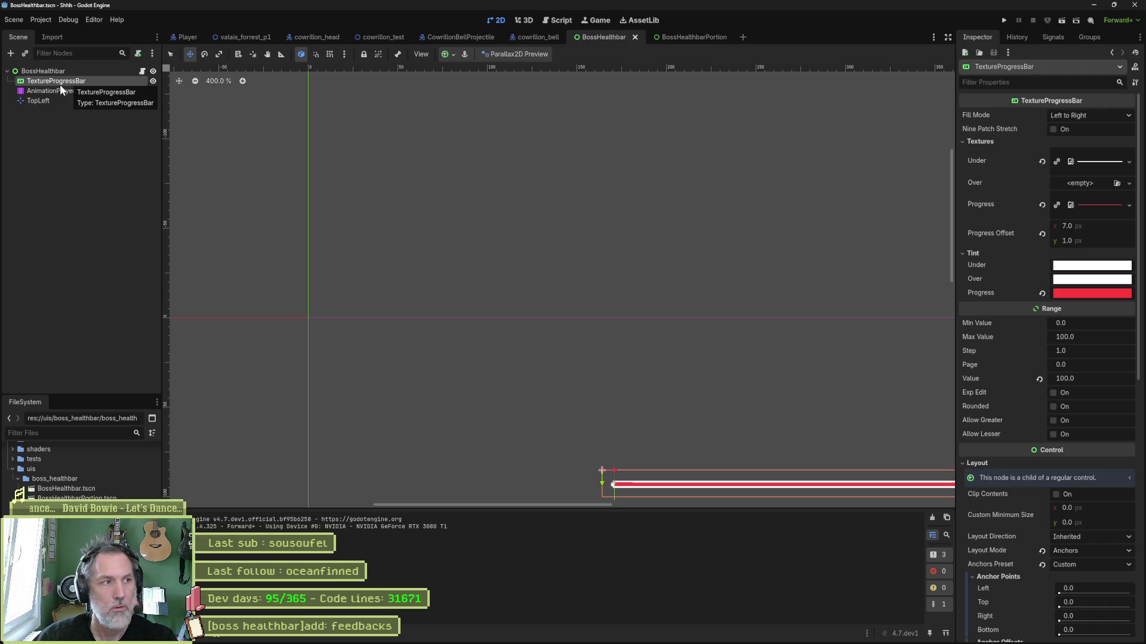
pyautogui.click(55, 71)
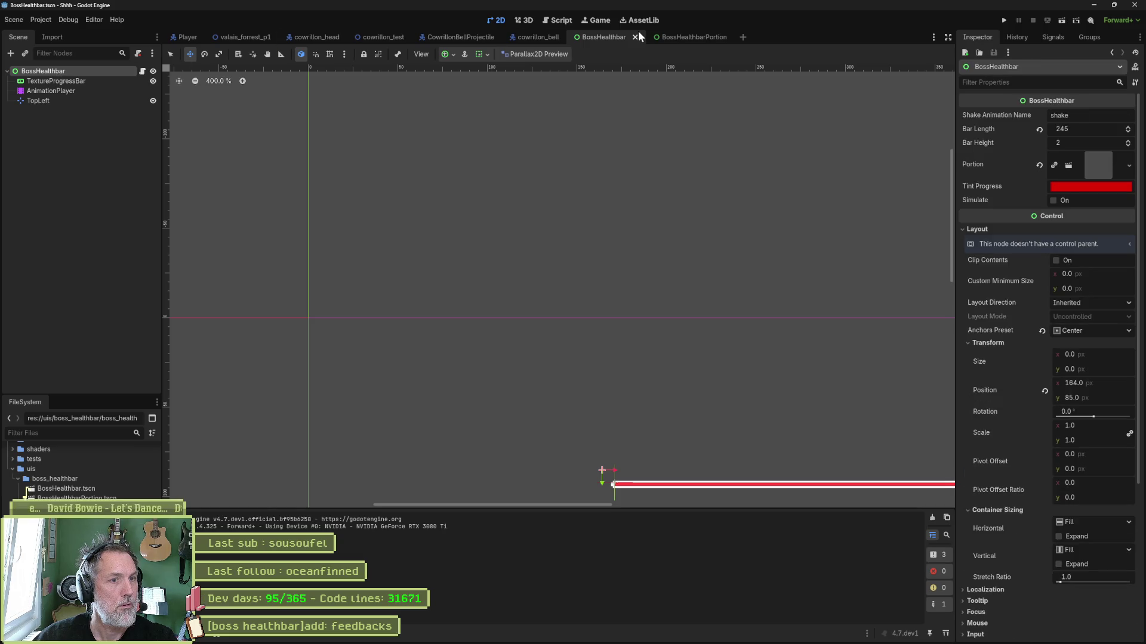
pyautogui.scroll(-3, 1035, 370)
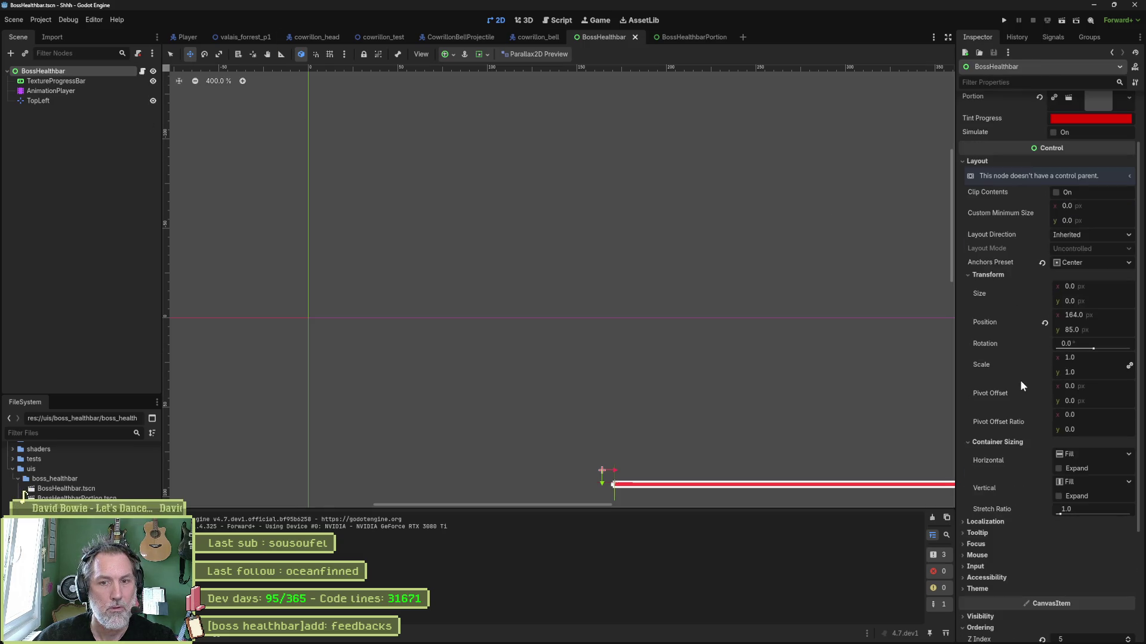
pyautogui.scroll(-3, 1019, 380)
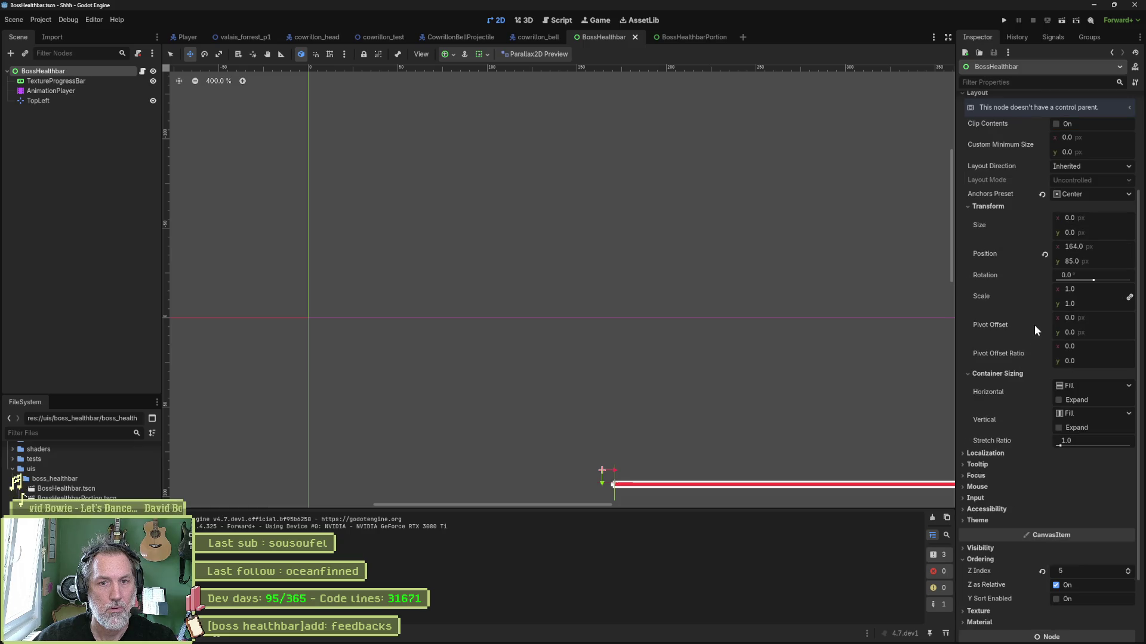
pyautogui.click(1045, 254)
pyautogui.hotkey('ctrl', 's')
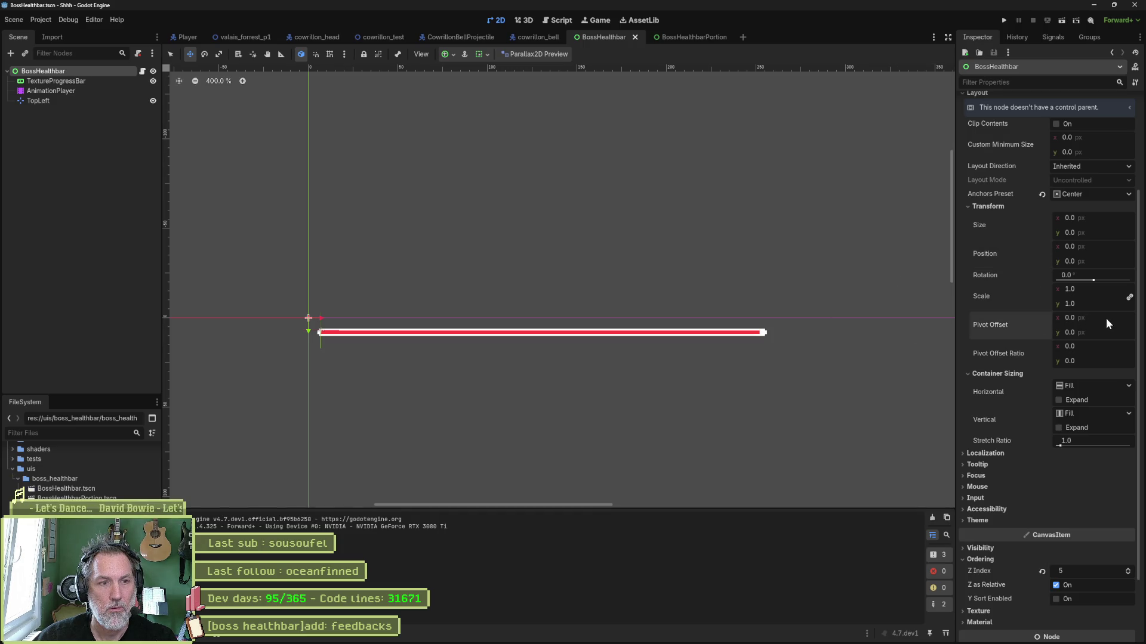
pyautogui.scroll(-3, 1029, 340)
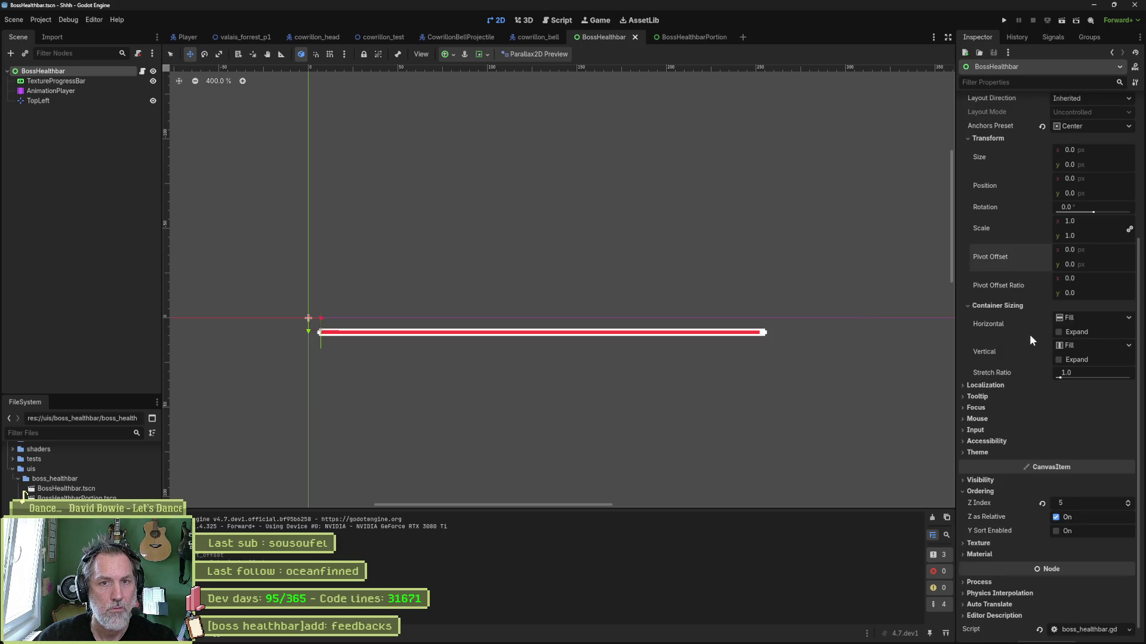
pyautogui.click(249, 38)
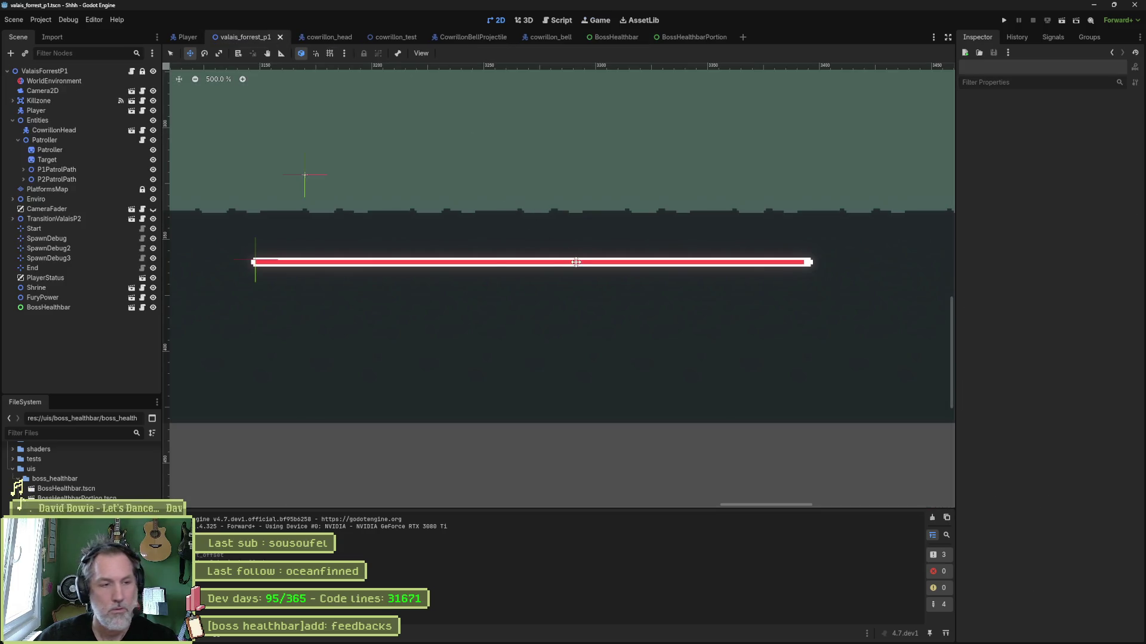
# Test-run the valais_forrest_p1 level and stop it
pyautogui.press('F6')
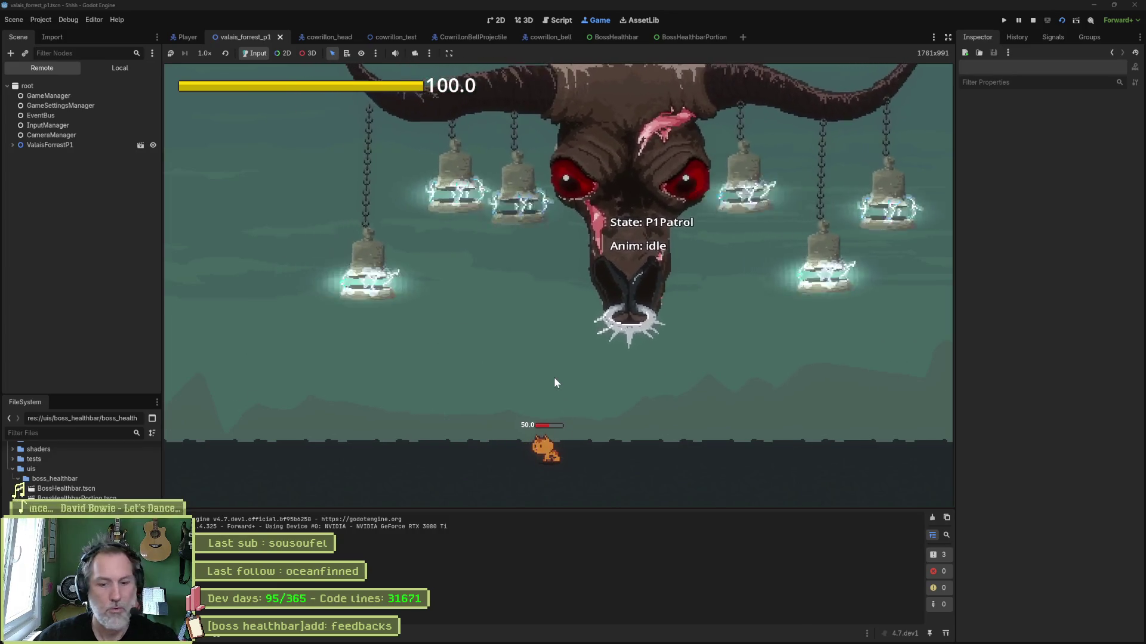
pyautogui.press('F8')
pyautogui.scroll(5, 552, 183)
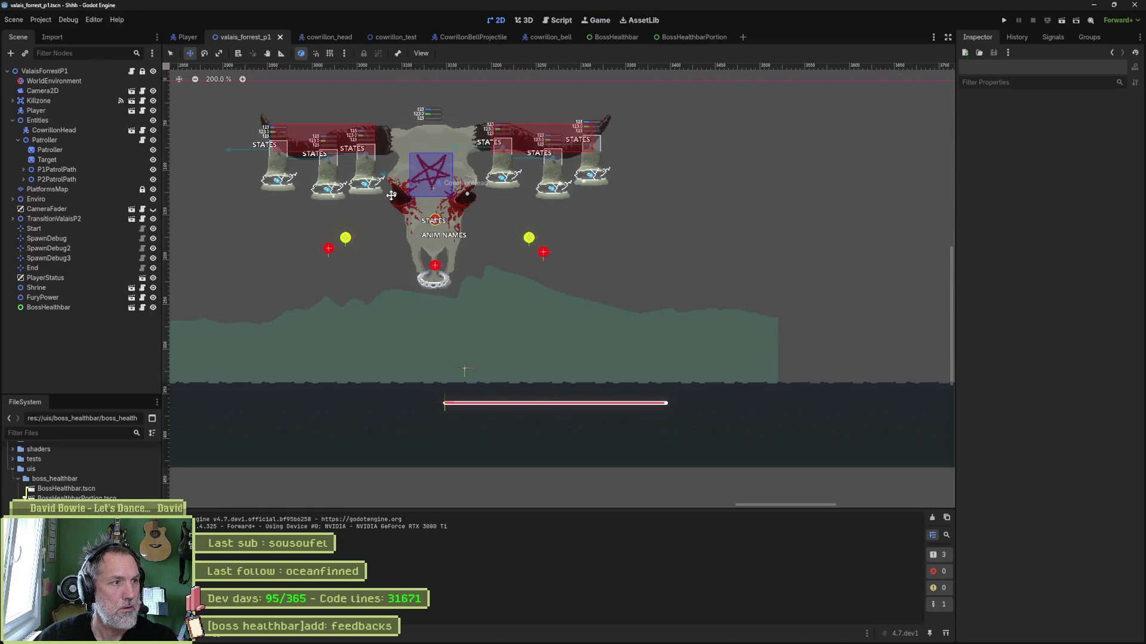
# Shift the BossHealthbar instance left in the forest level and save the level
pyautogui.click(83, 307)
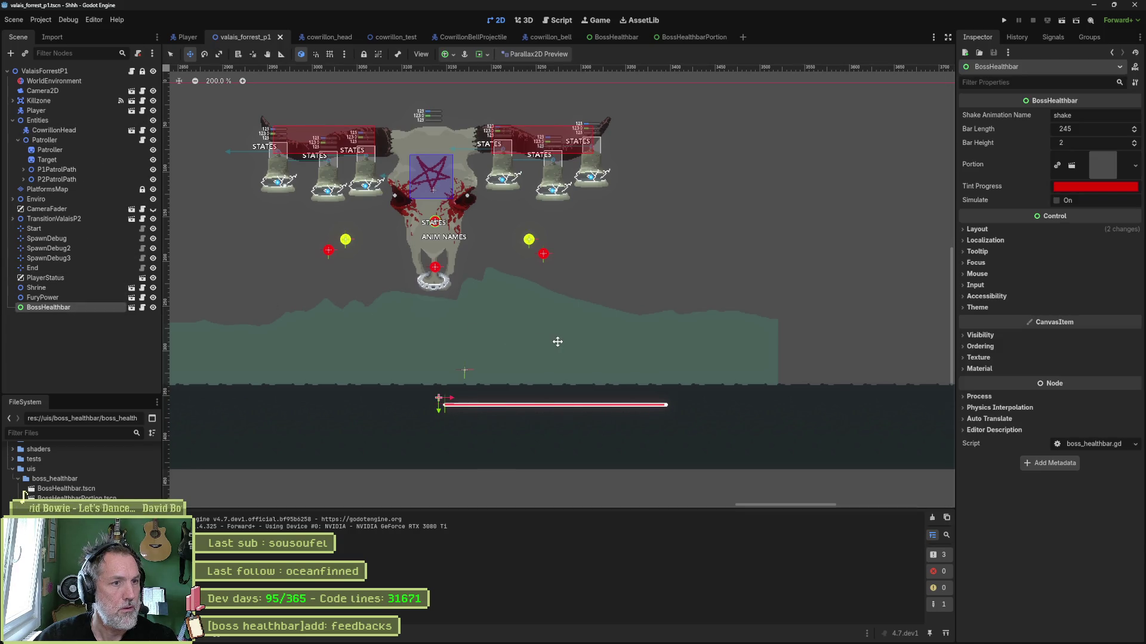
pyautogui.moveTo(558, 341); pyautogui.dragTo(473, 342)
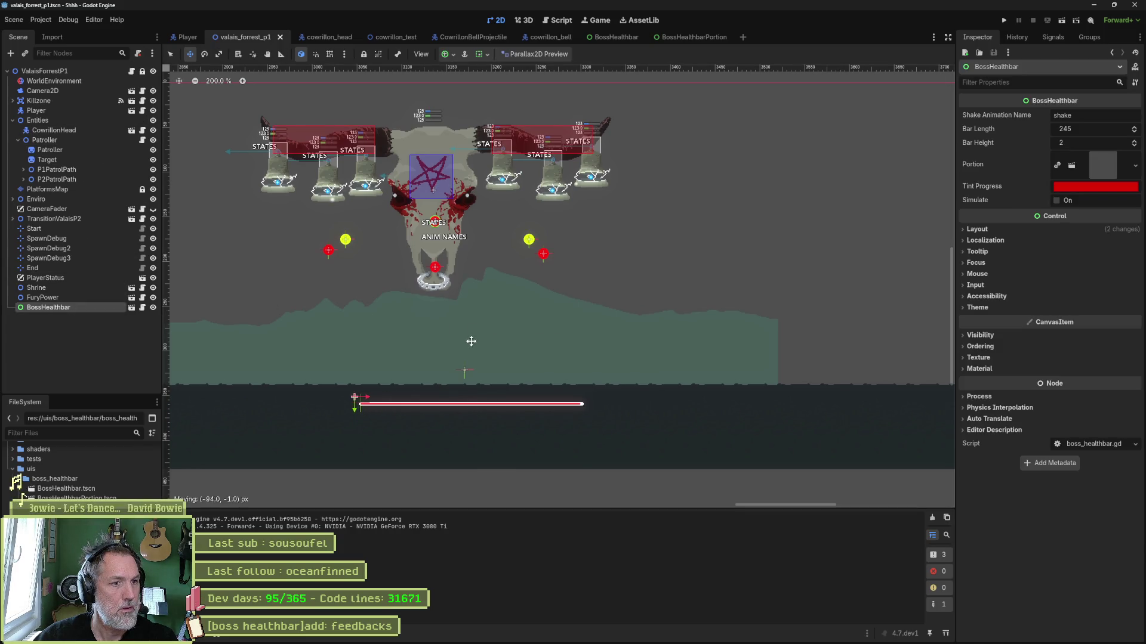
pyautogui.hotkey('ctrl', 's')
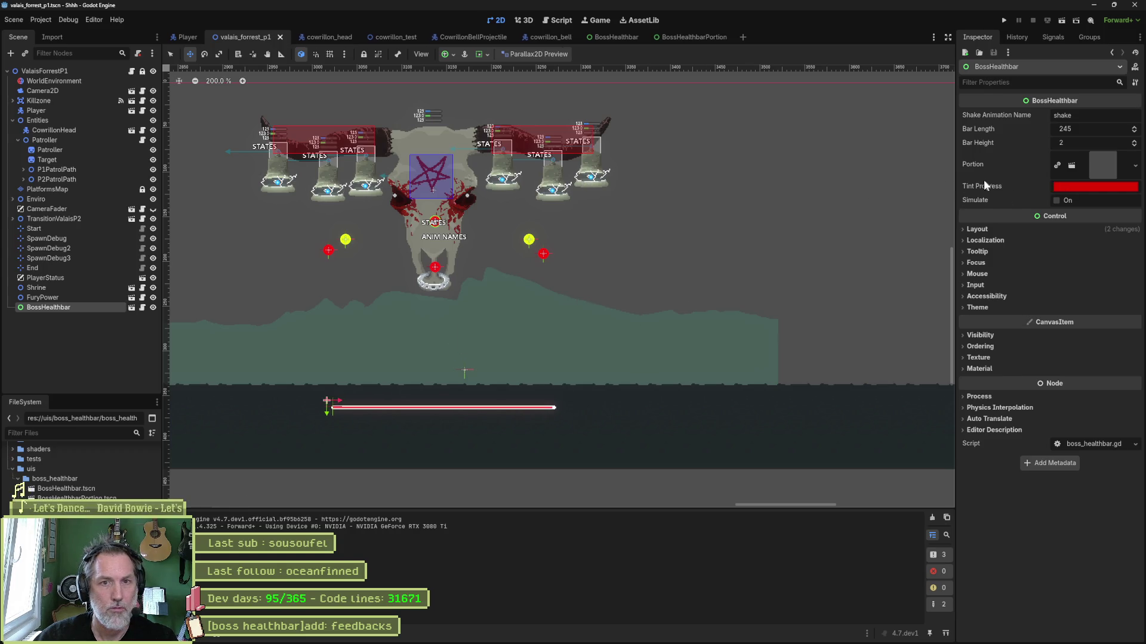
pyautogui.click(614, 35)
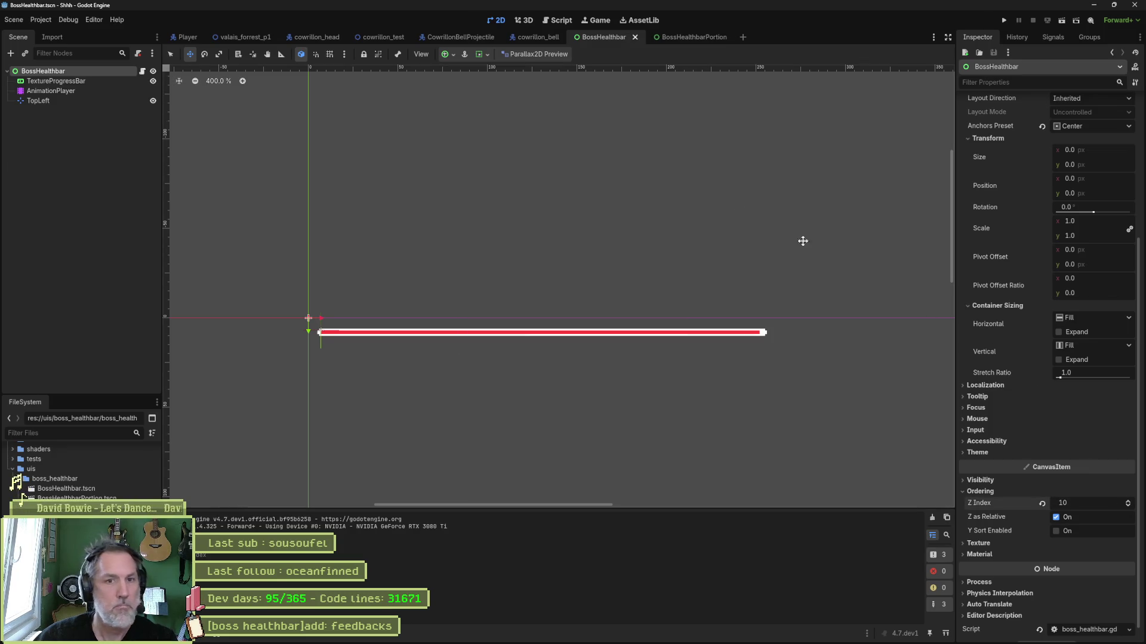
# Run the forest level and select the live BossHealthbar in the Remote tree
pyautogui.click(248, 35)
pyautogui.press('F6')
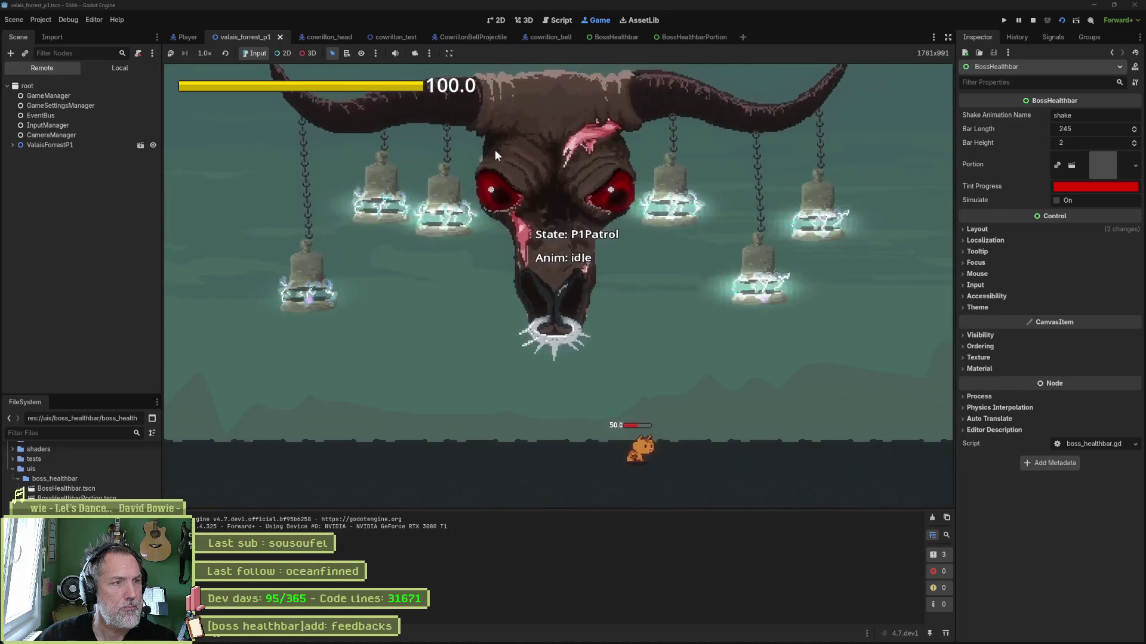
pyautogui.click(12, 145)
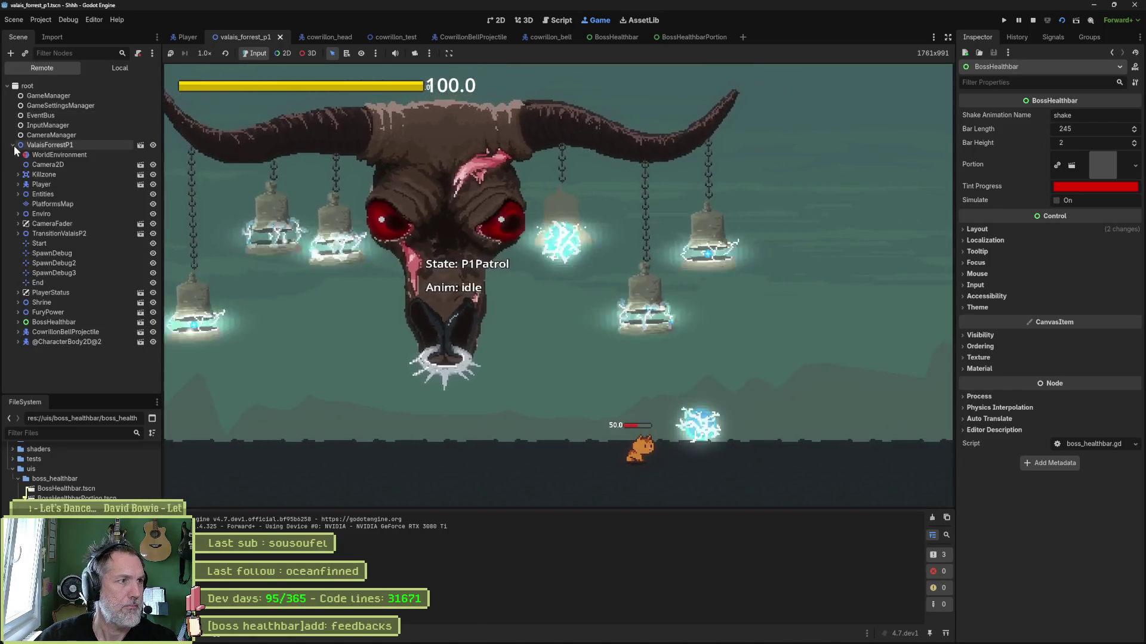
pyautogui.click(57, 320)
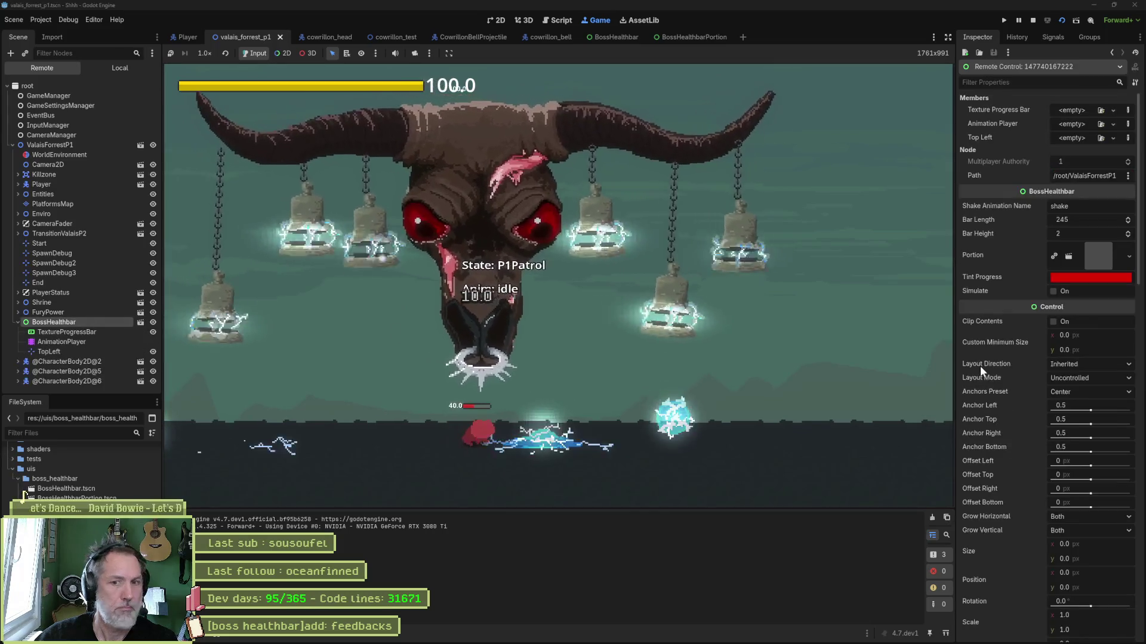
# Set the live BossHealthbar's Z Index to 1200
pyautogui.scroll(-7, 1019, 387)
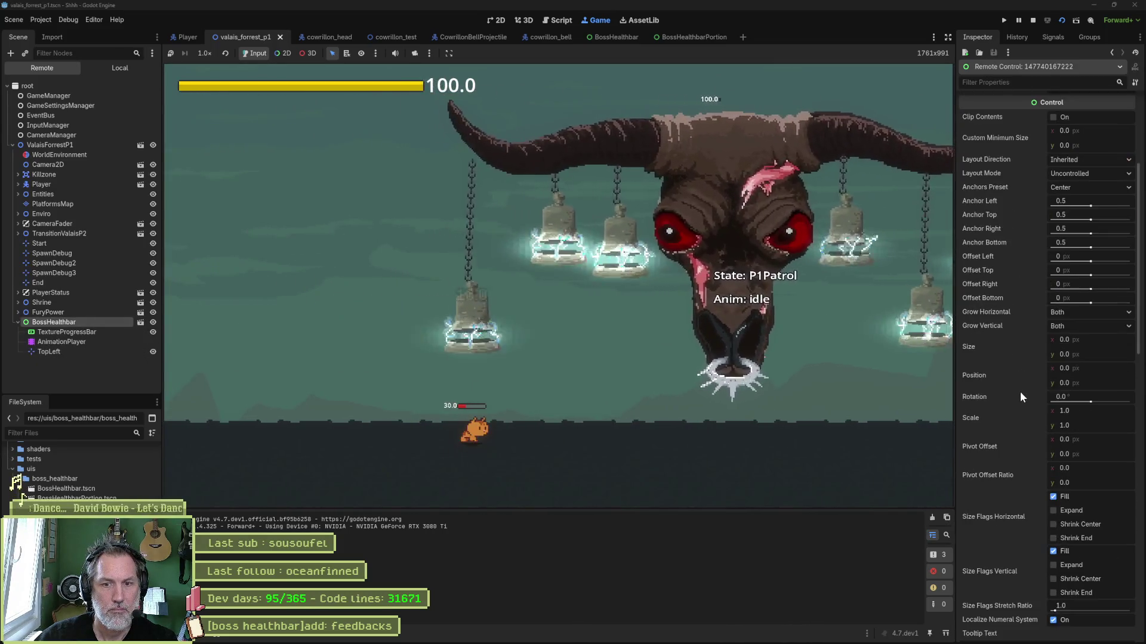
pyautogui.scroll(-8, 1019, 409)
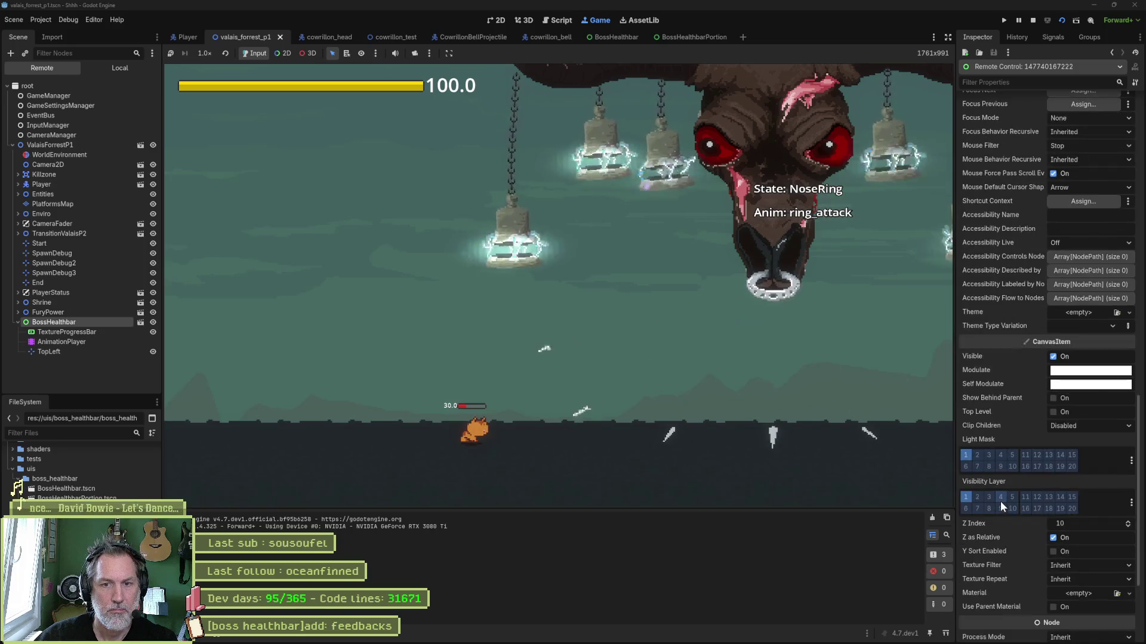
pyautogui.scroll(-5, 1019, 410)
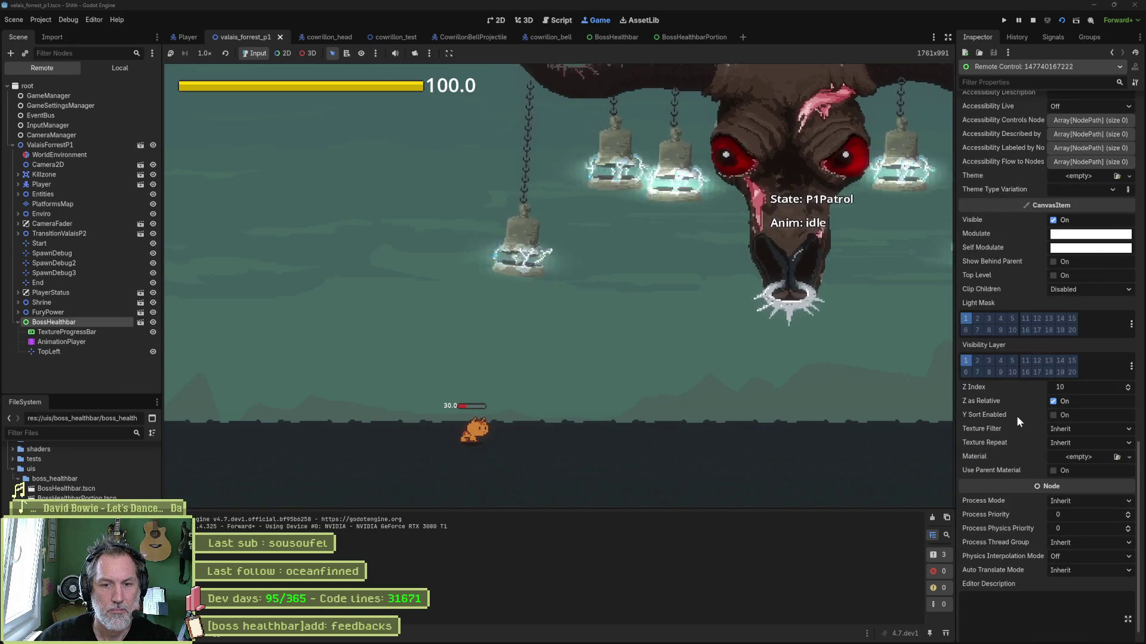
pyautogui.click(1127, 385)
pyautogui.click(1129, 387)
pyautogui.click(1129, 386)
pyautogui.click(1128, 387)
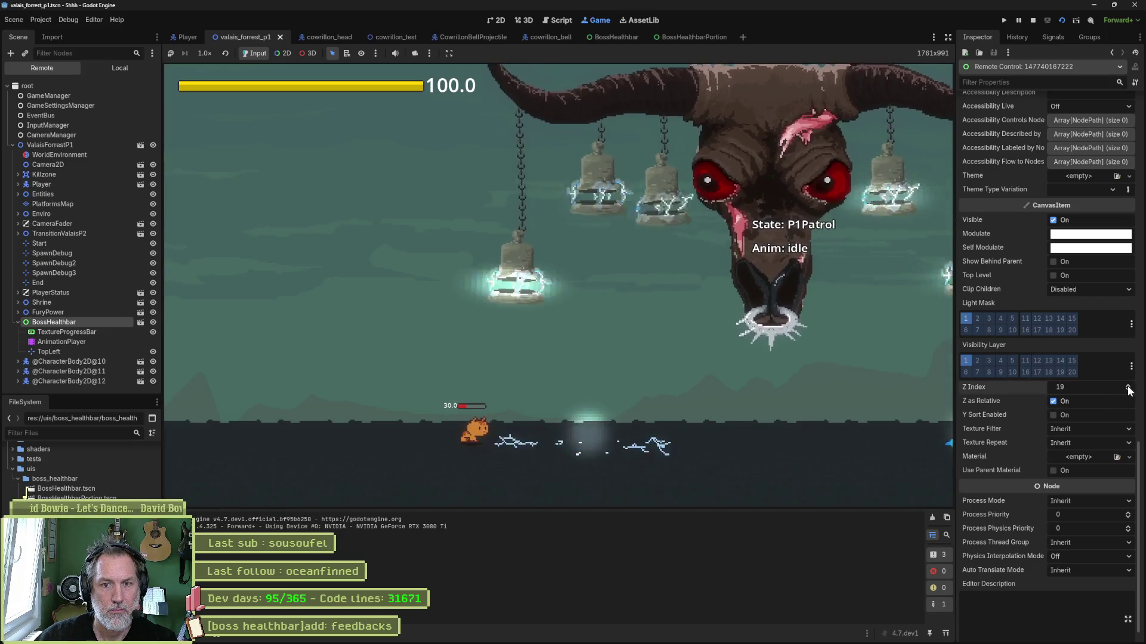
pyautogui.click(1129, 387)
pyautogui.click(1108, 389)
pyautogui.write('1200')
pyautogui.press('Return')
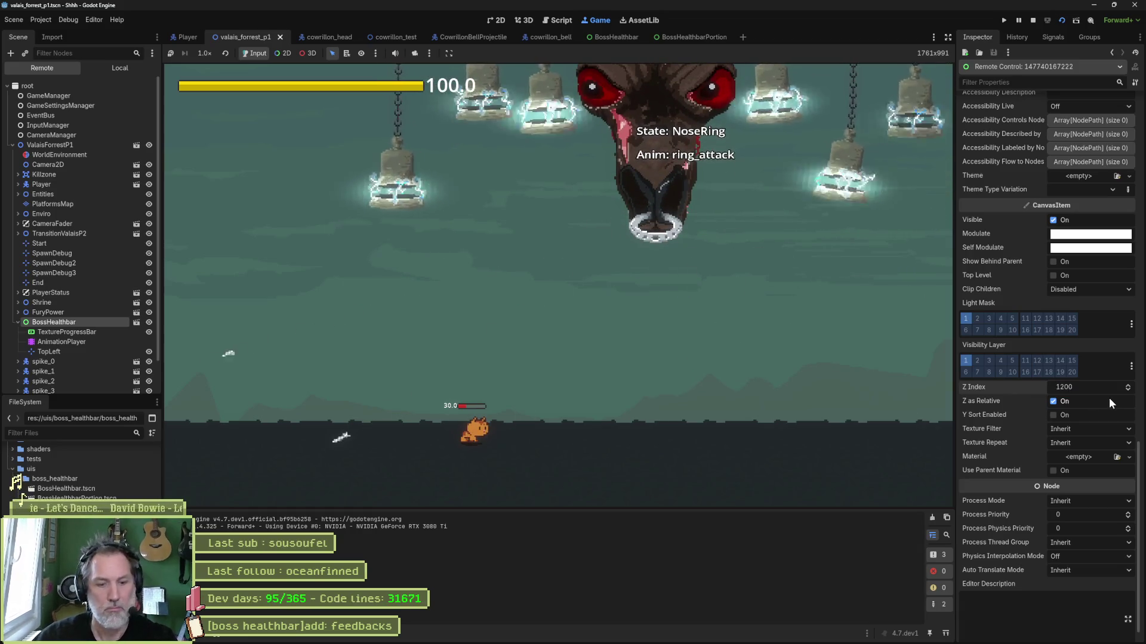
# Check the live TextureProgressBar and BossHealthbar properties, then stop the game
pyautogui.click(116, 331)
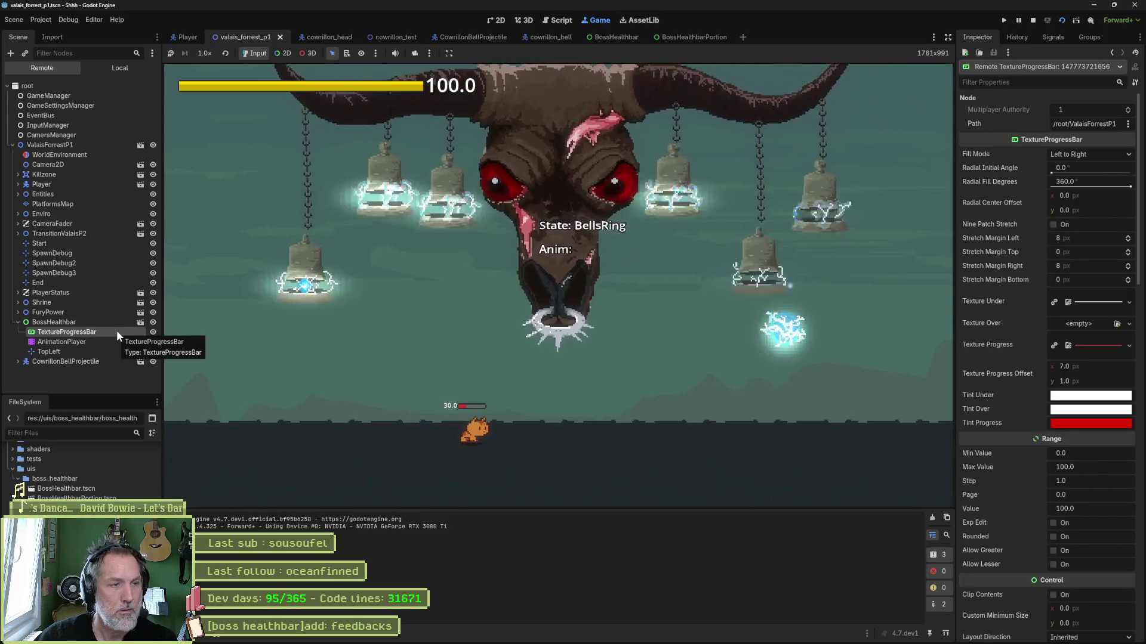
pyautogui.click(110, 322)
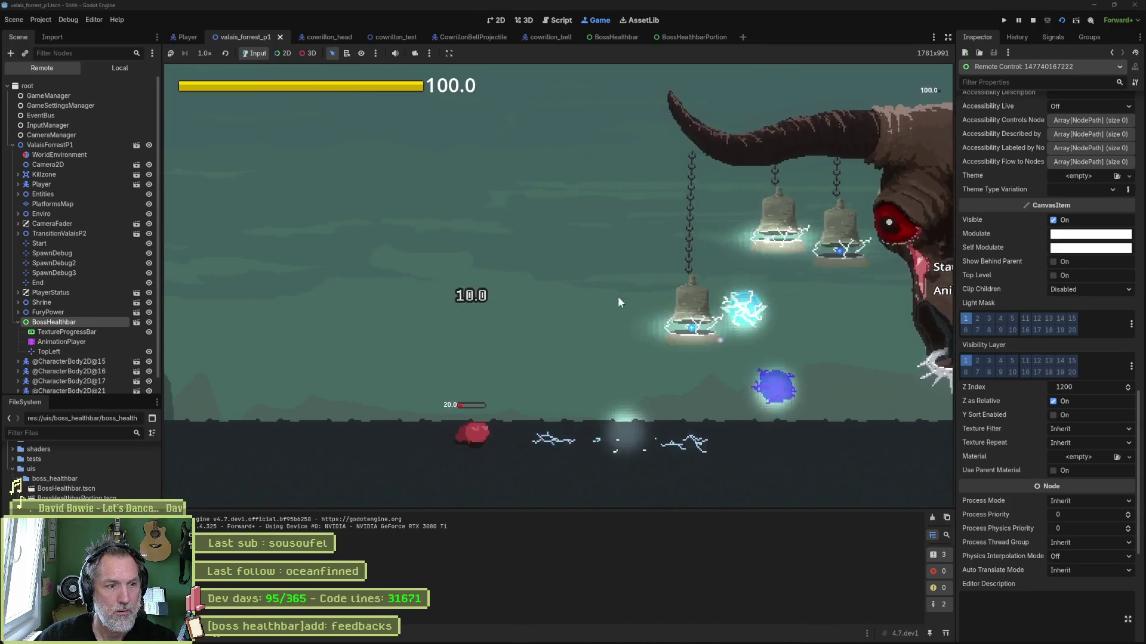
pyautogui.press('F8')
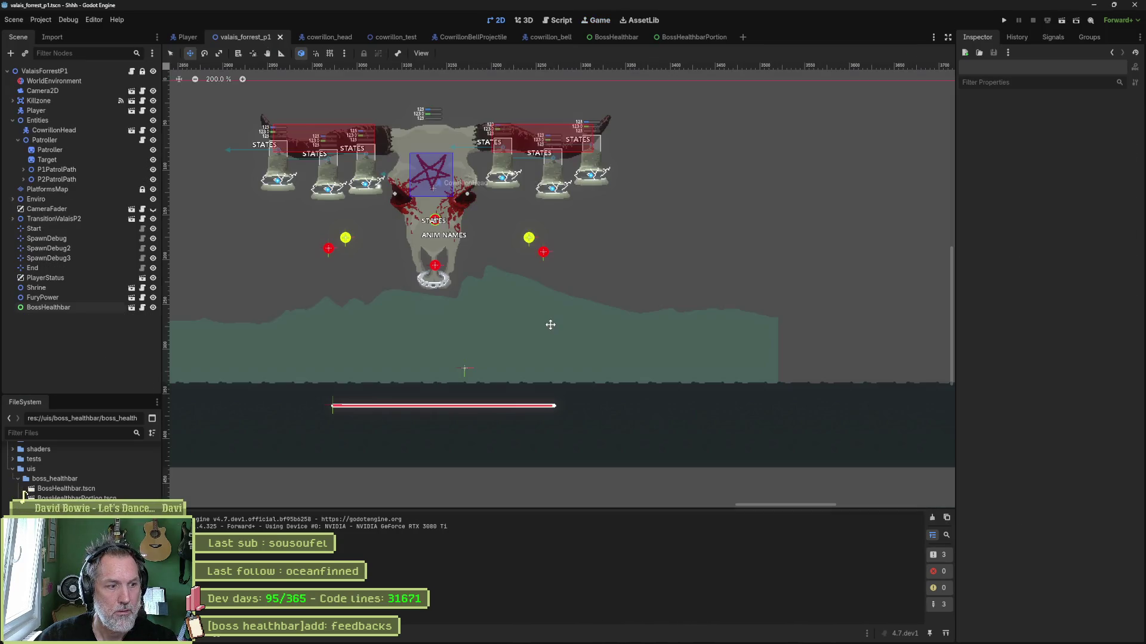
# Relaunch the valais_forrest_p1 level with F6 to watch the boss healthbar
pyautogui.press('F6')
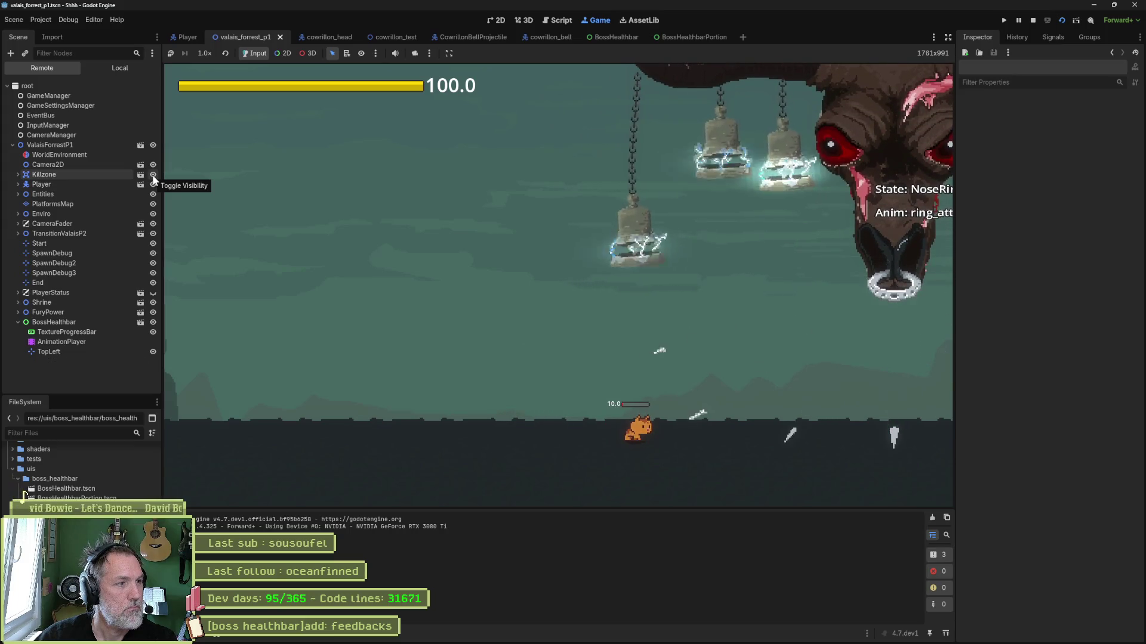
# Select the live BossHealthbar in the Remote tree, then stop the game
pyautogui.click(84, 322)
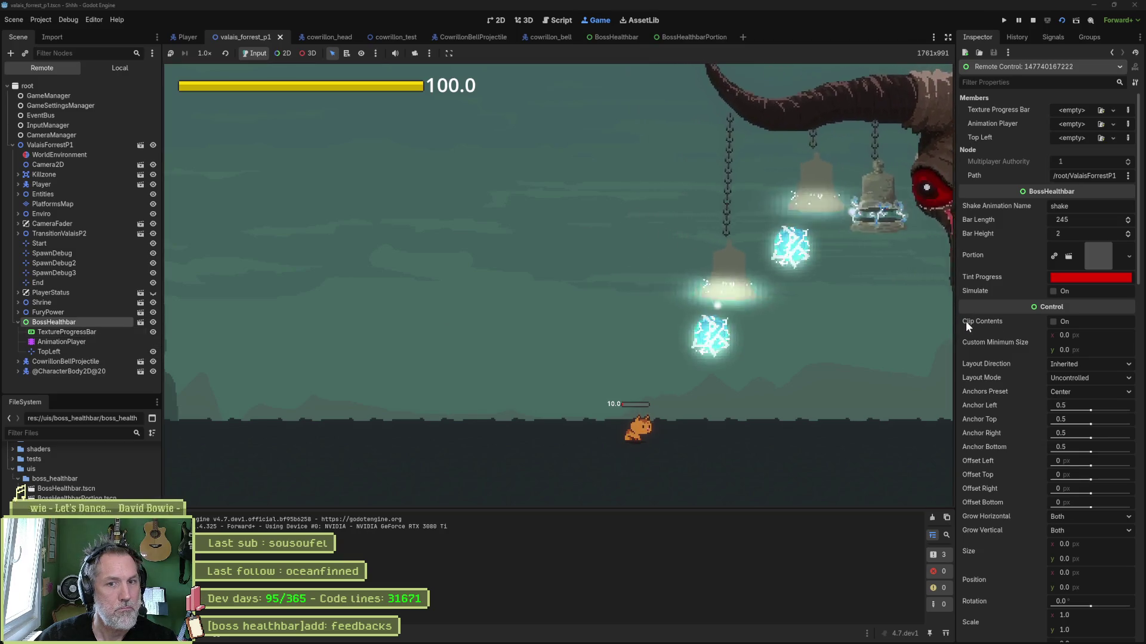
pyautogui.press('F8')
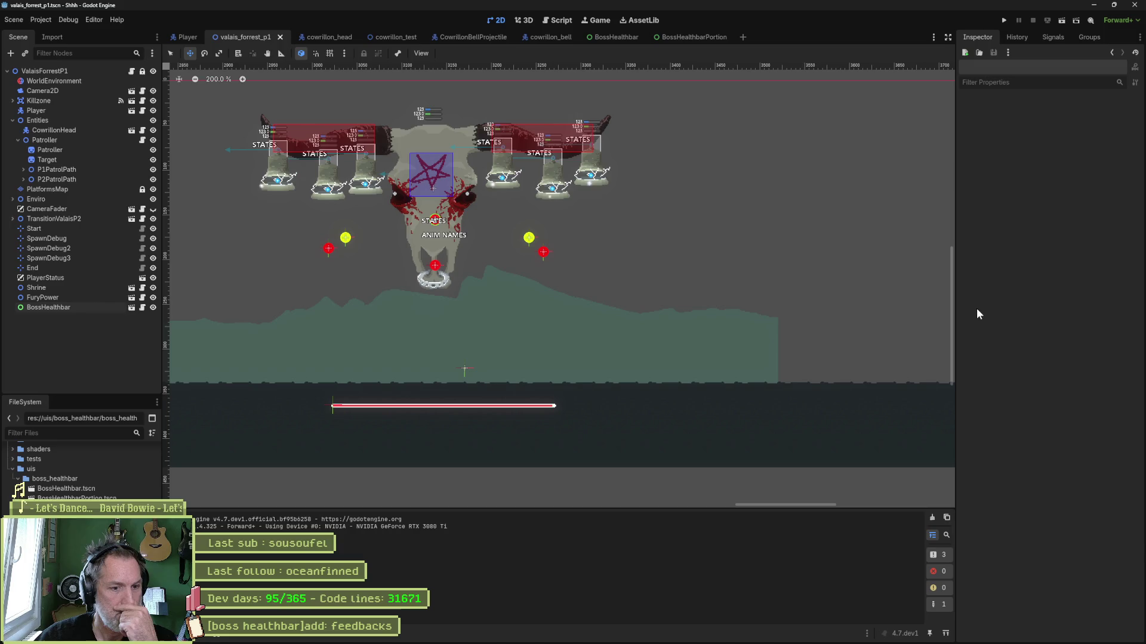
# Revert the BossHealthbar's Layout anchors preset from Center to Top Left, then save and run the level
pyautogui.click(85, 310)
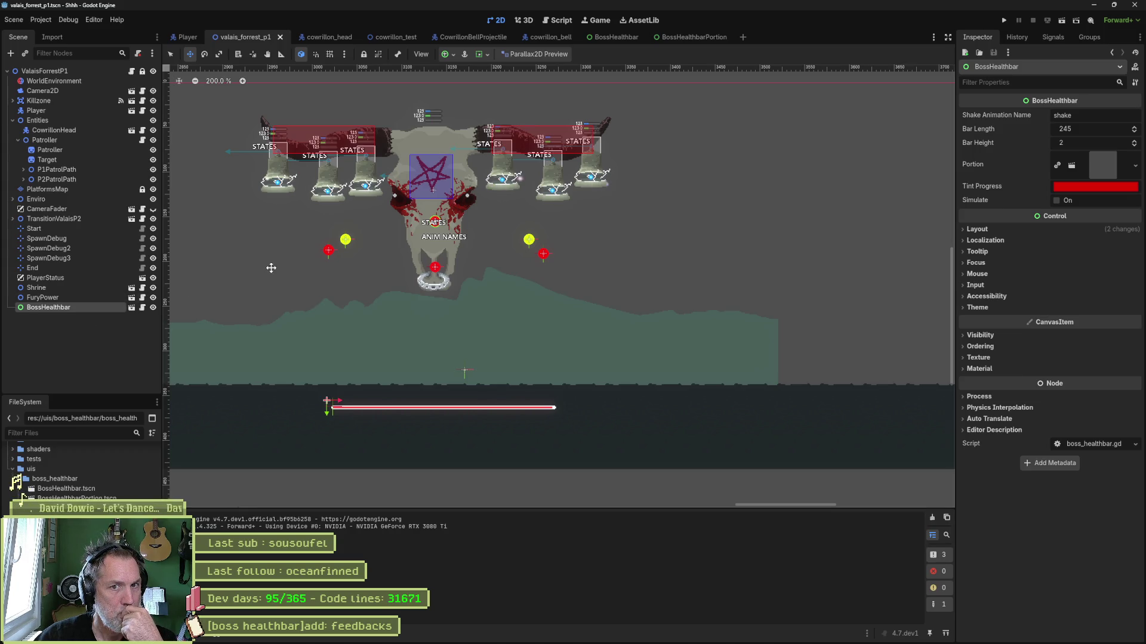
pyautogui.click(993, 230)
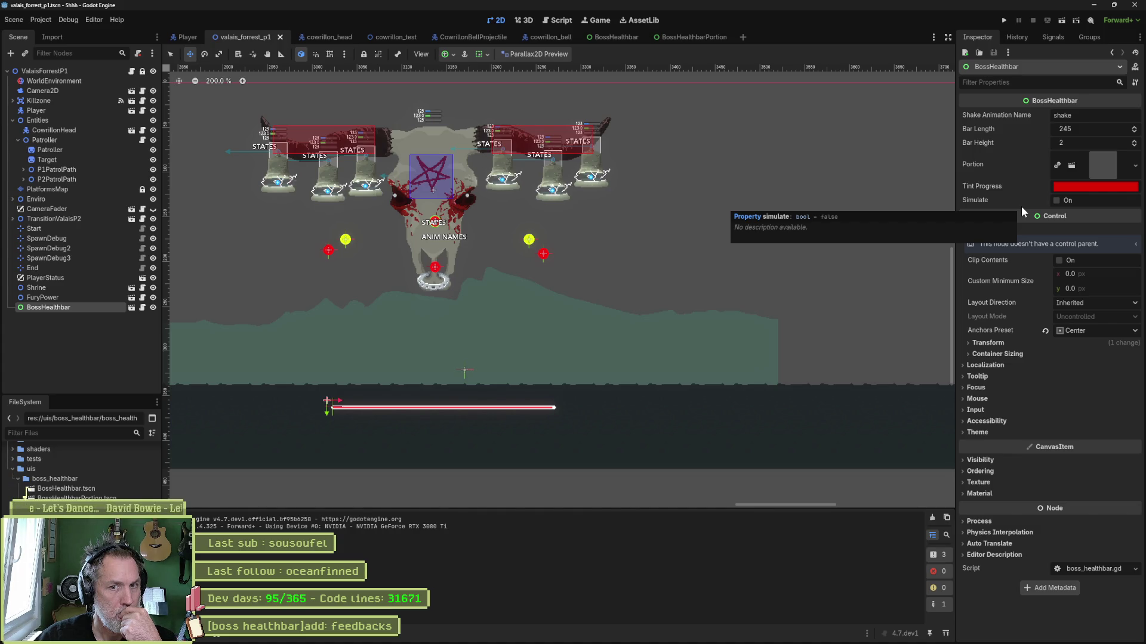
pyautogui.click(1045, 332)
pyautogui.scroll(-10, 423, 285)
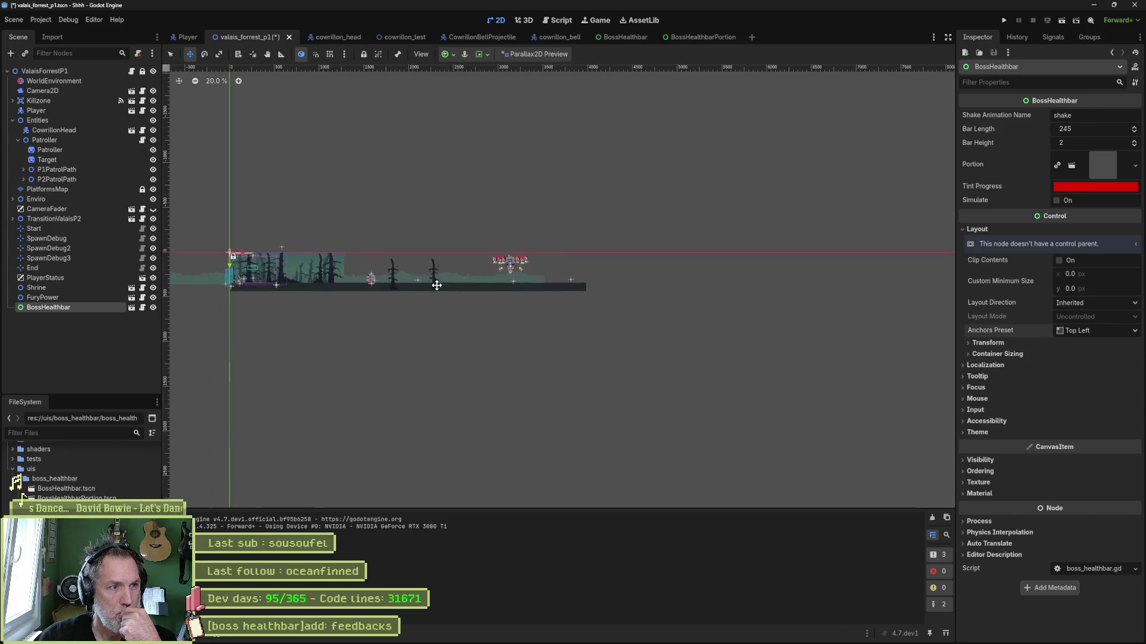
pyautogui.hscroll(-3, 454, 285)
pyautogui.press('F6')
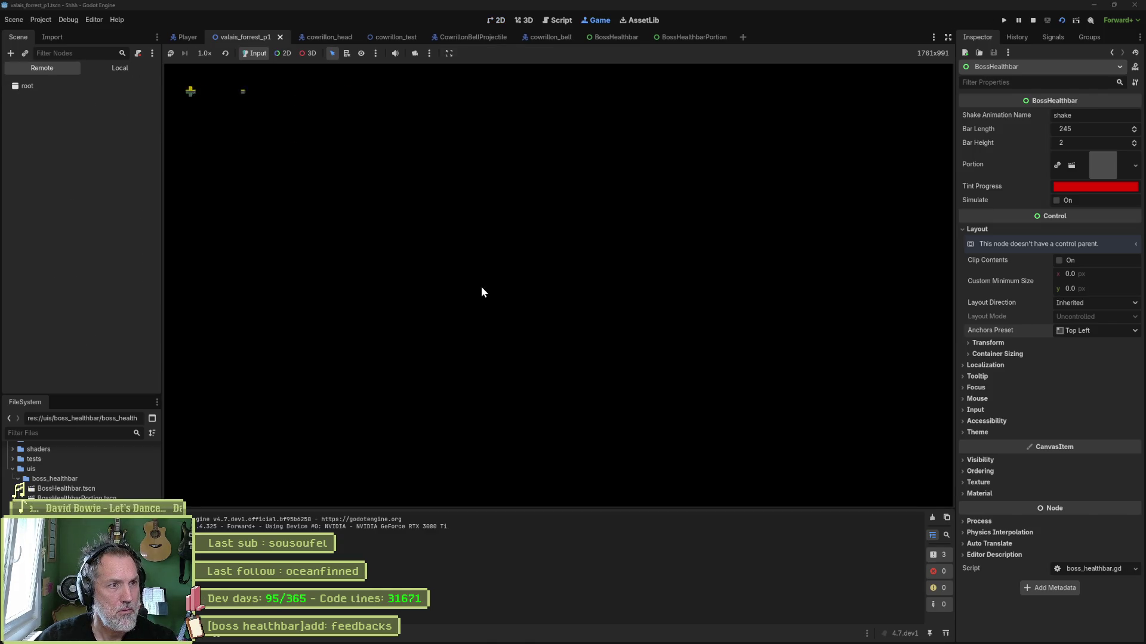
# Stop the game, frame the healthbar in the viewport, and test-run the level once more
pyautogui.press('F8')
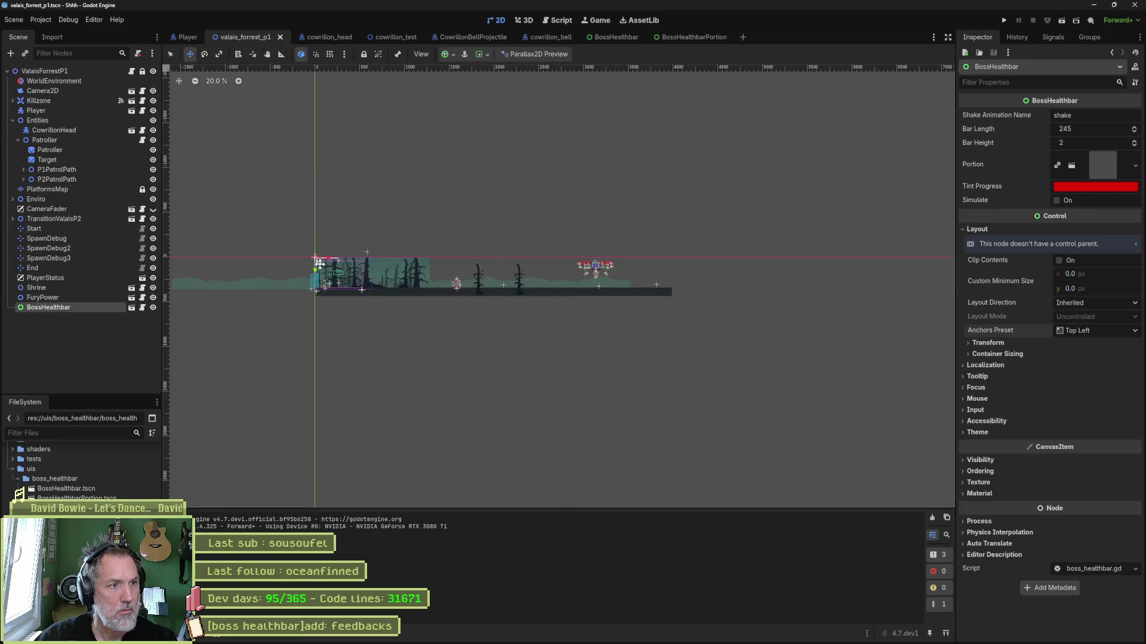
pyautogui.press('f')
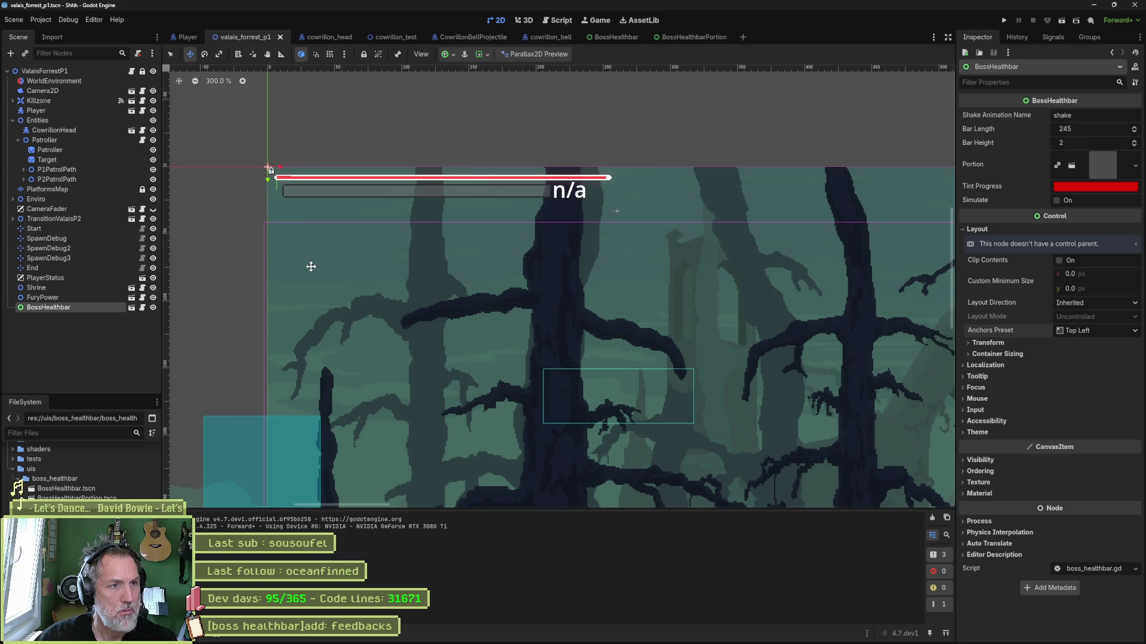
pyautogui.press('F5')
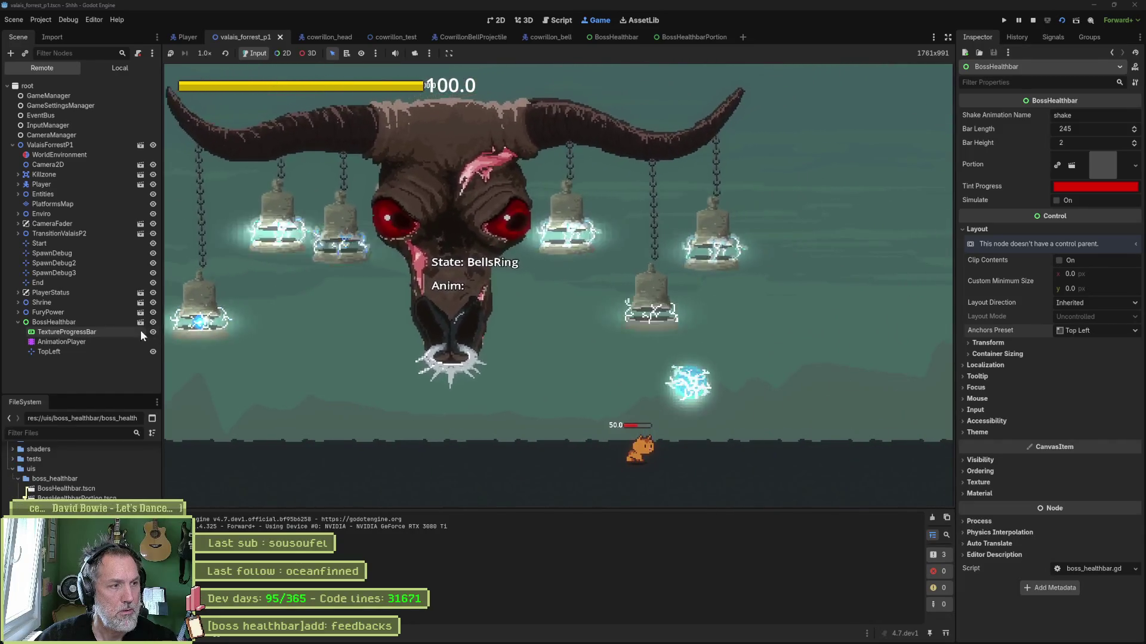
pyautogui.press('F8')
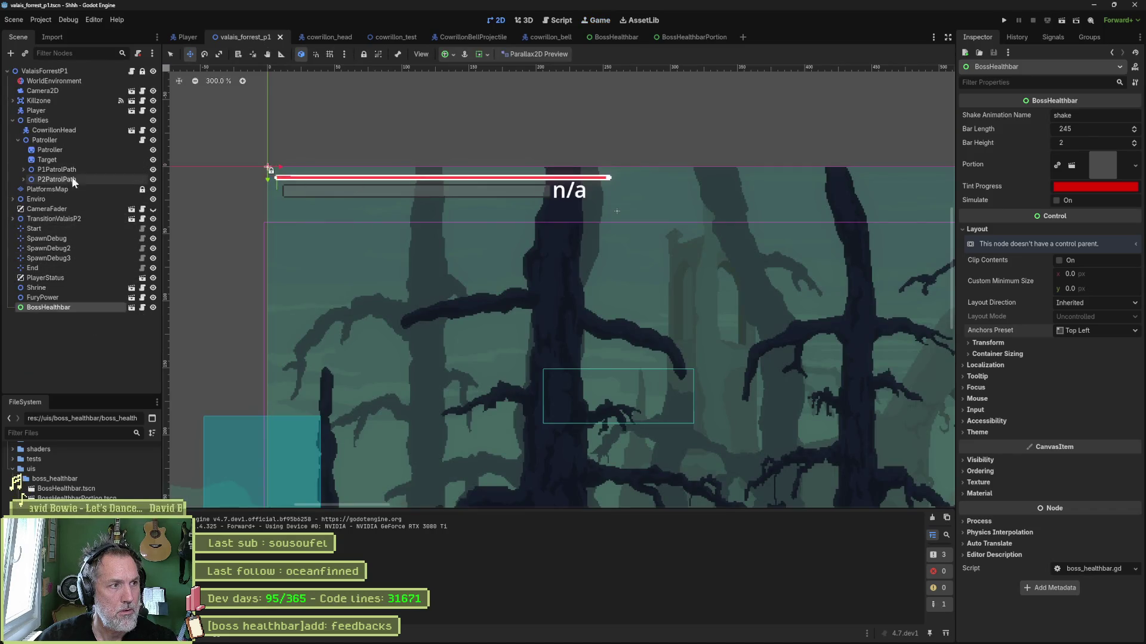
# Turn off the CowrillonHead boss's Attack option and save the scene
pyautogui.click(102, 130)
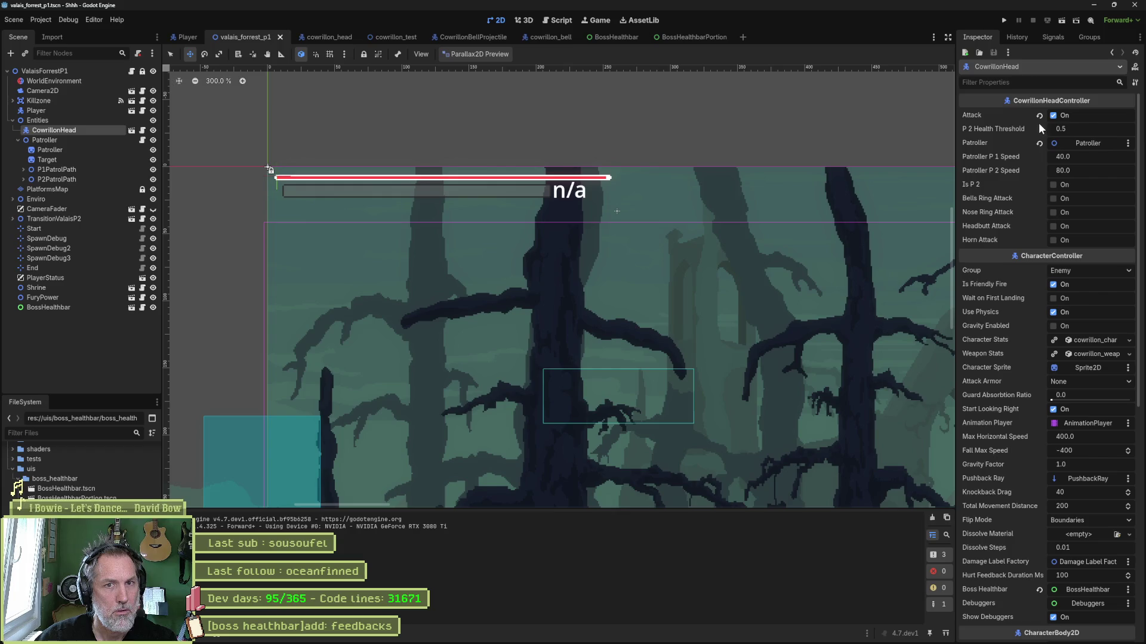
pyautogui.click(1039, 117)
pyautogui.hotkey('ctrl', 's')
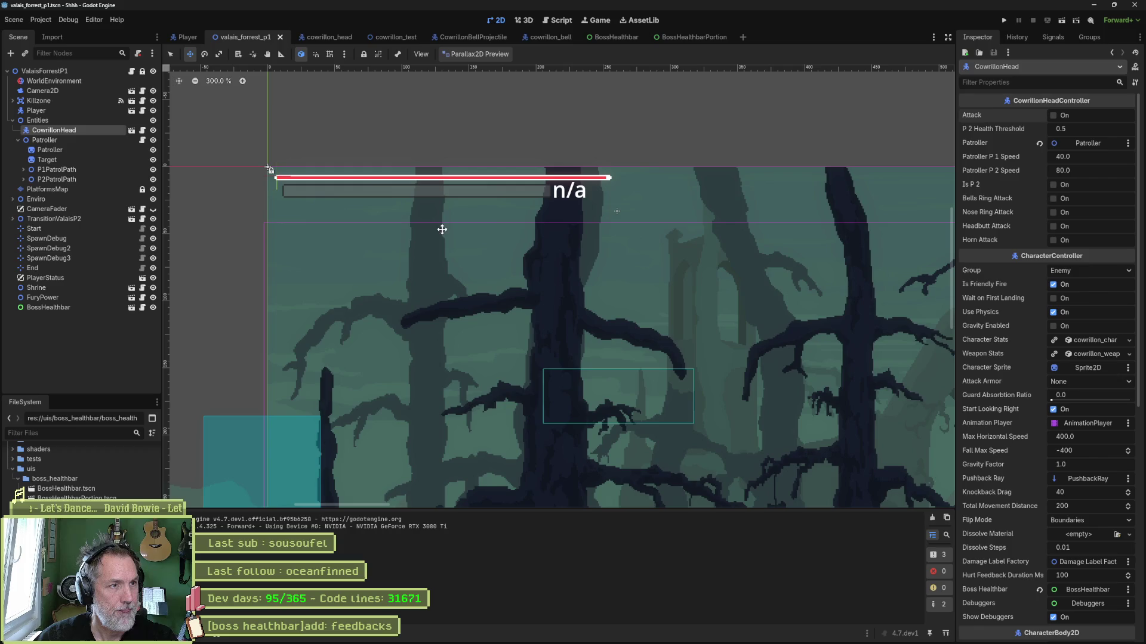
# Drag the BossHealthbar down-right, then beside the boss sprite, test-running after each move
pyautogui.click(60, 306)
pyautogui.moveTo(385, 256); pyautogui.dragTo(440, 341)
pyautogui.press('F6')
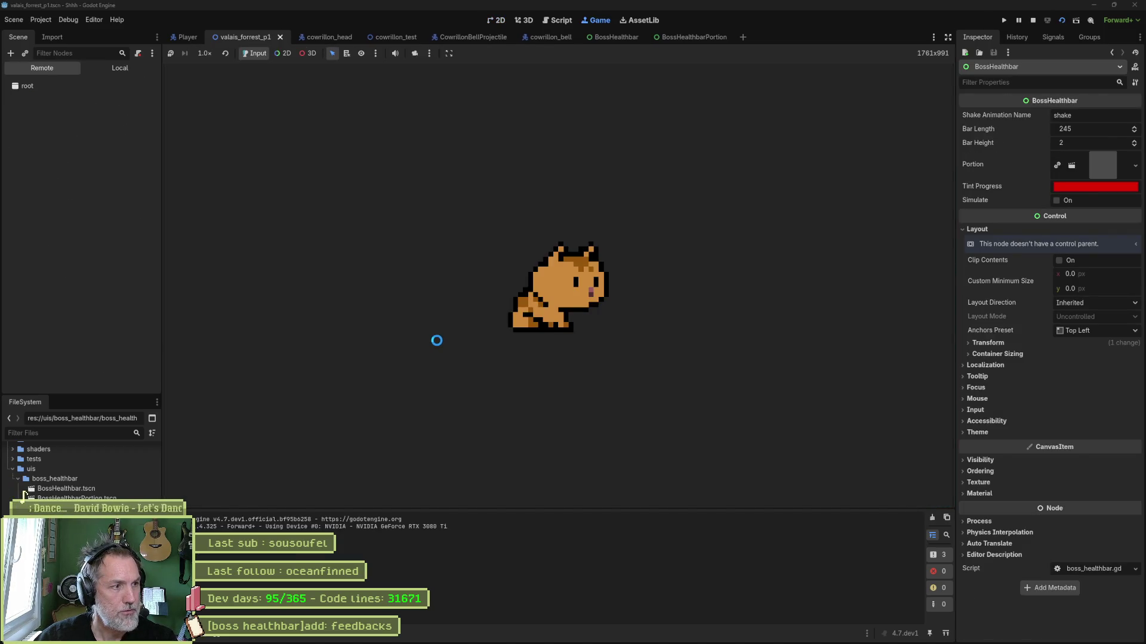
pyautogui.press('F8')
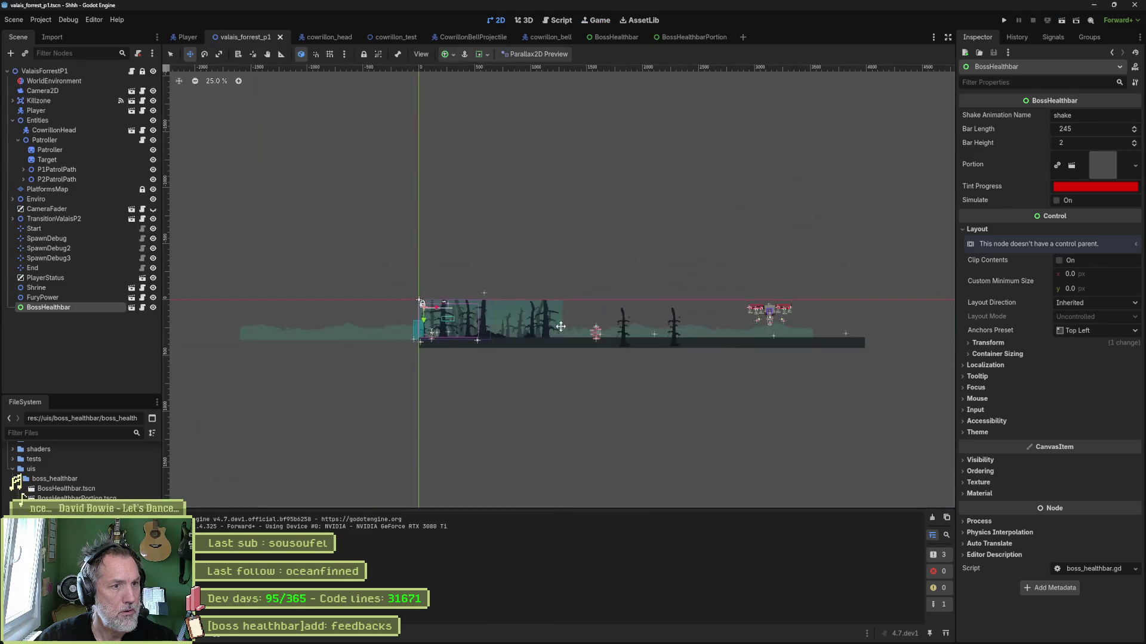
pyautogui.scroll(1, 542, 323)
pyautogui.moveTo(351, 322); pyautogui.dragTo(794, 343)
pyautogui.press('F6')
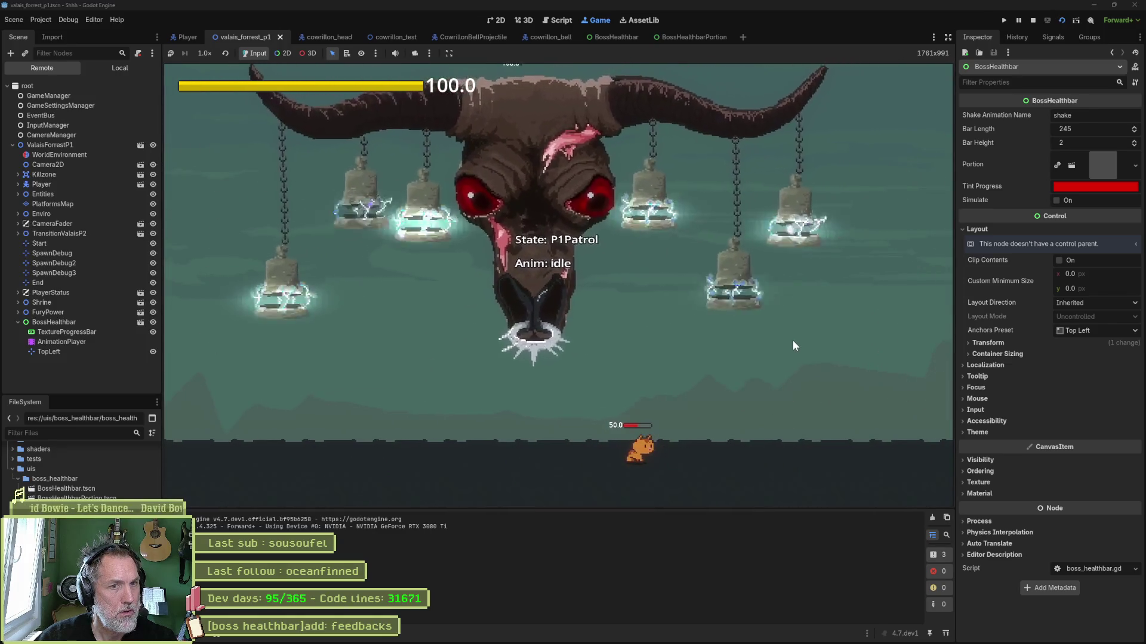
pyautogui.press('F8')
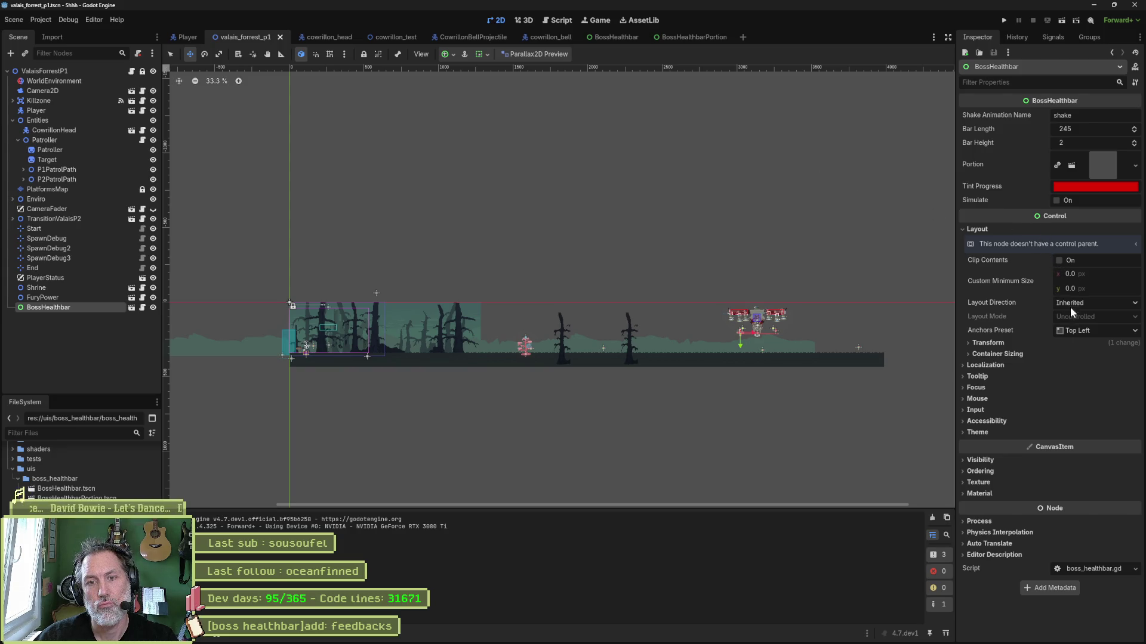
# Revert the BossHealthbar's Transform position from 3022, 204 to 0, 0, then open the Control class docs
pyautogui.click(997, 354)
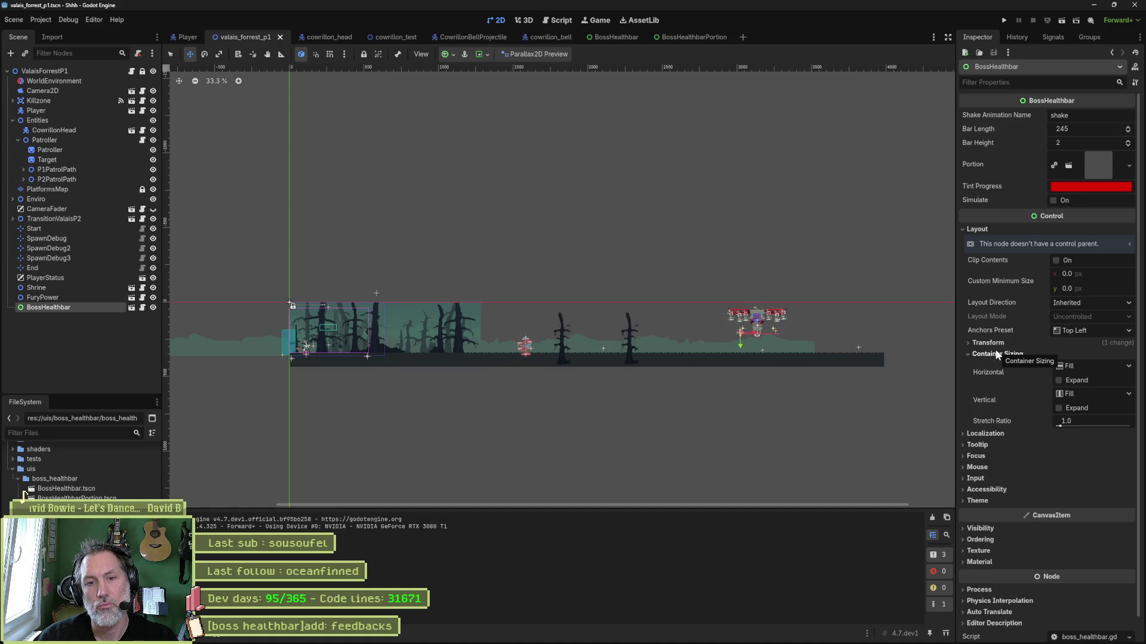
pyautogui.click(987, 343)
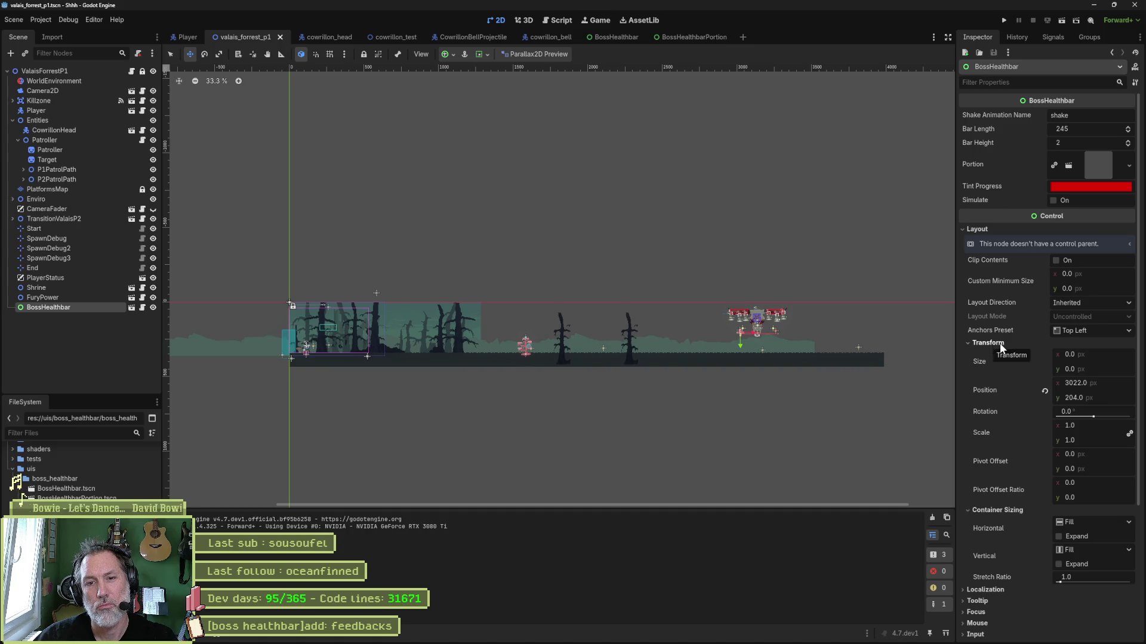
pyautogui.click(1044, 391)
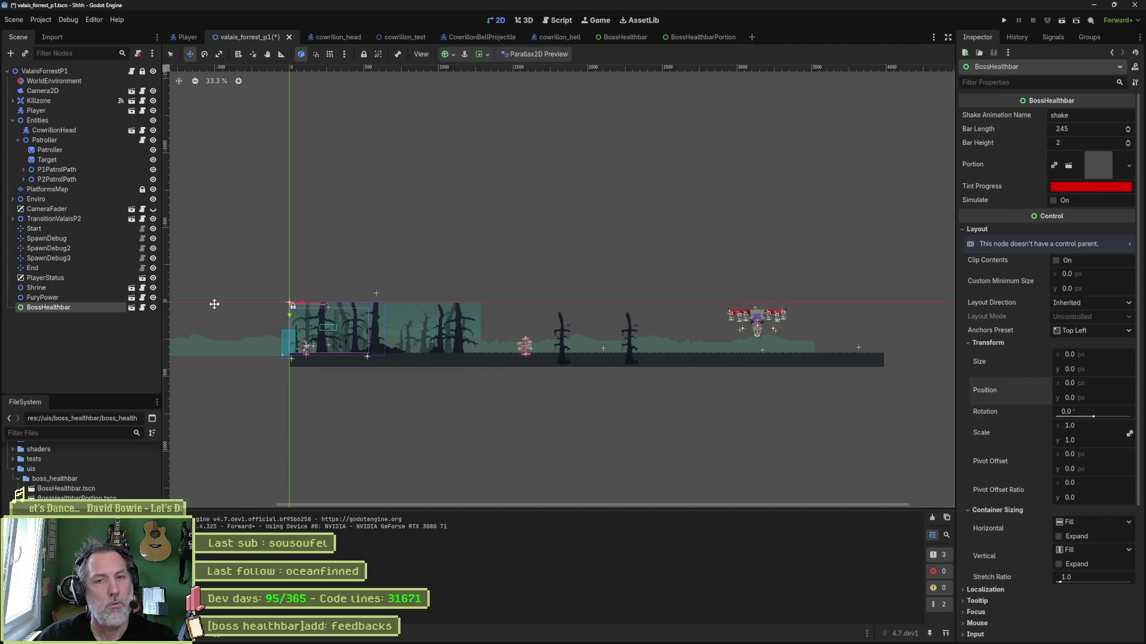
pyautogui.click(1135, 66)
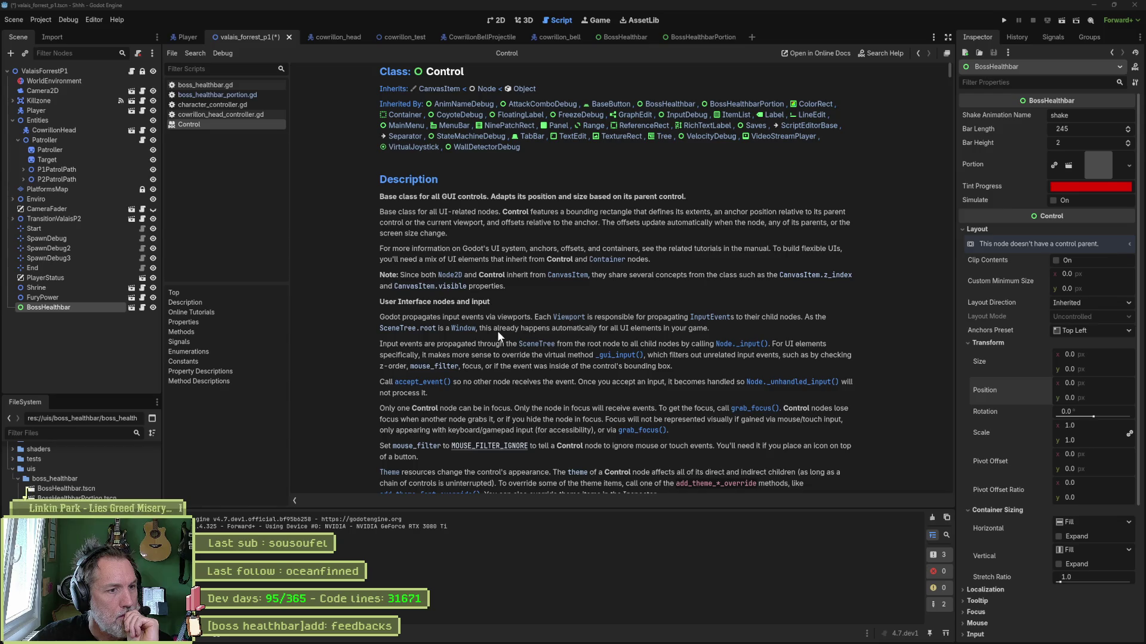
# Scroll through the Control class description, then switch to the web browser
pyautogui.scroll(-2, 498, 342)
pyautogui.scroll(-4, 497, 341)
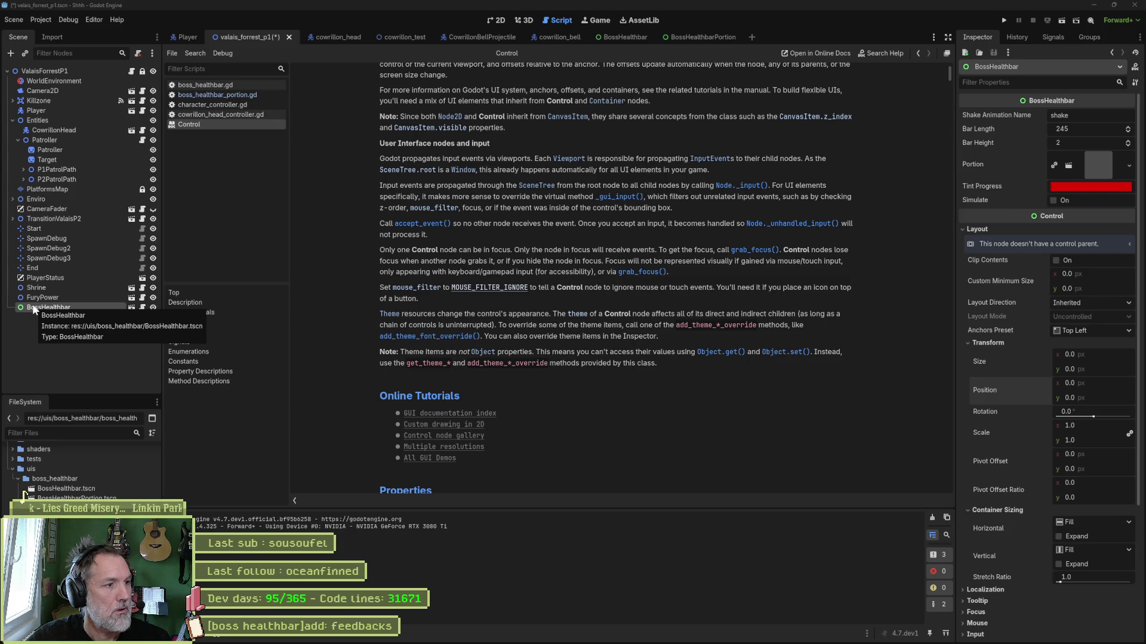
pyautogui.click(500, 640)
# Ask ChatGPT, in French, how Godot UI Control nodes position themselves on screen
pyautogui.moveTo(49, 154)
pyautogui.click(42, 330)
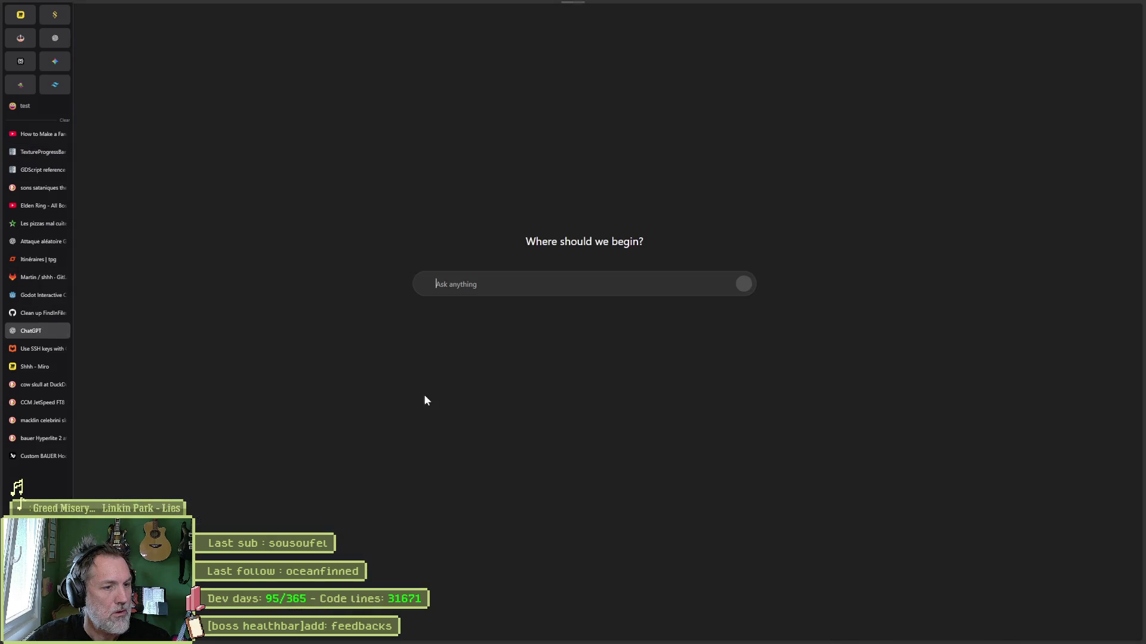
pyautogui.write('les')
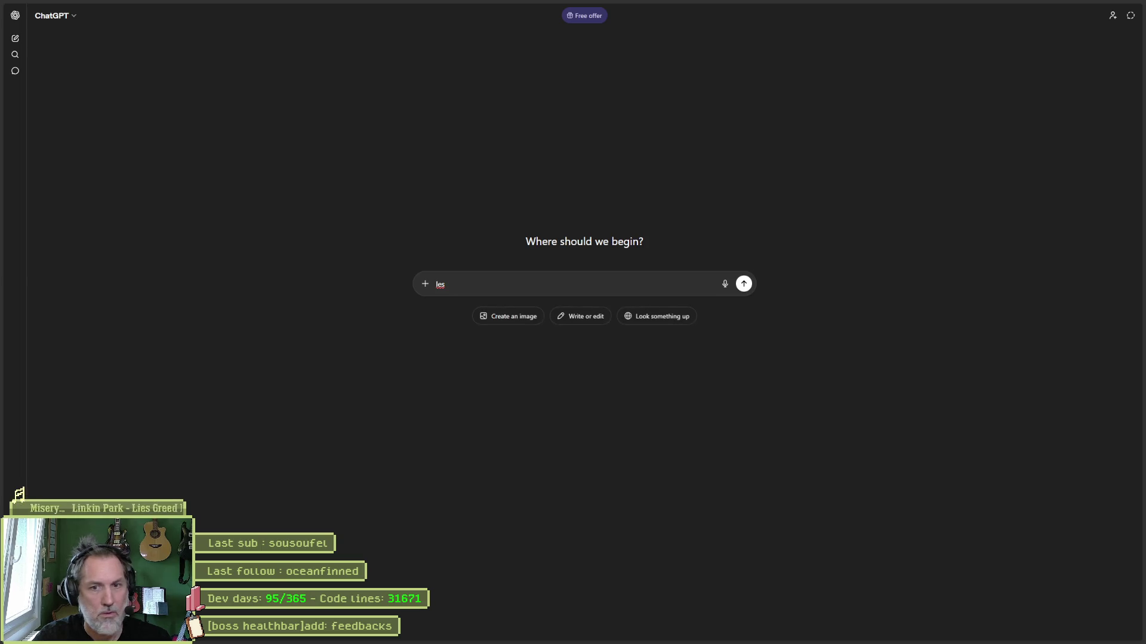
pyautogui.hotkey('alt', 'Tab')
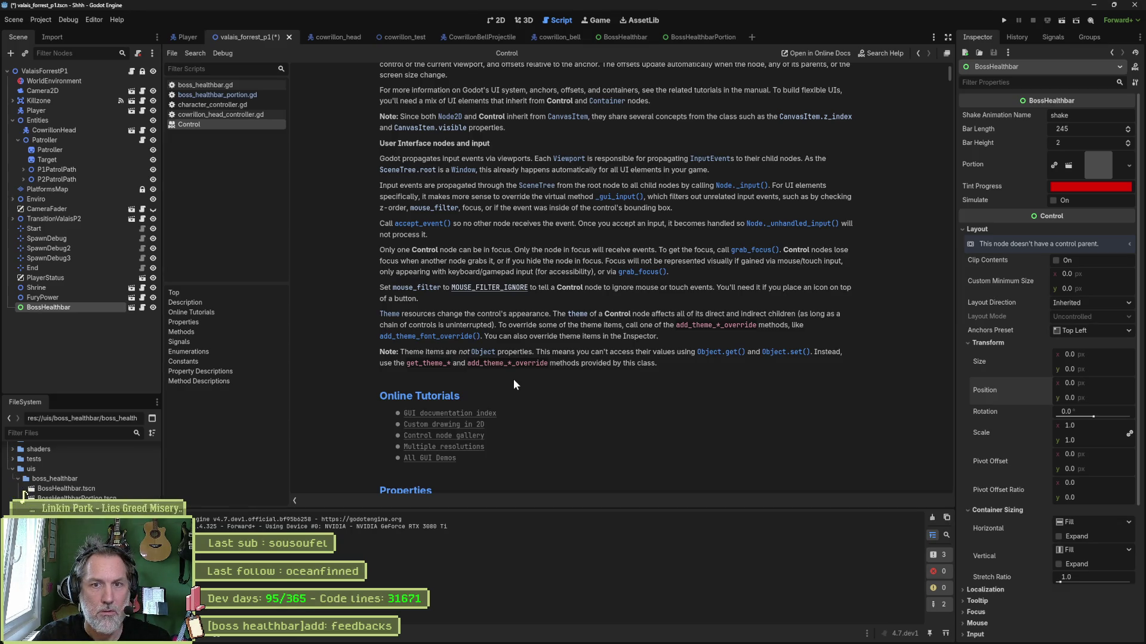
pyautogui.hotkey('alt', 'Tab')
pyautogui.write('les UI C')
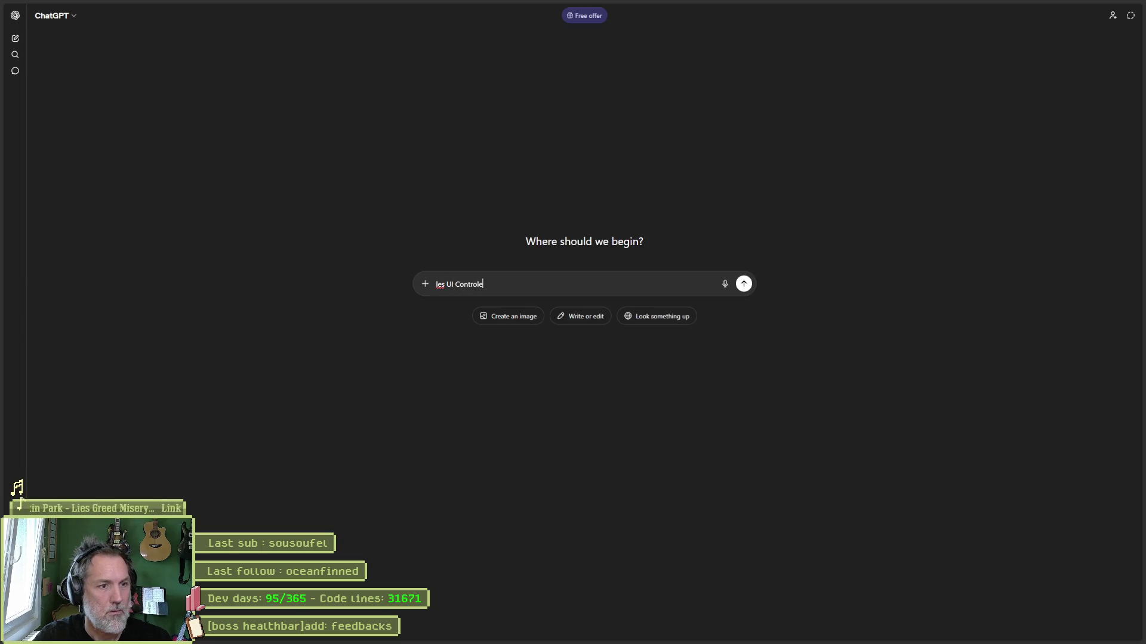
pyautogui.write('ans godot se posi')
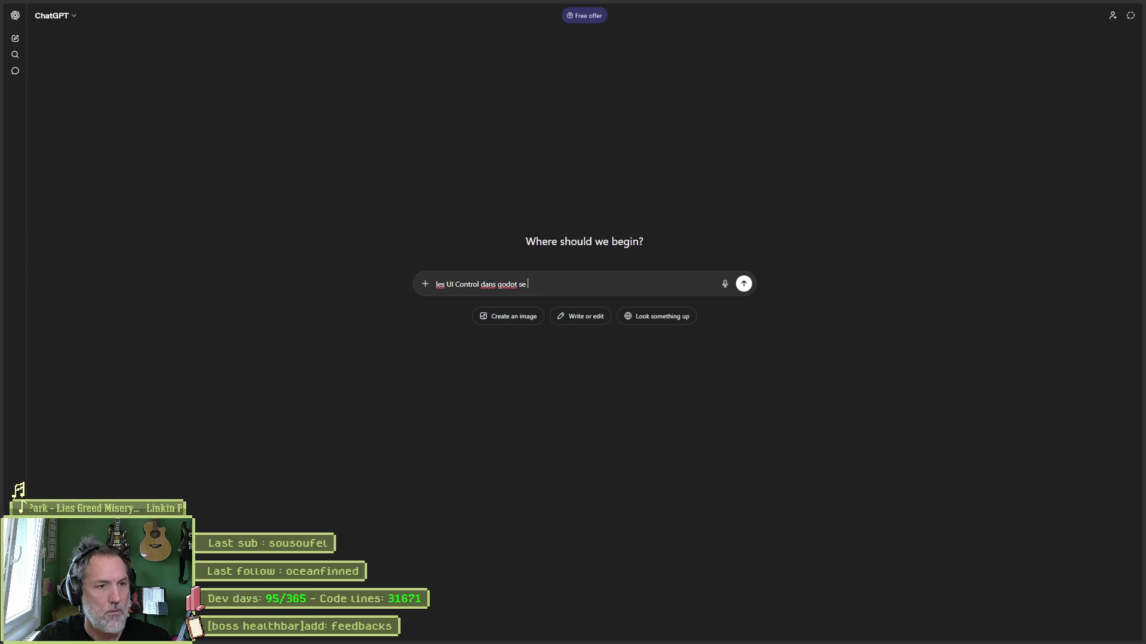
pyautogui.write('tionnent comment sur l-ecran ?')
pyautogui.press('Return')
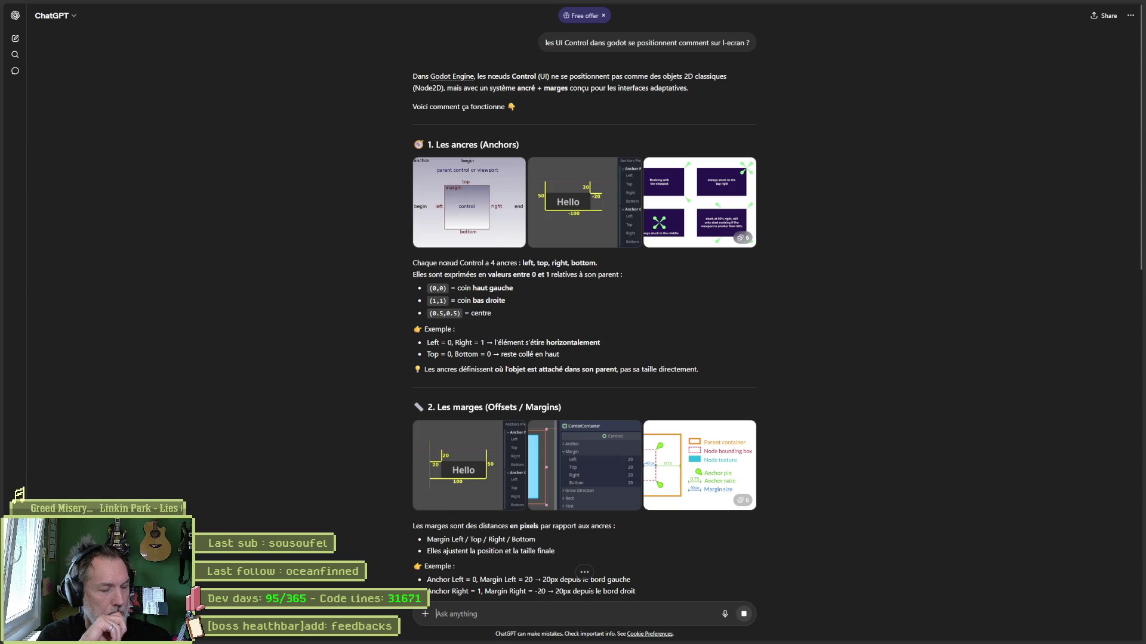
# Read ChatGPT's answer on anchors, margins and presets, then return to Godot
pyautogui.scroll(-3, 332, 375)
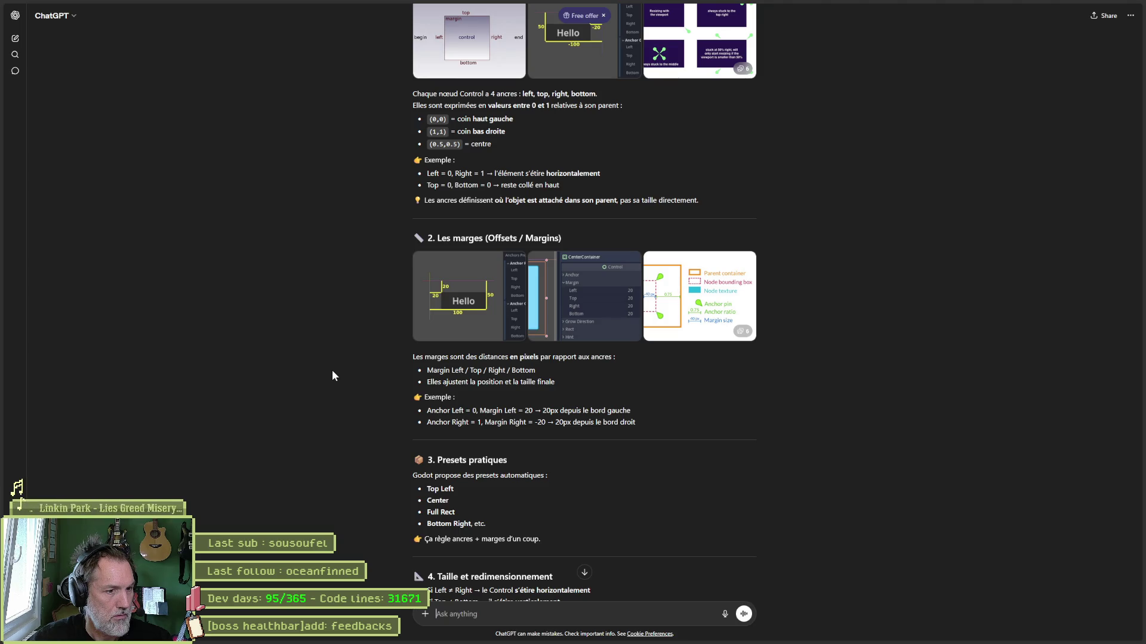
pyautogui.scroll(-1, 332, 376)
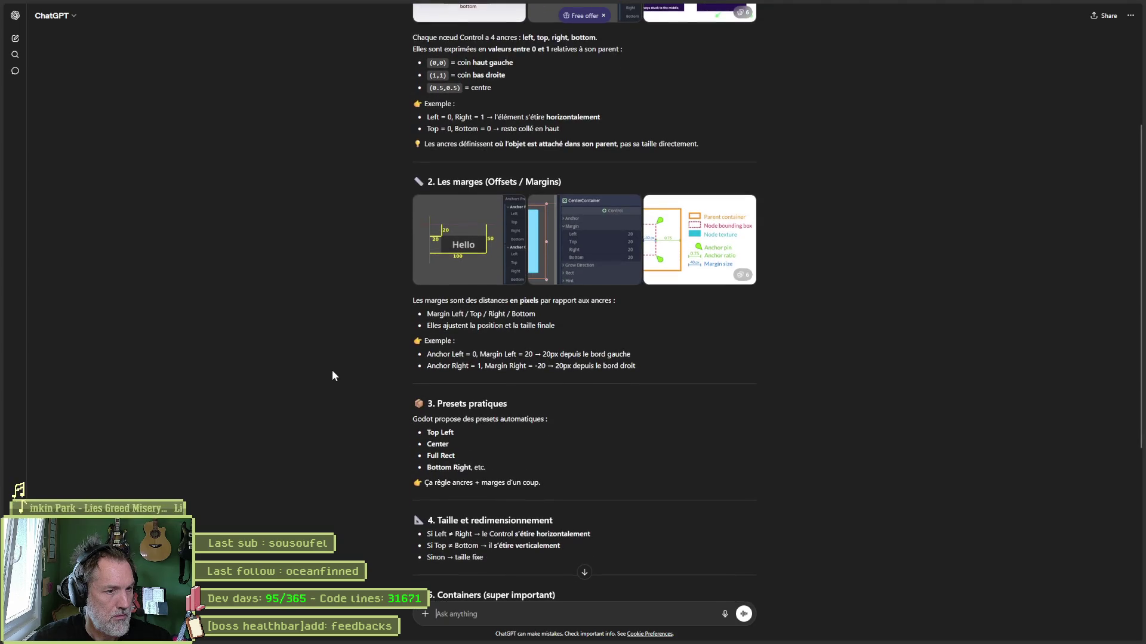
pyautogui.scroll(-3, 332, 375)
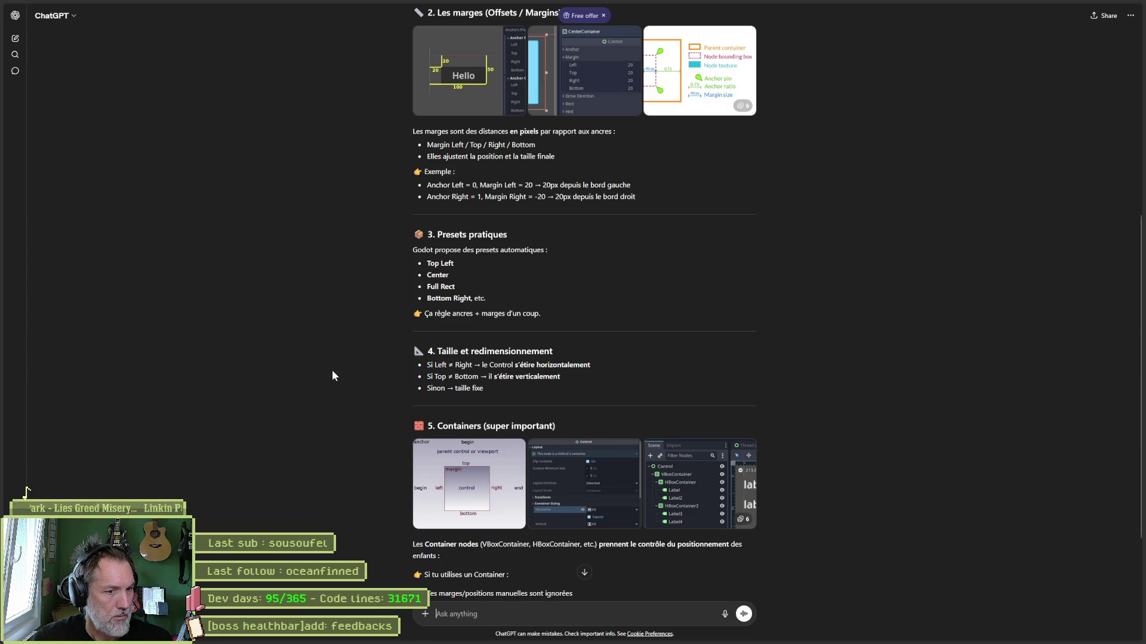
pyautogui.scroll(-1, 333, 376)
pyautogui.moveTo(531, 642)
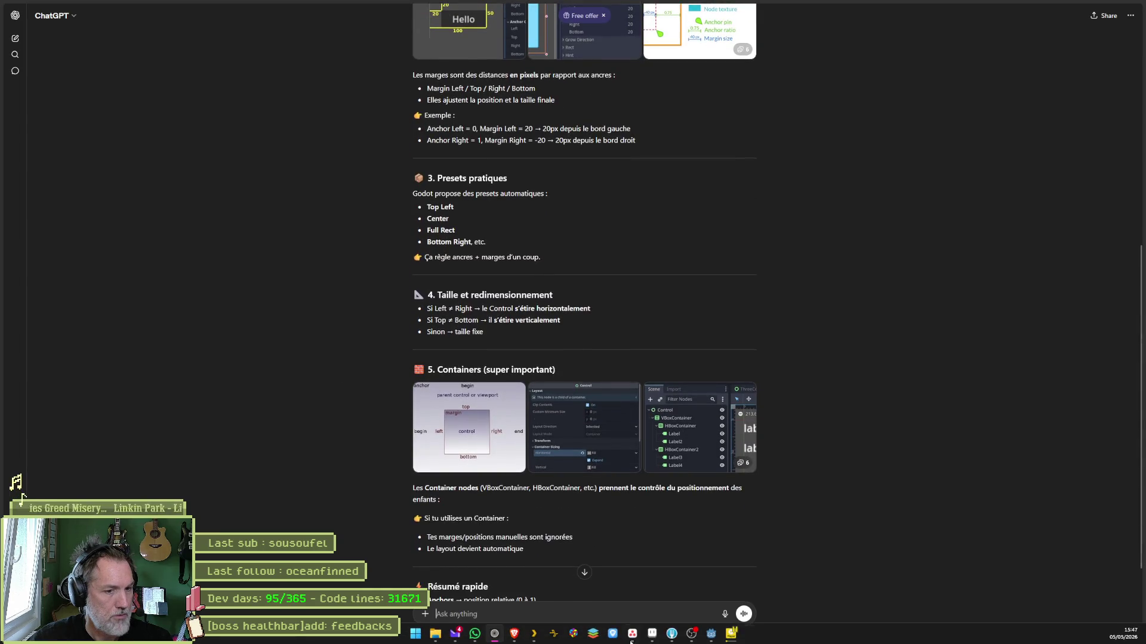
pyautogui.click(710, 633)
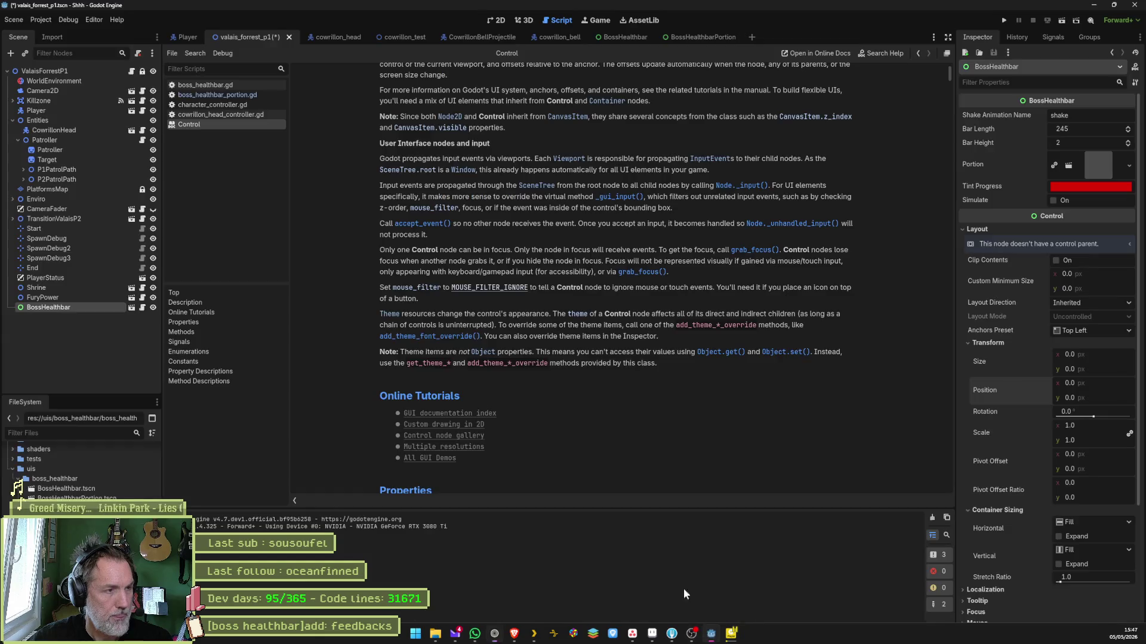
# Add a BoxContainer to the BossHealthbar scene, with Center alignment and Vertical ticked
pyautogui.click(631, 35)
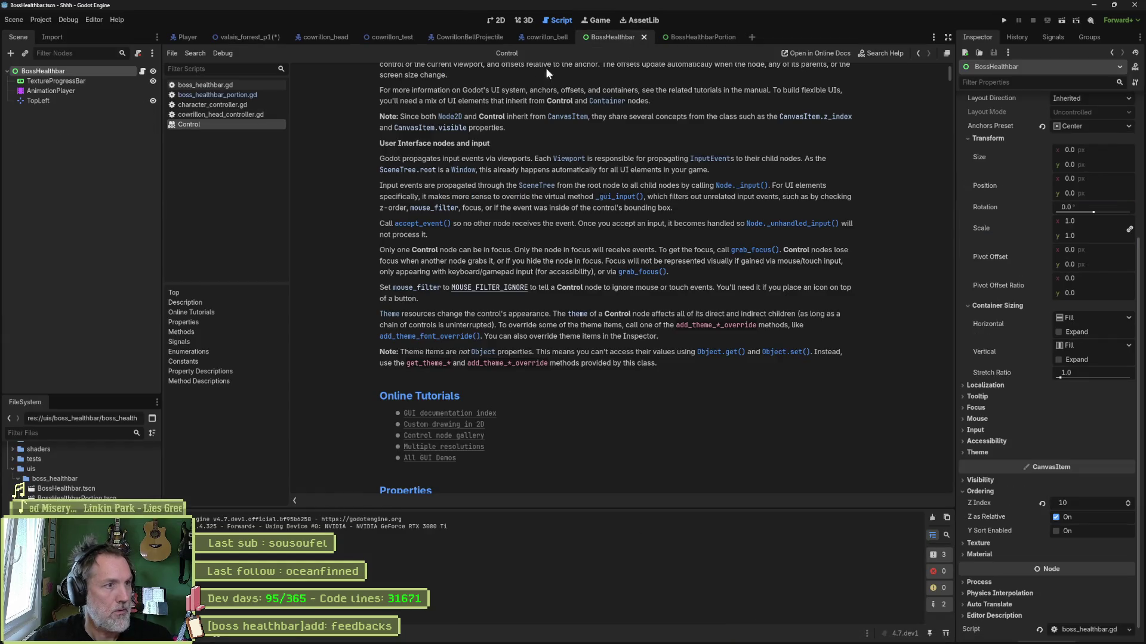
pyautogui.click(495, 21)
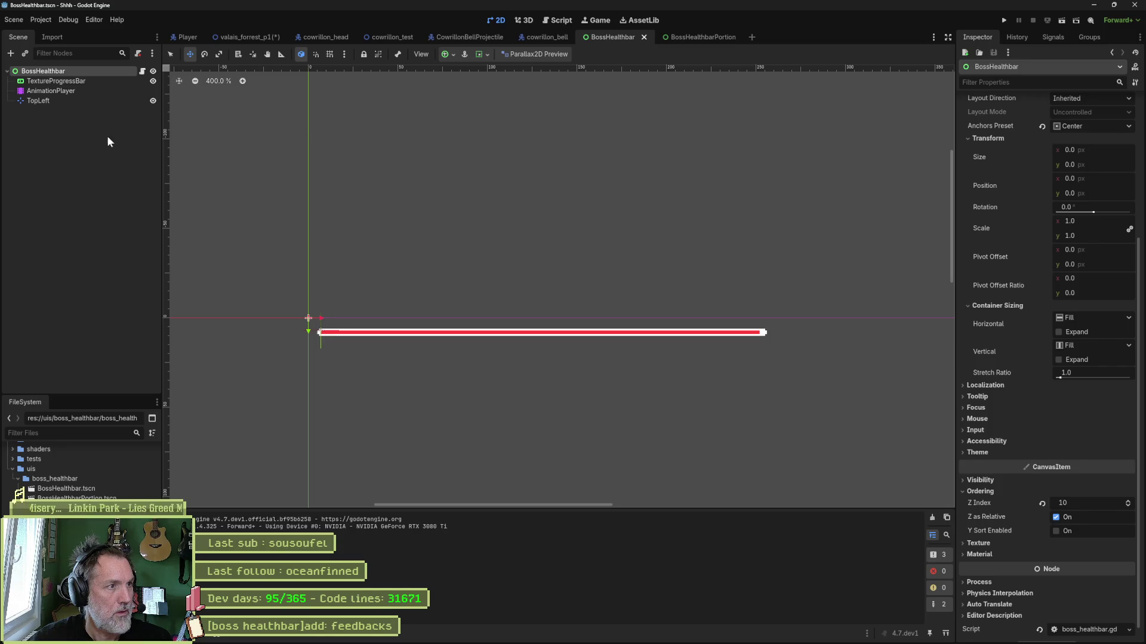
pyautogui.hotkey('ctrl', 'a')
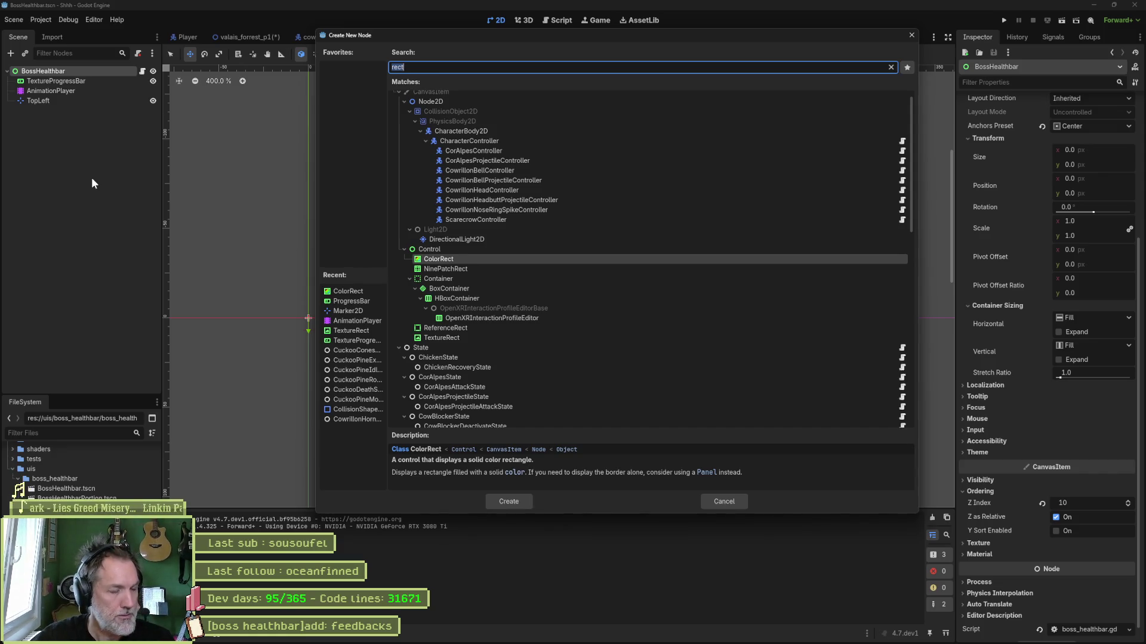
pyautogui.press('Down')
pyautogui.press('Down')
pyautogui.press('Down')
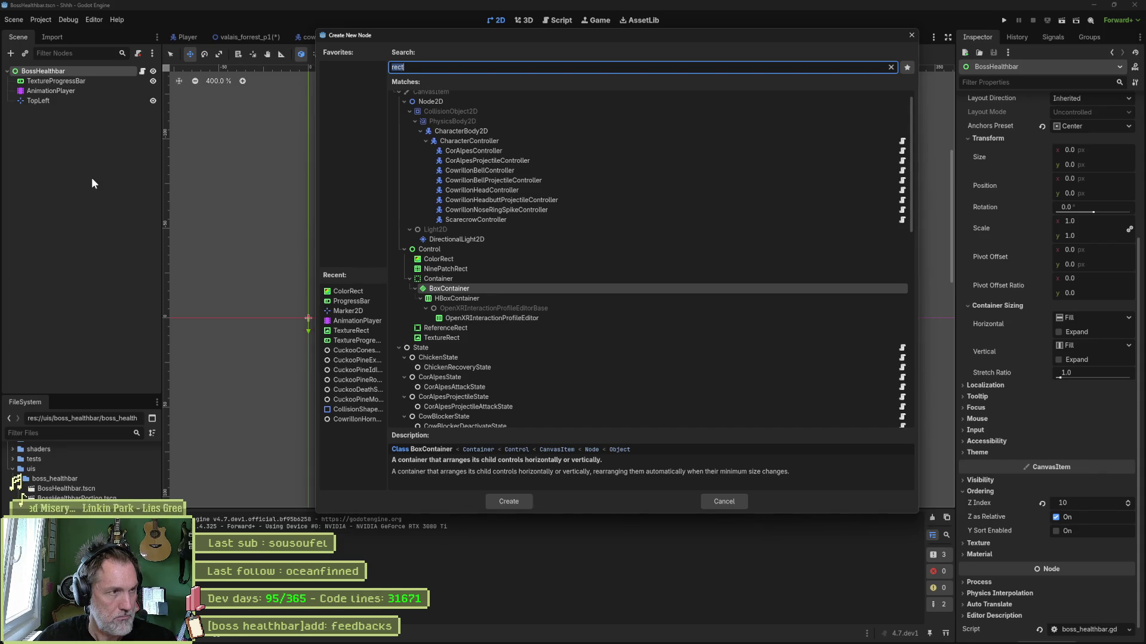
pyautogui.press('Return')
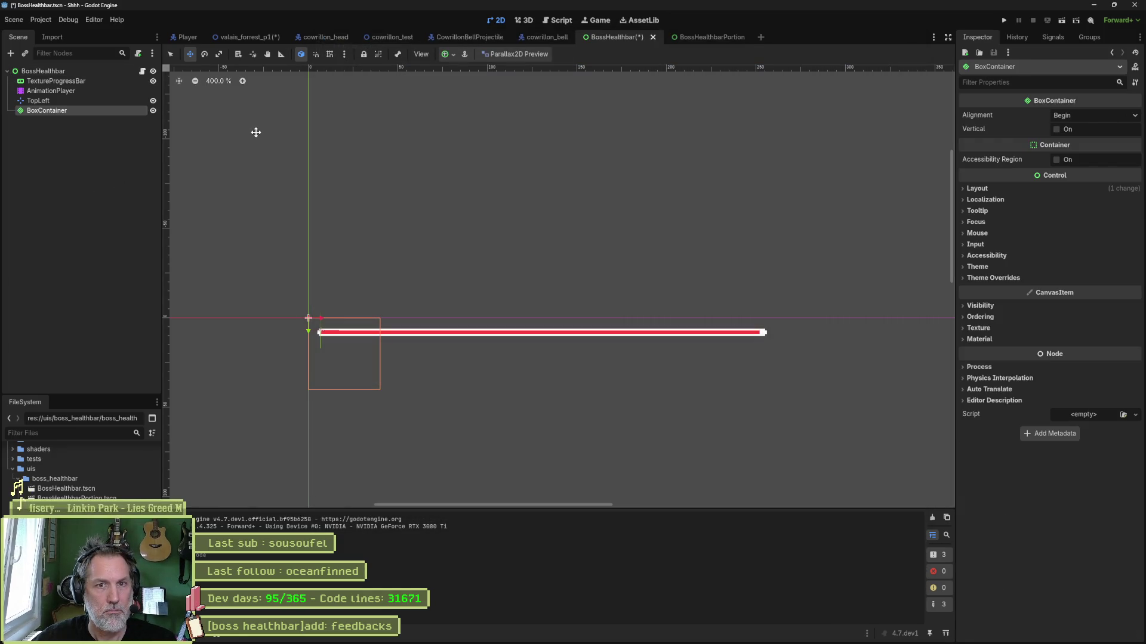
pyautogui.click(1090, 120)
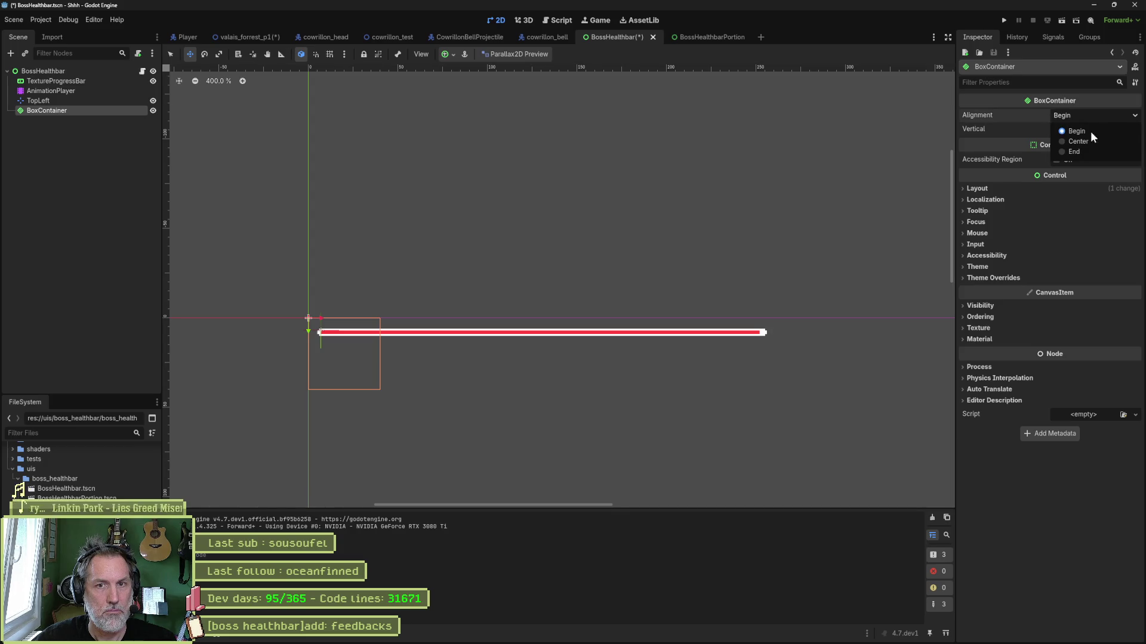
pyautogui.click(1090, 131)
pyautogui.click(1063, 129)
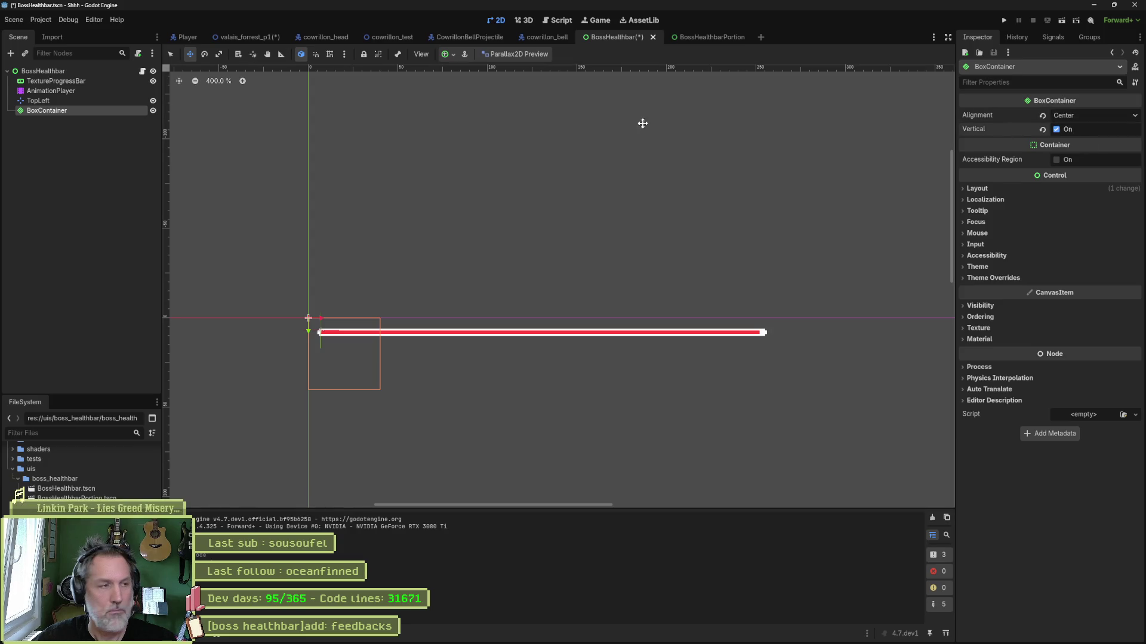
# Move the TextureProgressBar into the BoxContainer and expand the container's layout properties
pyautogui.moveTo(70, 85); pyautogui.dragTo(75, 108)
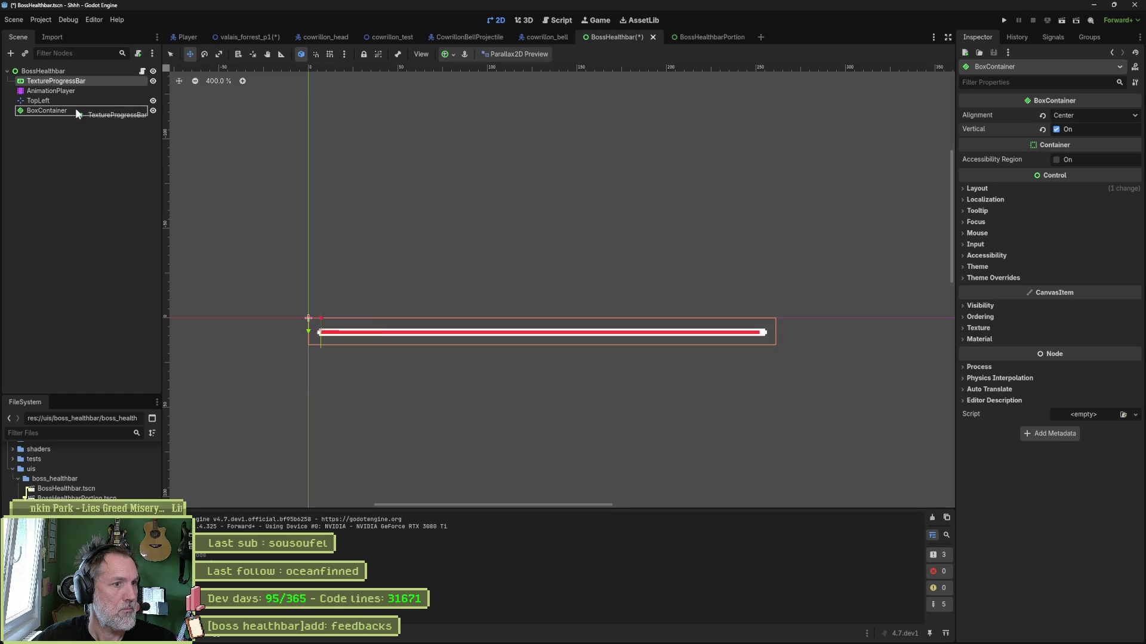
pyautogui.click(60, 99)
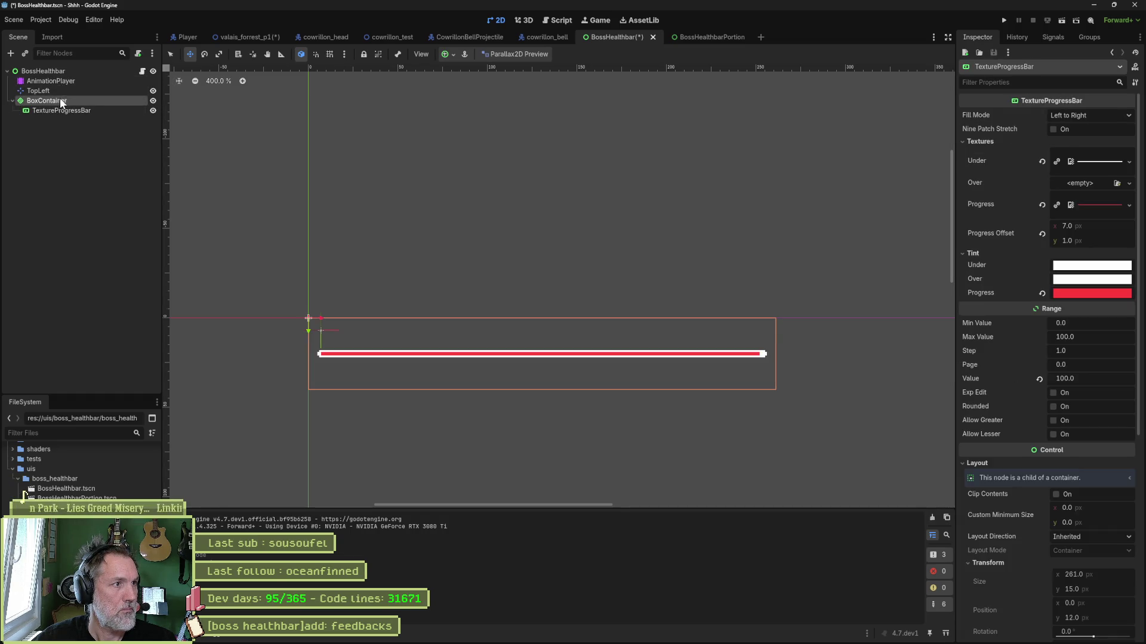
pyautogui.scroll(-3, 775, 261)
pyautogui.scroll(-3, 776, 260)
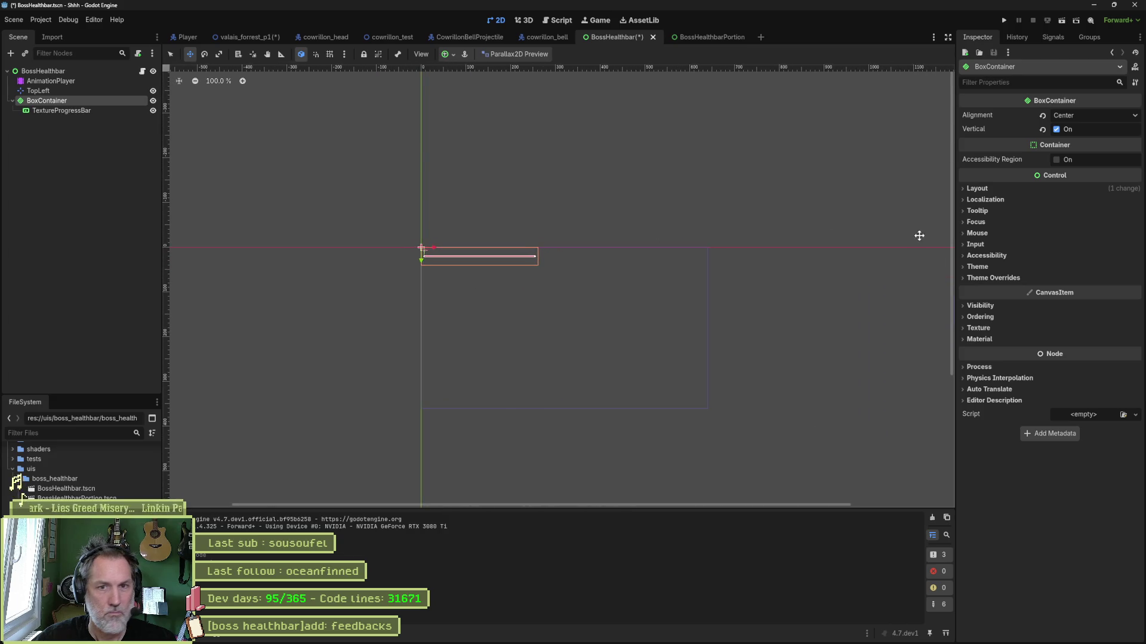
pyautogui.click(980, 188)
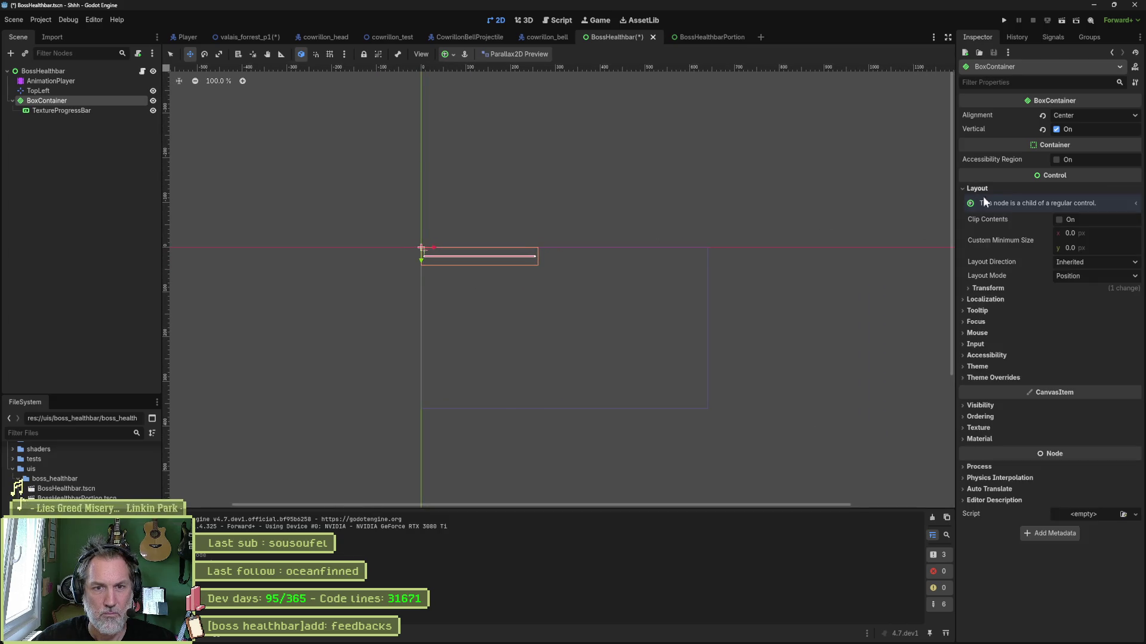
# Set the BoxContainer's layout mode to Anchors with the Full Rect anchor preset
pyautogui.click(988, 289)
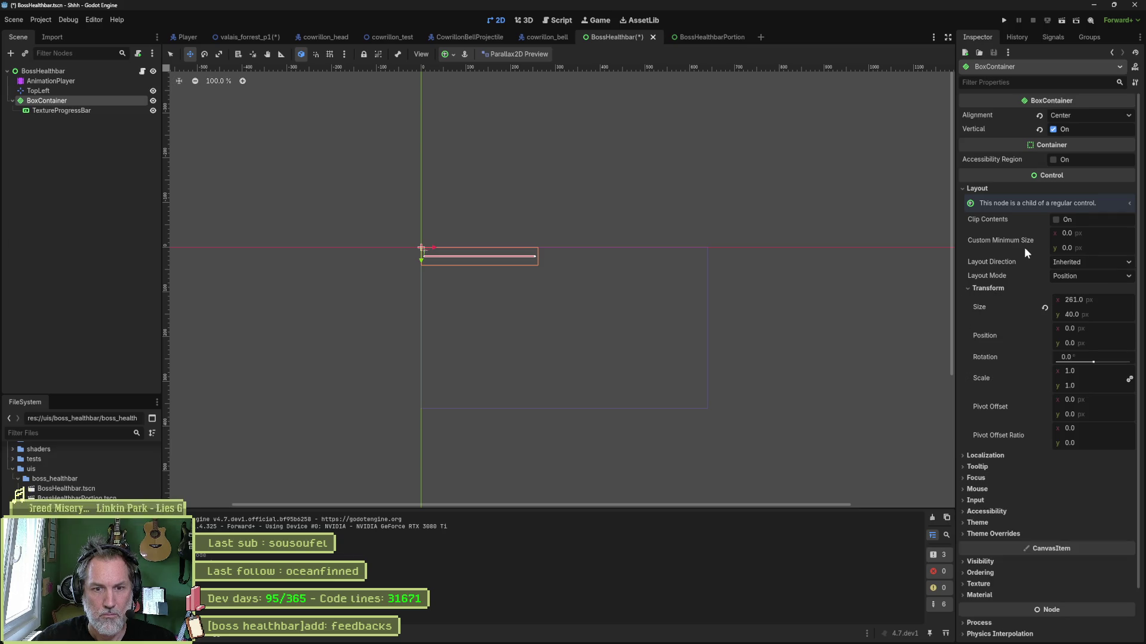
pyautogui.moveTo(1024, 249)
pyautogui.click(1000, 532)
pyautogui.click(994, 544)
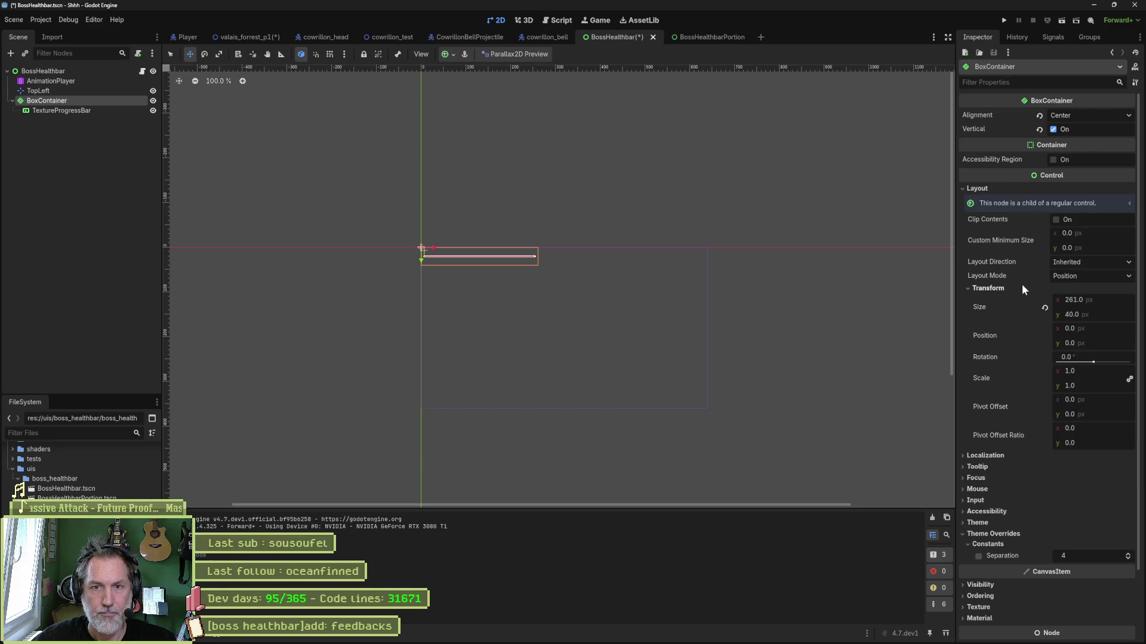
pyautogui.click(1066, 275)
pyautogui.click(1087, 304)
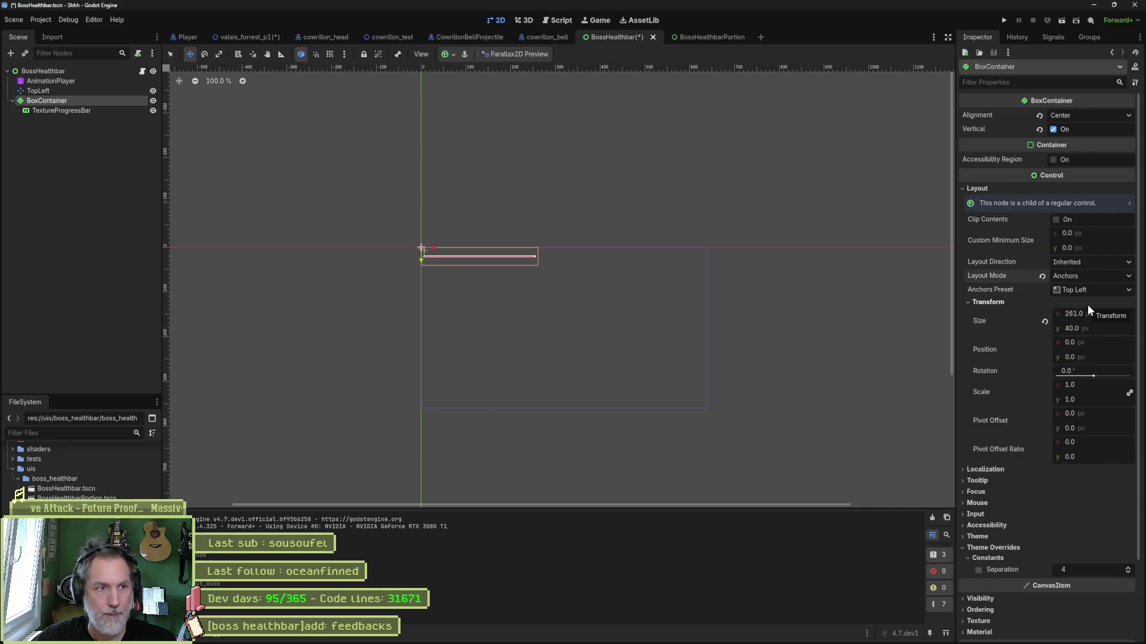
pyautogui.click(1086, 290)
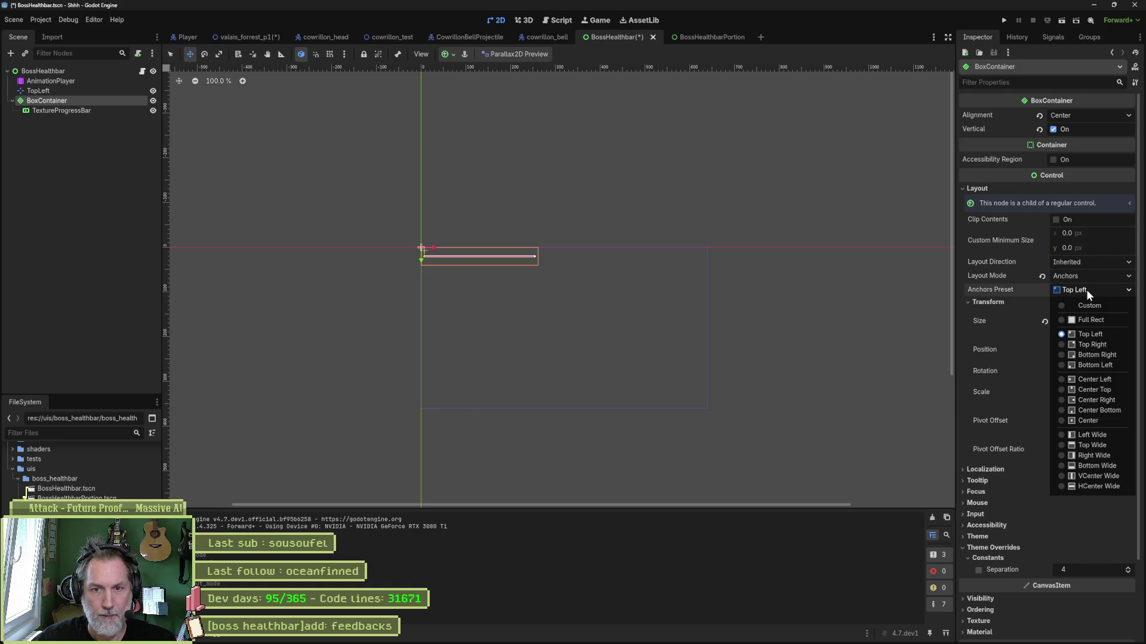
pyautogui.click(1098, 322)
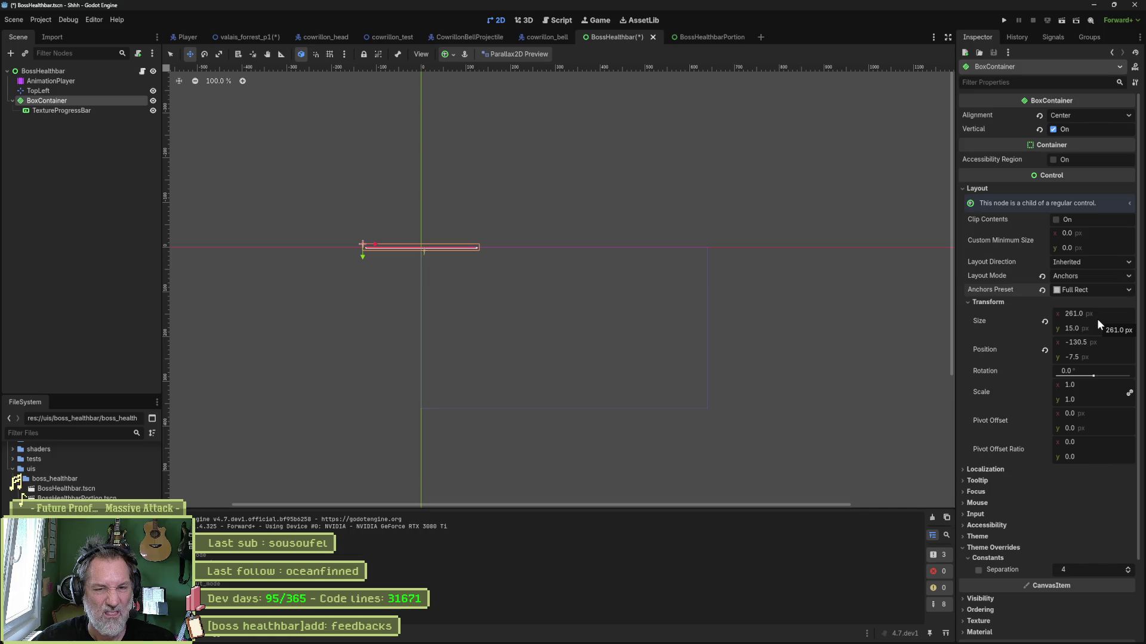
# On the BossHealthbar root, turn on Expand for container sizing and keep horizontal sizing at Fill
pyautogui.click(60, 76)
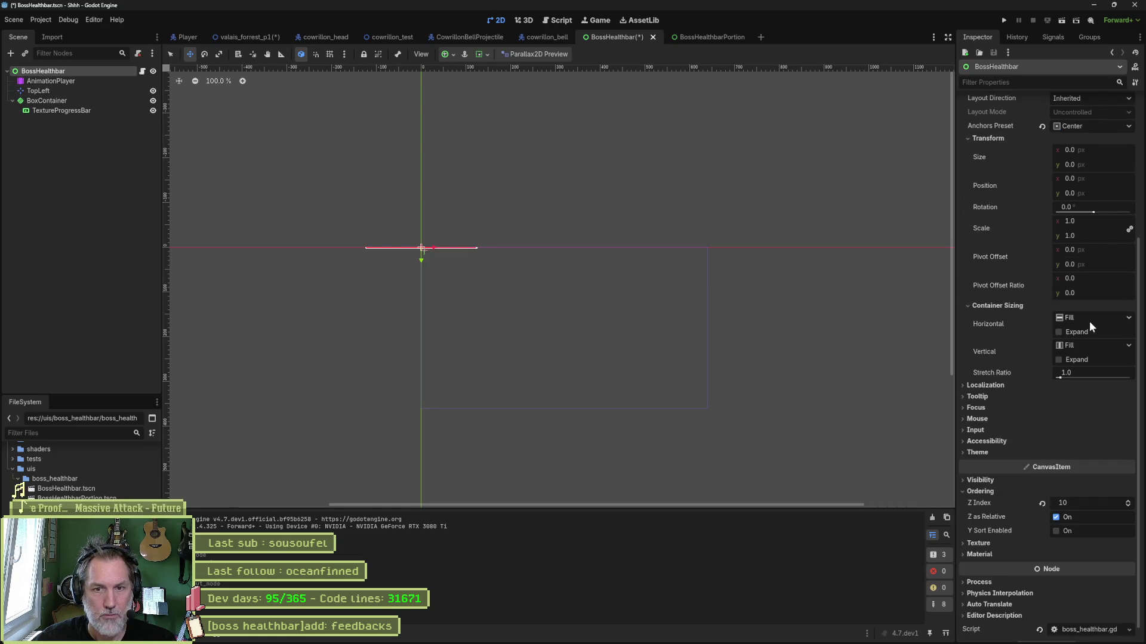
pyautogui.click(1075, 362)
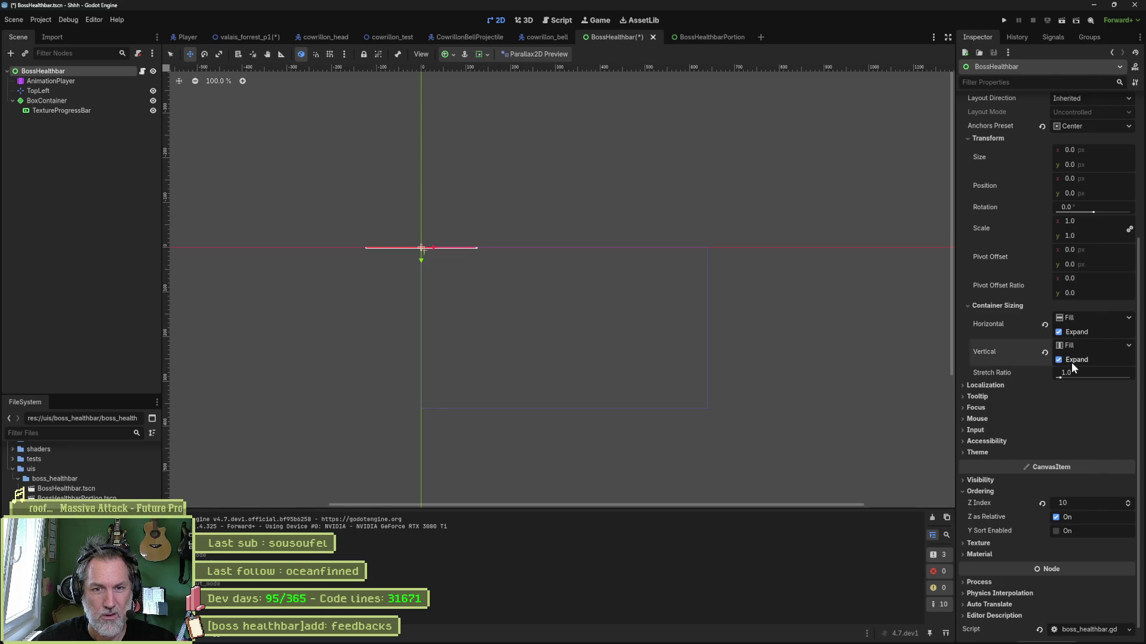
pyautogui.click(1089, 319)
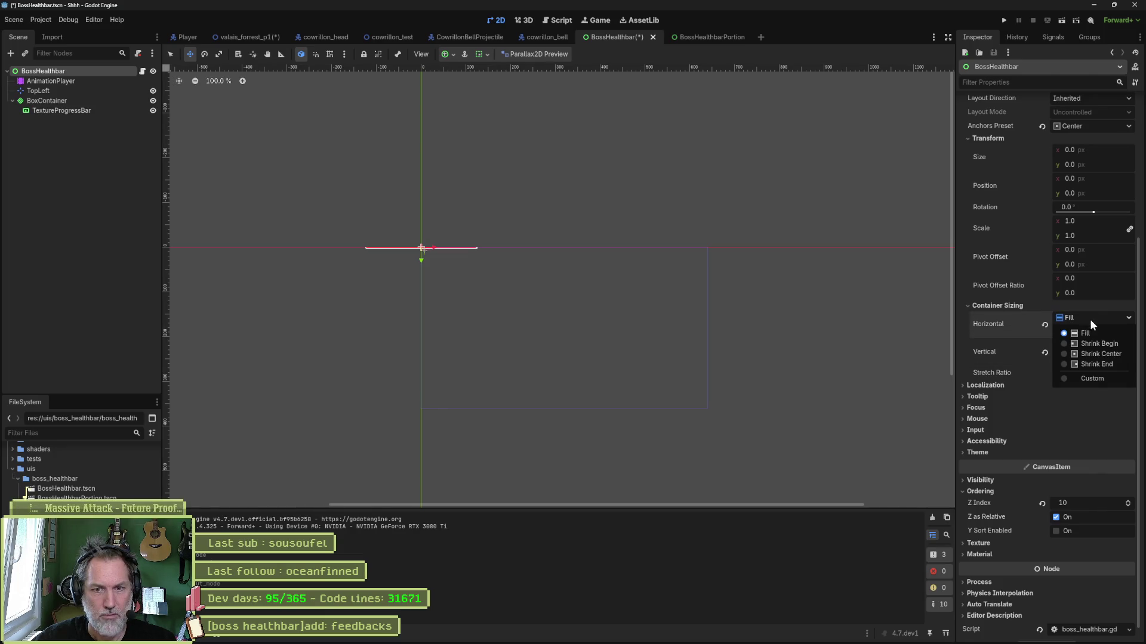
pyautogui.click(1089, 319)
pyautogui.click(1089, 319)
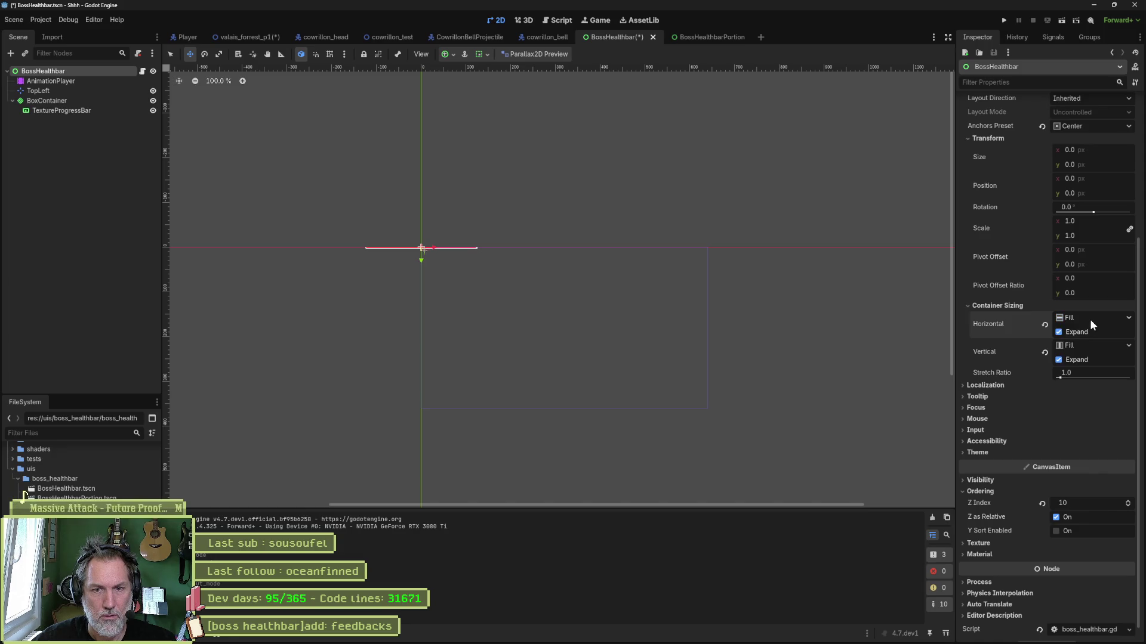
pyautogui.click(1075, 334)
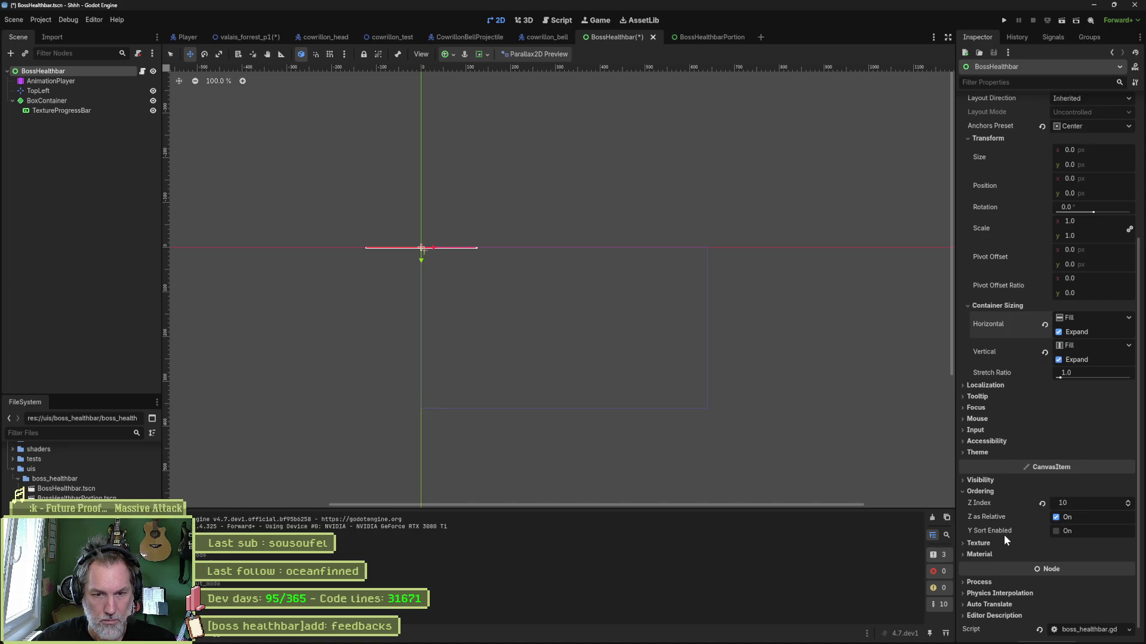
pyautogui.scroll(3, 1012, 434)
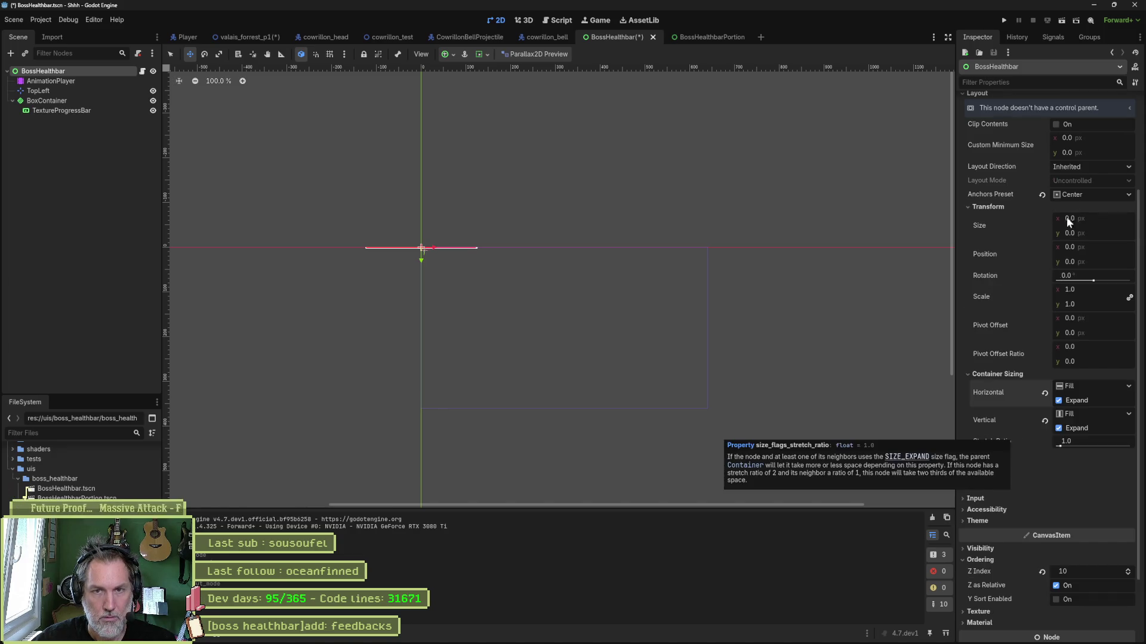
# Anchor the root to Full Rect, turn off both Expand options, and save
pyautogui.click(1074, 192)
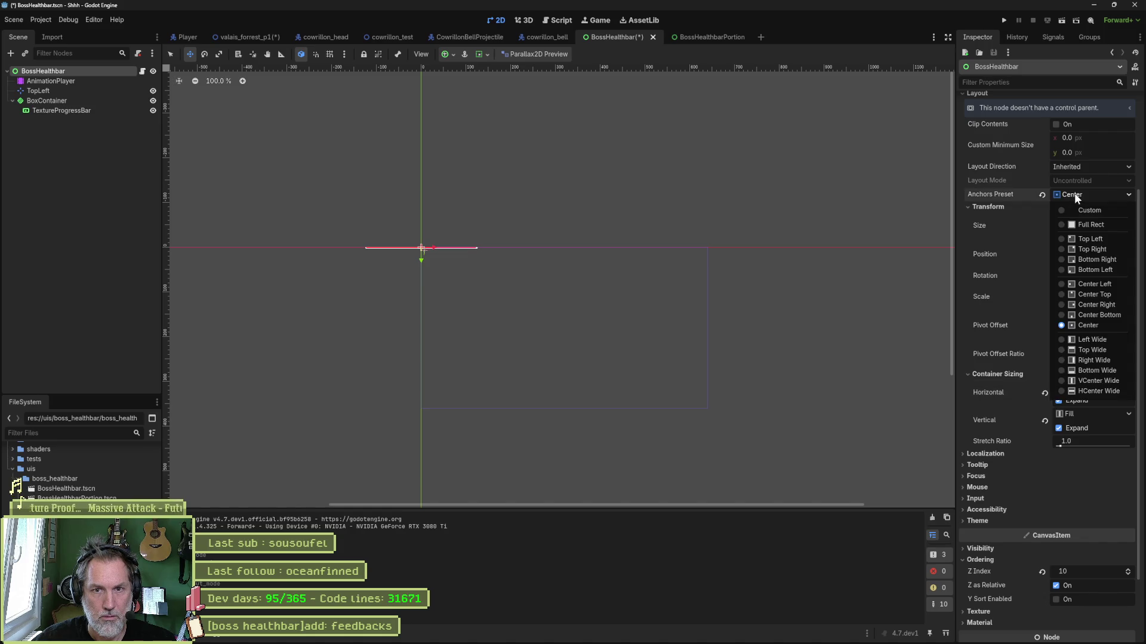
pyautogui.click(1094, 225)
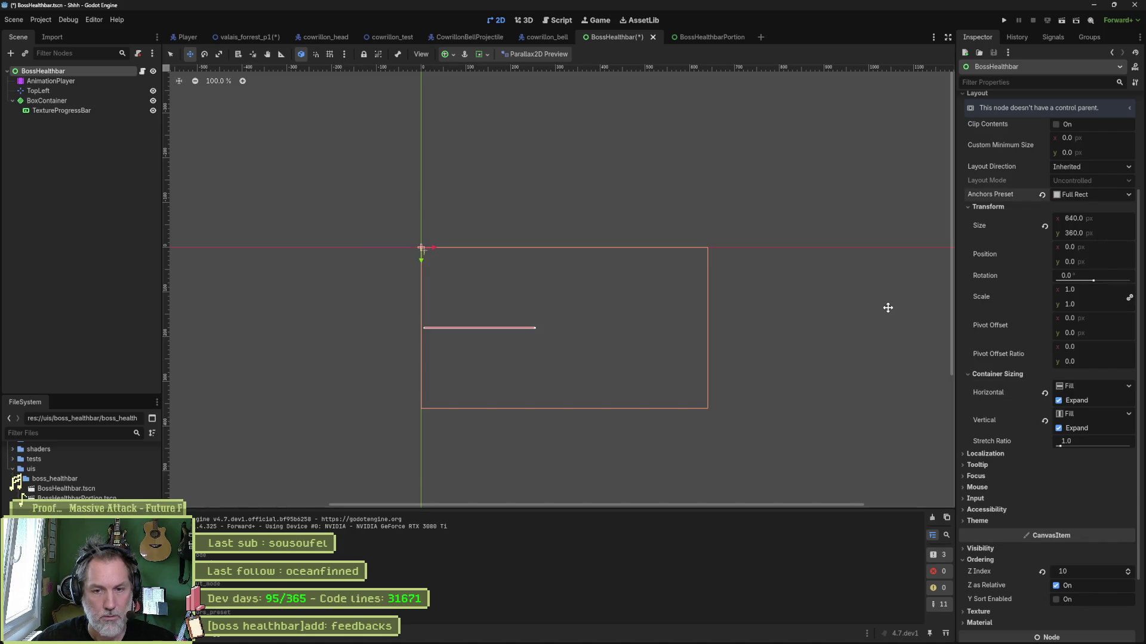
pyautogui.click(1070, 401)
pyautogui.click(1073, 429)
pyautogui.hotkey('ctrl', 's')
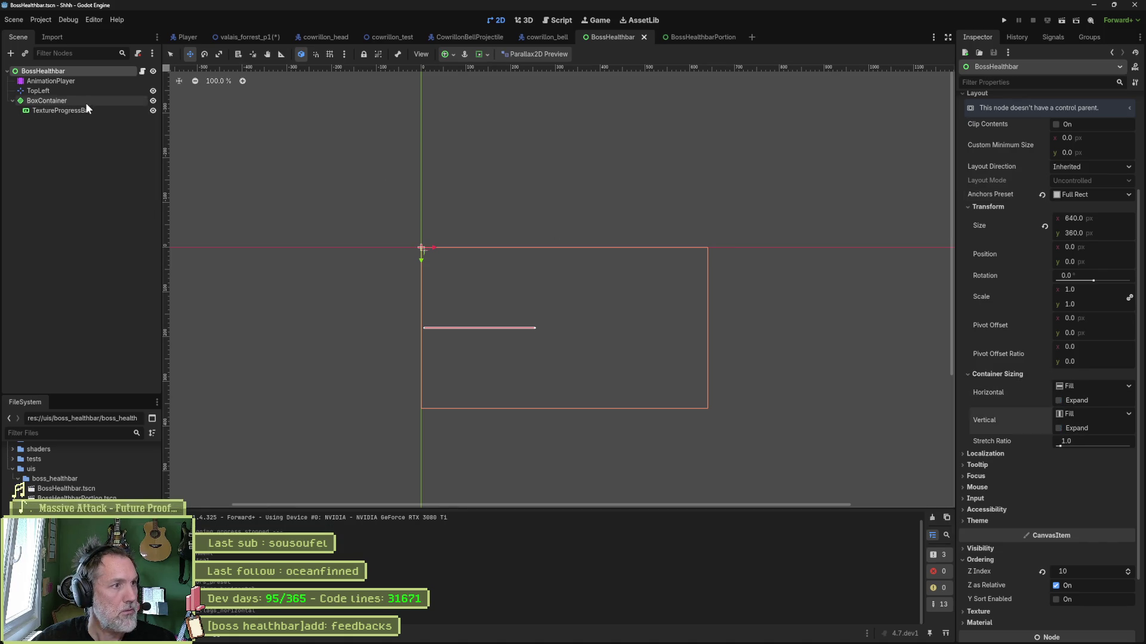
# Anchor the BoxContainer at Center Bottom, leaving the pivot offset at 0
pyautogui.click(85, 101)
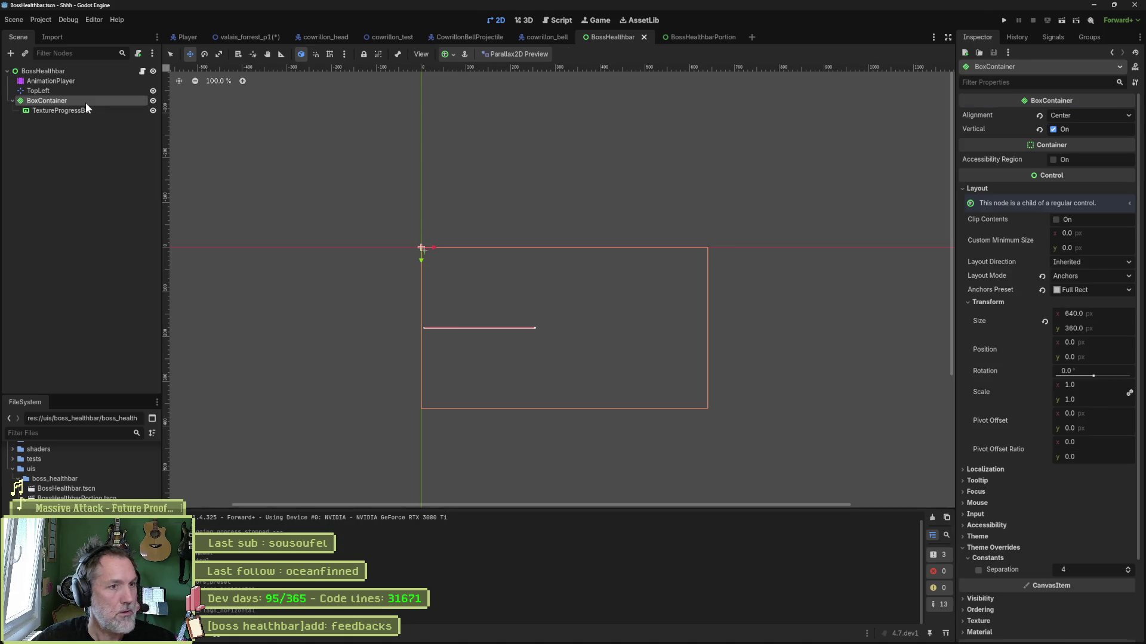
pyautogui.click(1090, 290)
pyautogui.click(1094, 419)
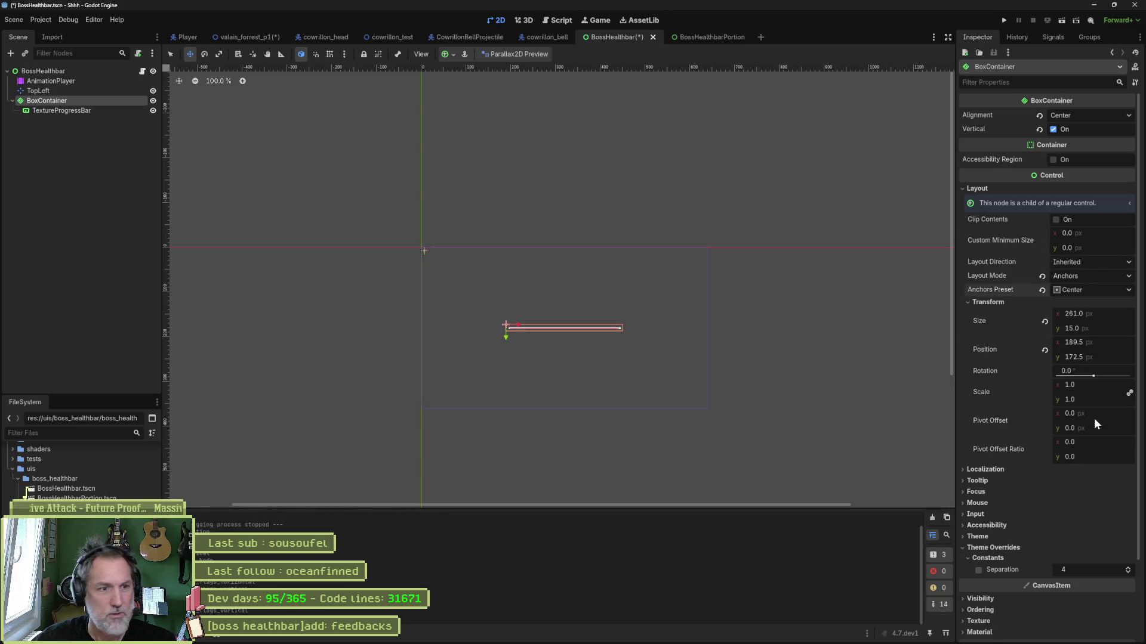
pyautogui.click(1092, 289)
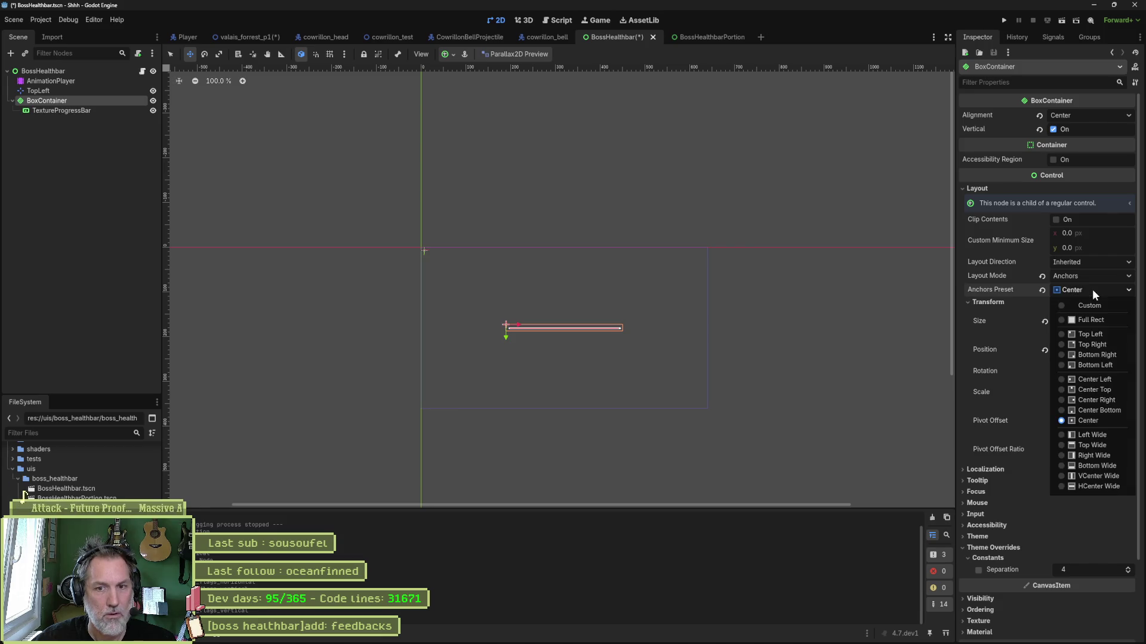
pyautogui.click(1107, 411)
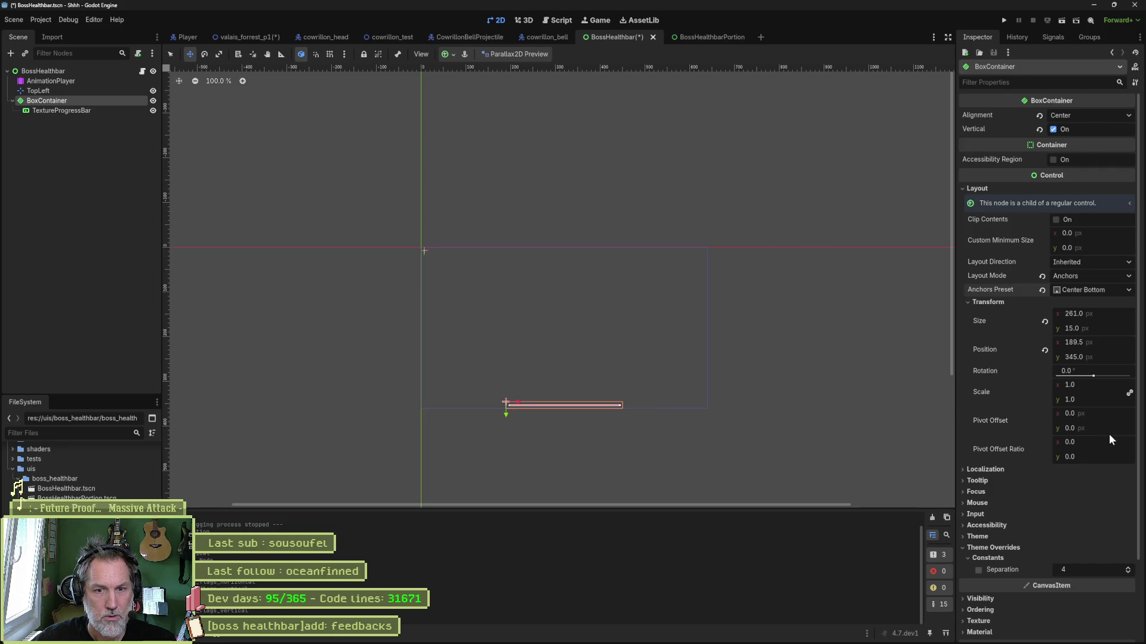
pyautogui.moveTo(1104, 428)
pyautogui.mouseDown()
pyautogui.moveTo(1092, 448)
pyautogui.moveTo(1076, 439)
pyautogui.mouseUp()
pyautogui.hotkey('ctrl', 'z')
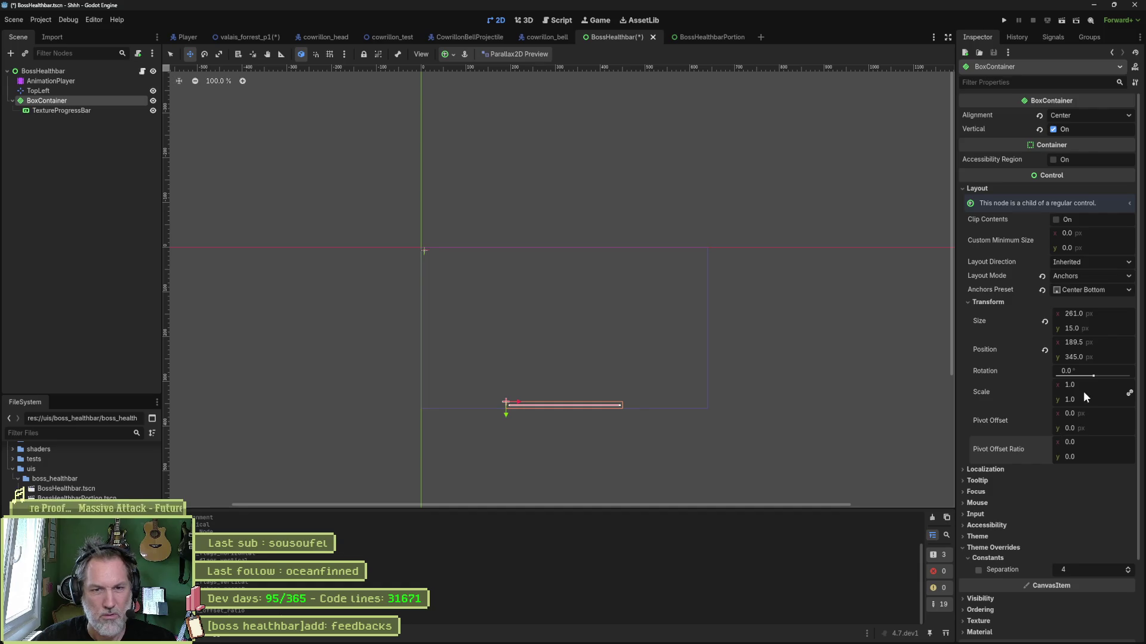
# Raise the container's y position to 332.085 px, save BossHealthbar, and open valais_forrest_p1
pyautogui.moveTo(1105, 355); pyautogui.dragTo(1112, 356)
pyautogui.hotkey('ctrl', 'z')
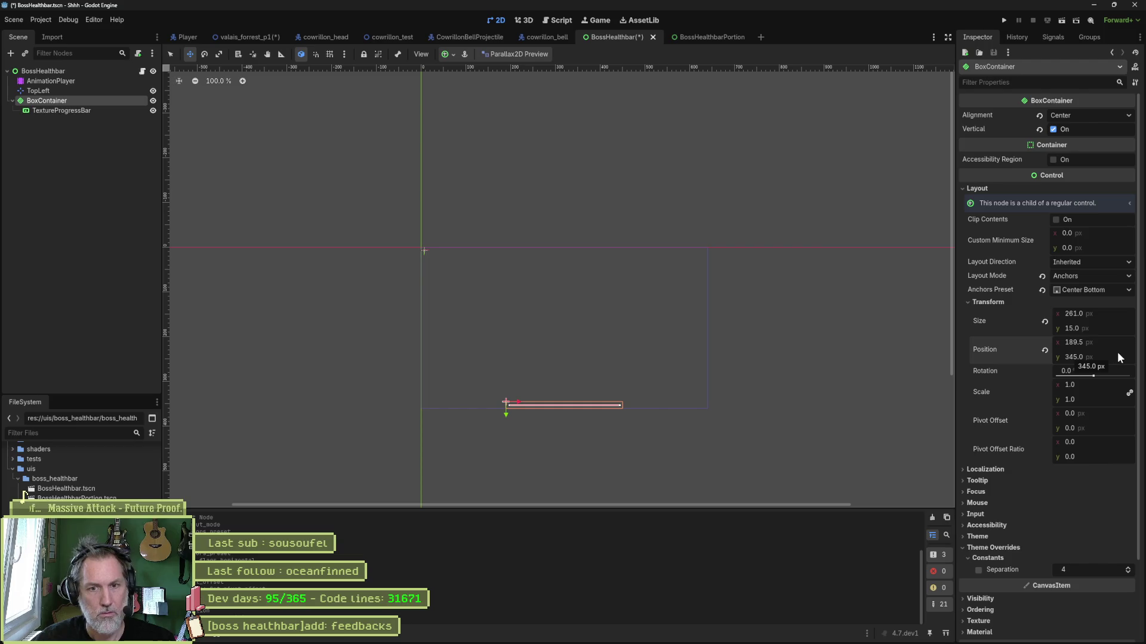
pyautogui.moveTo(1116, 357); pyautogui.dragTo(1105, 356)
pyautogui.hotkey('ctrl', 's')
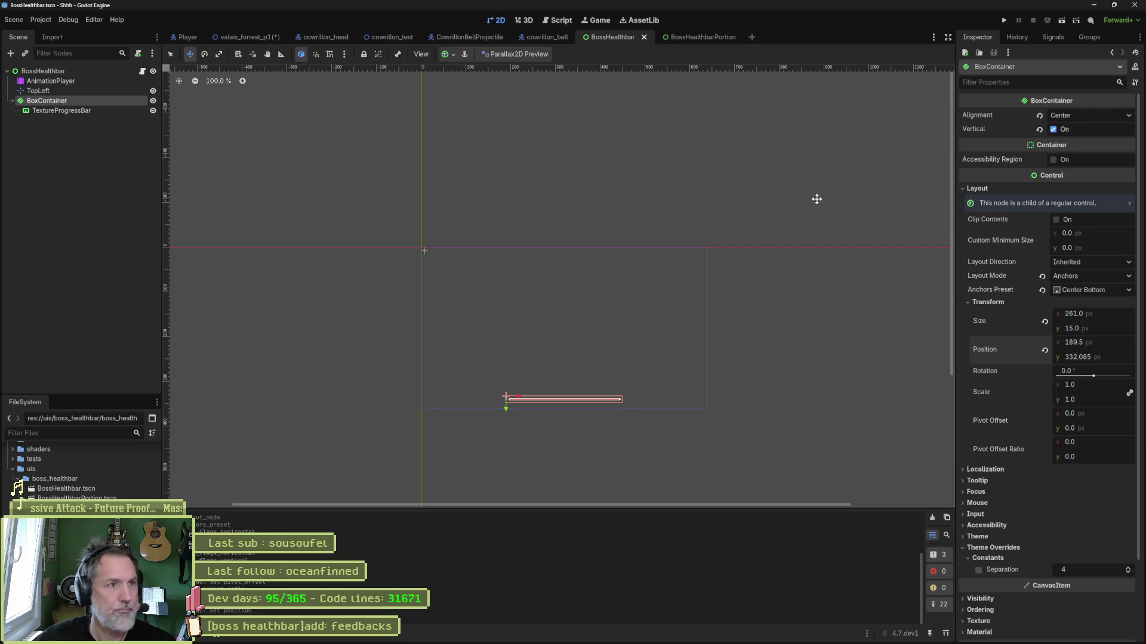
pyautogui.click(246, 37)
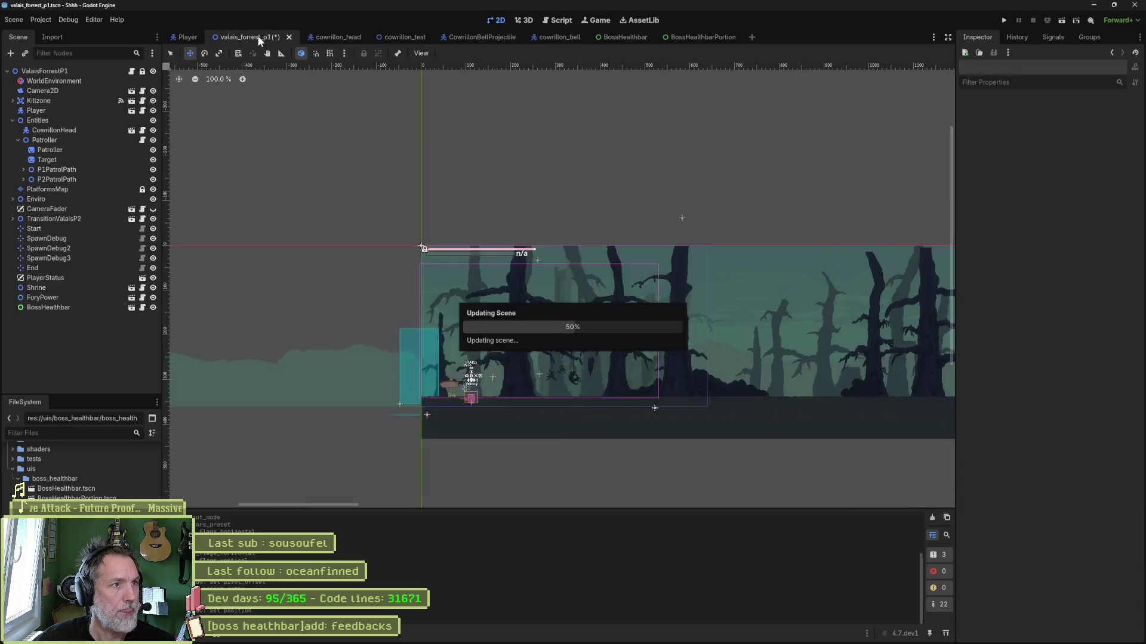
# Run the forest level and trace the TextureProgressBar not-found error to line 14 of boss_healthbar.gd
pyautogui.press('F6')
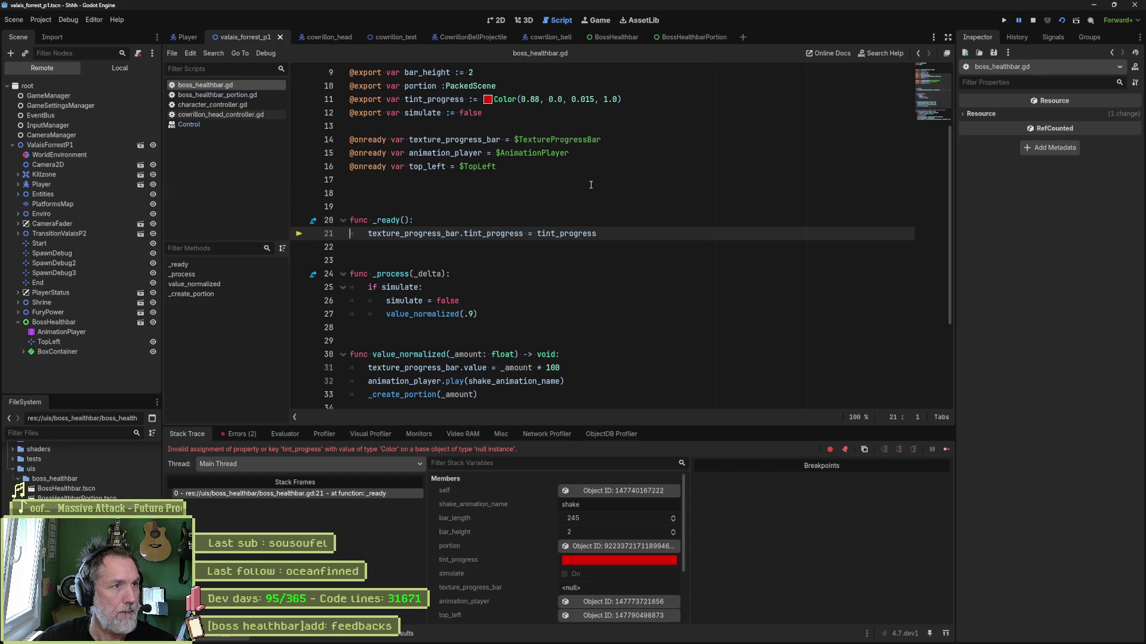
pyautogui.press('F8')
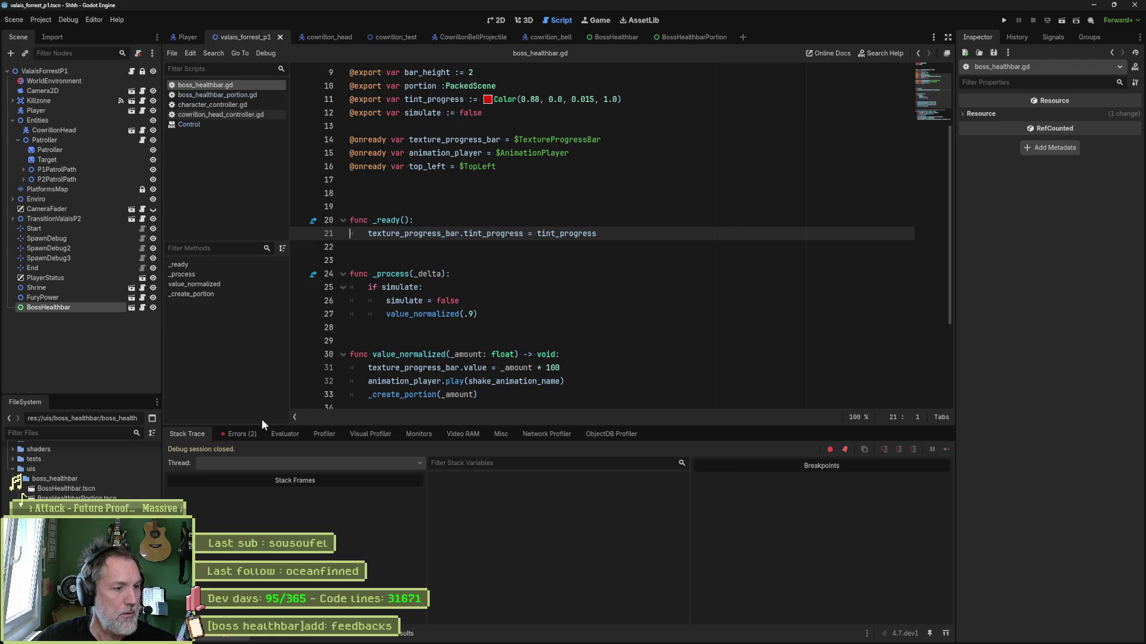
pyautogui.click(234, 435)
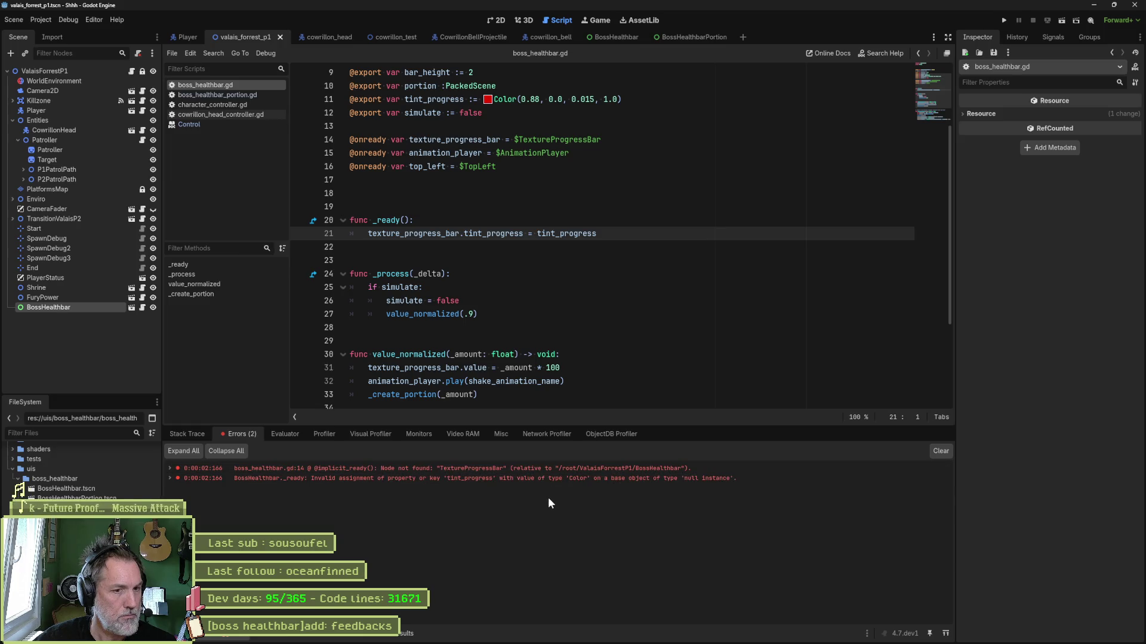
pyautogui.click(554, 469)
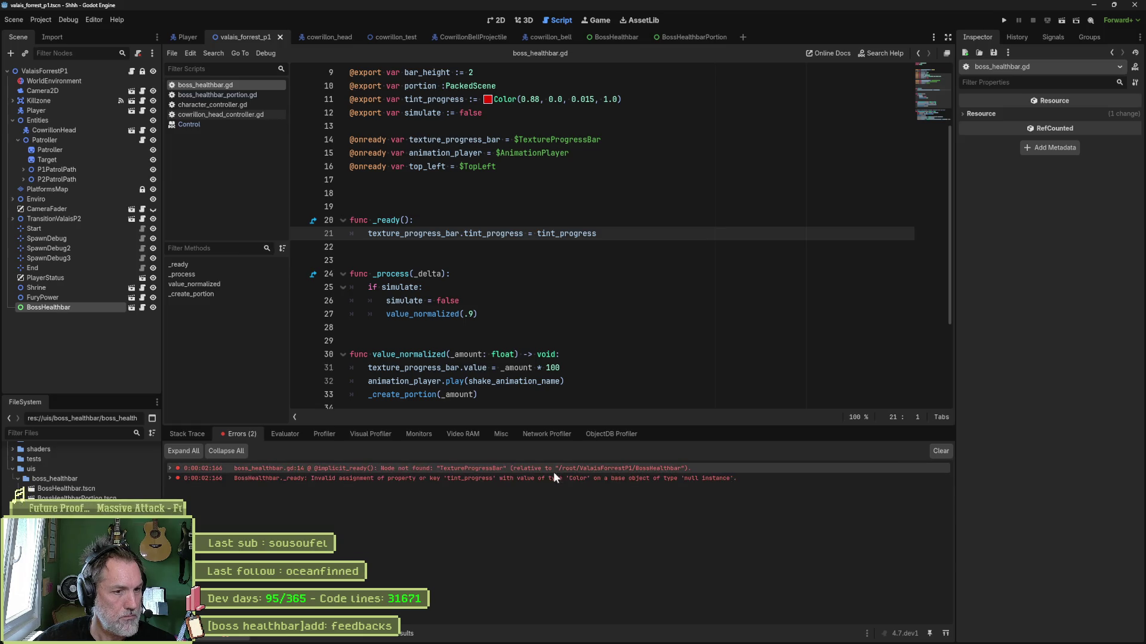
pyautogui.doubleClick(565, 235)
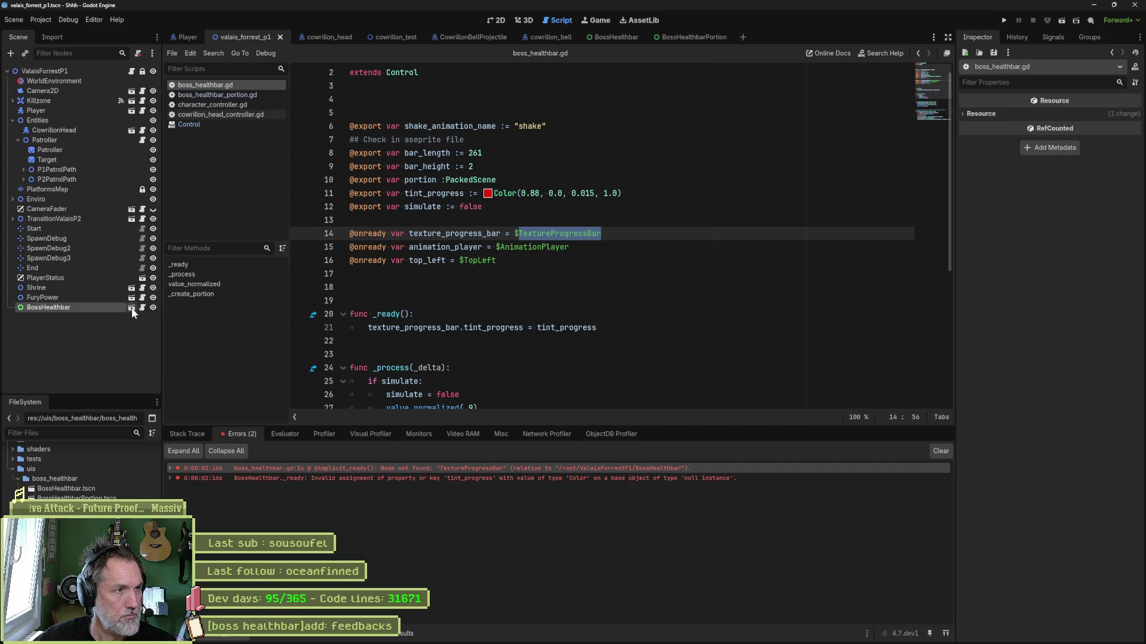
# Replace line 14 with a reference to $BoxContainer/TextureProgressBar in boss_healthbar.gd
pyautogui.click(132, 307)
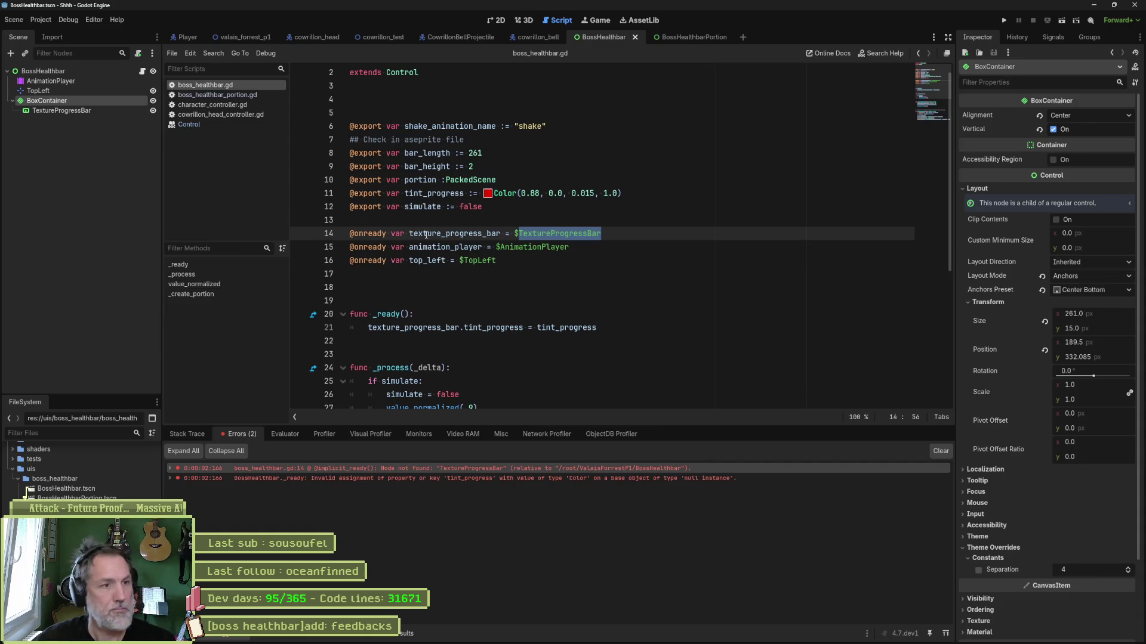
pyautogui.click(445, 234)
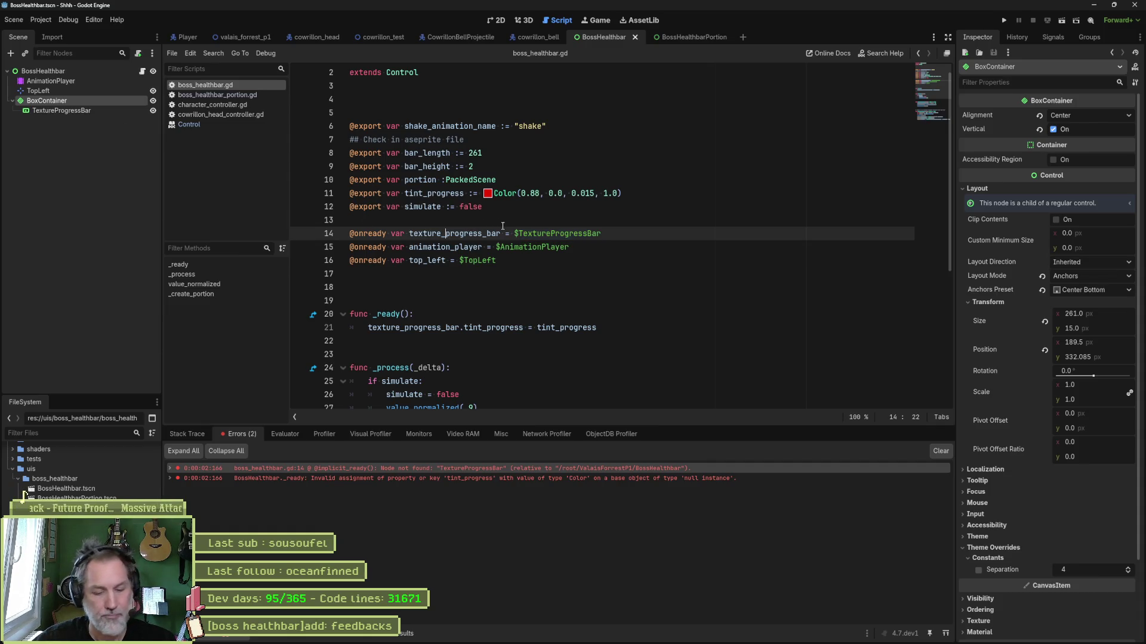
pyautogui.hotkey('ctrl', 'shift', 'k')
pyautogui.moveTo(44, 100)
pyautogui.mouseDown()
pyautogui.moveTo(390, 220)
pyautogui.moveTo(460, 218)
pyautogui.mouseUp()
pyautogui.click(516, 220)
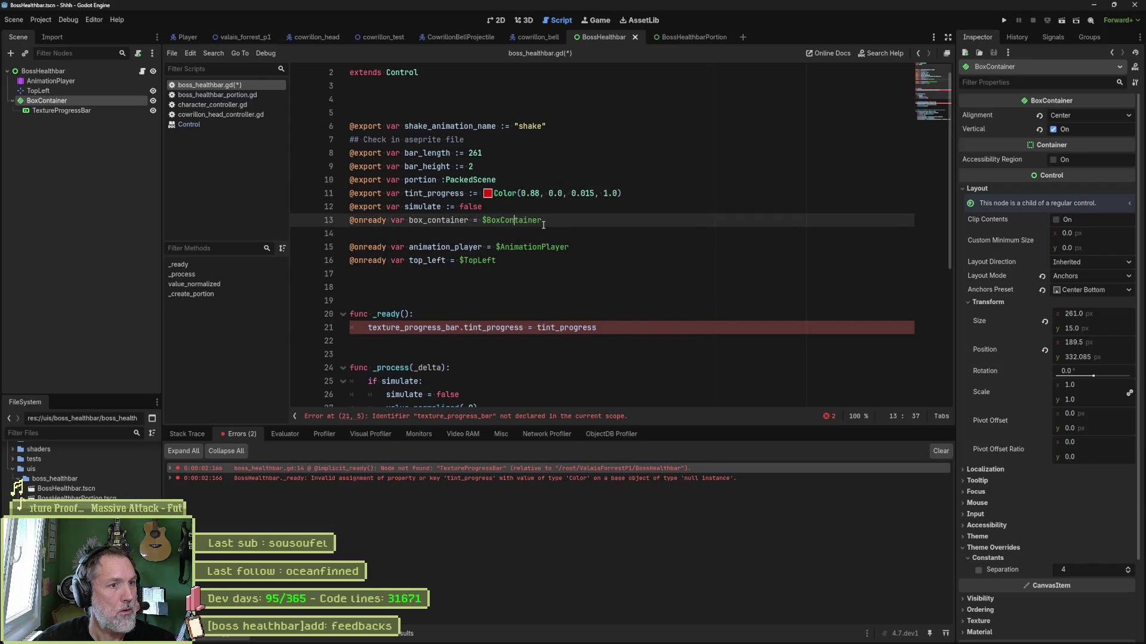
pyautogui.hotkey('ctrl', 'z')
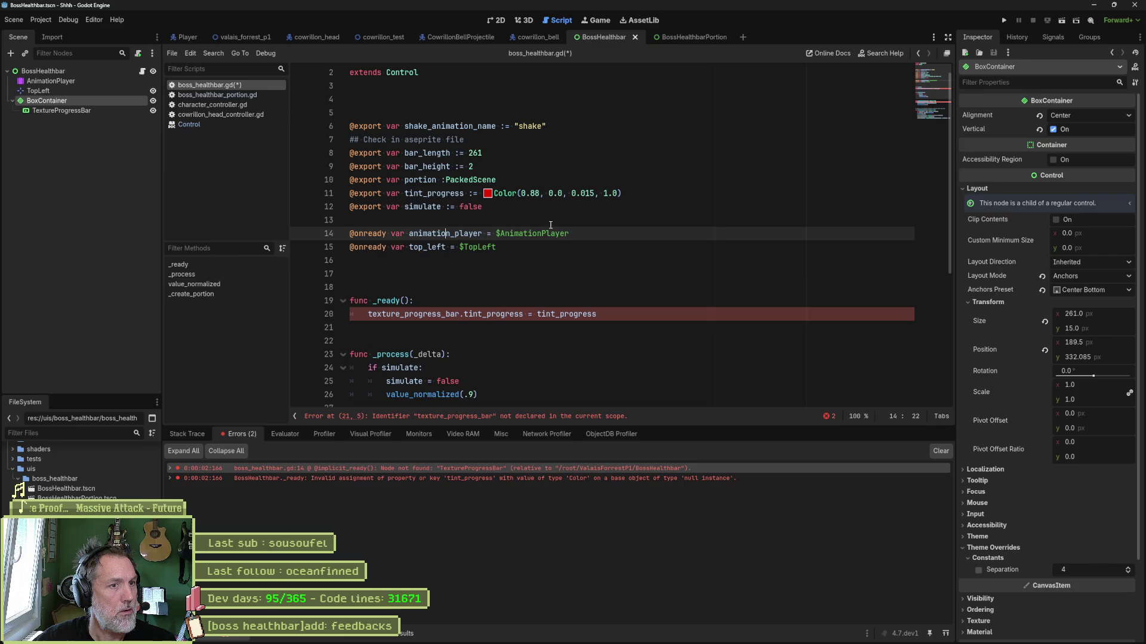
pyautogui.moveTo(62, 110)
pyautogui.mouseDown()
pyautogui.moveTo(400, 235)
pyautogui.moveTo(376, 227)
pyautogui.mouseUp()
pyautogui.hotkey('alt', 'Up')
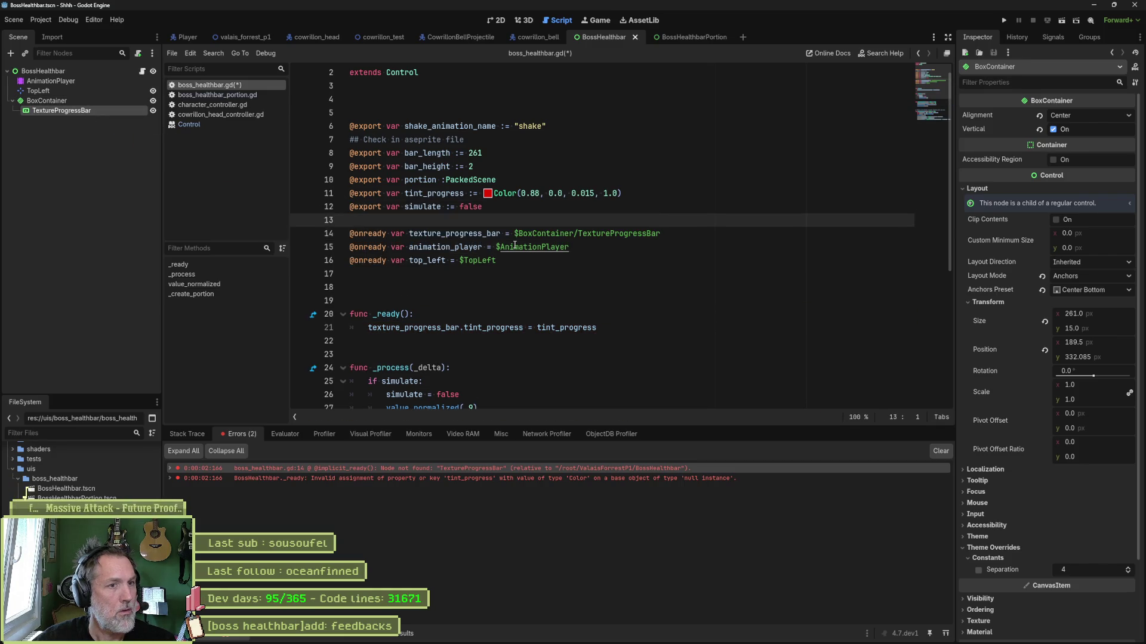
# Rerun the valais_forrest_p1 level to confirm the error is gone
pyautogui.click(245, 38)
pyautogui.press('F6')
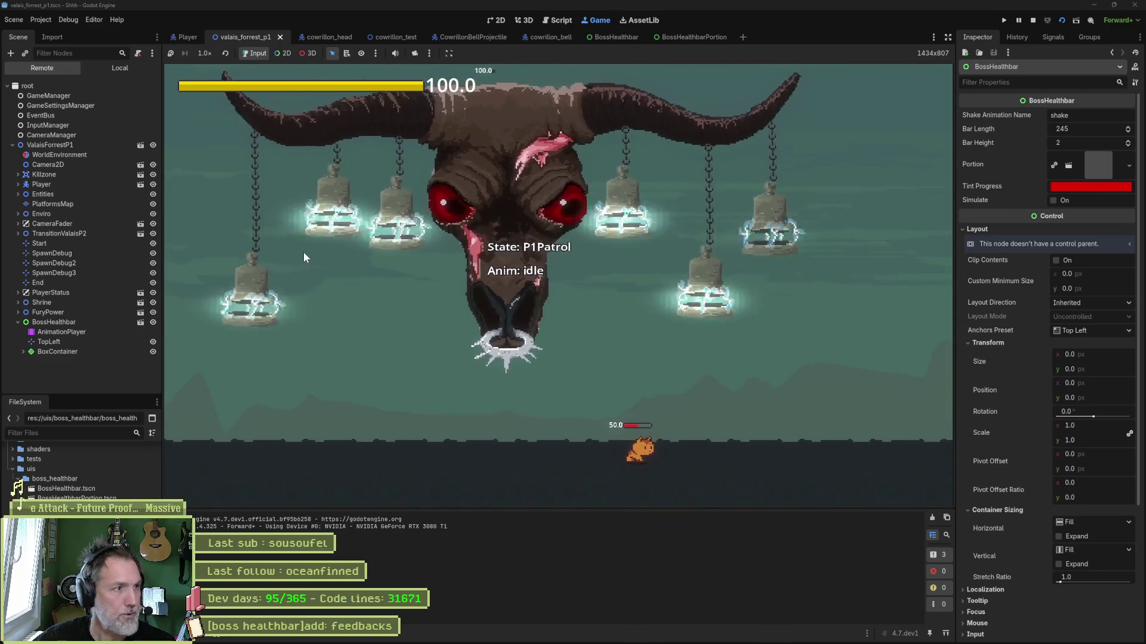
pyautogui.press('F8')
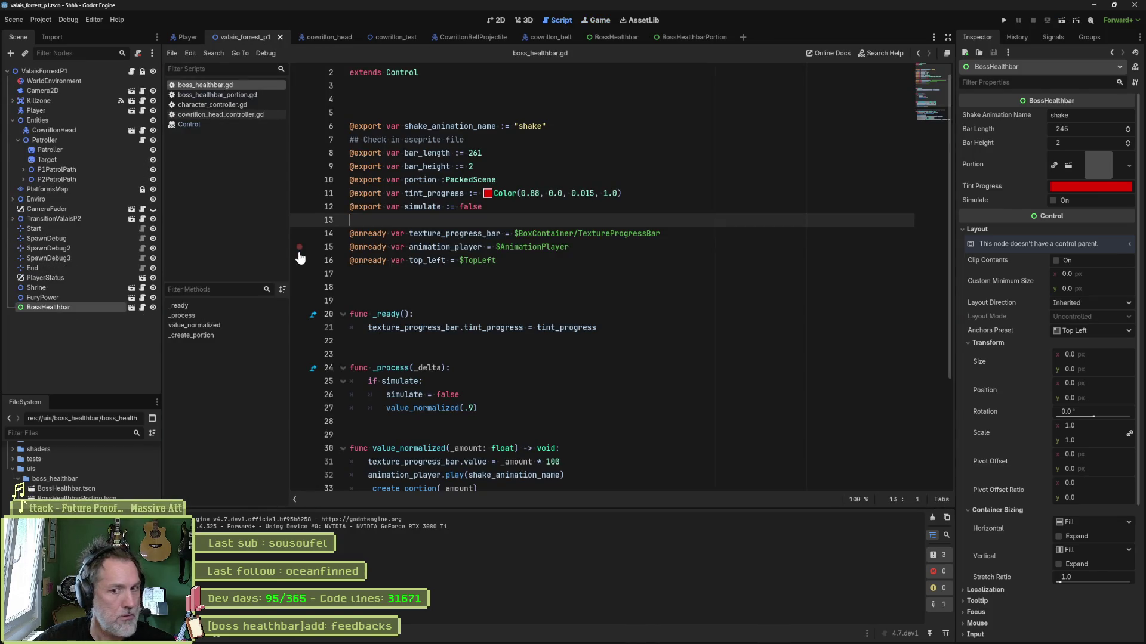
# Anchor the BossHealthbar root with the Full Rect preset and save the scene
pyautogui.click(602, 37)
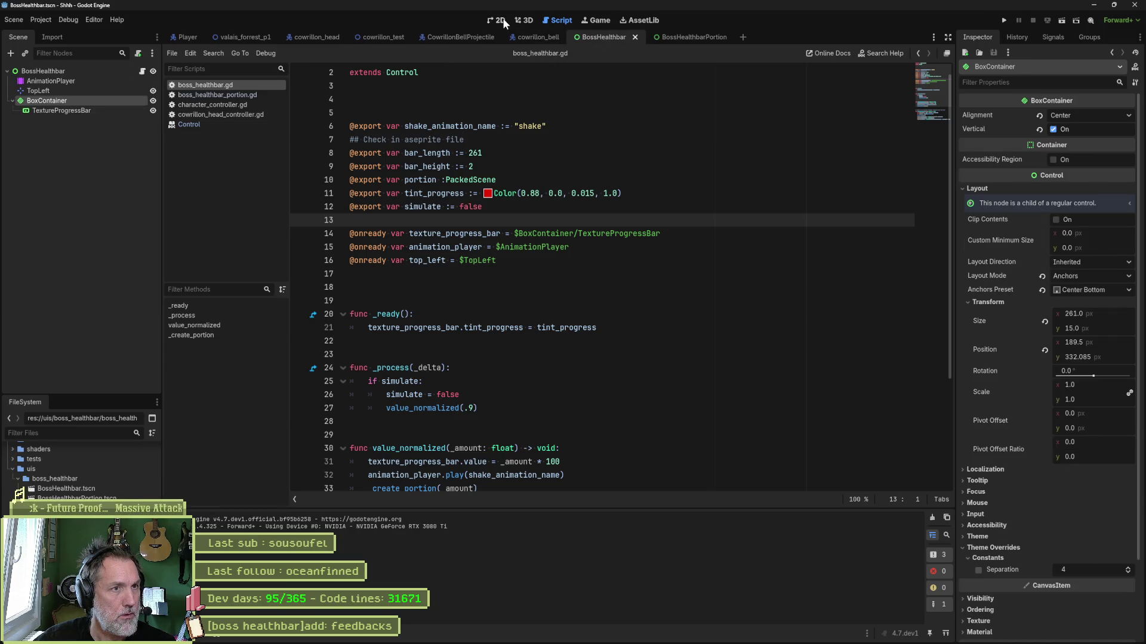
pyautogui.click(500, 20)
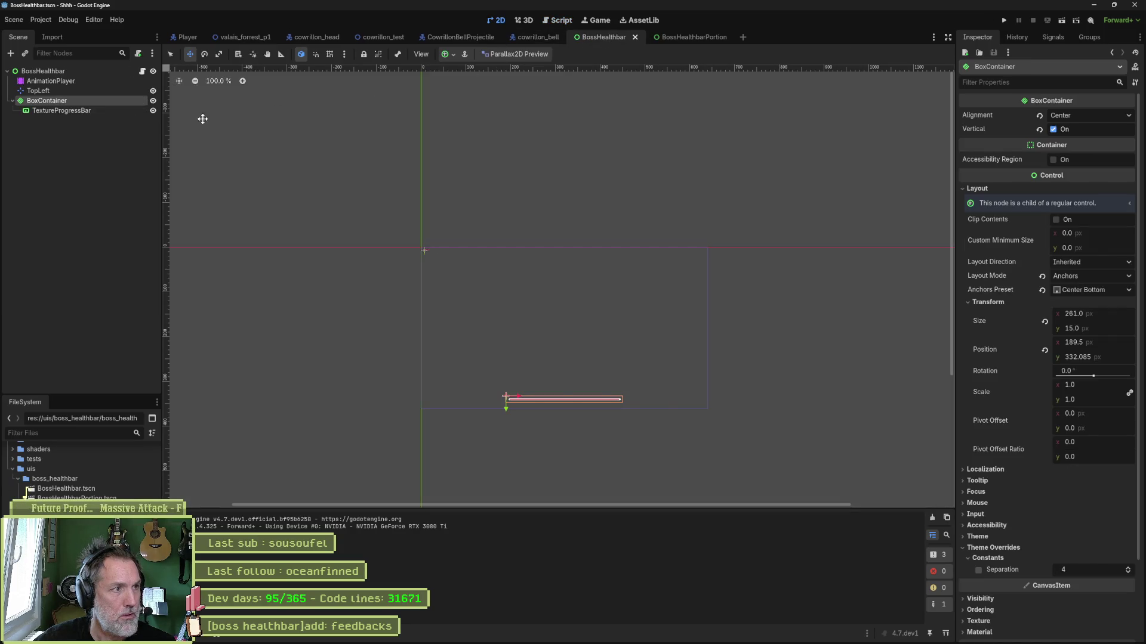
pyautogui.click(81, 111)
pyautogui.click(84, 103)
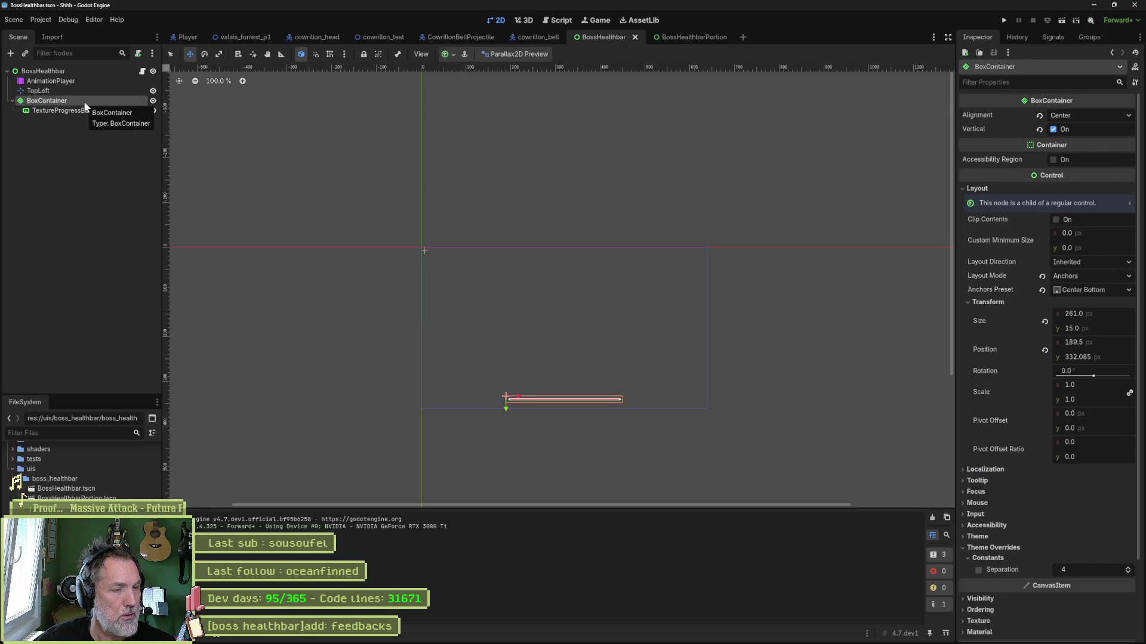
pyautogui.click(91, 72)
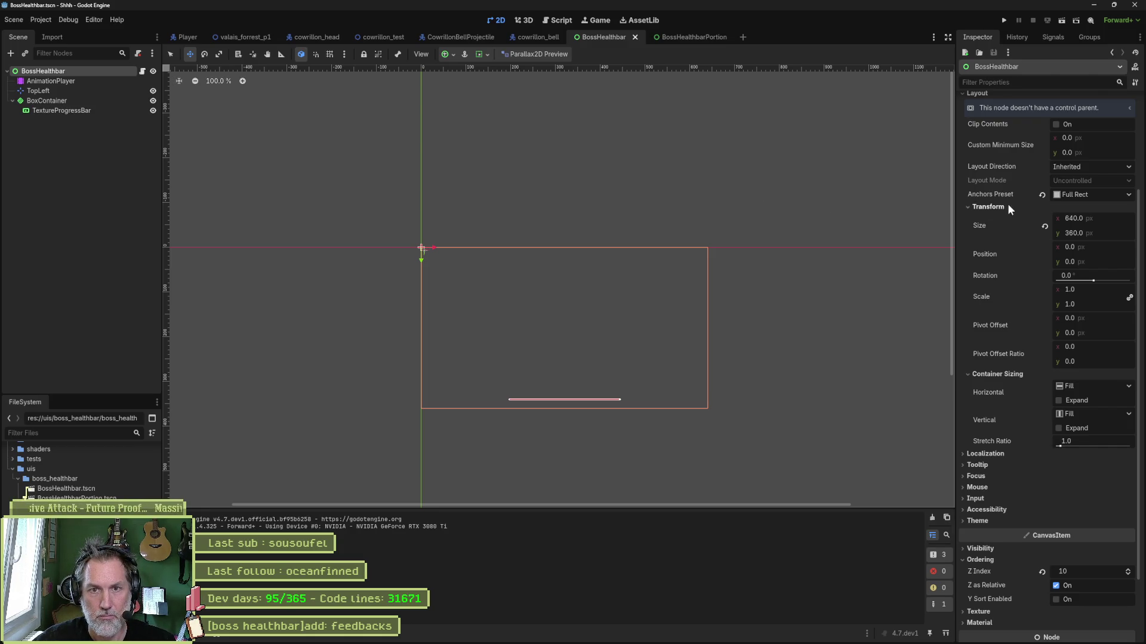
pyautogui.click(1041, 195)
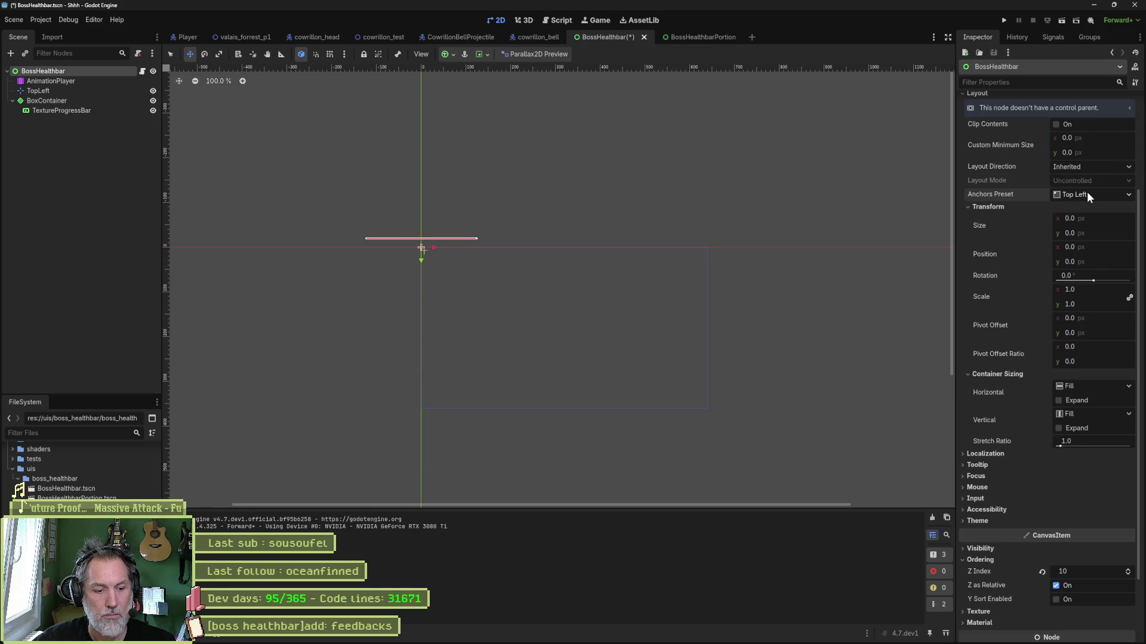
pyautogui.click(1087, 195)
pyautogui.click(1088, 224)
pyautogui.hotkey('ctrl', 's')
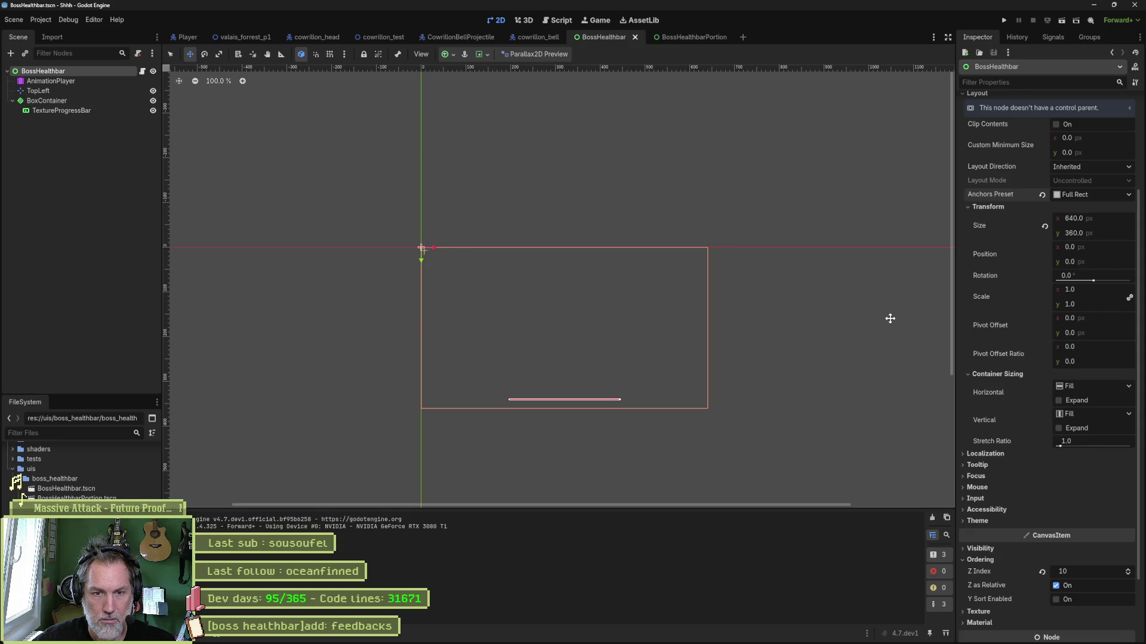
# Enable horizontal and vertical Expand on the root and run the BossHealthbar scene
pyautogui.click(1076, 400)
pyautogui.click(1074, 428)
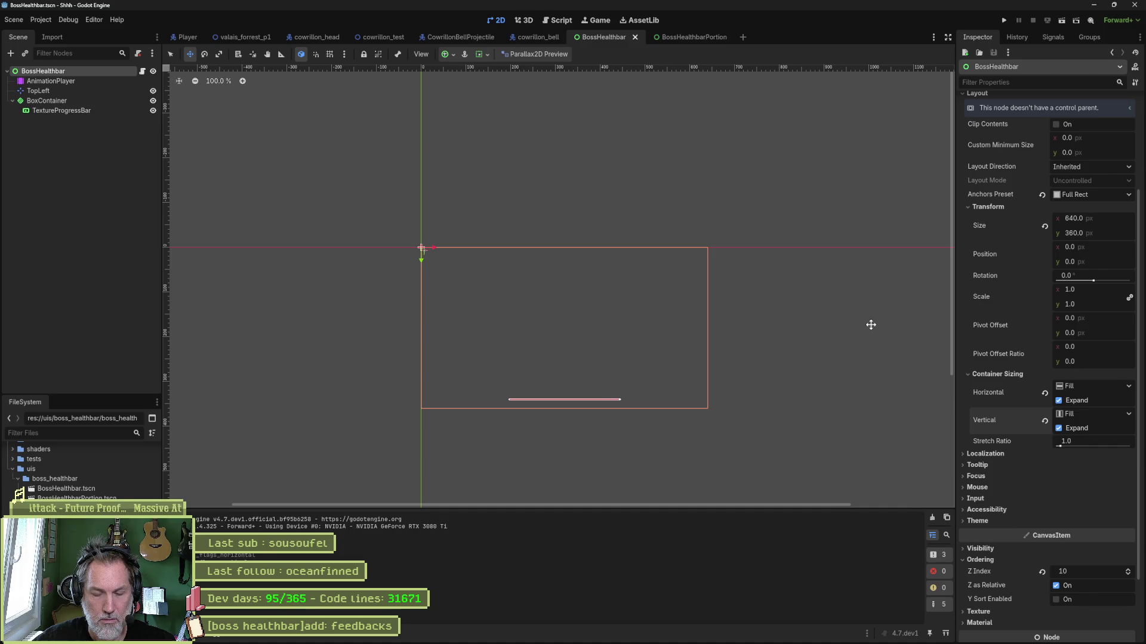
pyautogui.press('F6')
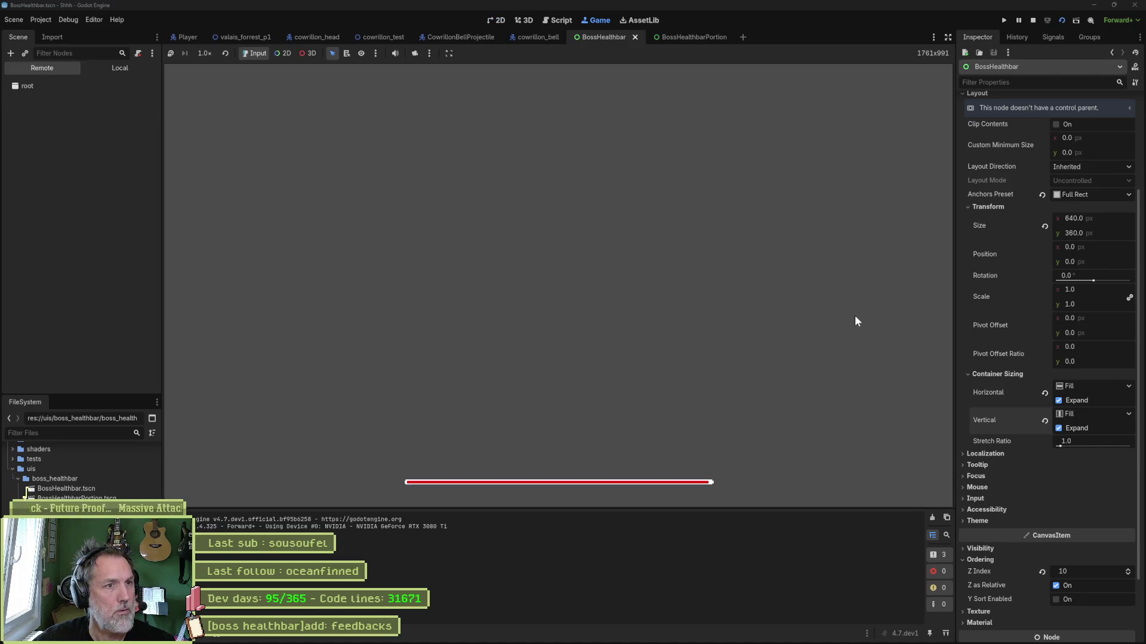
# Run the forest level and inspect the live BossHealthbar, BoxContainer and TextureProgressBar nodes
pyautogui.press('F8')
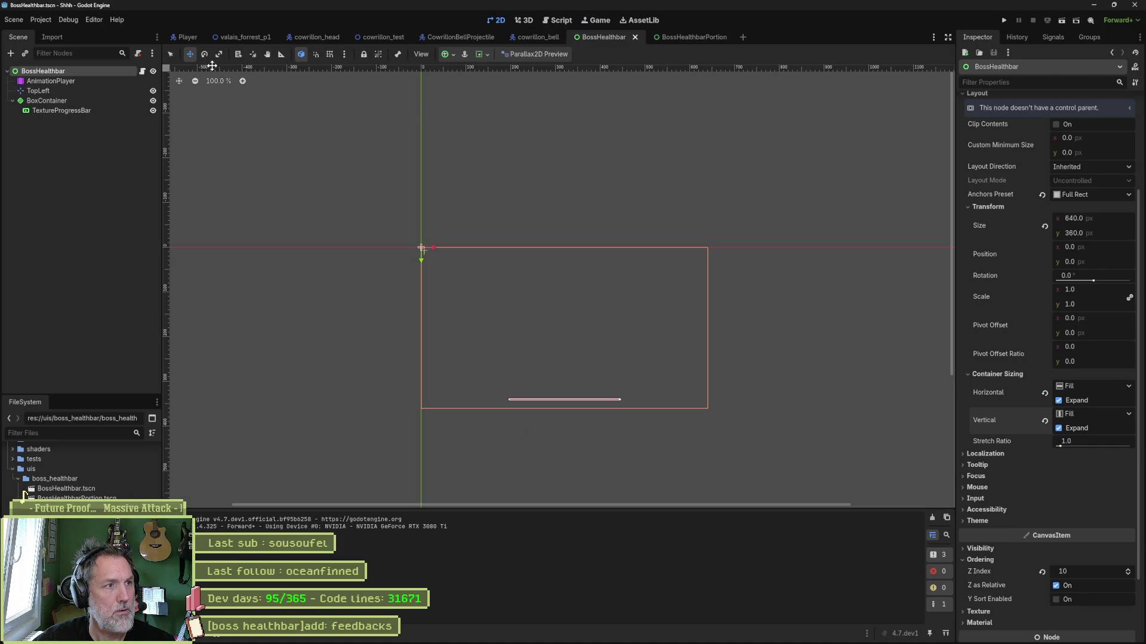
pyautogui.click(227, 37)
pyautogui.press('F6')
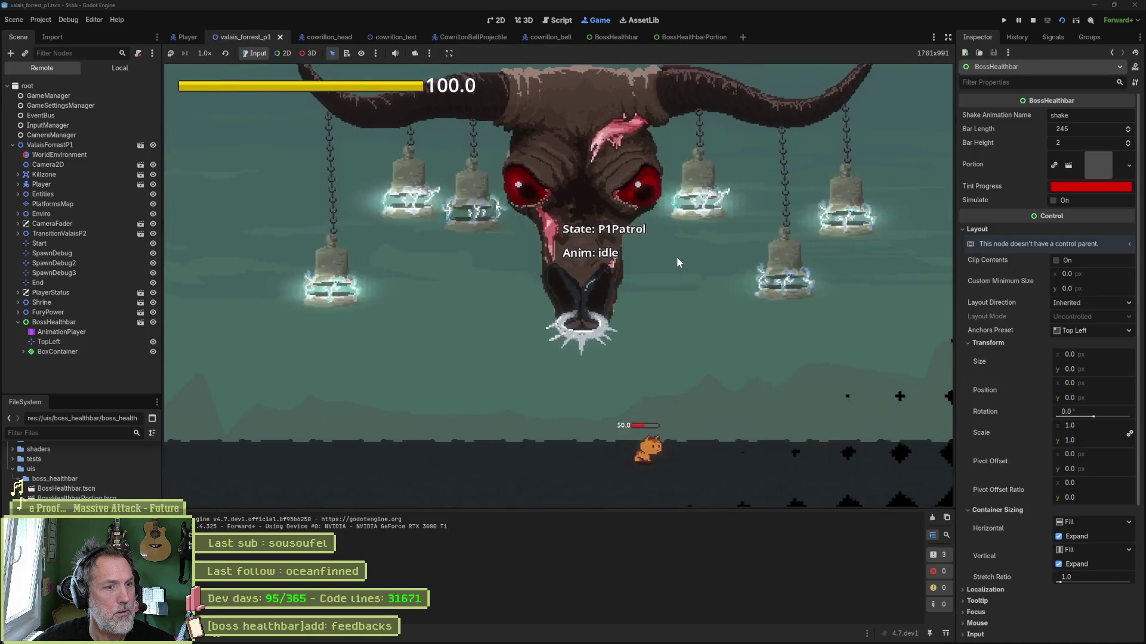
pyautogui.click(87, 323)
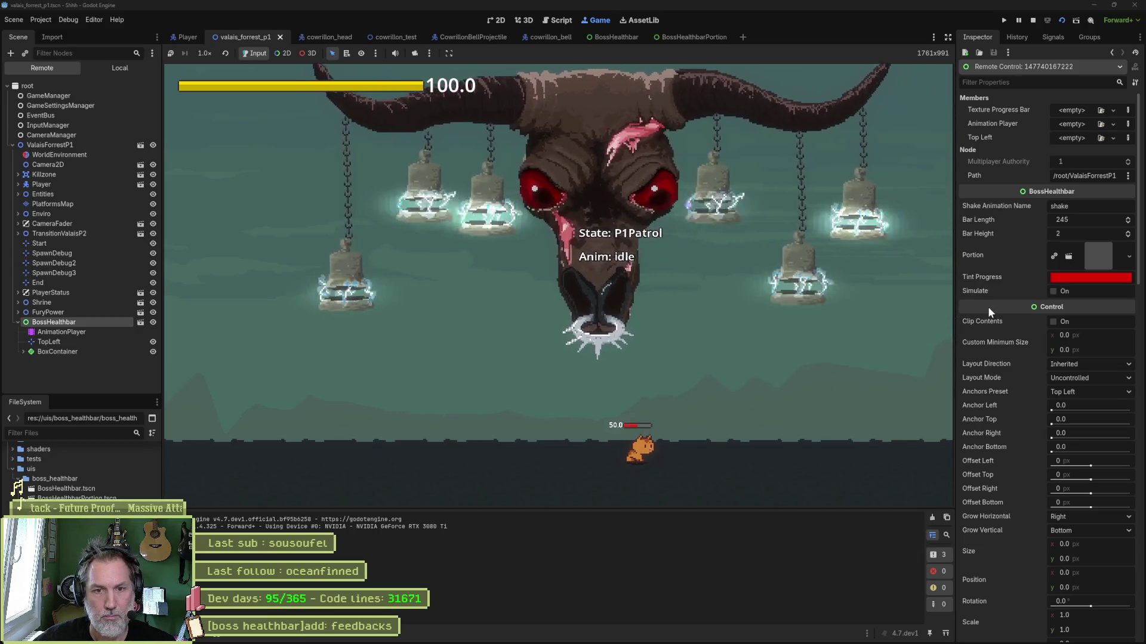
pyautogui.scroll(-5, 993, 315)
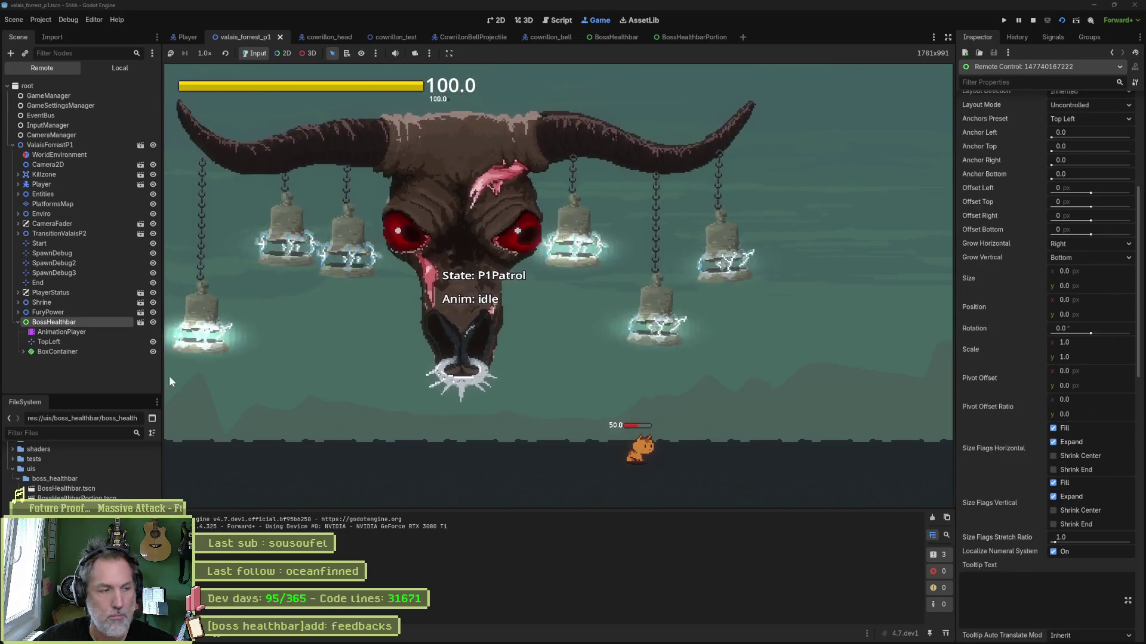
pyautogui.click(66, 353)
pyautogui.click(58, 361)
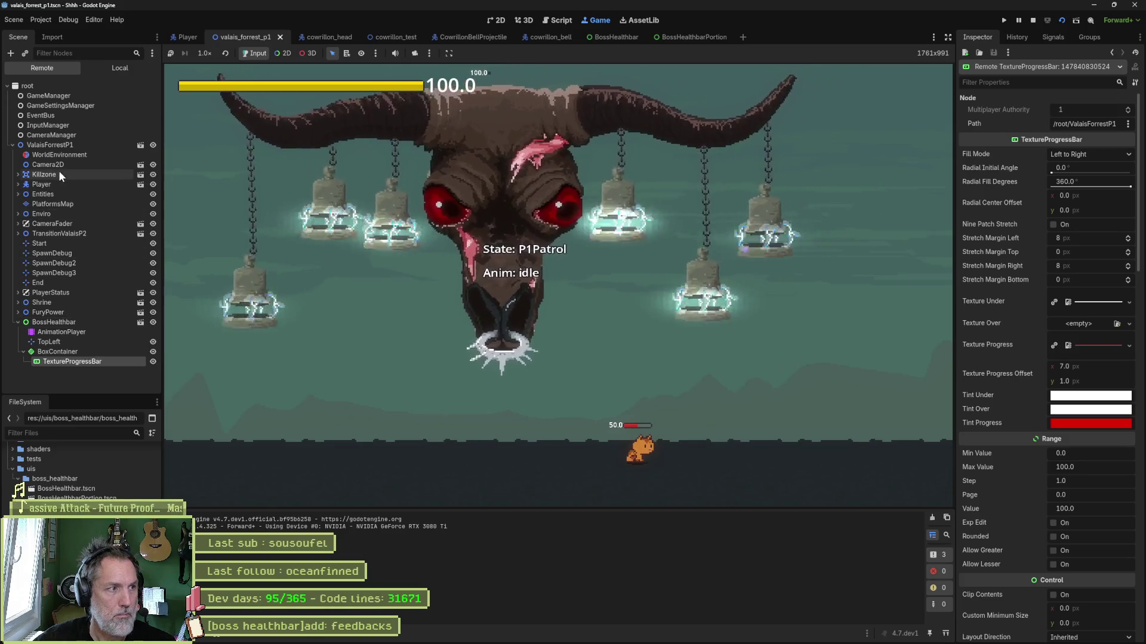
# Zoom the running Camera2D out to 0.33, adjust its x offset, then stop the game
pyautogui.click(64, 164)
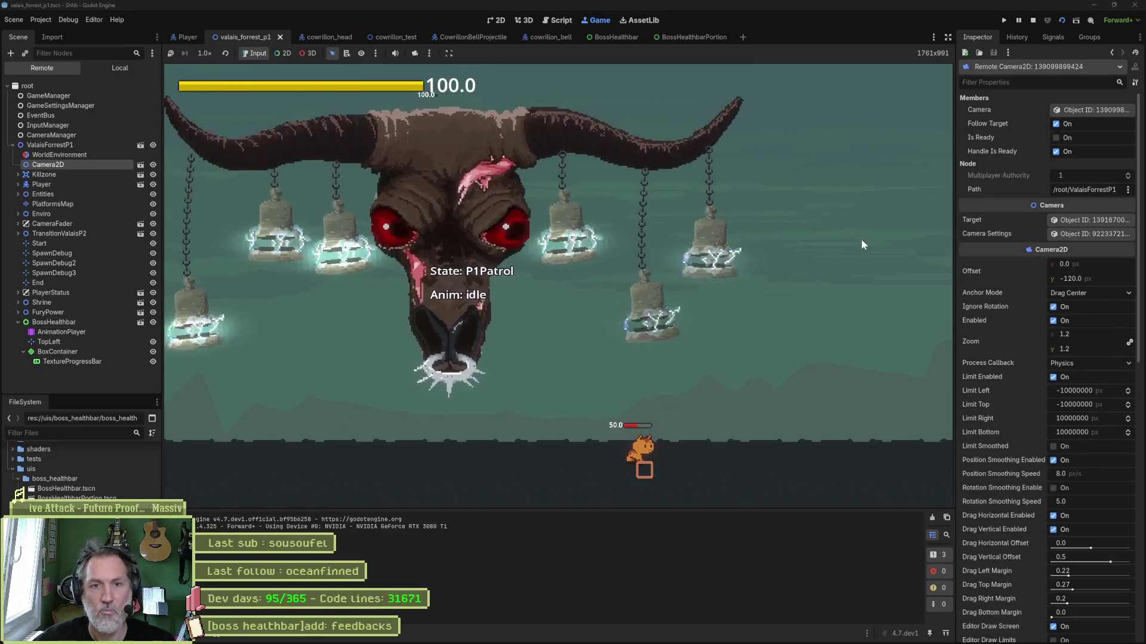
pyautogui.moveTo(1115, 264); pyautogui.dragTo(1120, 265)
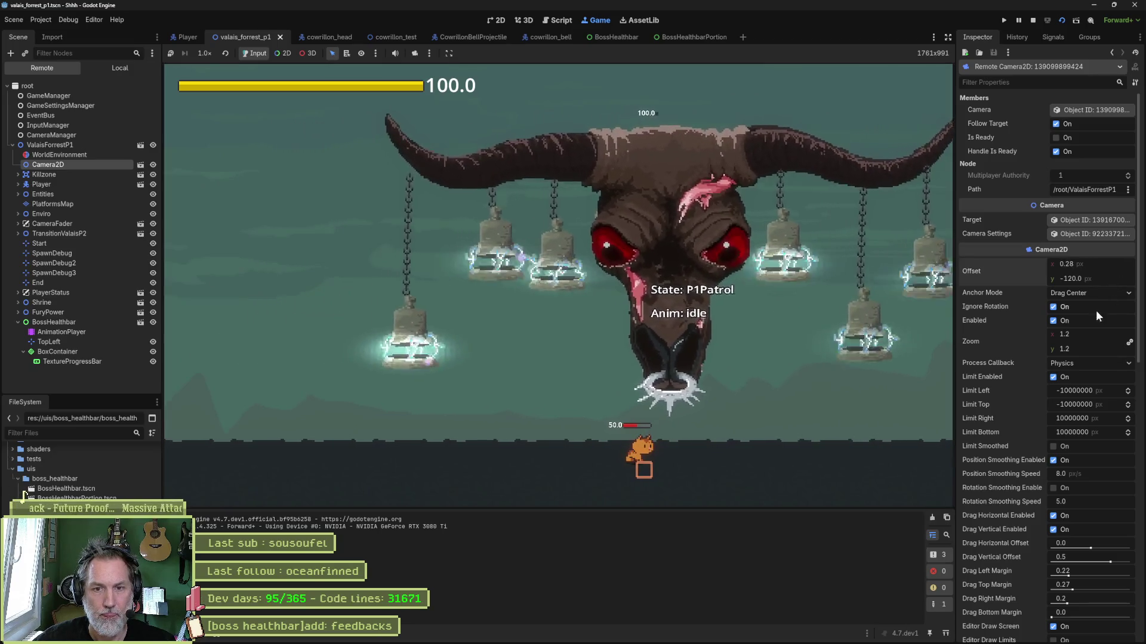
pyautogui.moveTo(1094, 334); pyautogui.dragTo(1060, 334)
pyautogui.moveTo(1100, 264)
pyautogui.mouseDown()
pyautogui.moveTo(1110, 264)
pyautogui.moveTo(1062, 264)
pyautogui.mouseUp()
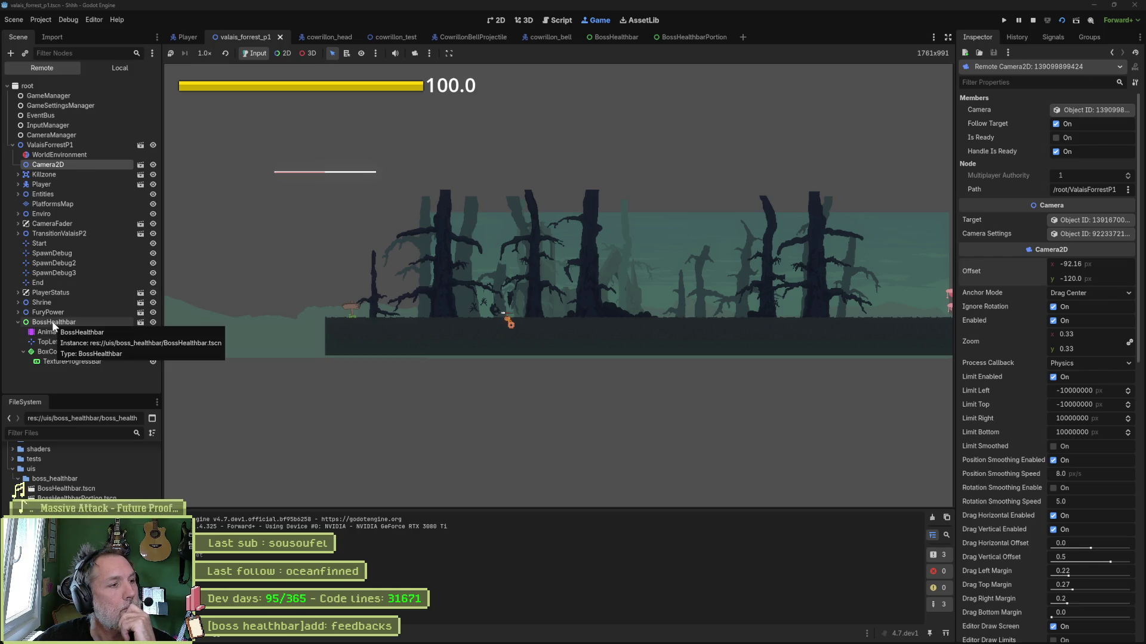
pyautogui.click(1034, 21)
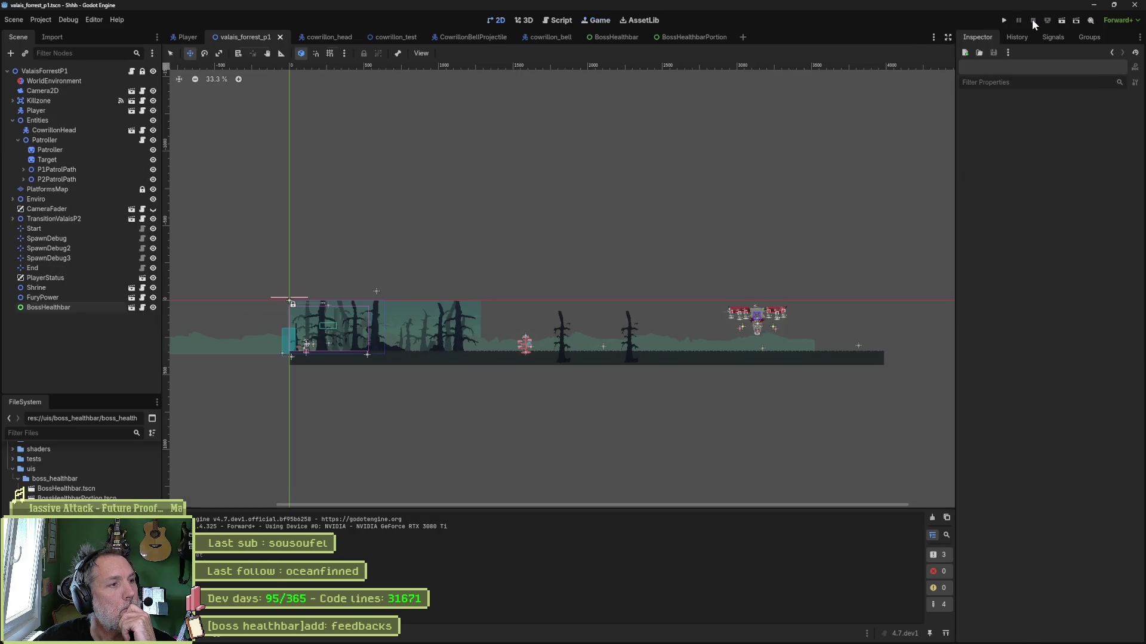
# Review the BossHealthbar node's Layout and Transform properties in the level, then bring ChatGPT forward
pyautogui.click(60, 305)
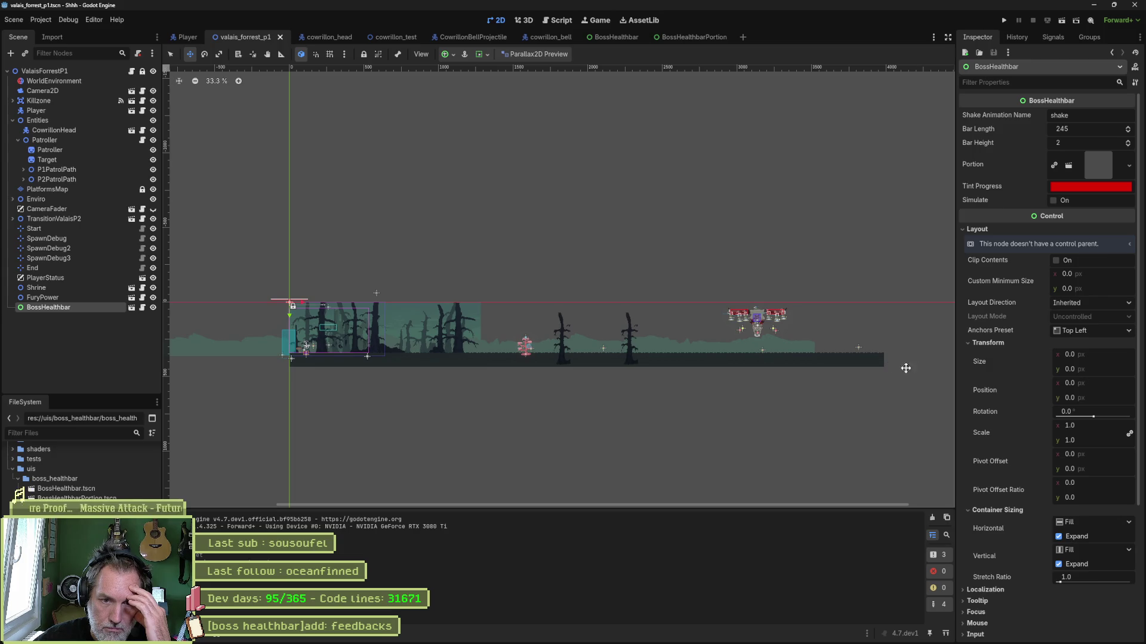
pyautogui.scroll(-2, 994, 370)
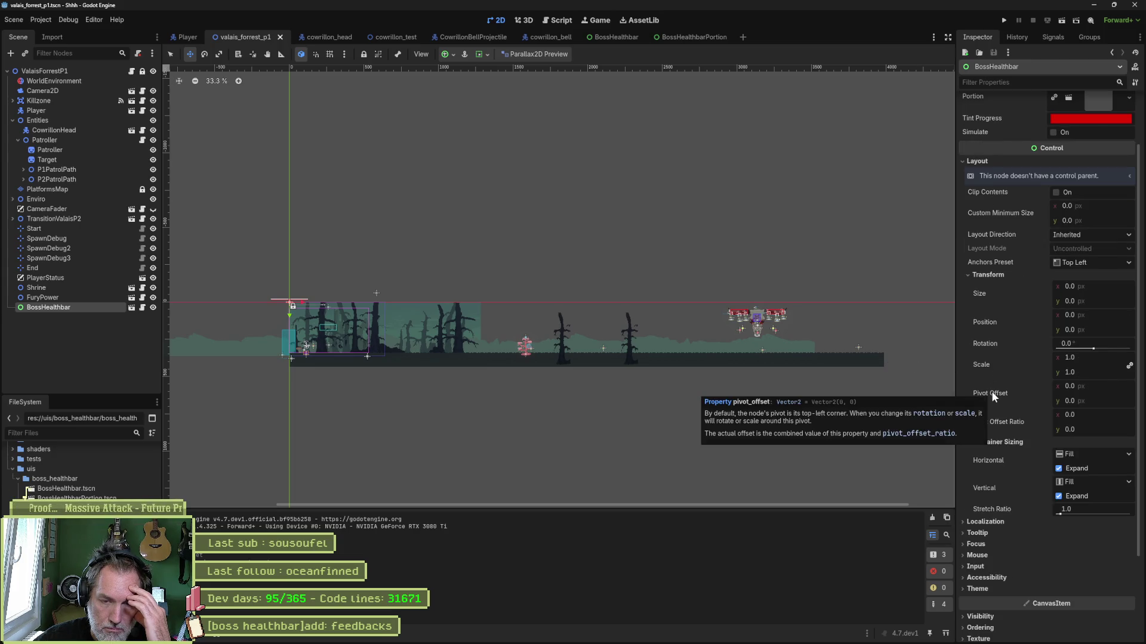
pyautogui.scroll(-2, 995, 392)
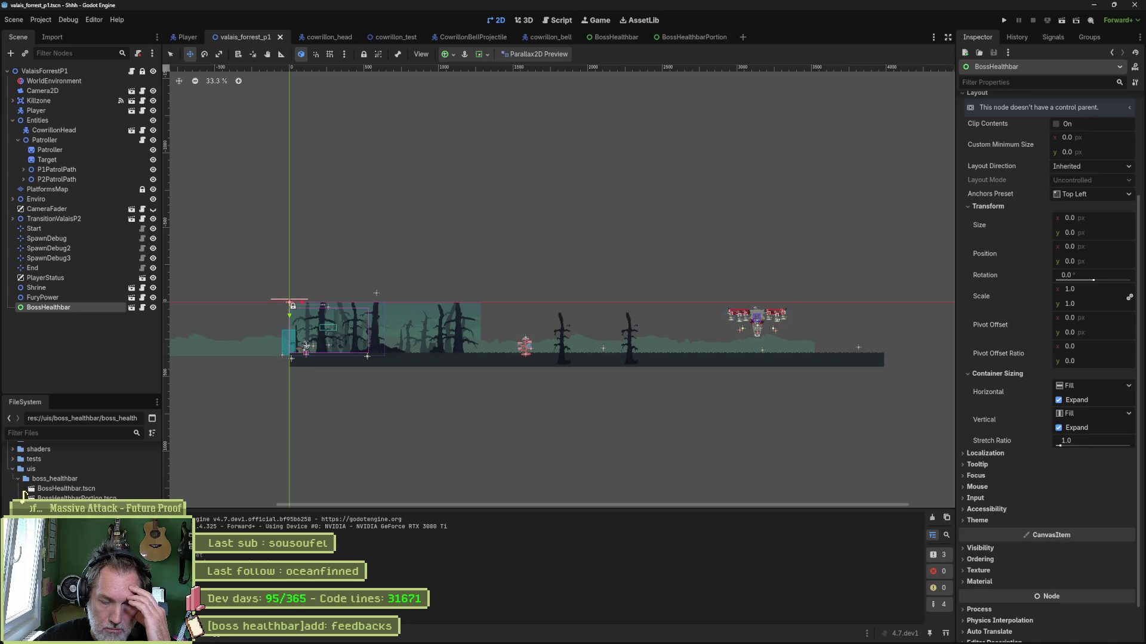
pyautogui.moveTo(996, 643)
pyautogui.click(499, 638)
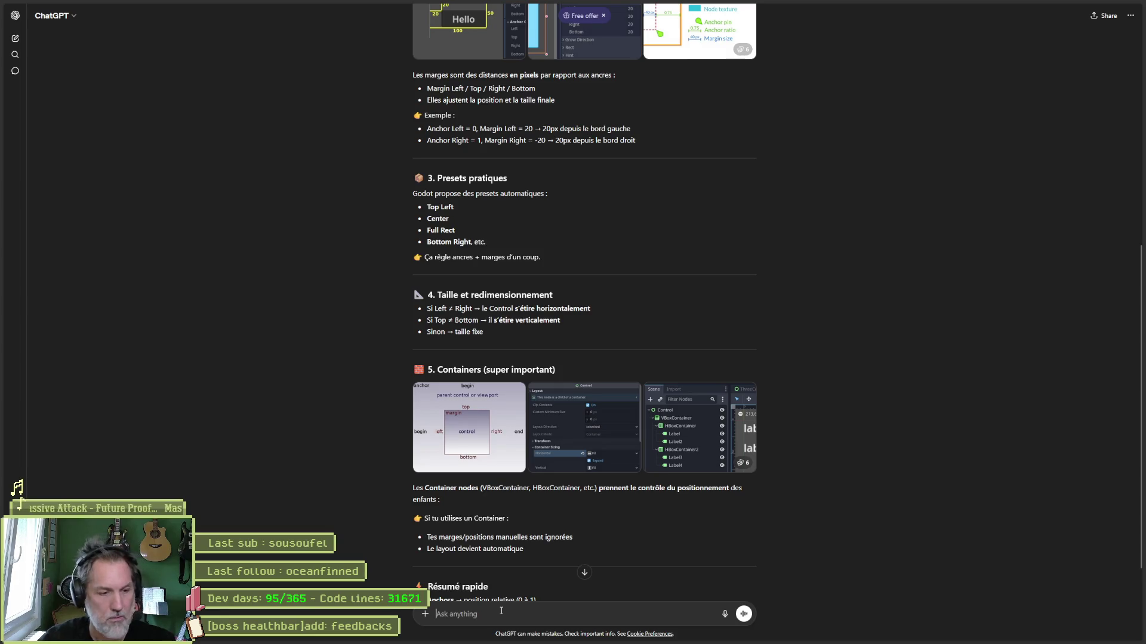
# Ask ChatGPT why the health bar doesn't follow the camera, then return to Godot
pyautogui.write('ca ne suitpas la camera ?')
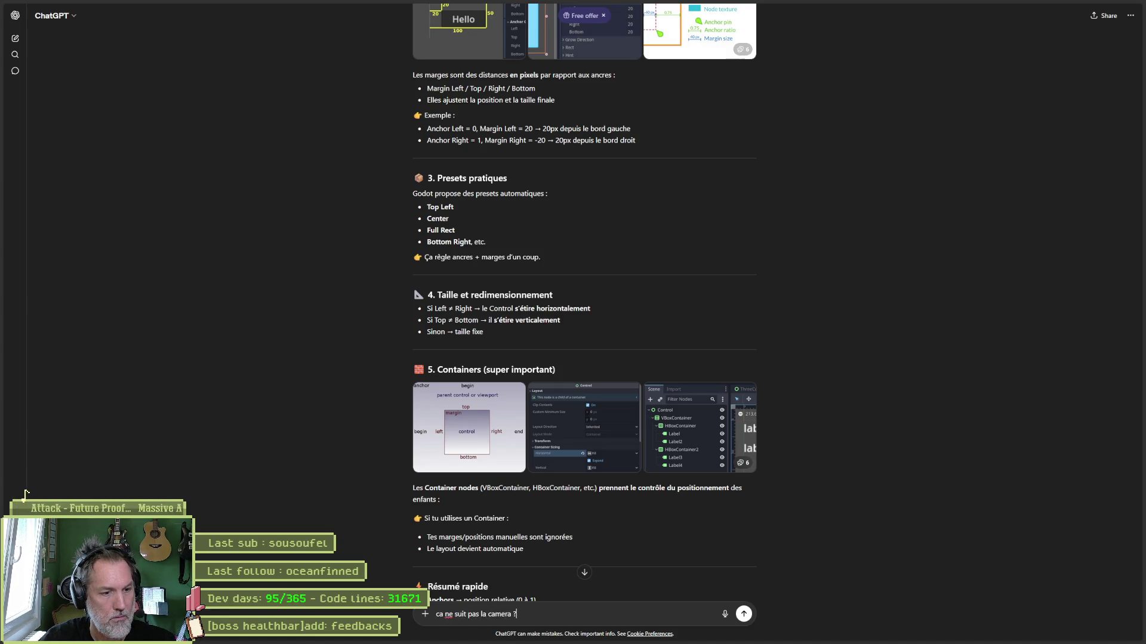
pyautogui.press('Return')
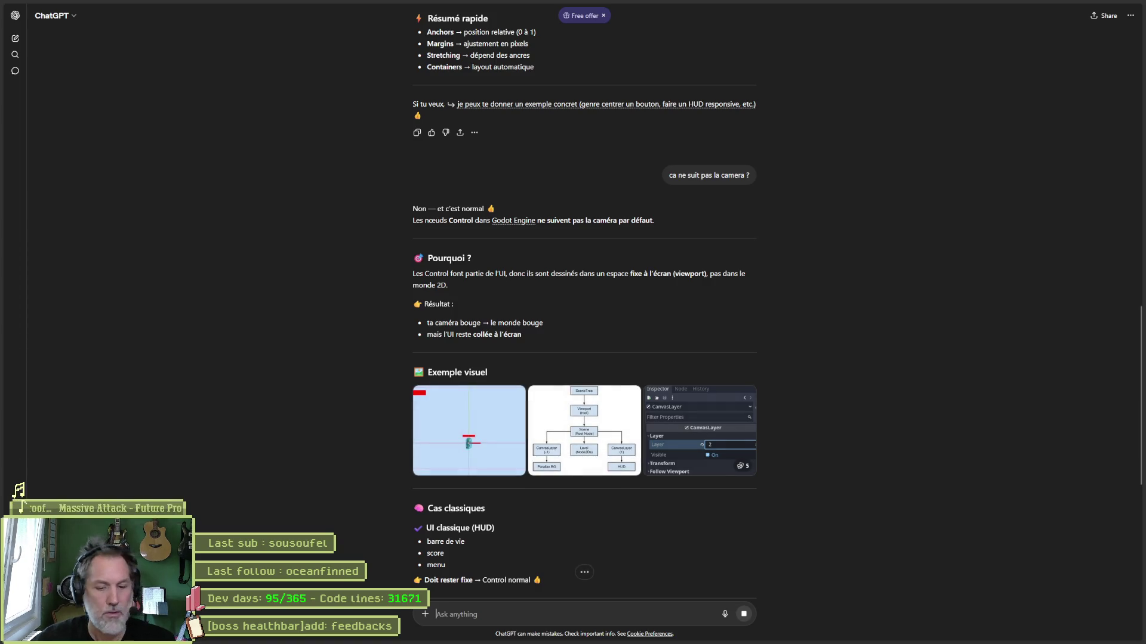
pyautogui.hotkey('alt', 'Tab')
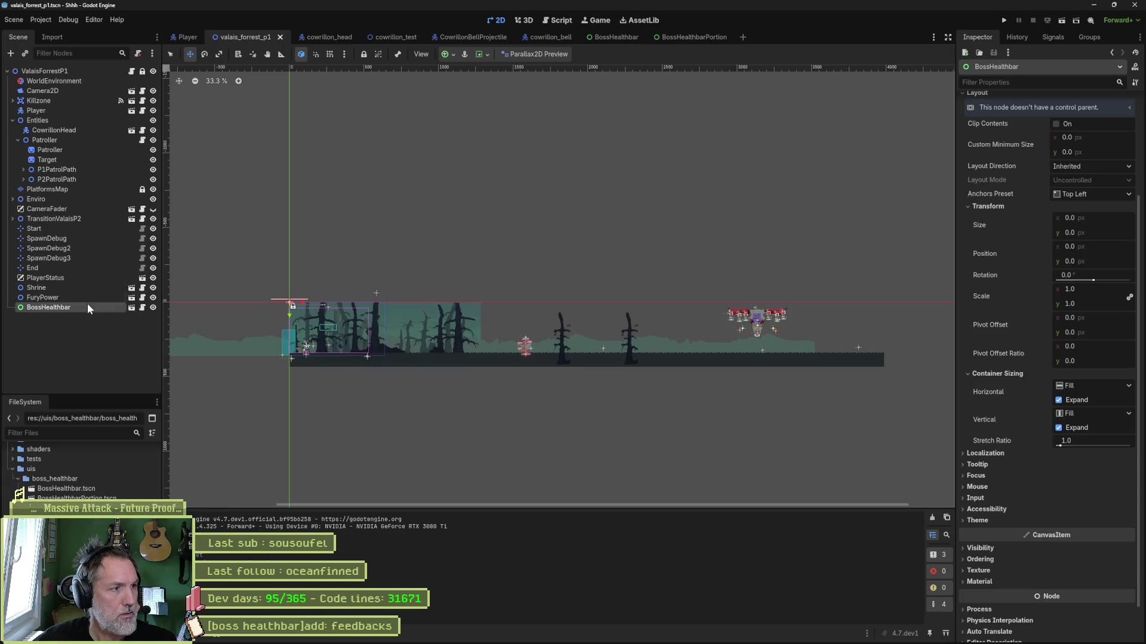
# Move BossHealthbar near the boss at 3153, 309, test-run with the camera zoomed out, then return to ChatGPT
pyautogui.moveTo(499, 371); pyautogui.dragTo(897, 422)
pyautogui.press('F6')
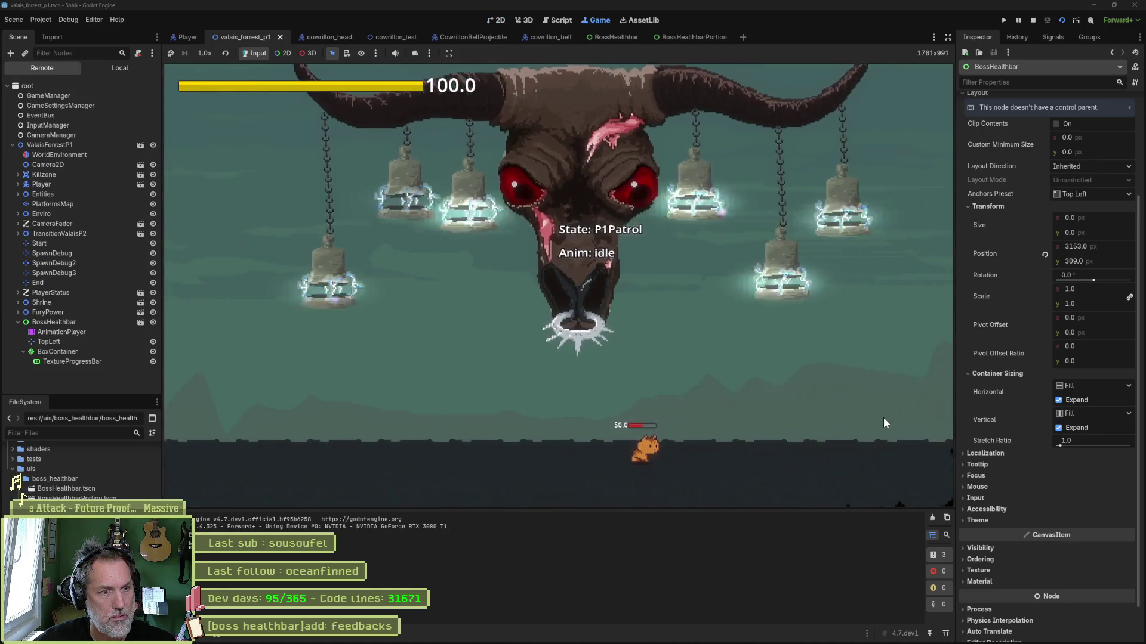
pyautogui.click(59, 165)
pyautogui.moveTo(1092, 332)
pyautogui.mouseDown()
pyautogui.moveTo(1026, 333)
pyautogui.moveTo(1050, 333)
pyautogui.mouseUp()
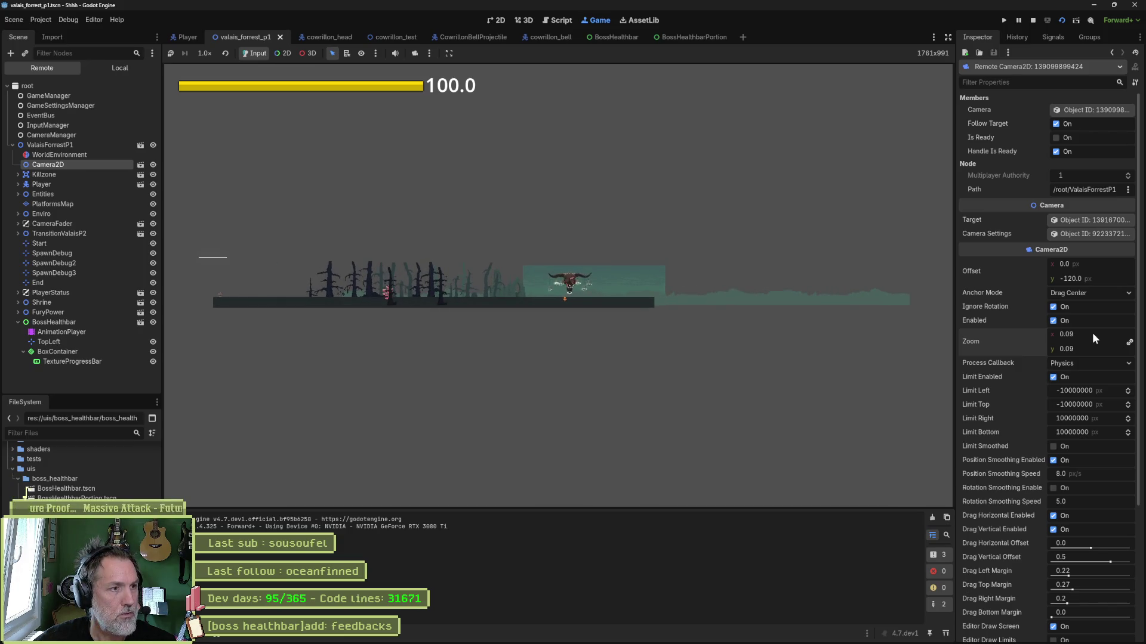
pyautogui.press('F8')
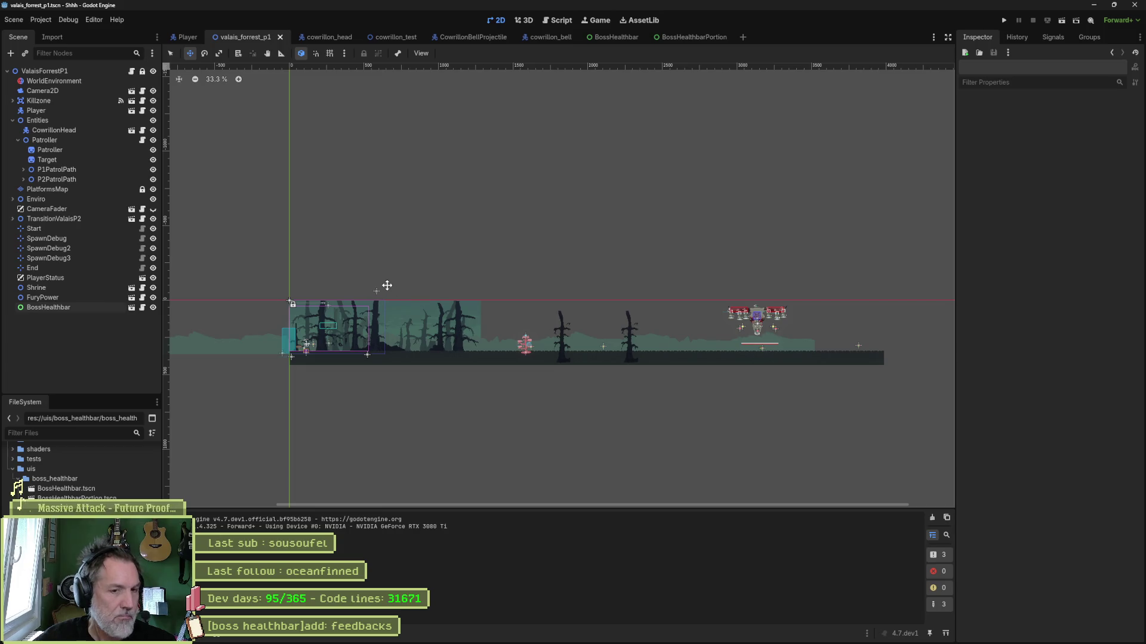
pyautogui.click(76, 307)
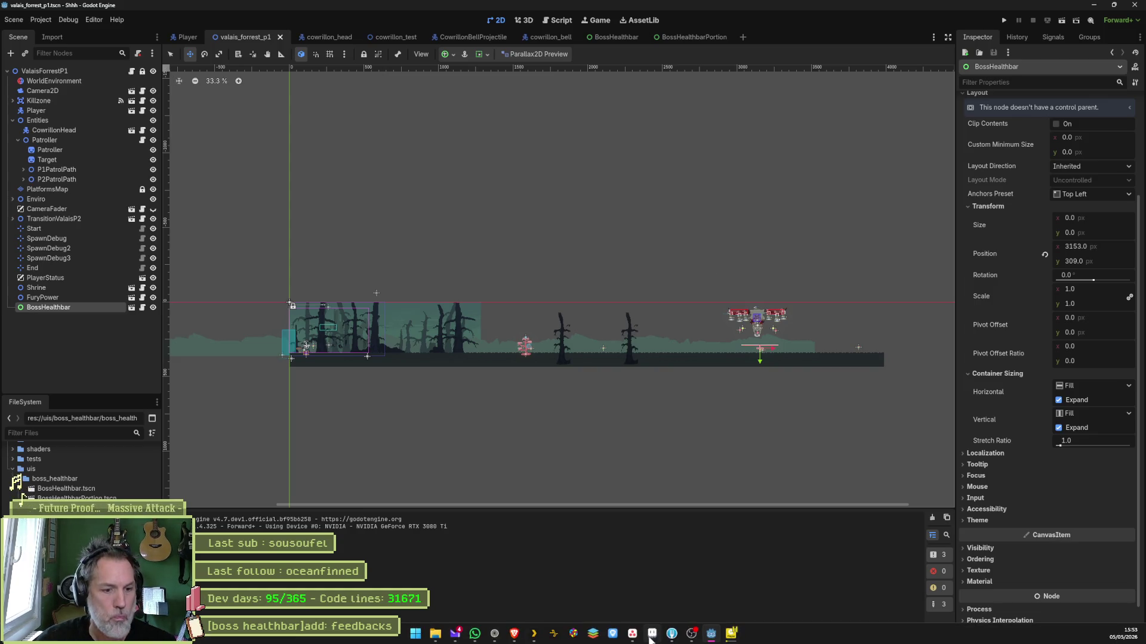
pyautogui.moveTo(494, 637)
pyautogui.click(514, 577)
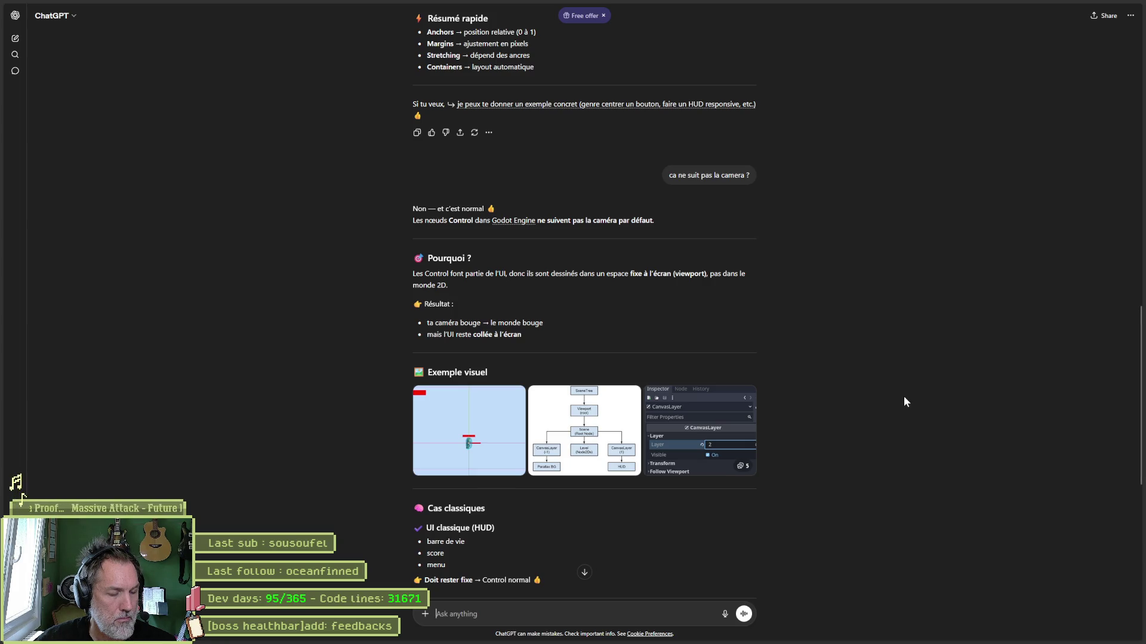
# Tell ChatGPT the bar always draws at the scene origin, then read its CanvasLayer advice
pyautogui.write('il se dessine toujours a')
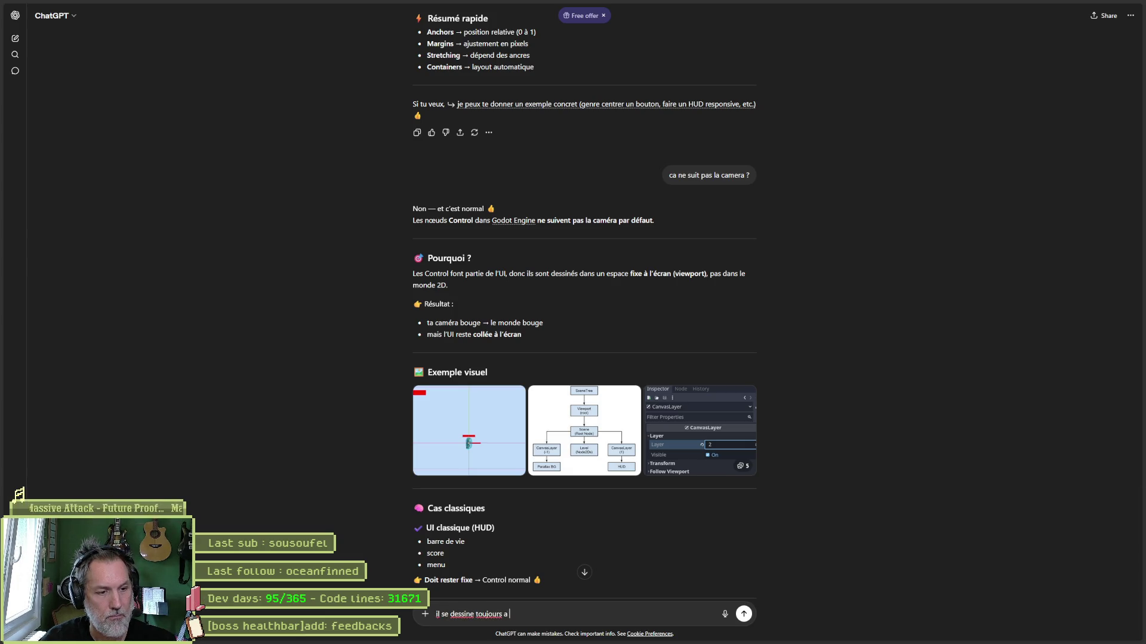
pyautogui.write('origine de la scen')
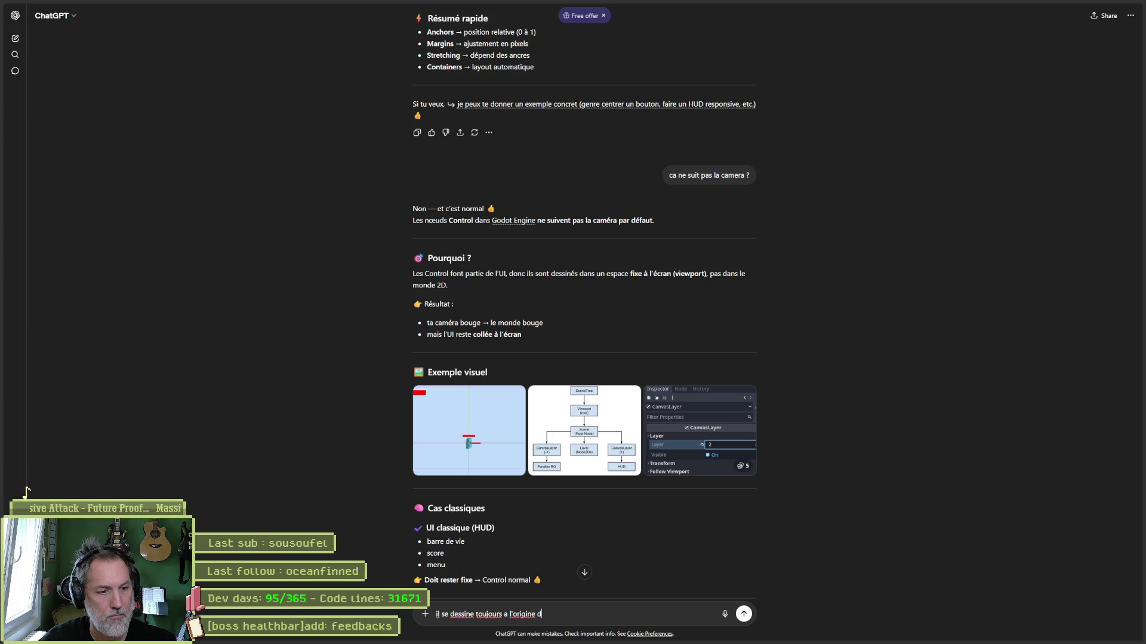
pyautogui.write(', p')
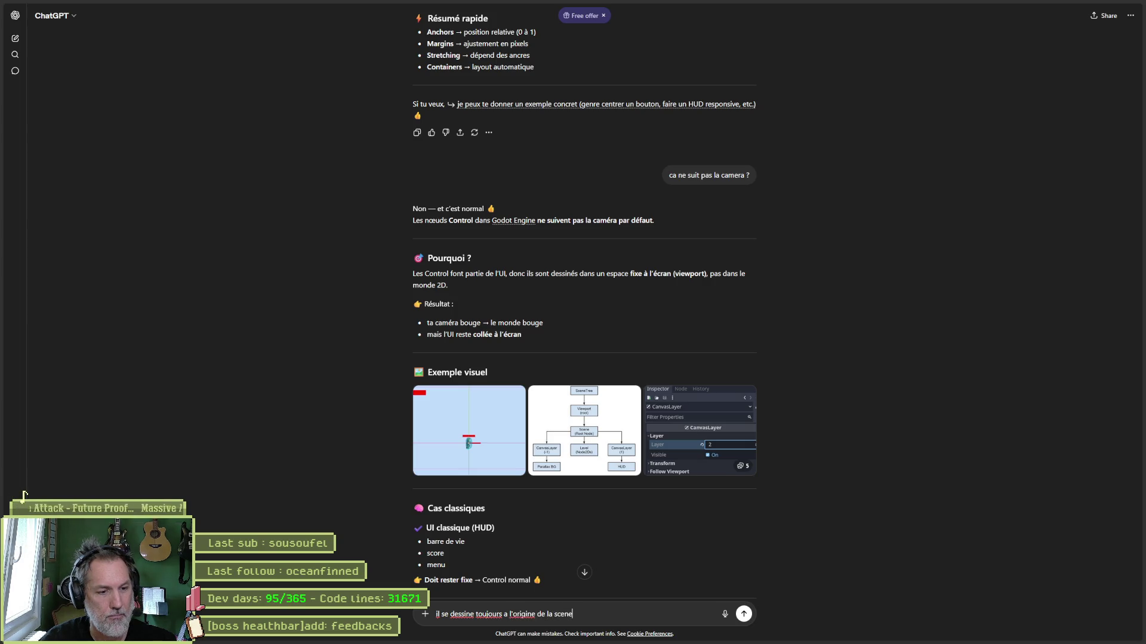
pyautogui.write('je ne le vois pas')
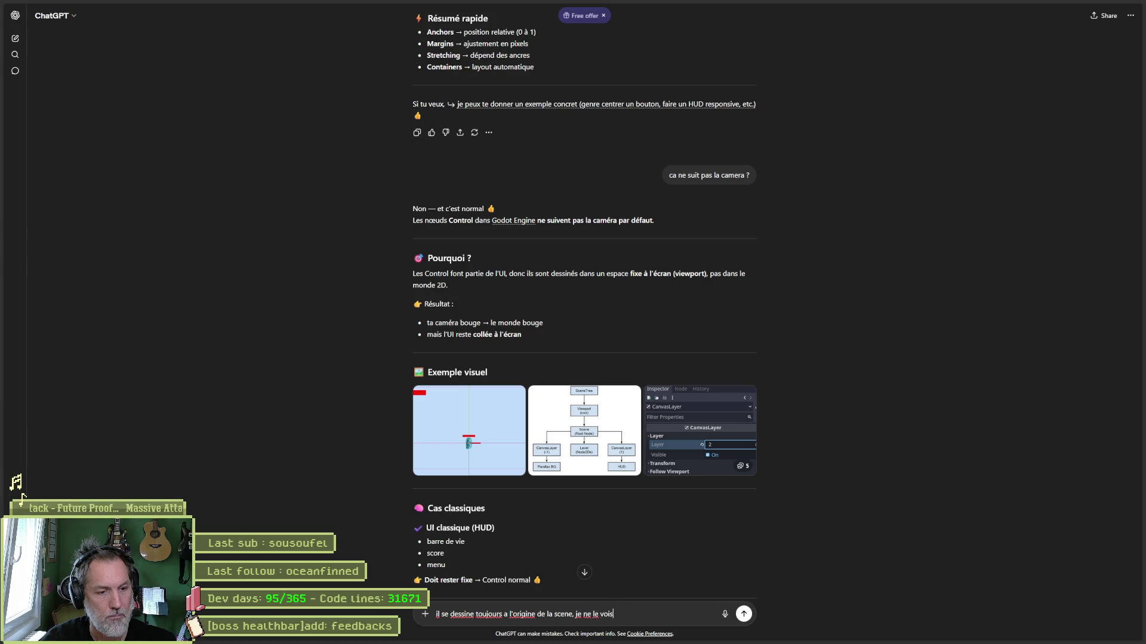
pyautogui.press('Return')
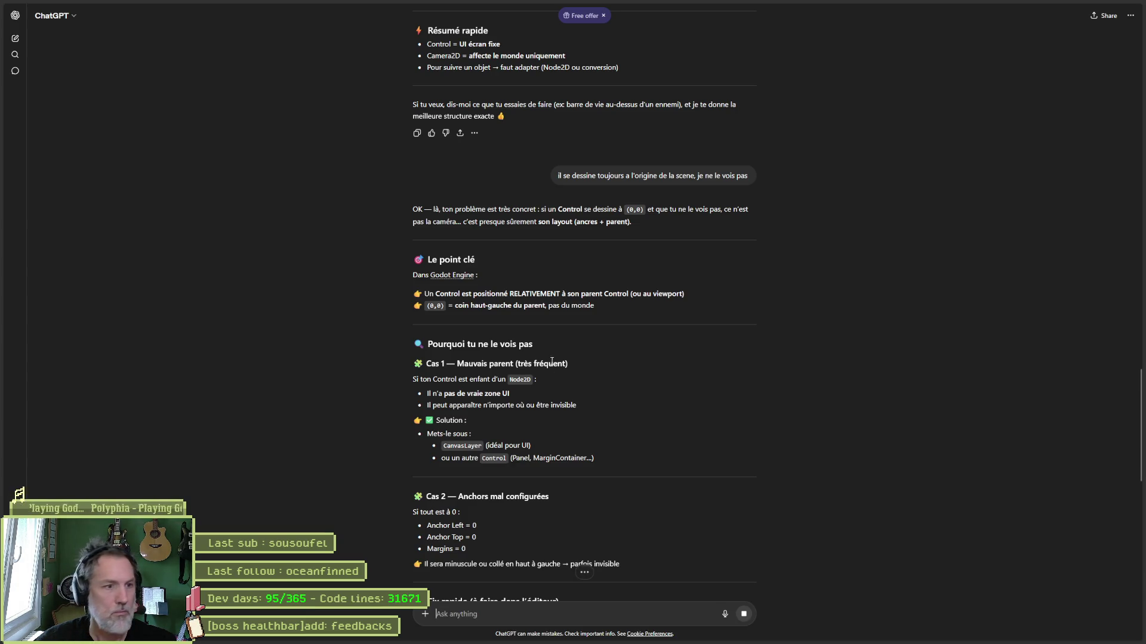
pyautogui.click(711, 634)
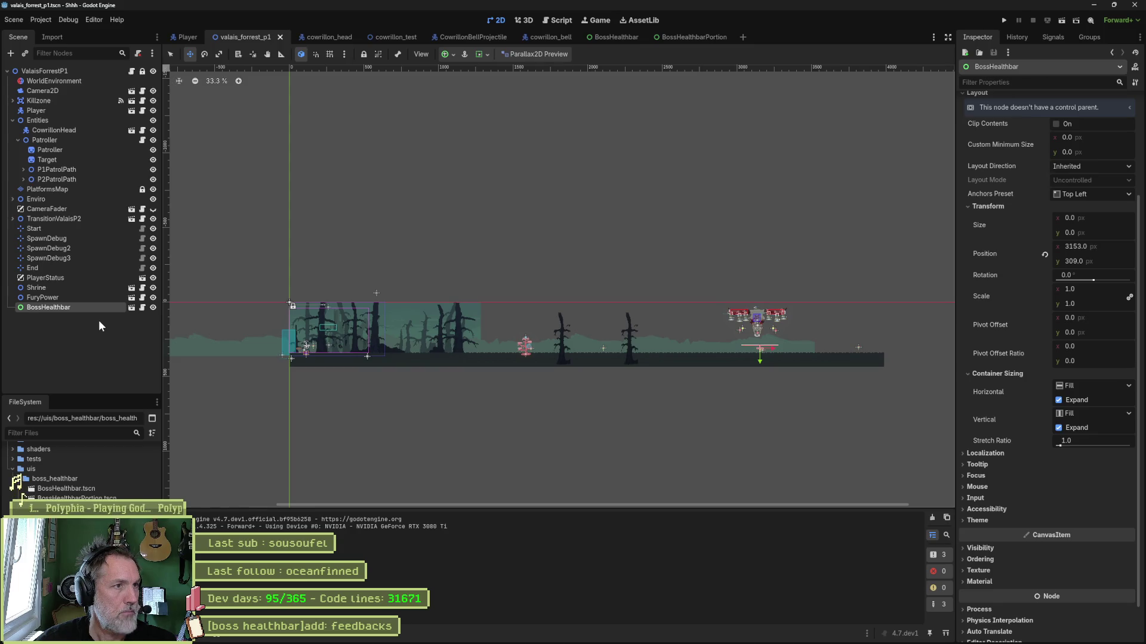
pyautogui.hotkey('alt', 'Tab')
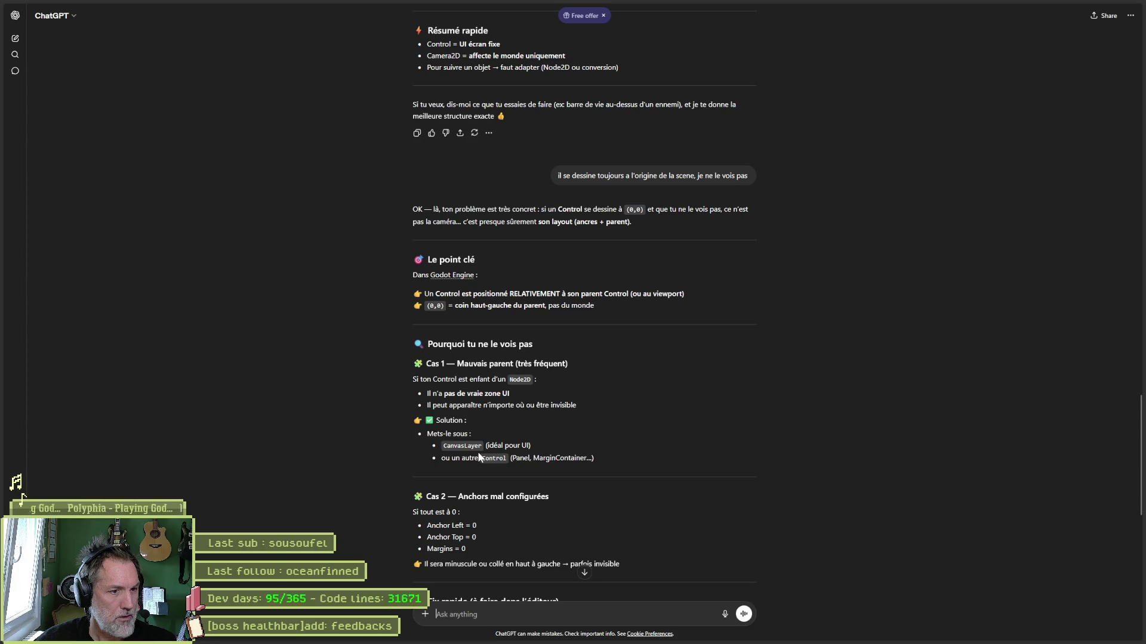
pyautogui.hotkey('alt', 'Tab')
pyautogui.click(106, 350)
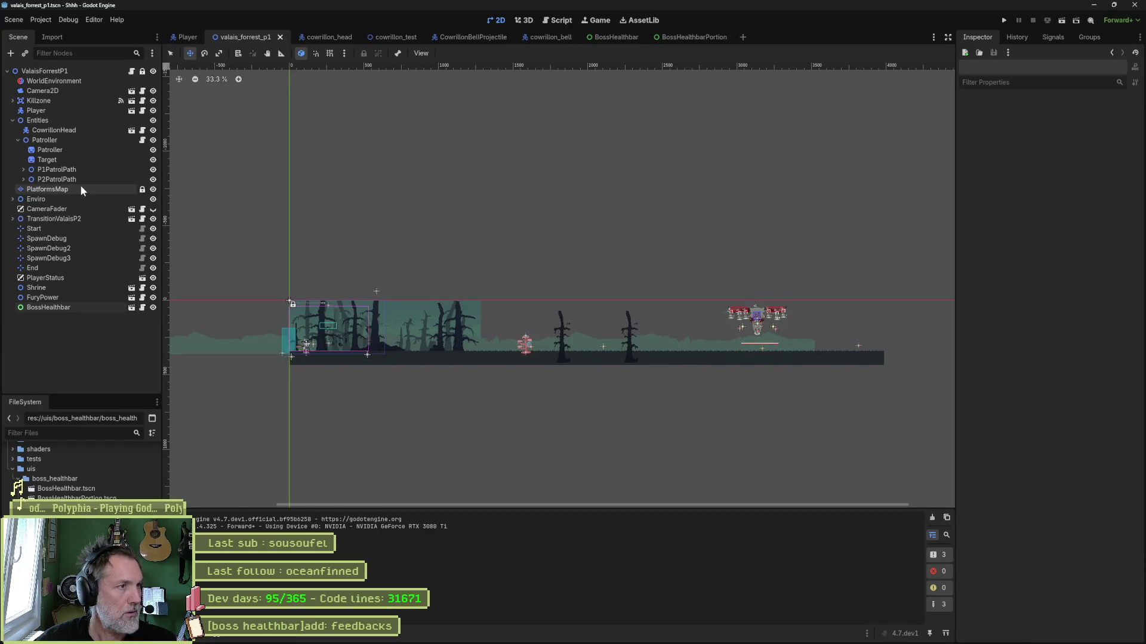
# Change the BossHealthbar scene's root node type to CanvasLayer
pyautogui.click(620, 38)
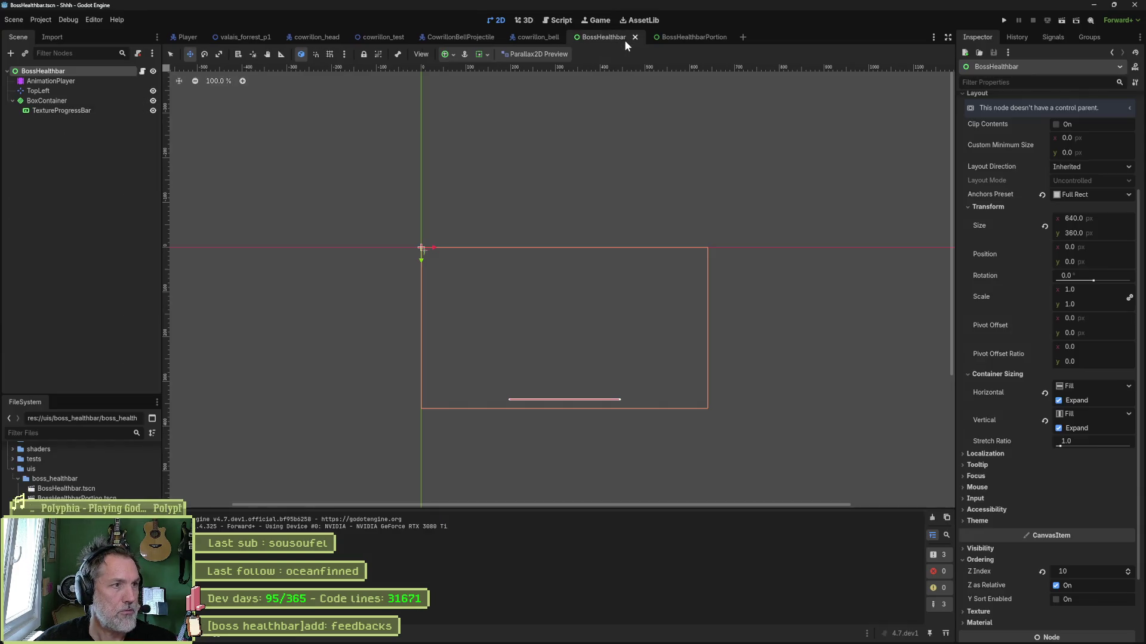
pyautogui.rightClick(62, 74)
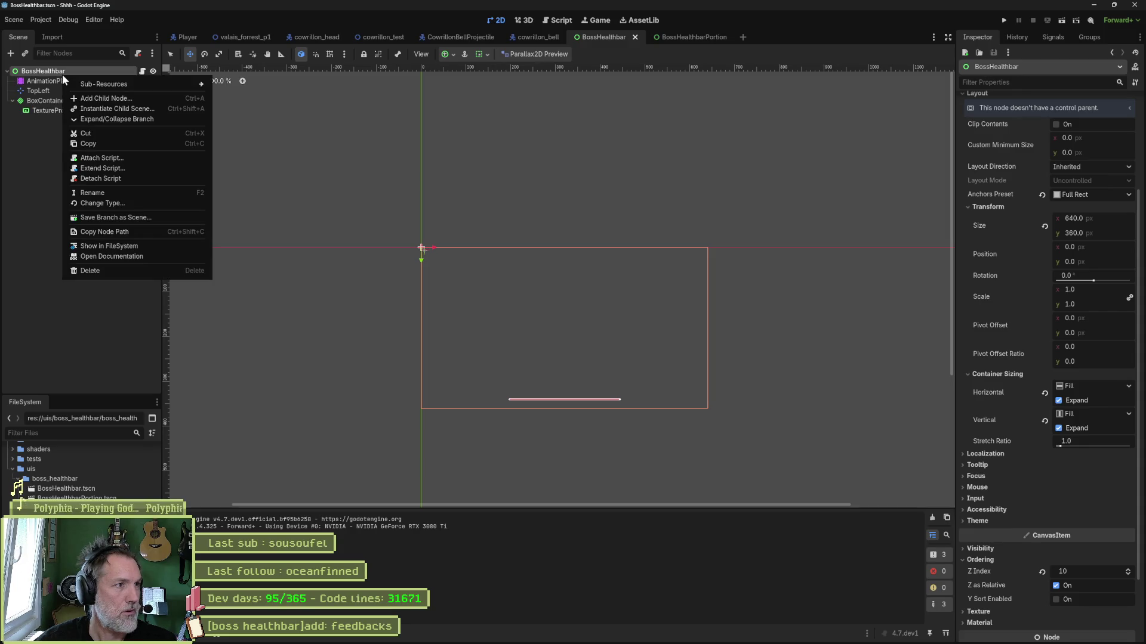
pyautogui.click(173, 203)
pyautogui.write('canvas')
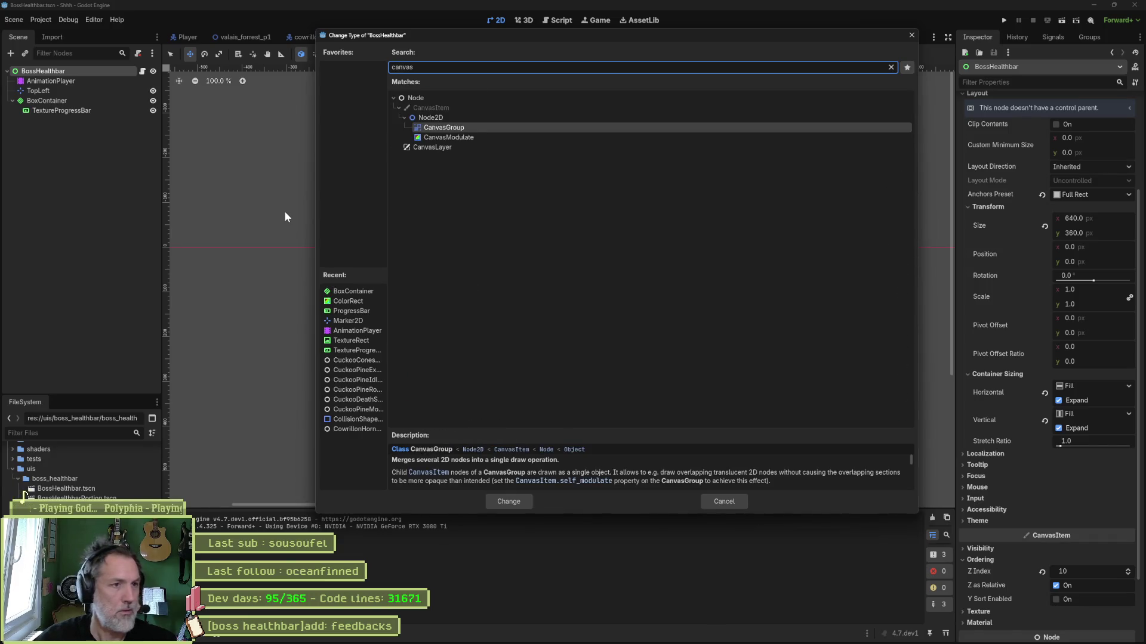
pyautogui.press('Down')
pyautogui.press('Down')
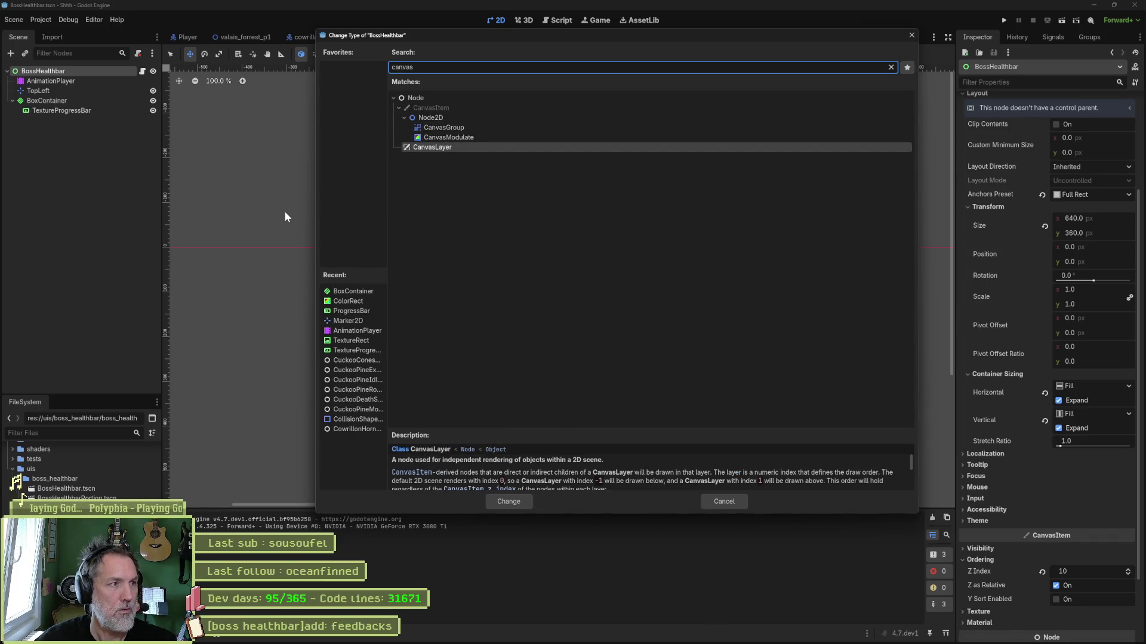
pyautogui.press('Return')
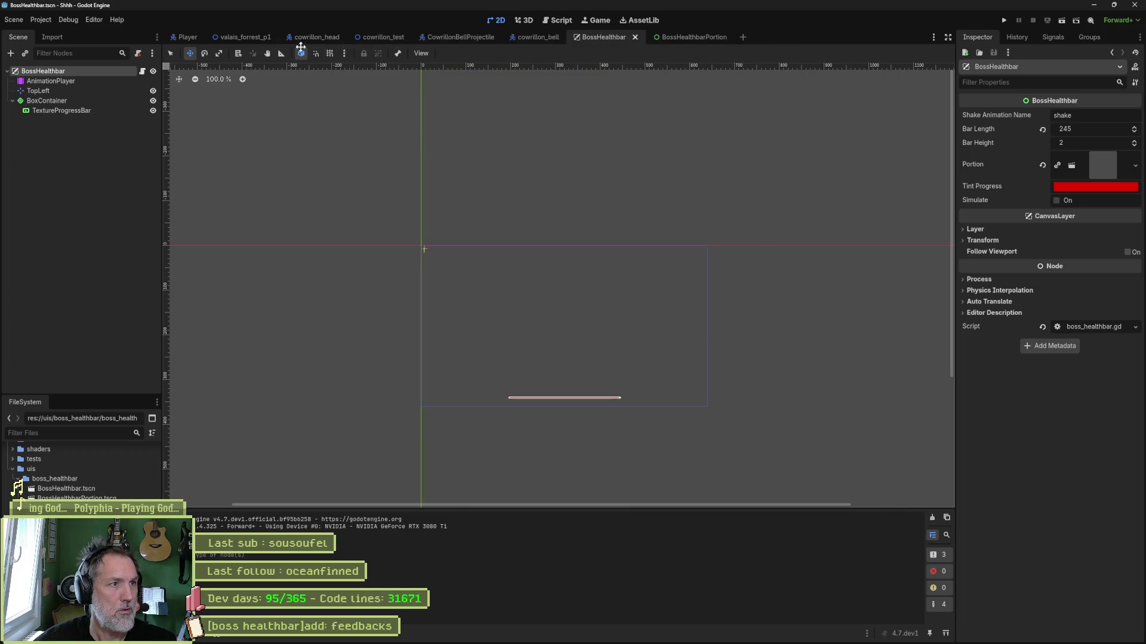
# Select the BossHealthbar instance in the valais_forrest_p1 level to show its properties
pyautogui.click(229, 36)
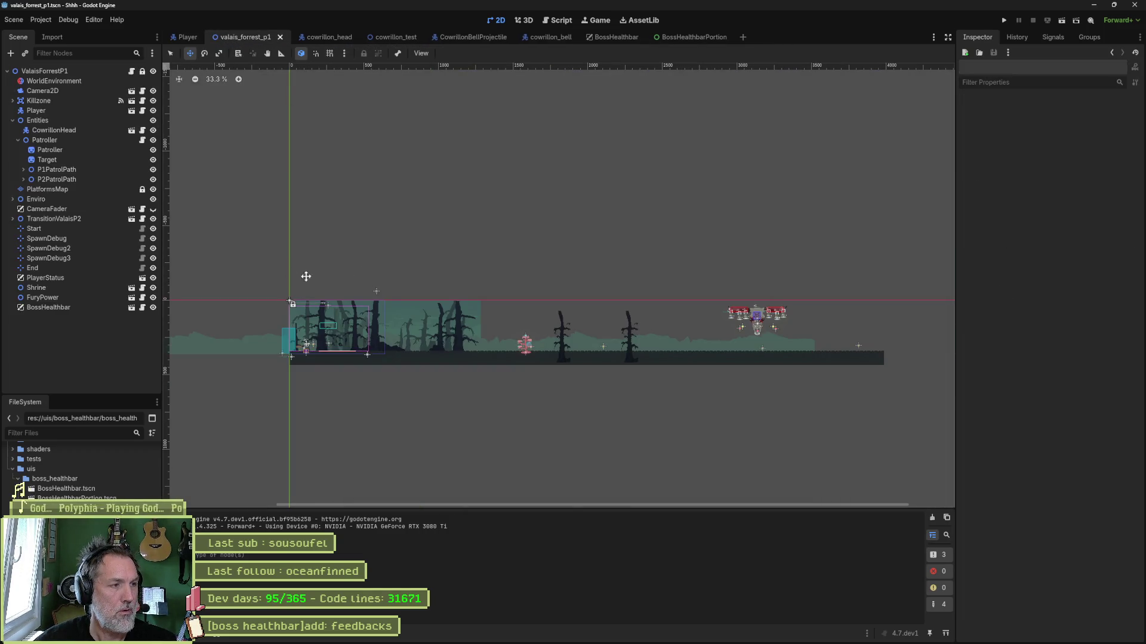
pyautogui.click(90, 307)
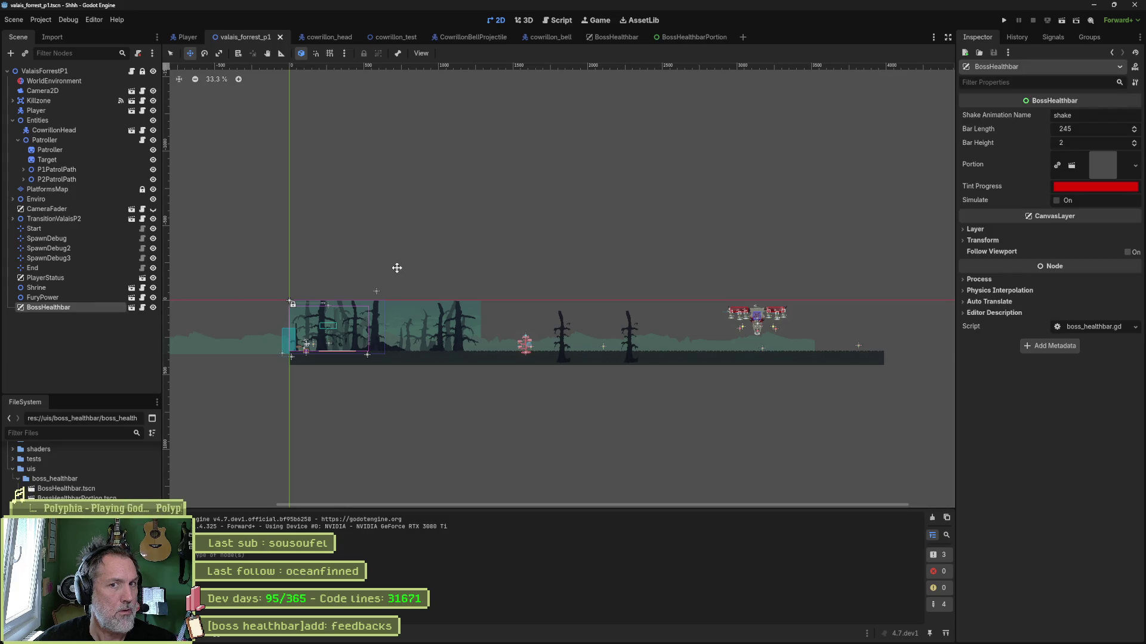
pyautogui.click(466, 278)
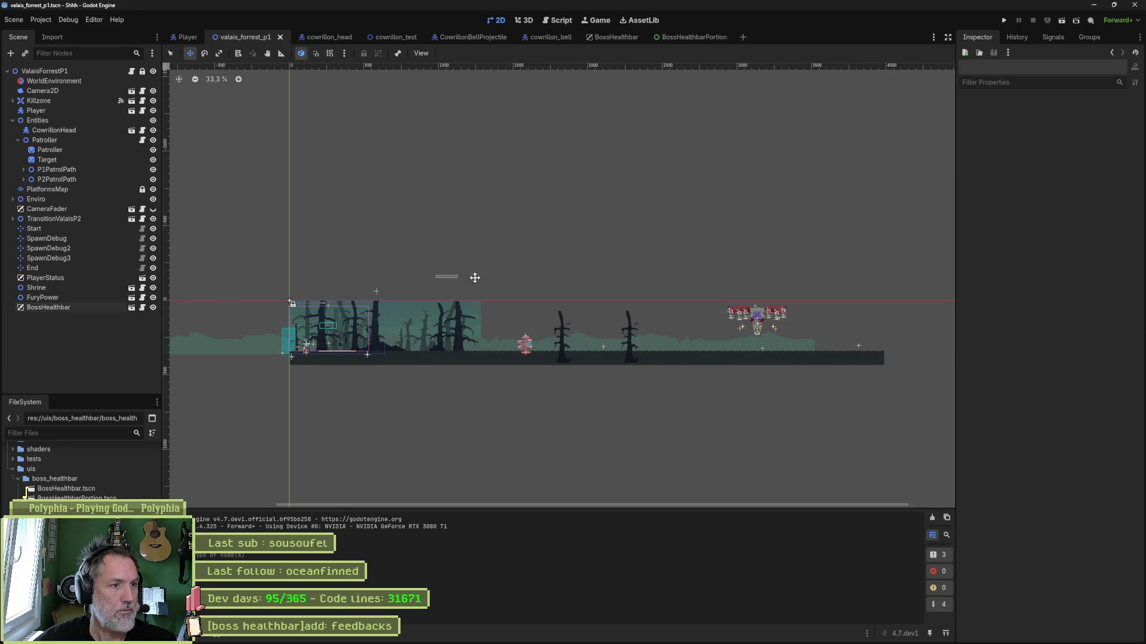
pyautogui.click(92, 308)
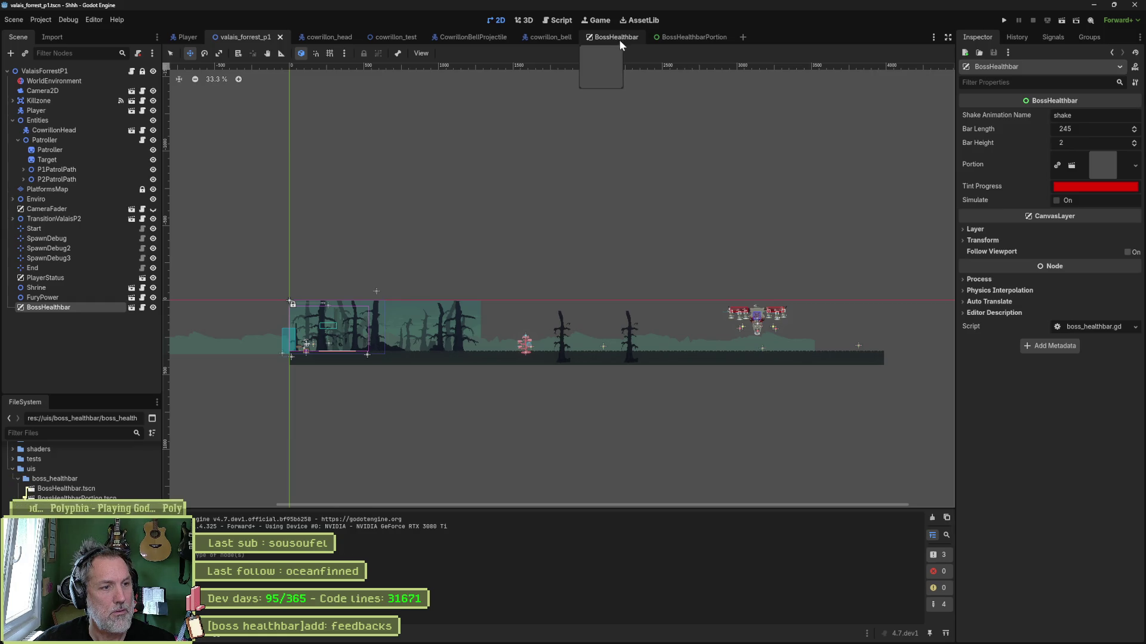
# Set the ValaisForrestP1 level's Spawn to Start and test-run it
pyautogui.click(45, 71)
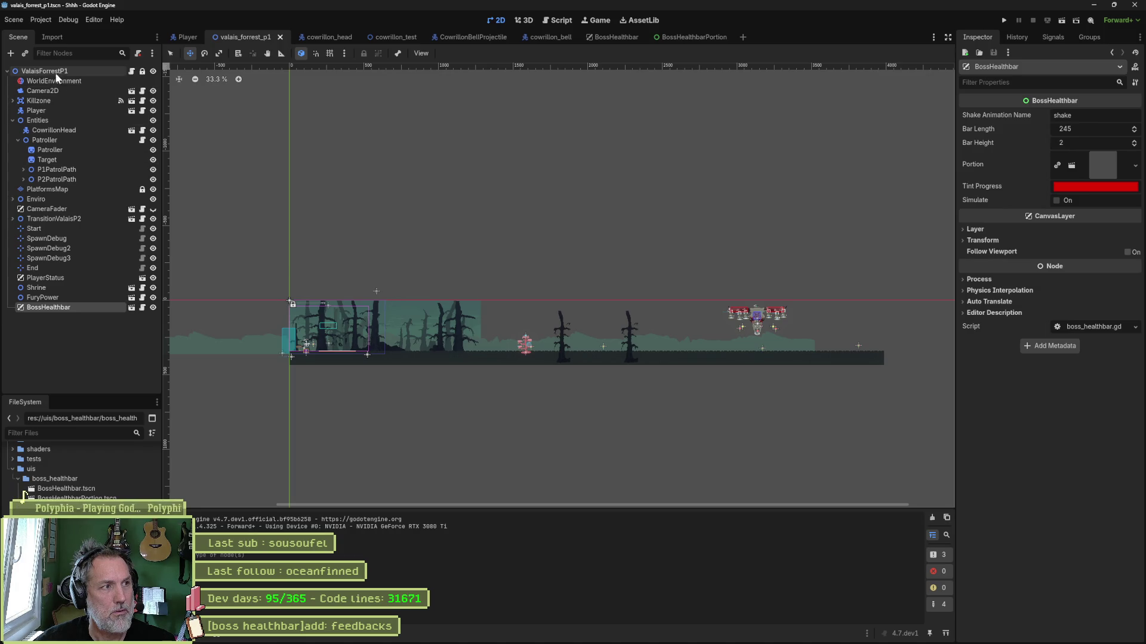
pyautogui.click(1017, 130)
pyautogui.click(1014, 149)
pyautogui.press('F6')
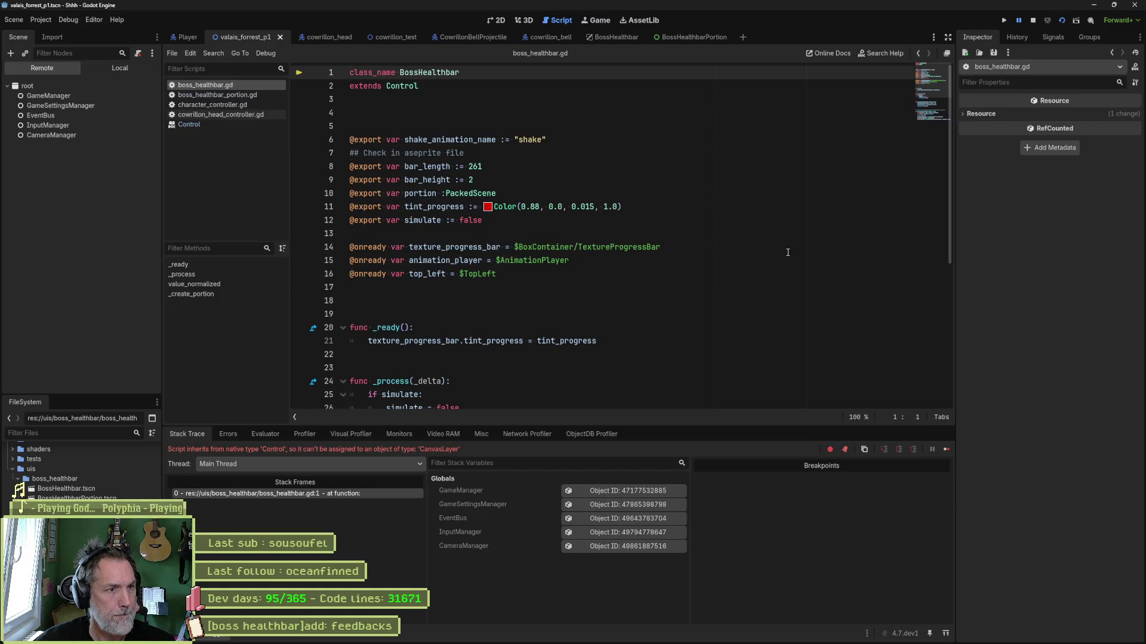
pyautogui.press('F8')
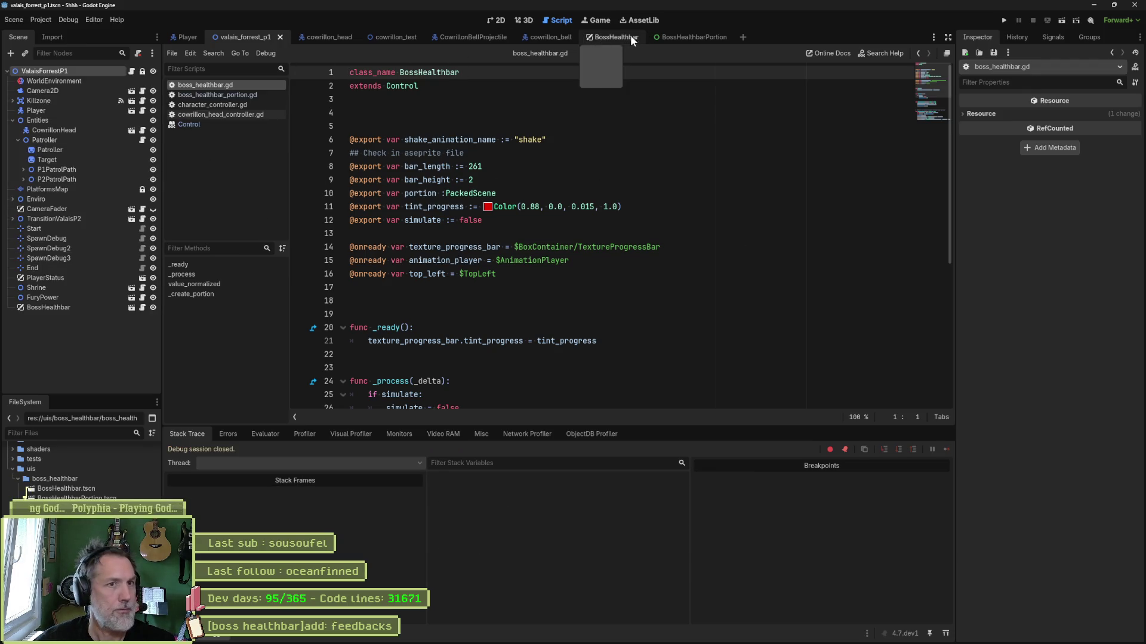
# Run the forest level again, then open BossHealthbar.tscn from the FileSystem dock
pyautogui.click(603, 38)
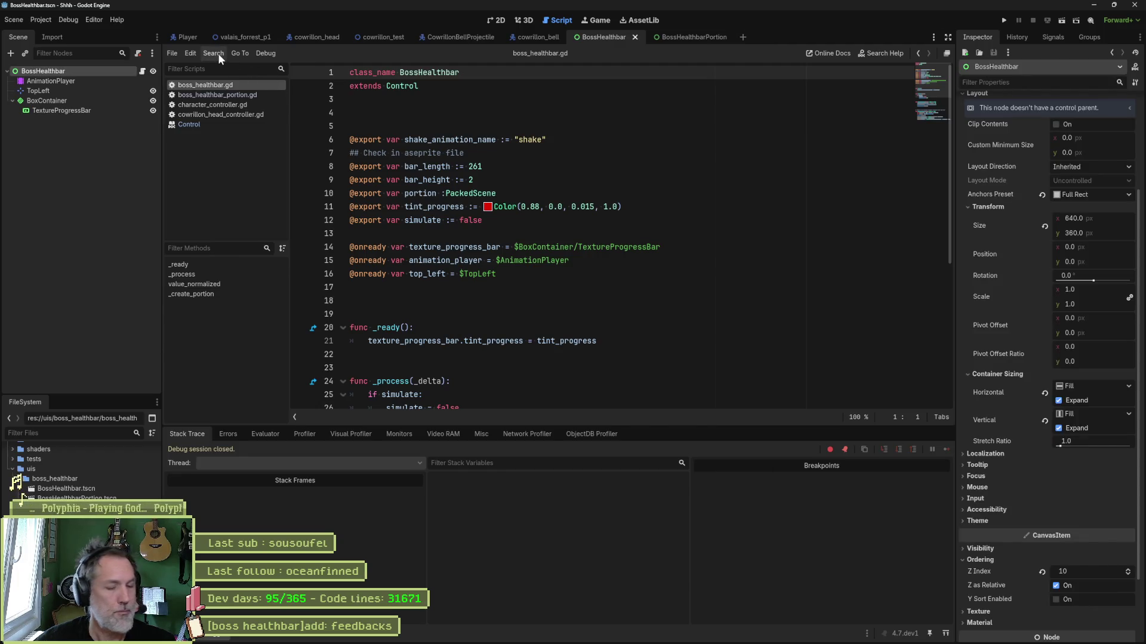
pyautogui.click(242, 37)
pyautogui.press('F6')
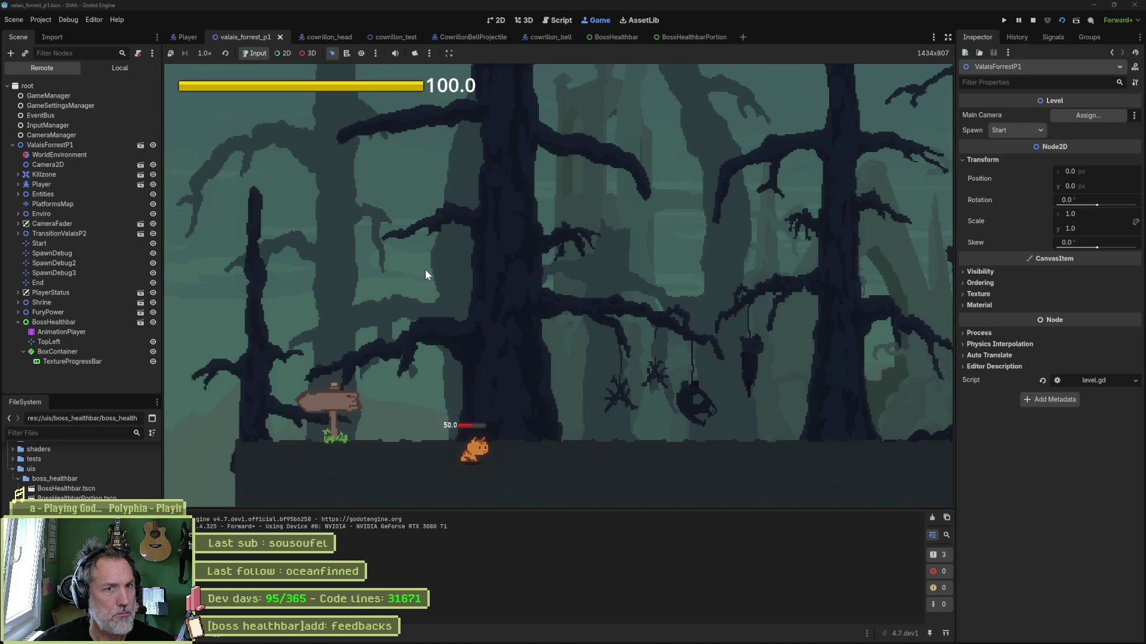
pyautogui.press('space')
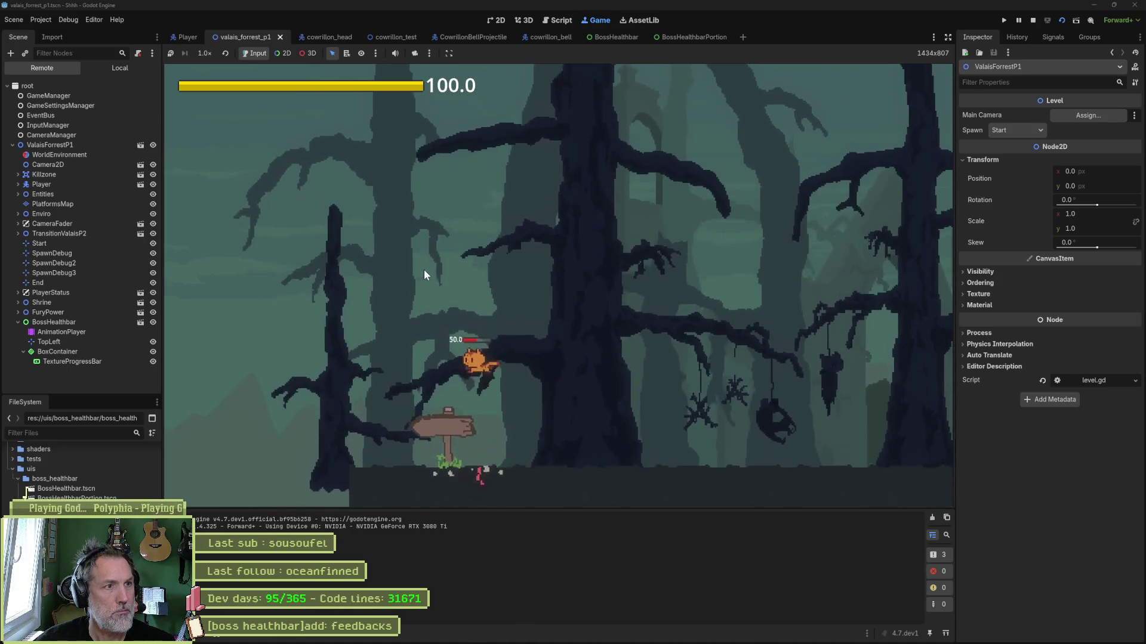
pyautogui.press('Escape')
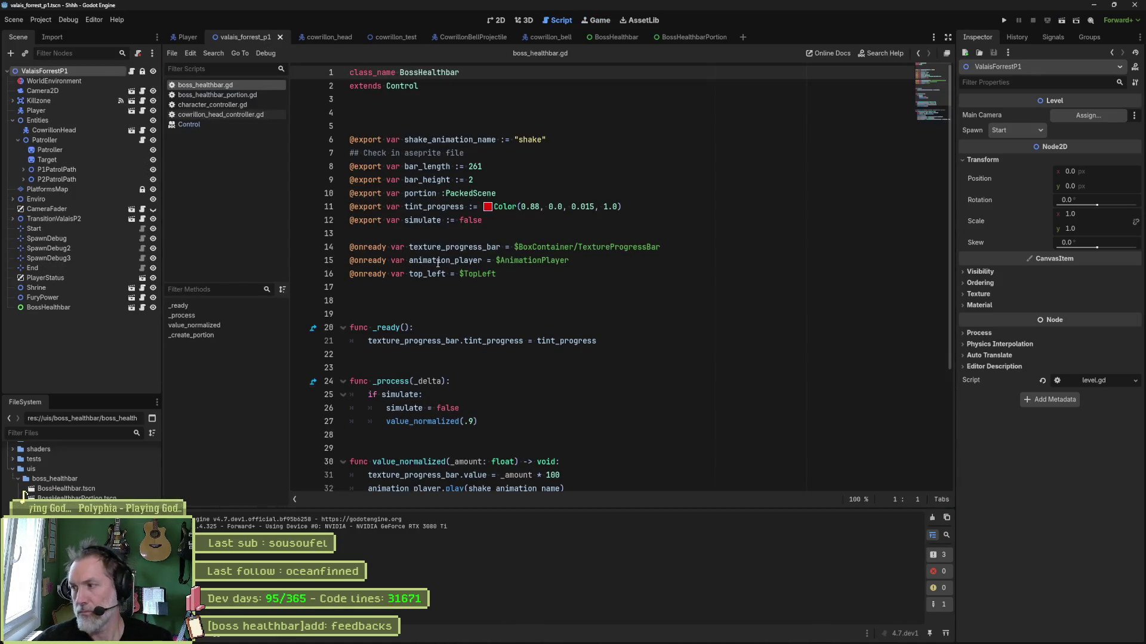
pyautogui.moveTo(536, 265)
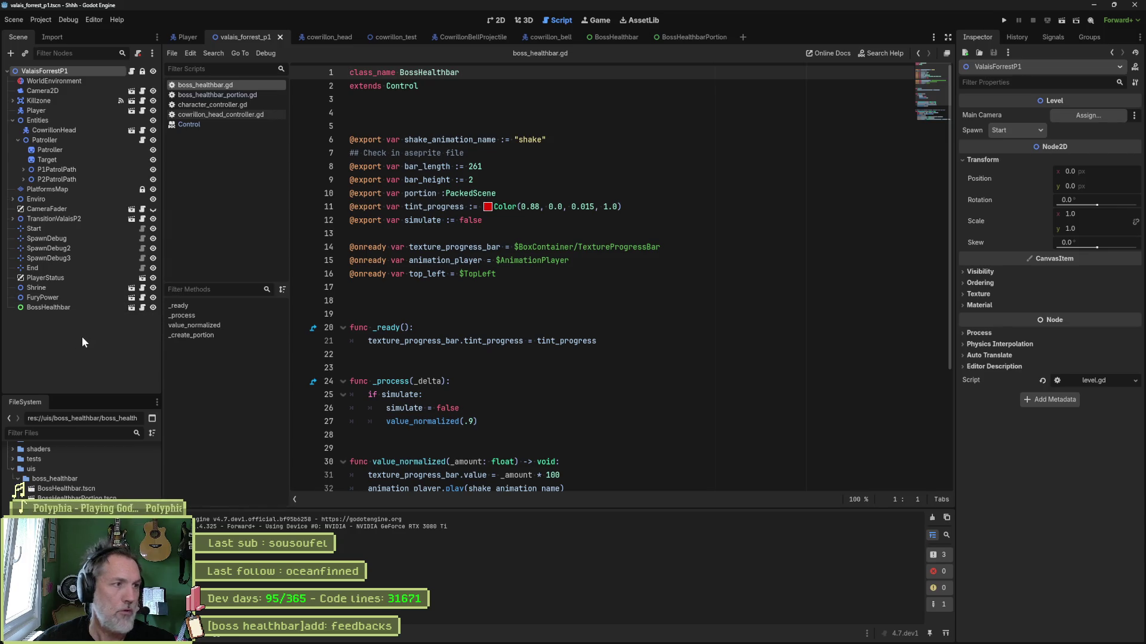
pyautogui.doubleClick(23, 490)
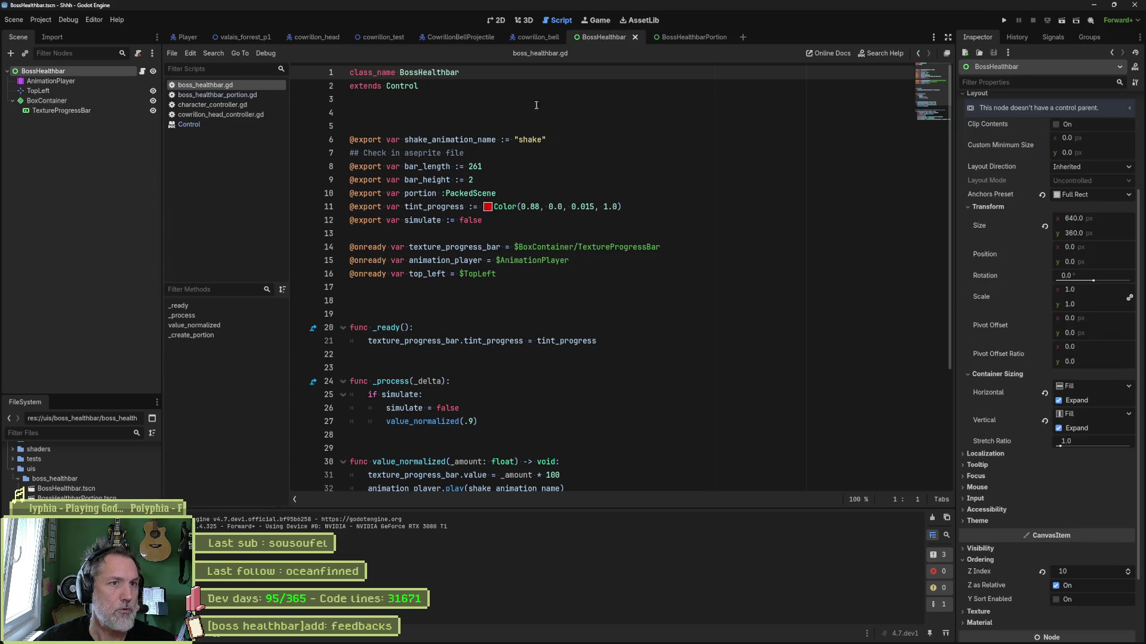
# Change the BossHealthbar root node type to Node2D
pyautogui.rightClick(45, 73)
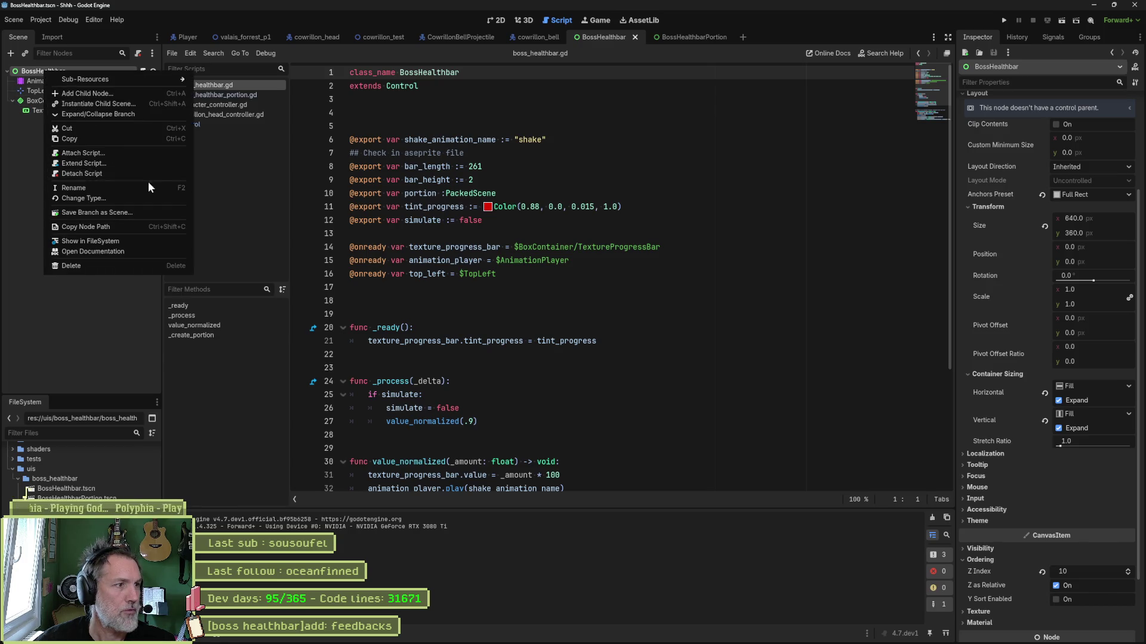
pyautogui.click(149, 198)
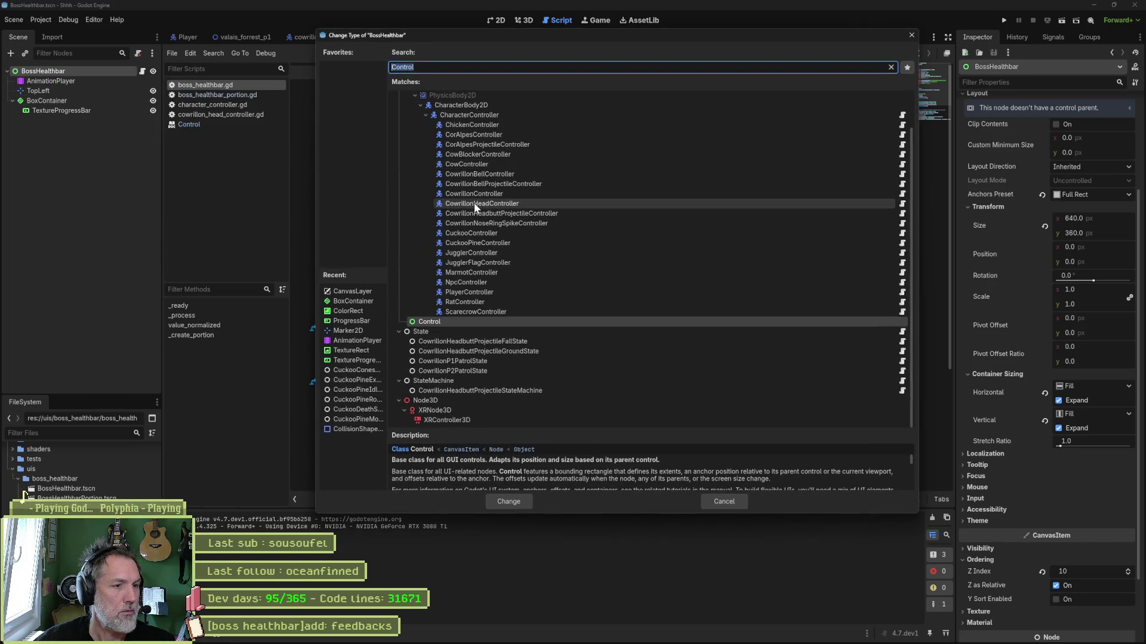
pyautogui.write('2d')
pyautogui.click(431, 117)
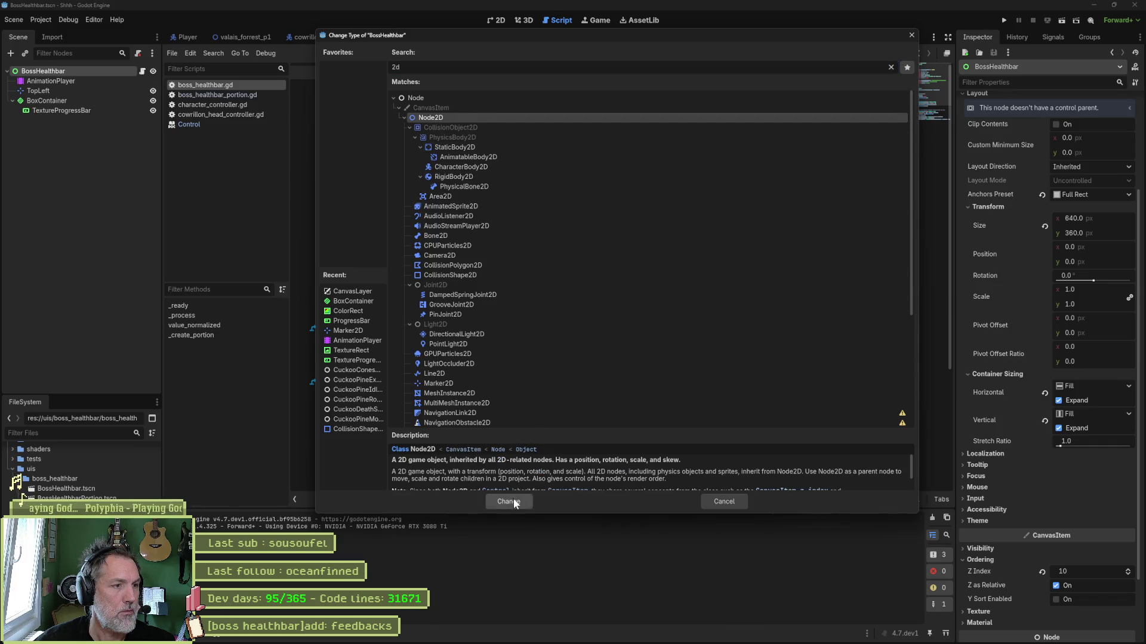
pyautogui.click(508, 501)
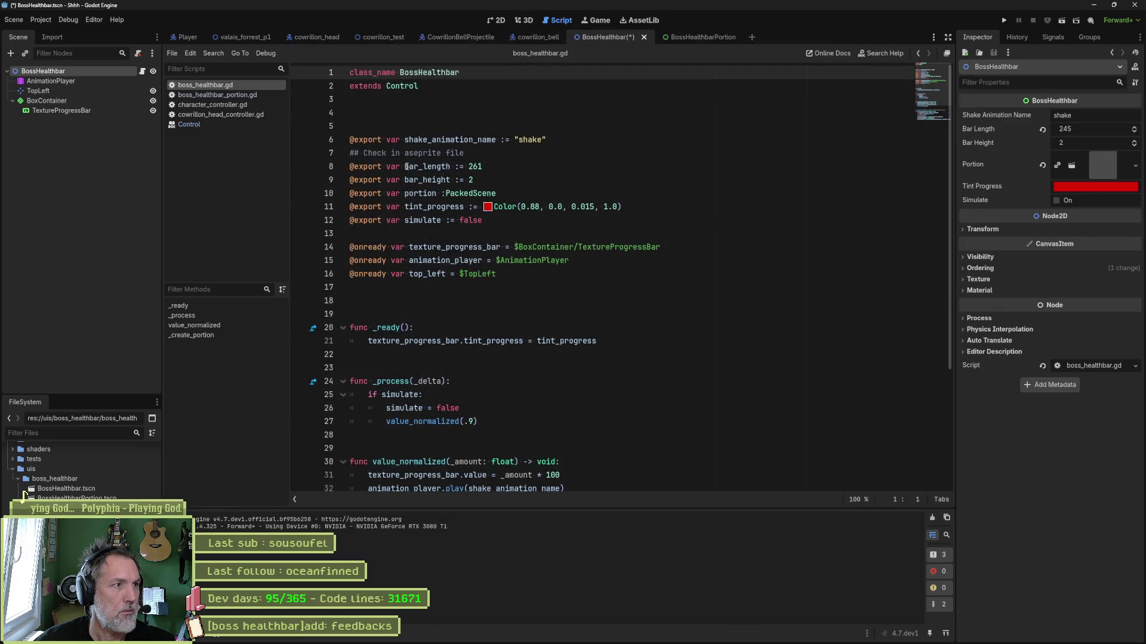
# Move the BossHealthbar instance to a new spot in the forest level and run it
pyautogui.click(242, 38)
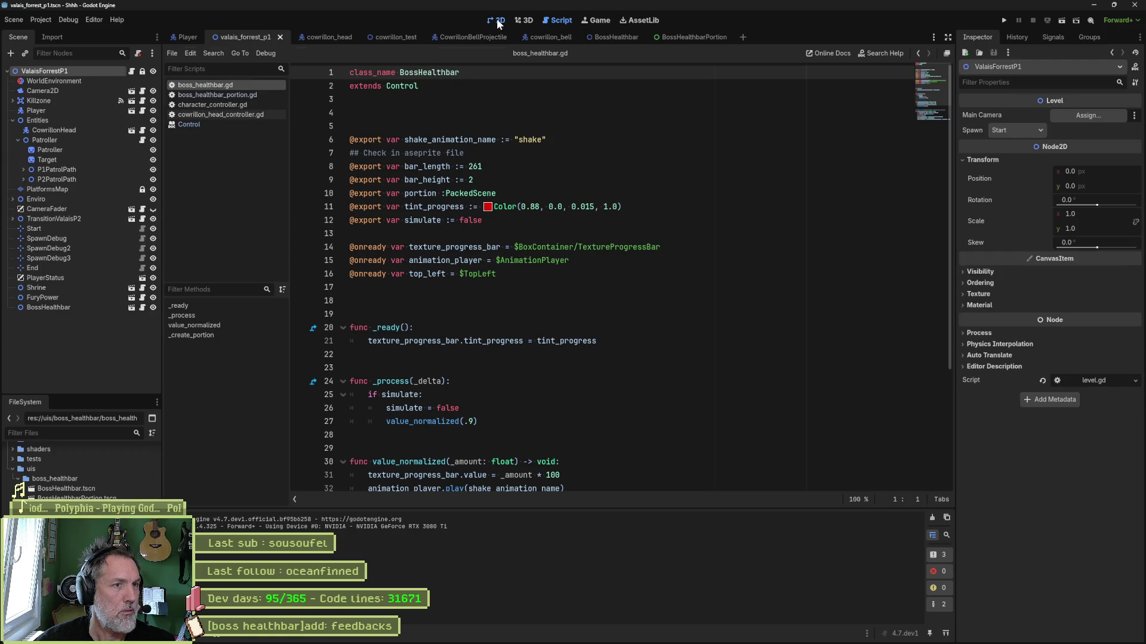
pyautogui.click(498, 22)
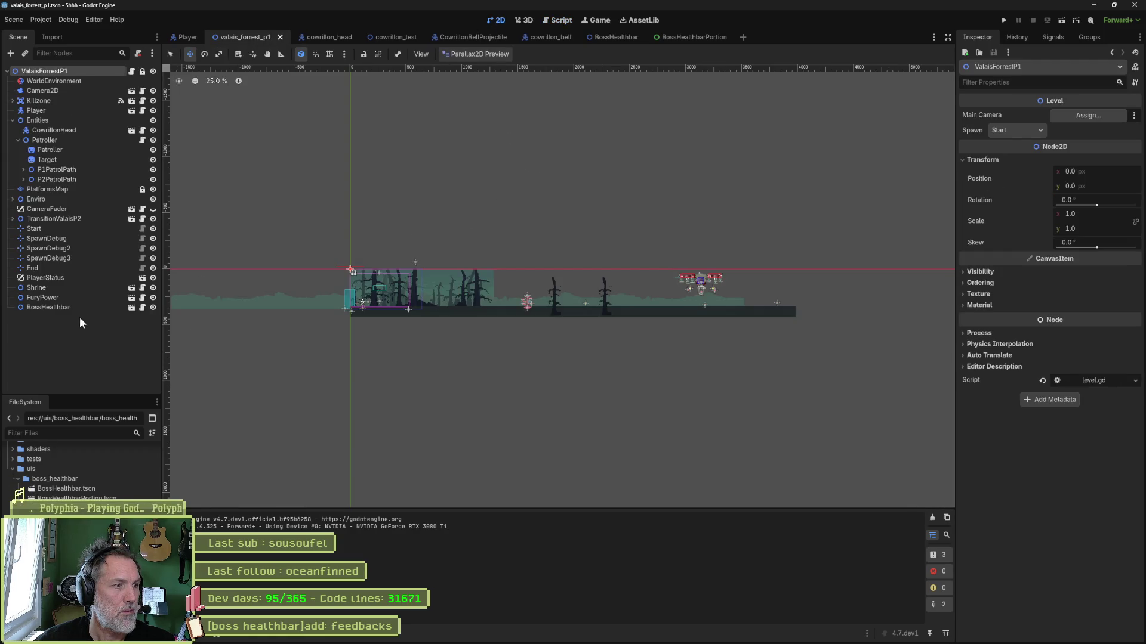
pyautogui.click(60, 310)
pyautogui.moveTo(458, 216); pyautogui.dragTo(543, 221)
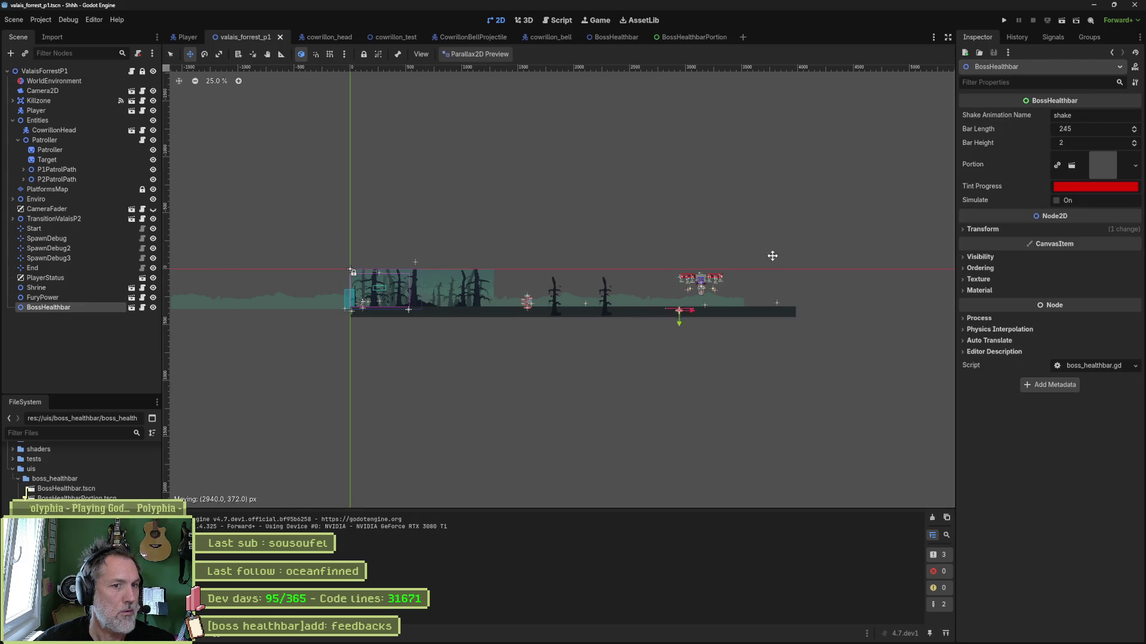
pyautogui.press('F6')
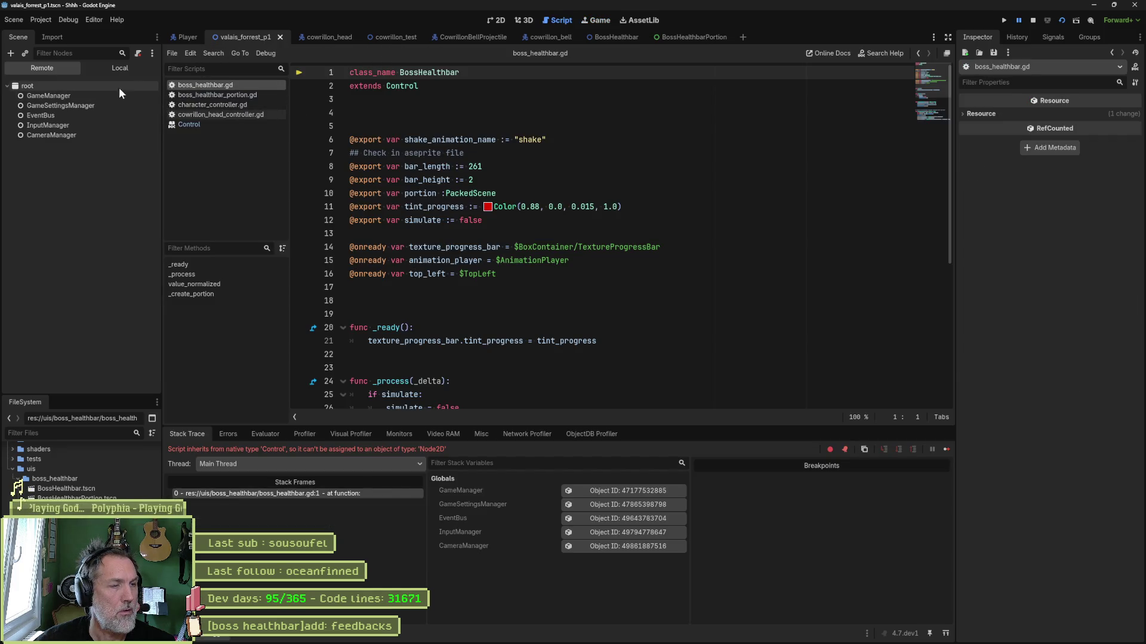
# Set the forest level's Spawn to SpawnDebug3 and test-run from there
pyautogui.click(1033, 20)
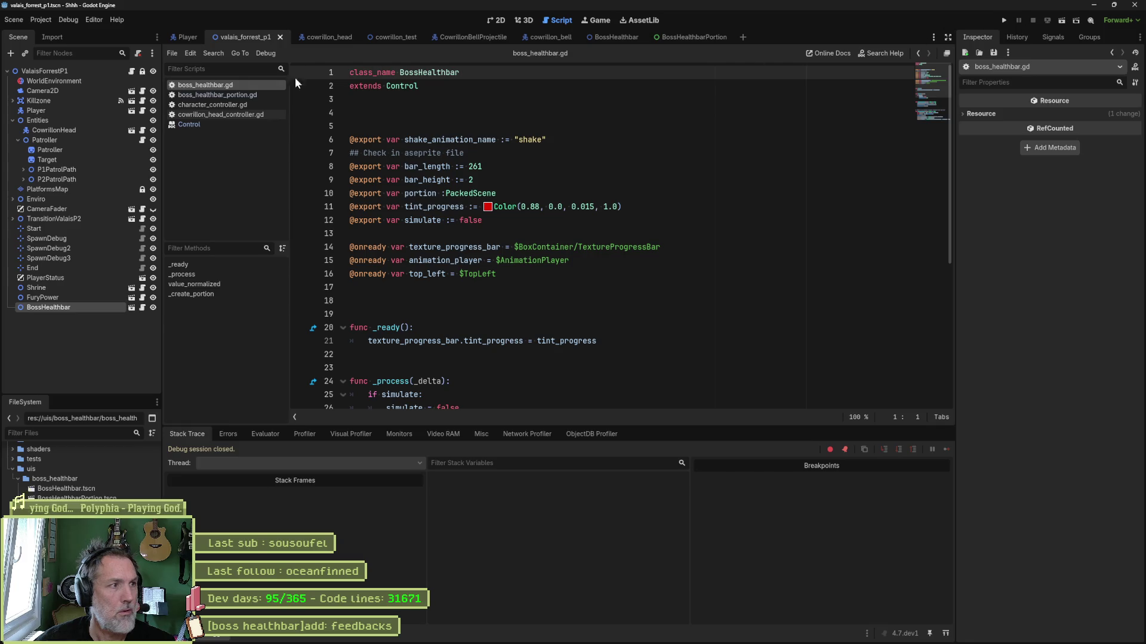
pyautogui.click(68, 73)
pyautogui.click(1017, 130)
pyautogui.click(1008, 174)
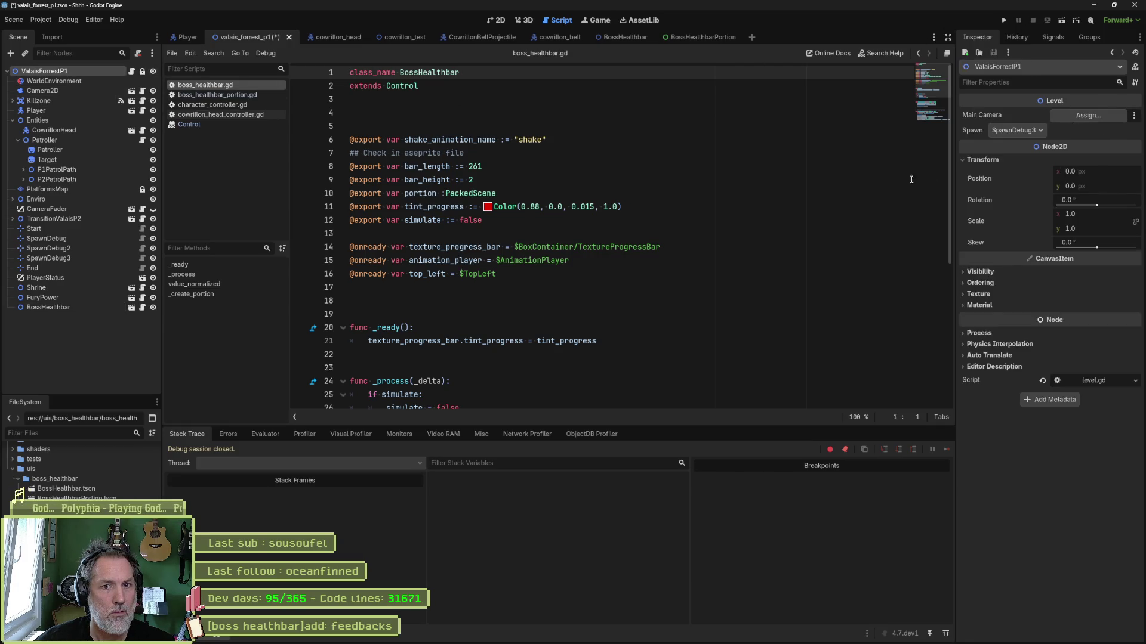
pyautogui.press('F6')
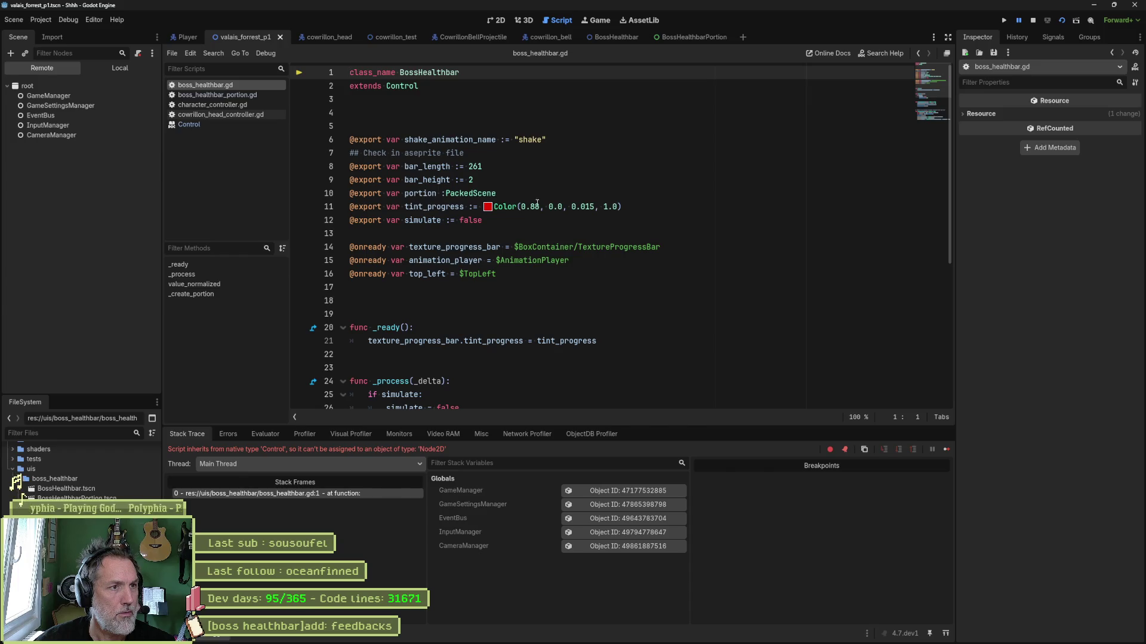
pyautogui.press('F8')
# Make boss_healthbar.gd extend Node2D instead of Control, save, and rerun the level
pyautogui.doubleClick(401, 86)
pyautogui.write('2d')
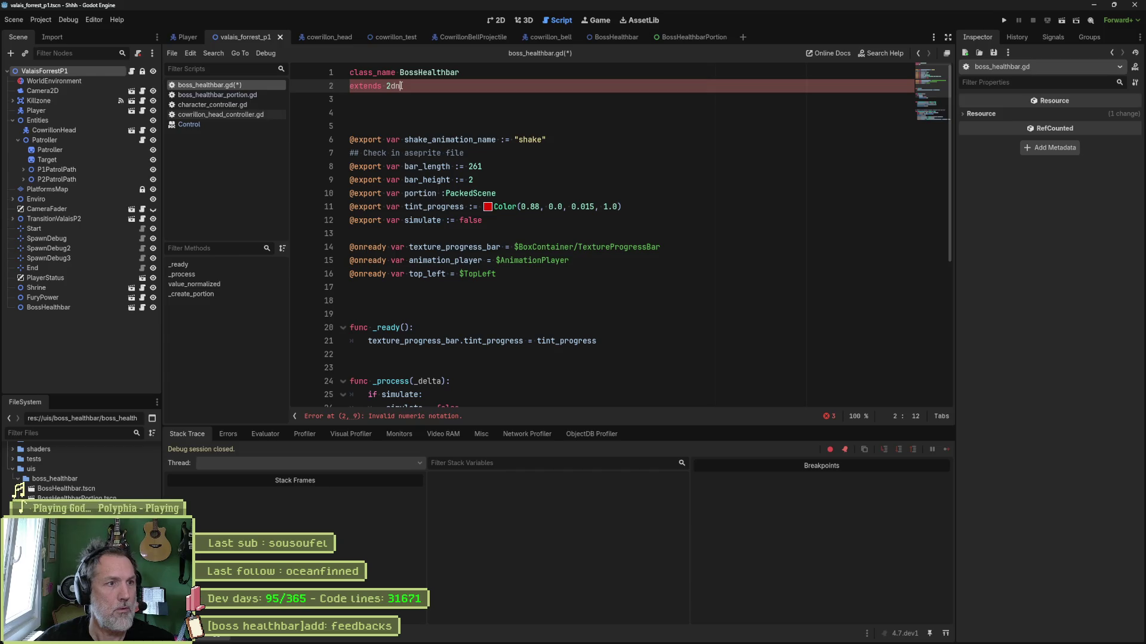
pyautogui.write('ode2D')
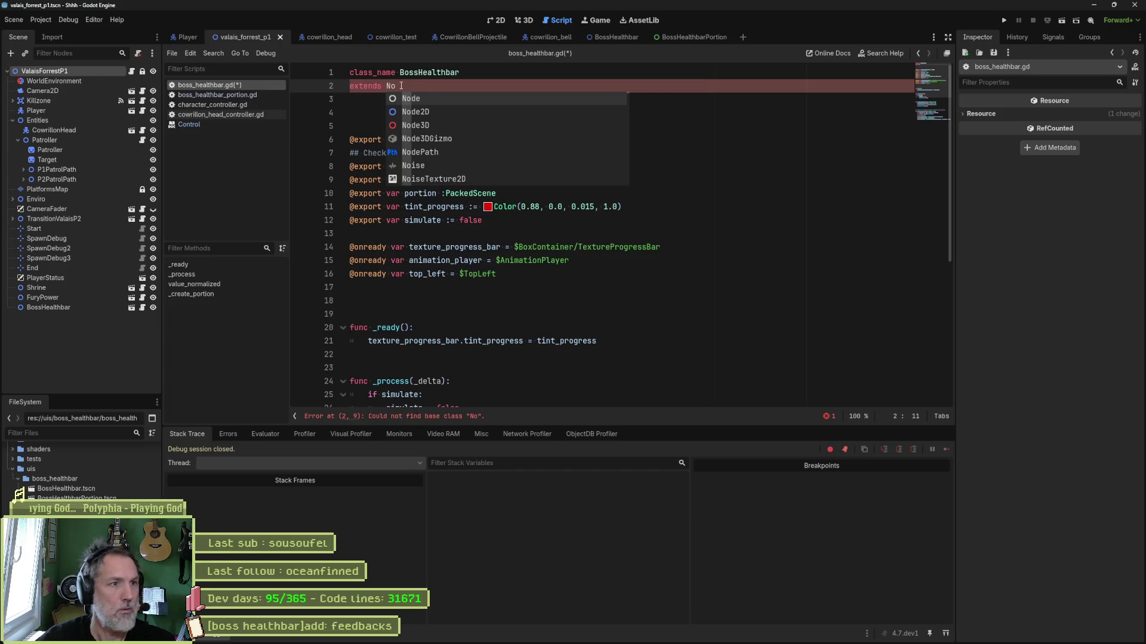
pyautogui.press('Return')
pyautogui.hotkey('ctrl', 's')
pyautogui.press('F6')
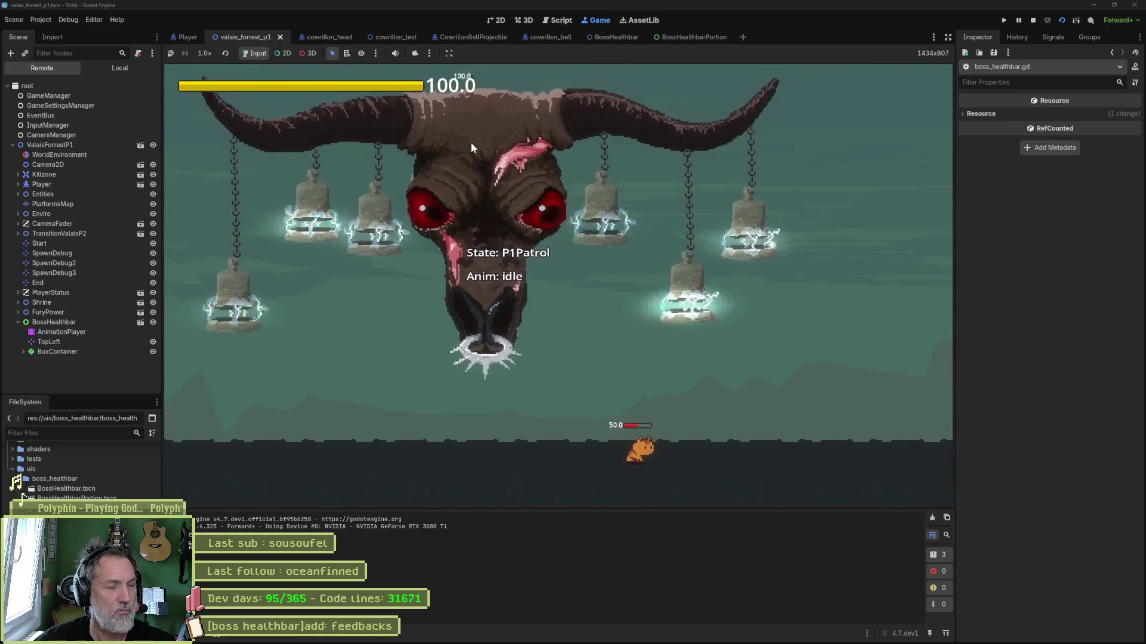
pyautogui.press('F8')
pyautogui.click(494, 19)
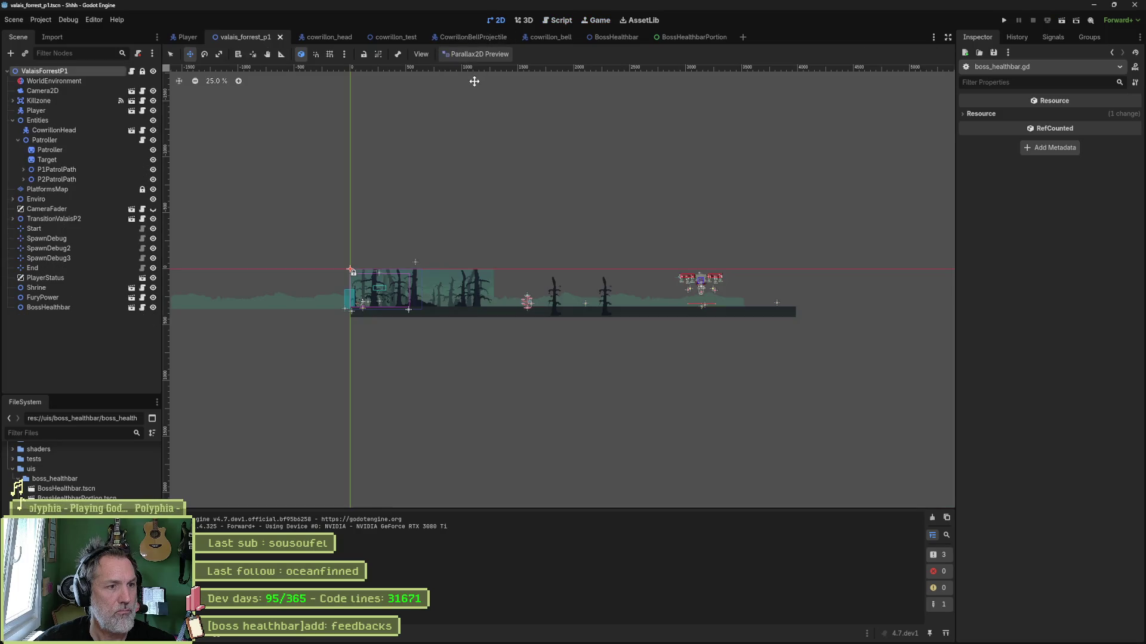
pyautogui.click(67, 308)
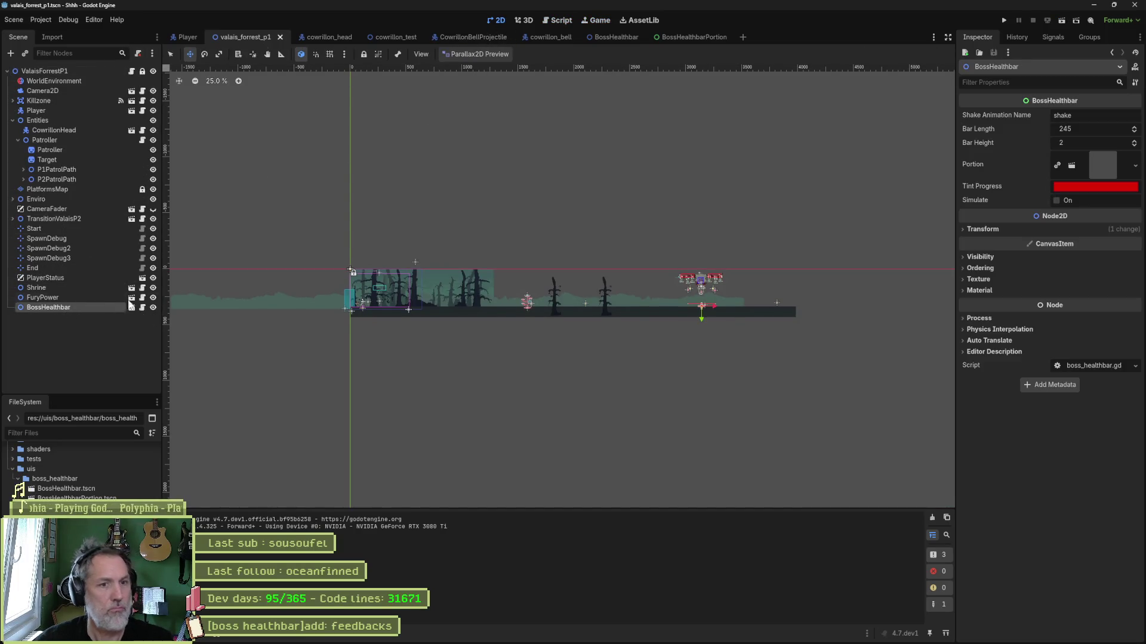
pyautogui.scroll(10, 740, 301)
pyautogui.scroll(-2, 742, 300)
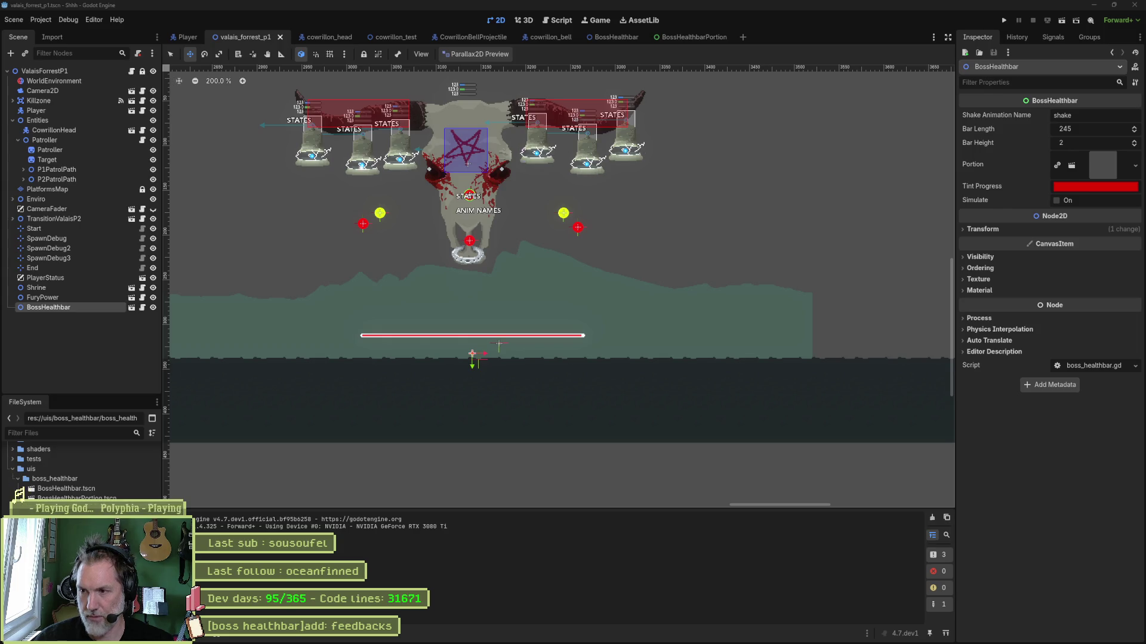
# Change the BossHealthbar root node type to CanvasLayer and save the scene
pyautogui.click(611, 38)
pyautogui.rightClick(52, 71)
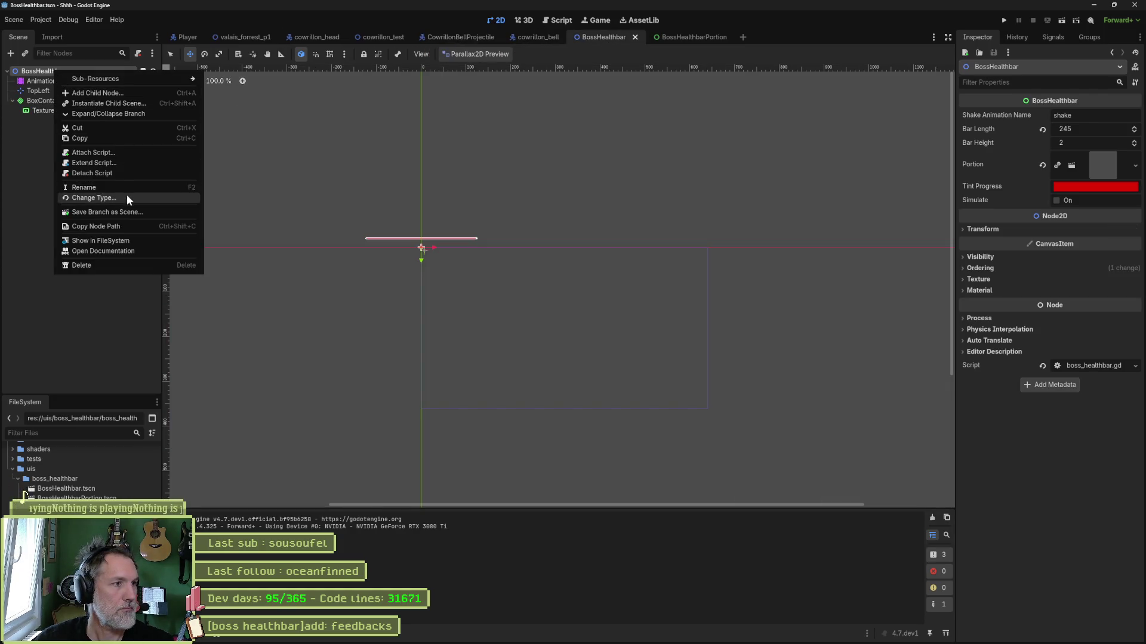
pyautogui.click(127, 197)
pyautogui.write('ca')
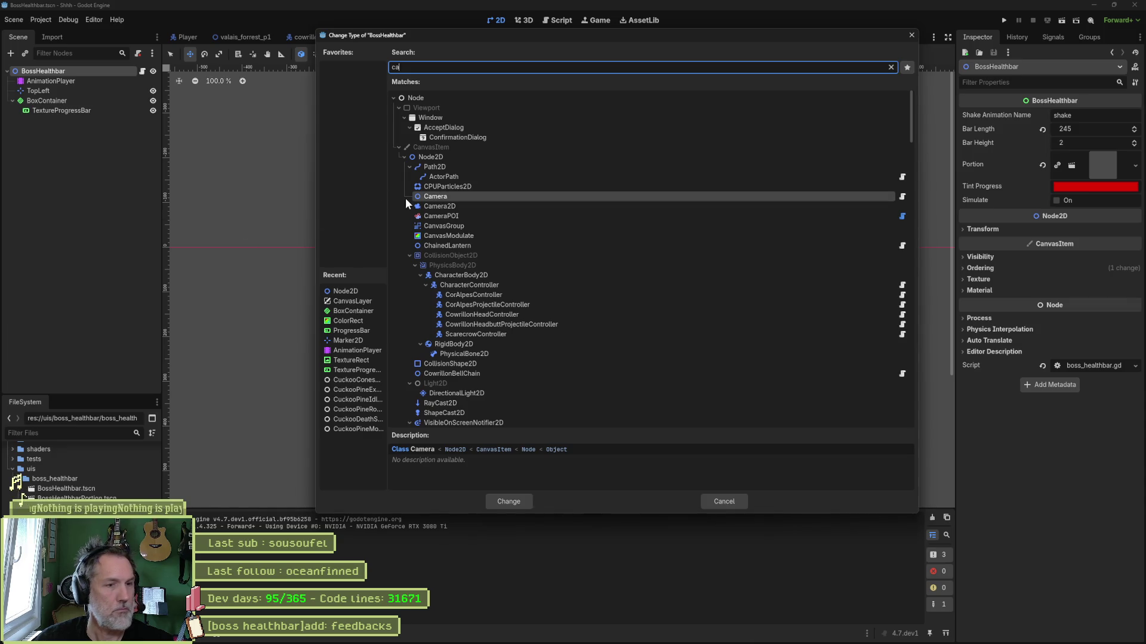
pyautogui.write('nv')
pyautogui.click(509, 502)
pyautogui.hotkey('ctrl', 's')
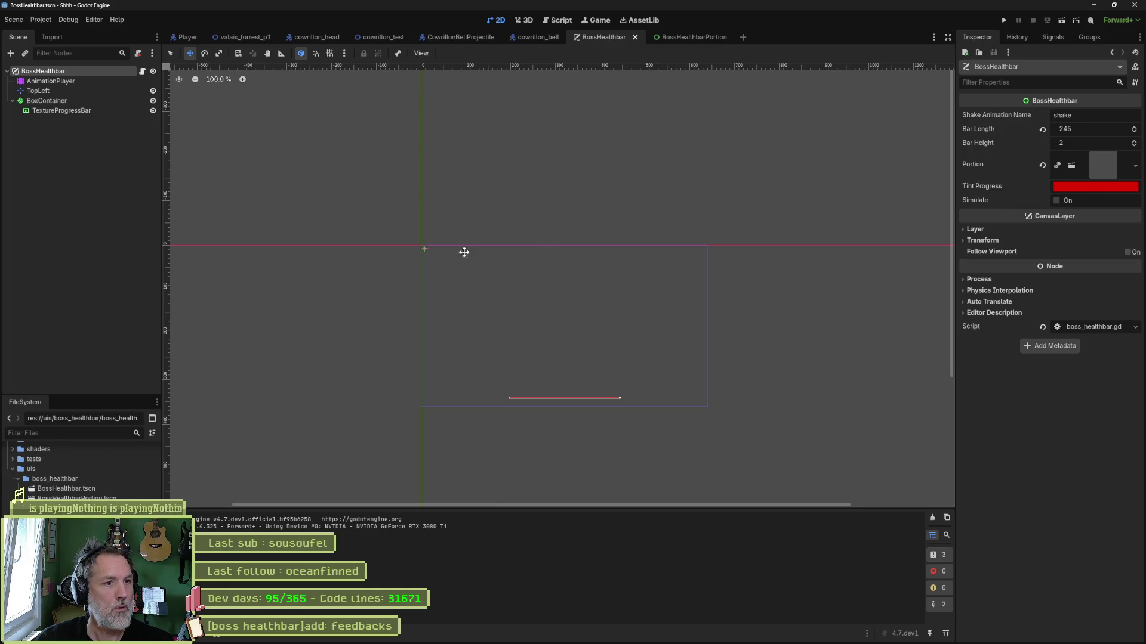
# Reparent TopLeft under TextureProgressBar, place it at the bar's left end (7.5, 6.915), and save
pyautogui.click(59, 101)
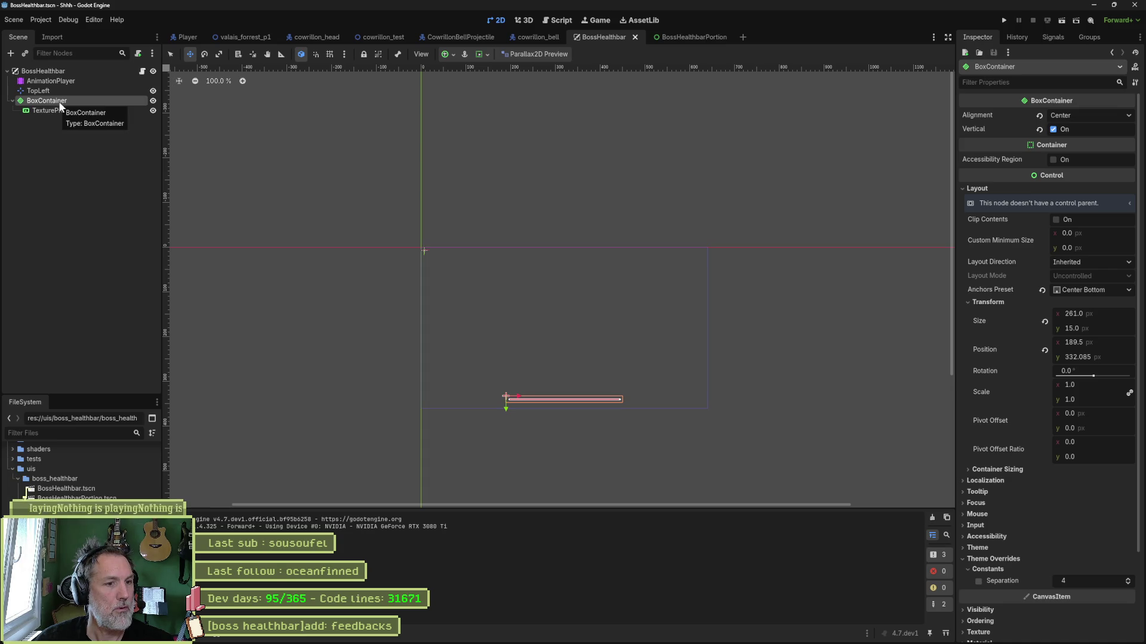
pyautogui.click(65, 113)
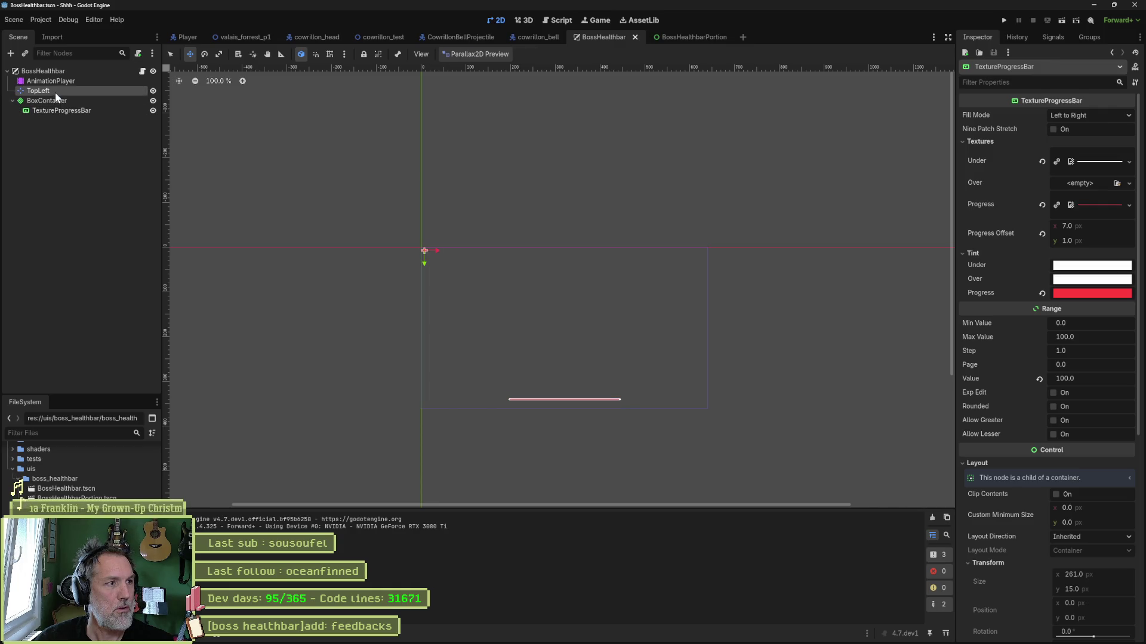
pyautogui.click(55, 92)
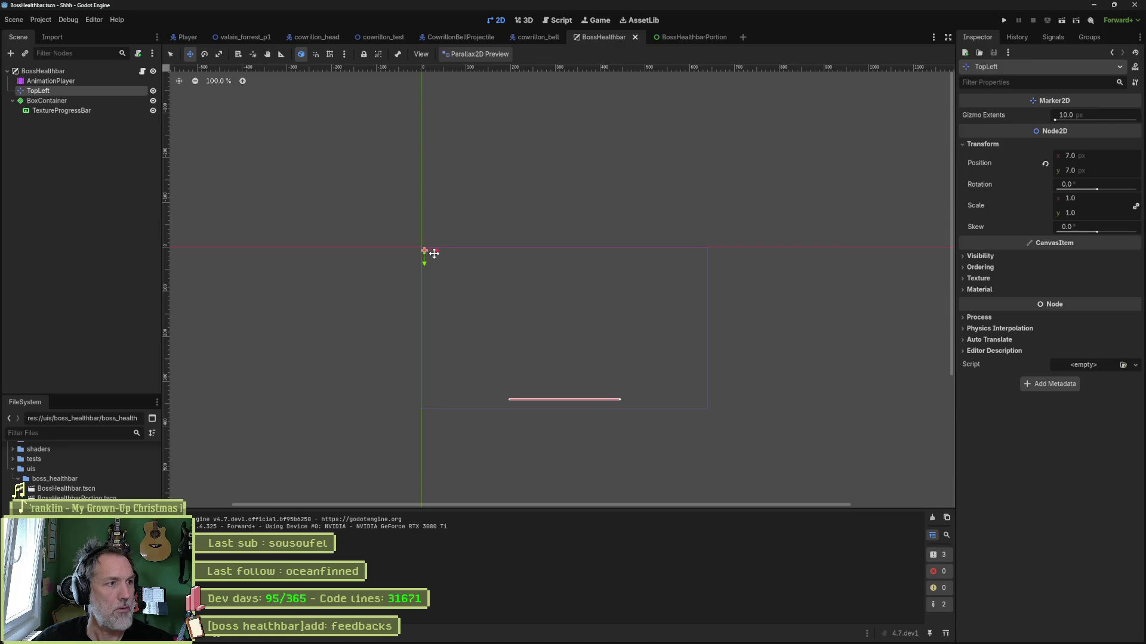
pyautogui.moveTo(56, 91); pyautogui.dragTo(63, 110)
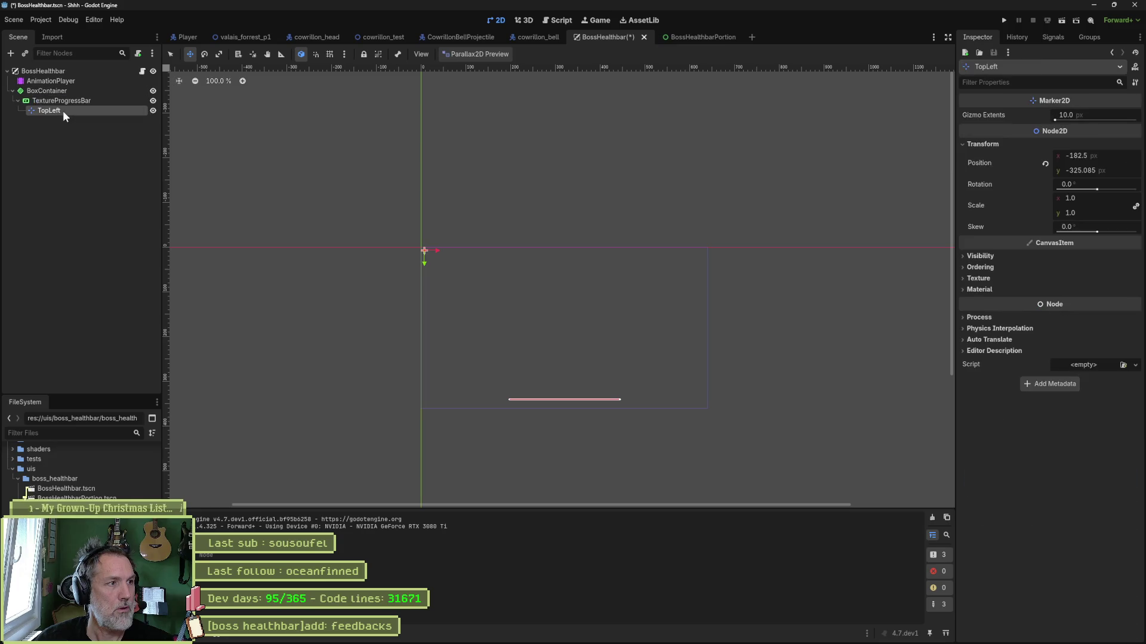
pyautogui.moveTo(472, 291)
pyautogui.mouseDown()
pyautogui.moveTo(550, 383)
pyautogui.moveTo(553, 425)
pyautogui.mouseUp()
pyautogui.press('f')
pyautogui.scroll(10, 564, 286)
pyautogui.moveTo(537, 291); pyautogui.dragTo(514, 296)
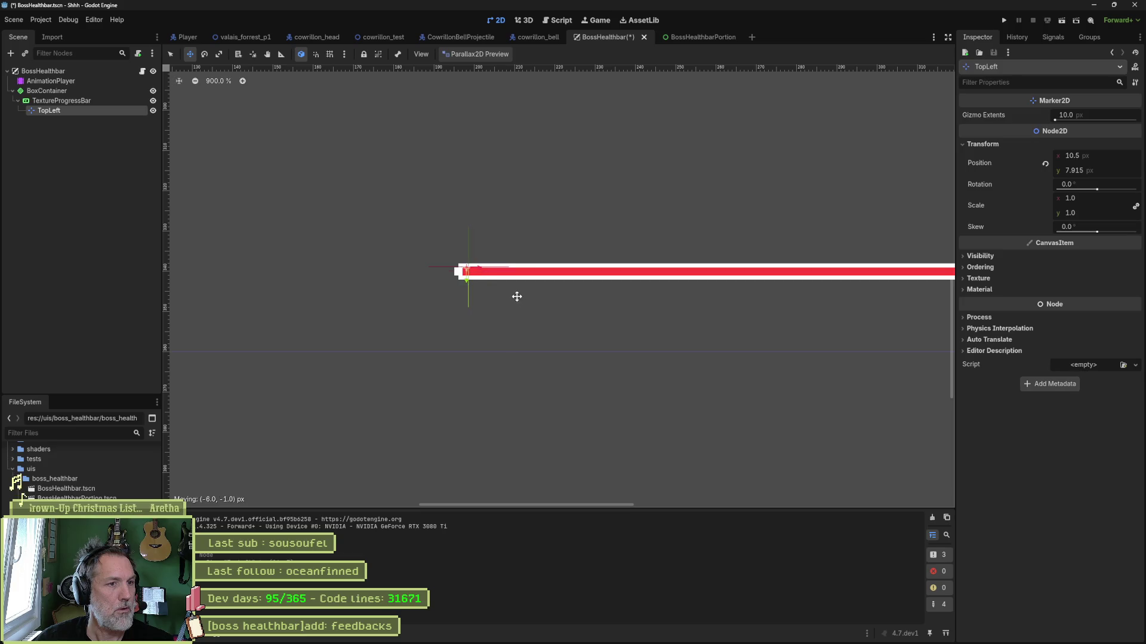
pyautogui.hotkey('ctrl', 's')
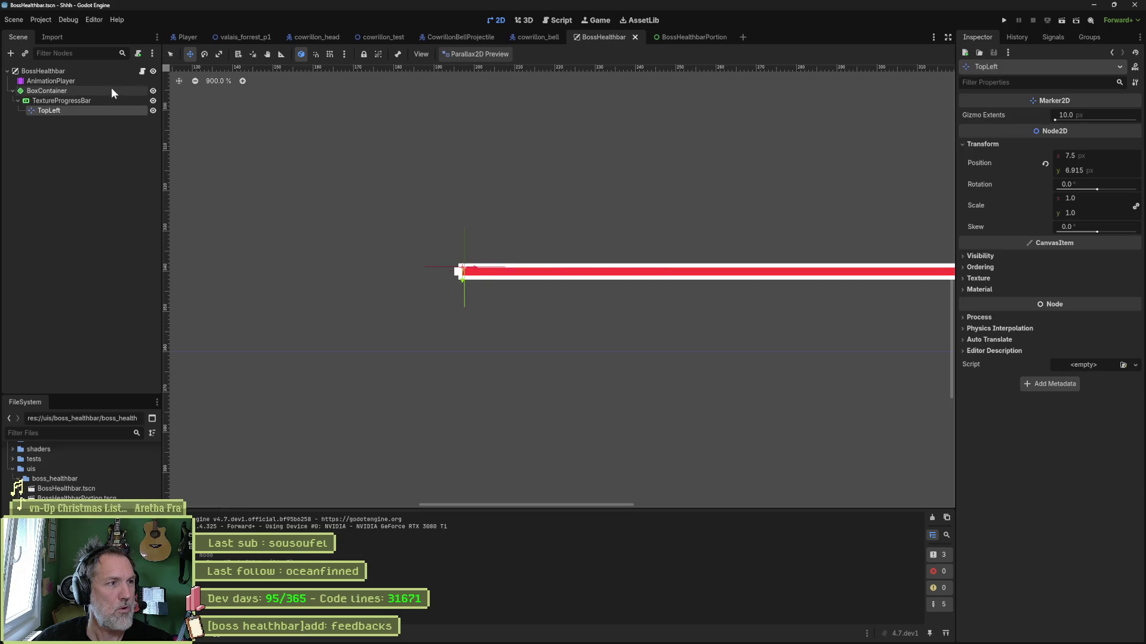
pyautogui.click(142, 71)
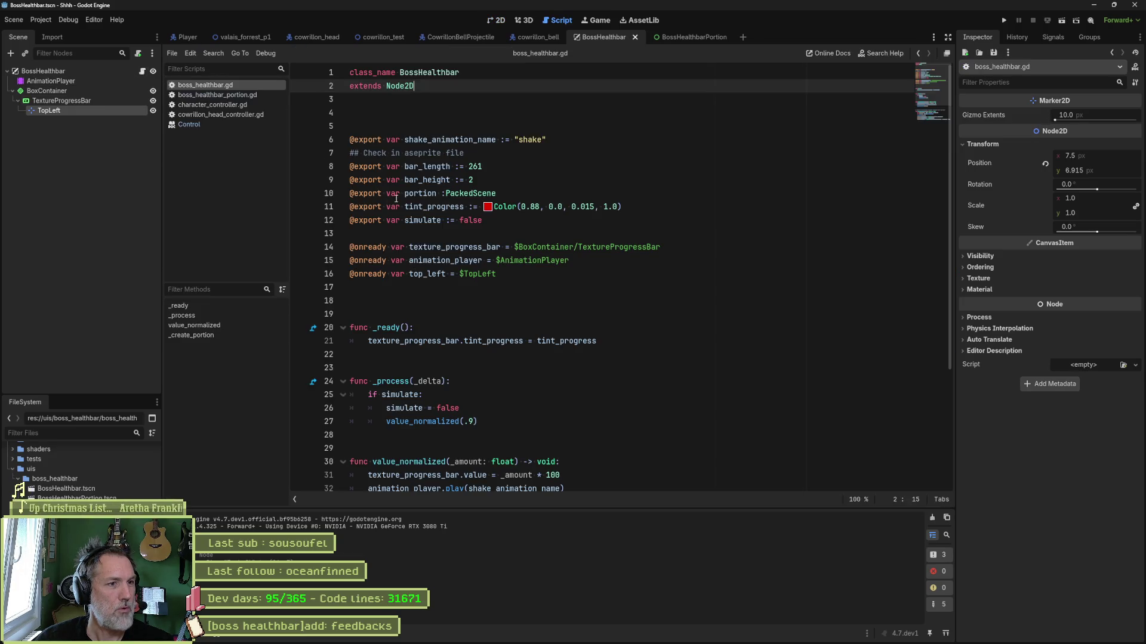
# Rebuild line 16's top_left reference to the relocated TopLeft node and save the script
pyautogui.doubleClick(428, 274)
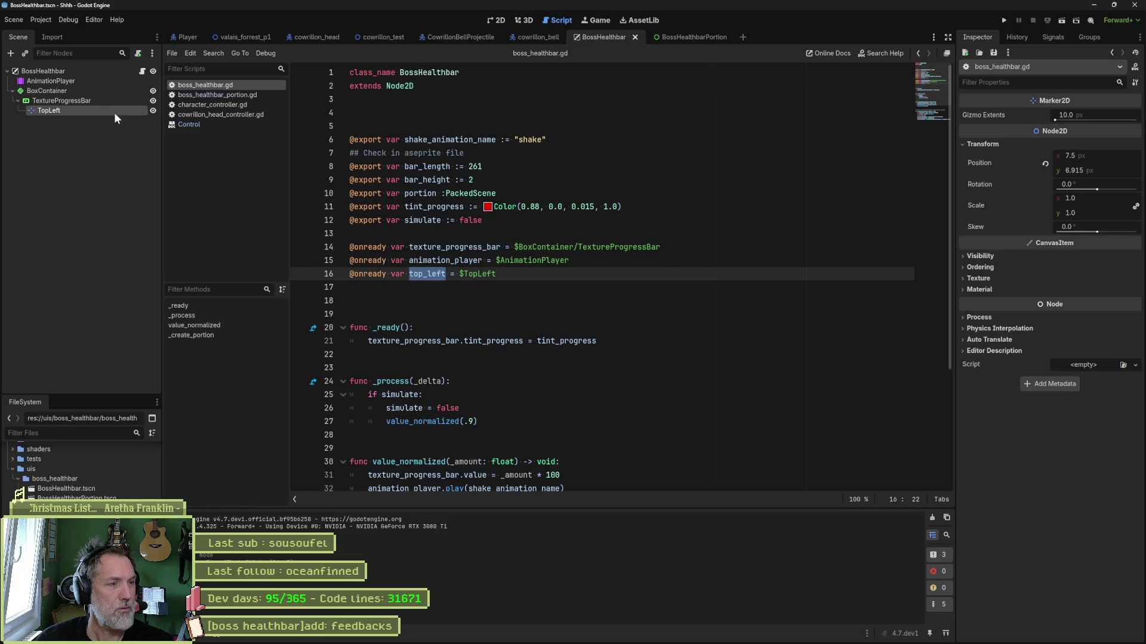
pyautogui.hotkey('ctrl', 'shift', 'k')
pyautogui.moveTo(49, 110)
pyautogui.mouseDown()
pyautogui.moveTo(324, 216)
pyautogui.moveTo(402, 274)
pyautogui.mouseUp()
pyautogui.hotkey('ctrl', 's')
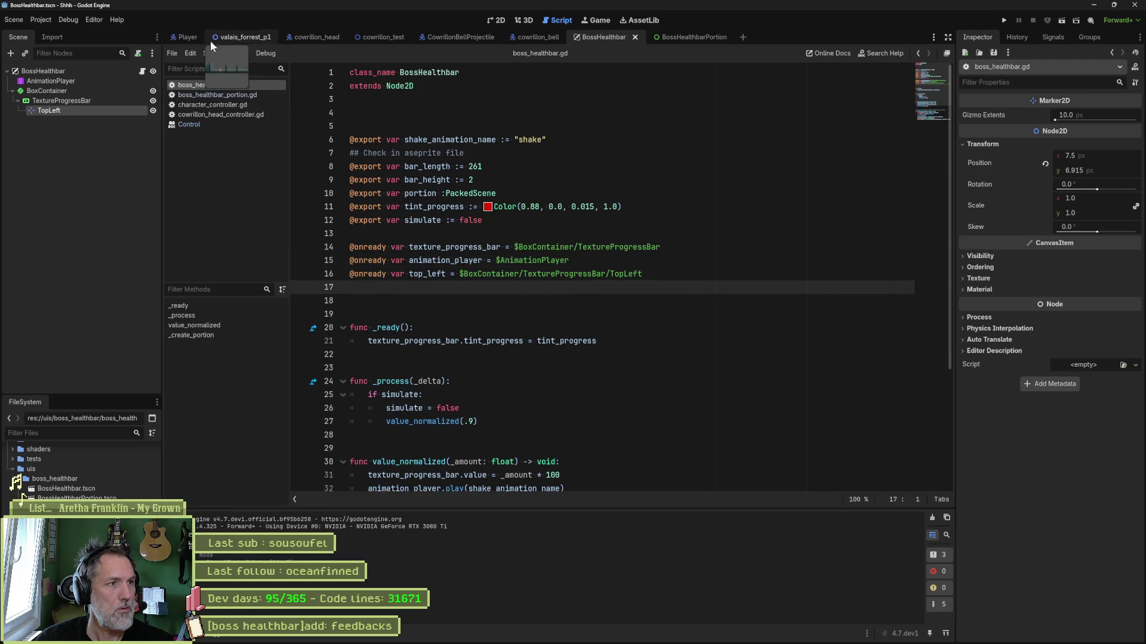
pyautogui.click(229, 37)
pyautogui.click(495, 20)
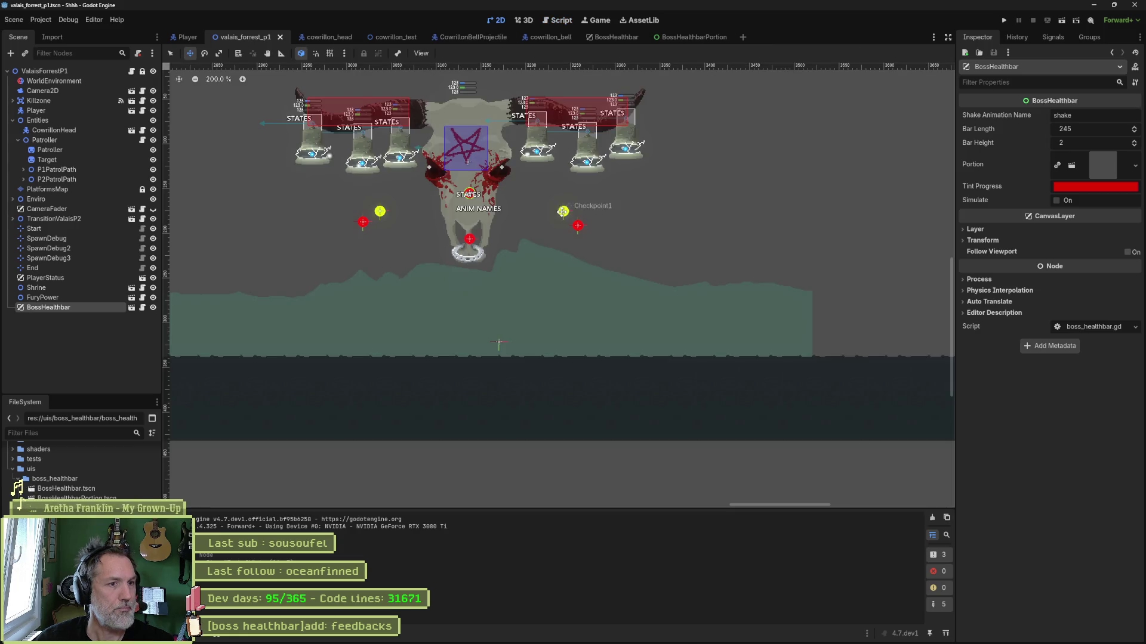
pyautogui.scroll(-5, 822, 252)
pyautogui.scroll(8, 463, 258)
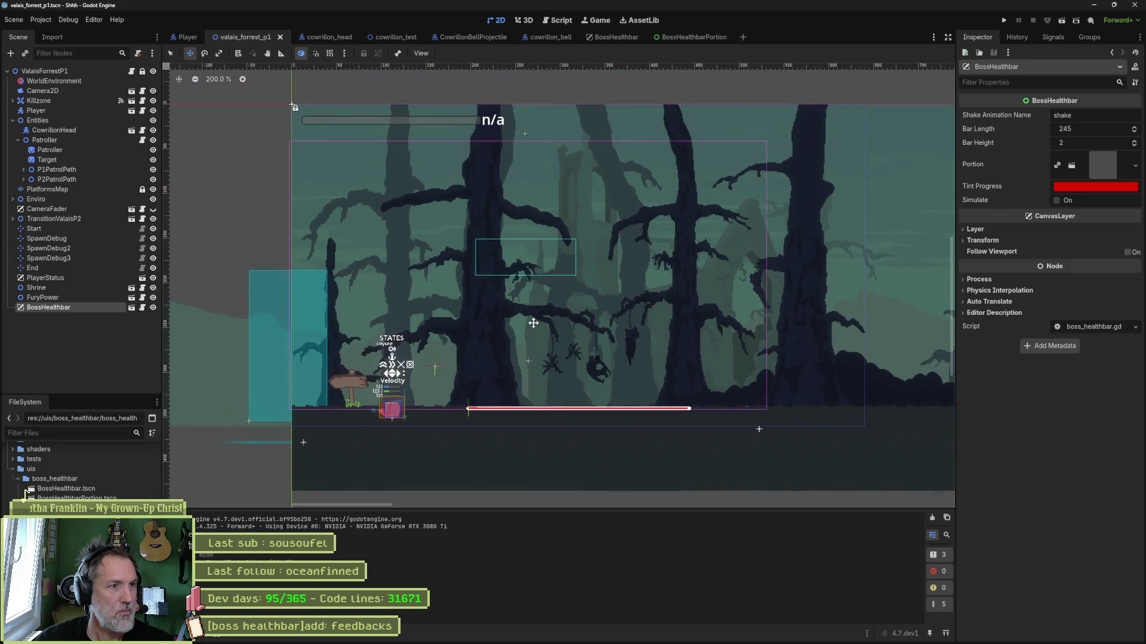
pyautogui.moveTo(533, 322); pyautogui.dragTo(436, 312)
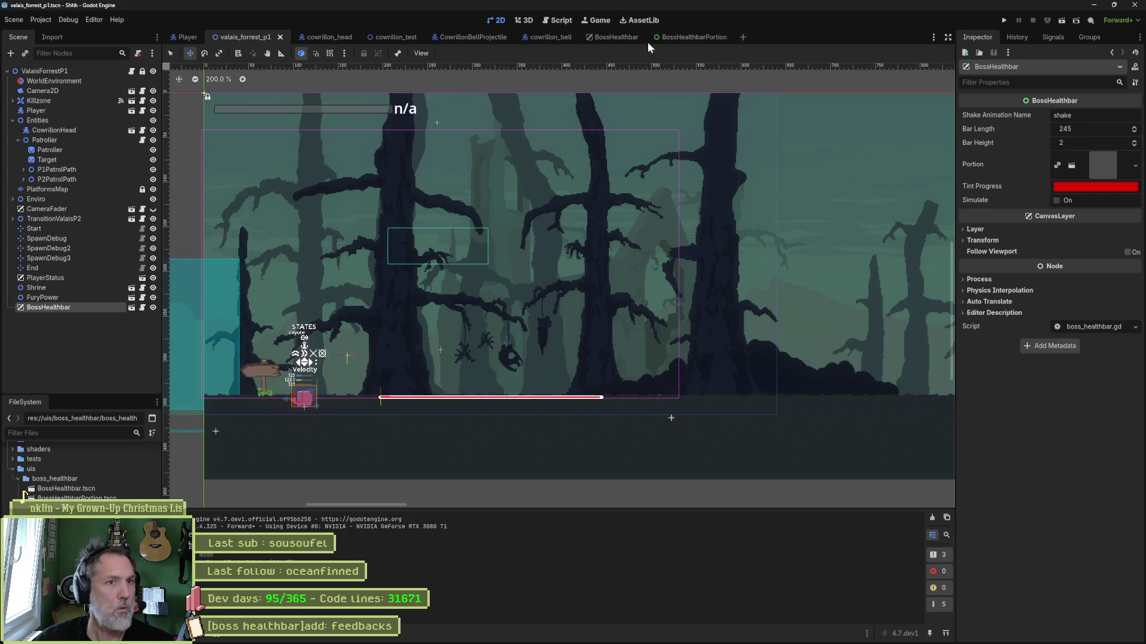
# Turn BoxContainer into a MarginContainer, save the scene, and test-run the forest level
pyautogui.click(615, 37)
pyautogui.rightClick(47, 94)
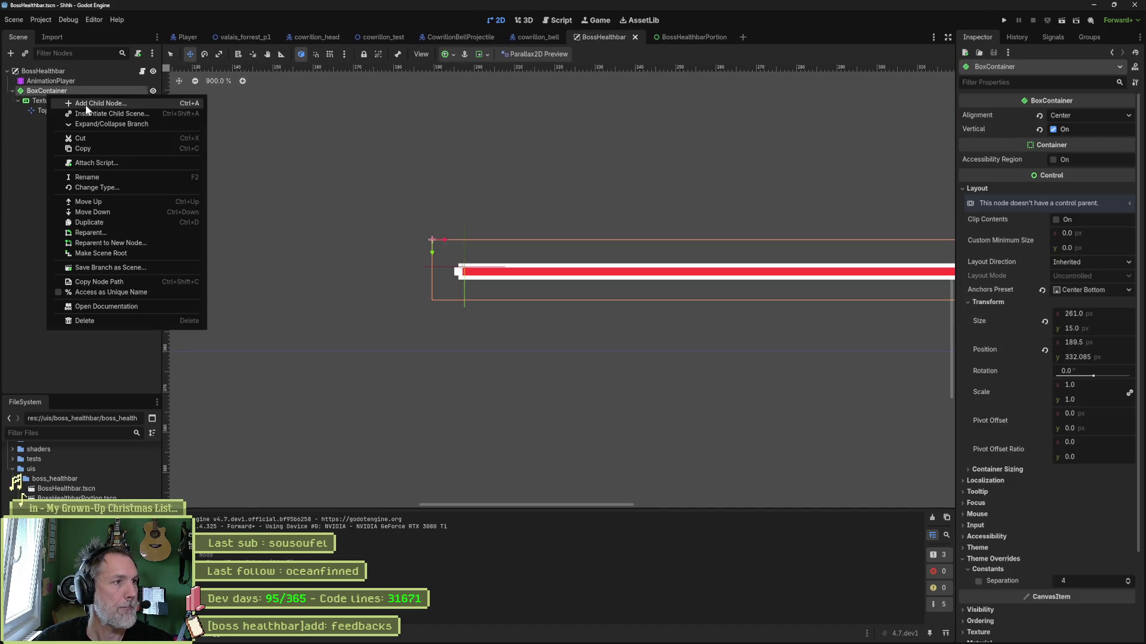
pyautogui.click(149, 187)
pyautogui.write('margin')
pyautogui.press('Return')
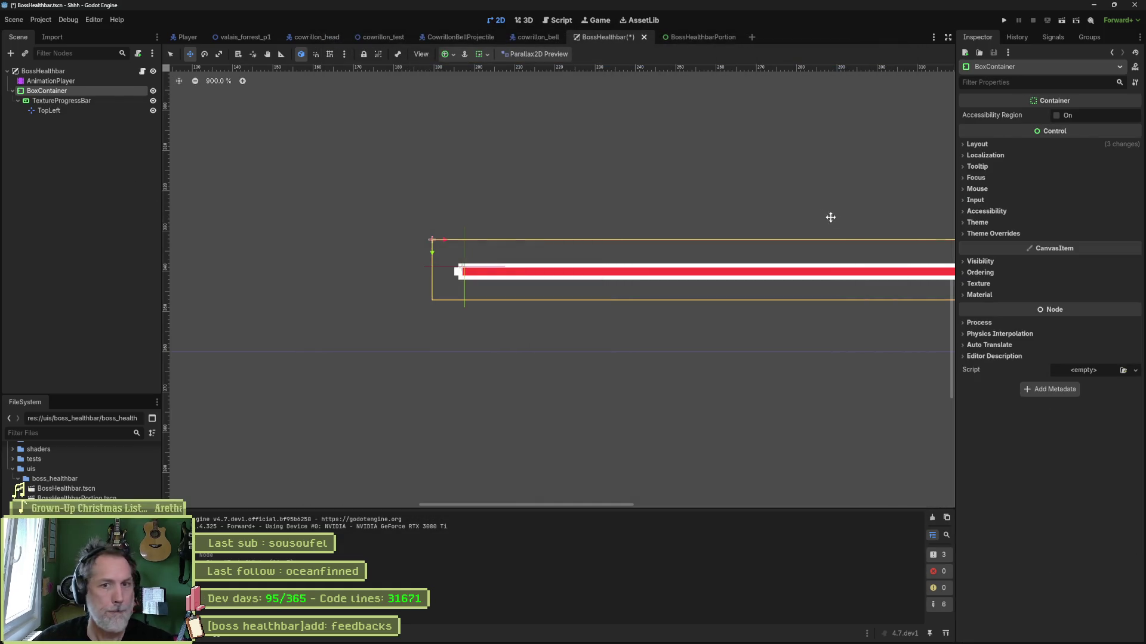
pyautogui.scroll(-12, 626, 218)
pyautogui.scroll(6, 619, 266)
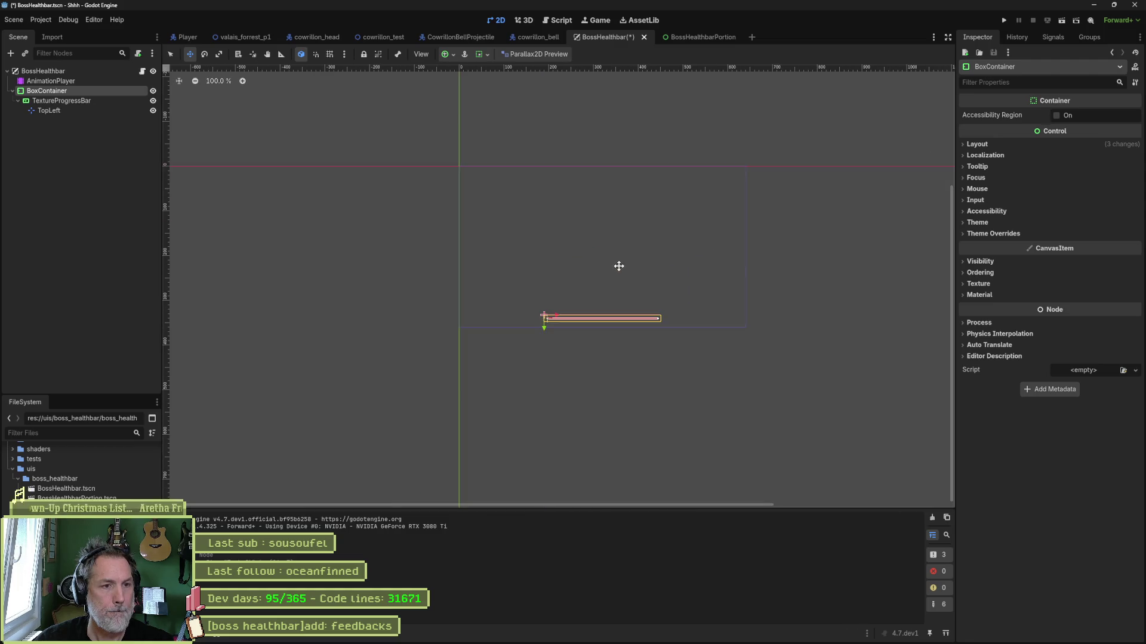
pyautogui.hotkey('ctrl', 's')
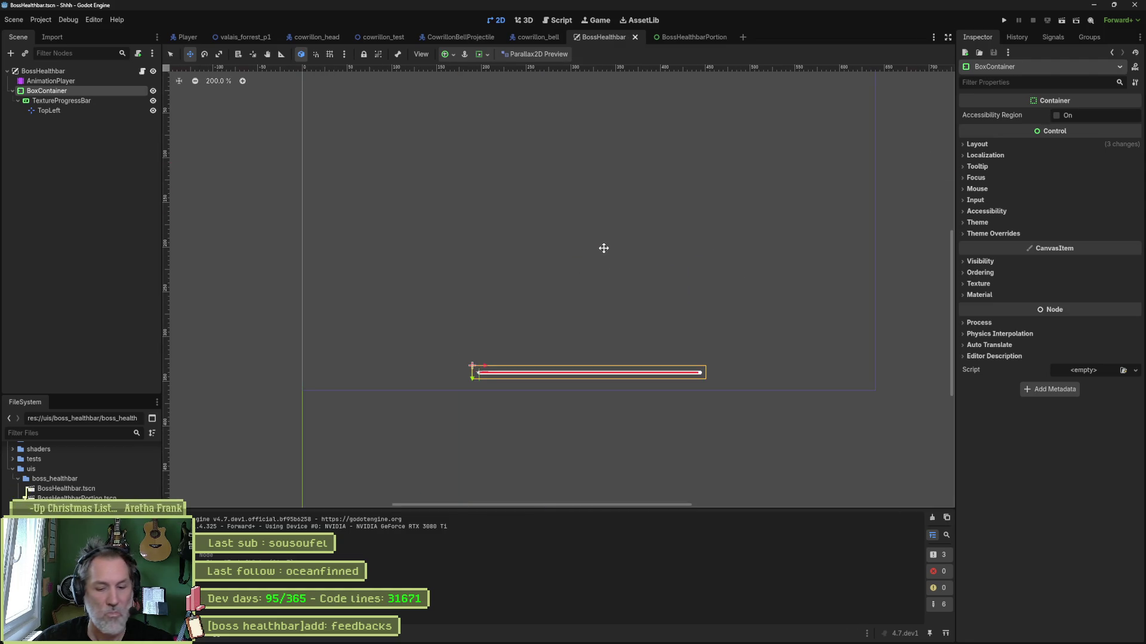
pyautogui.click(249, 37)
pyautogui.press('F6')
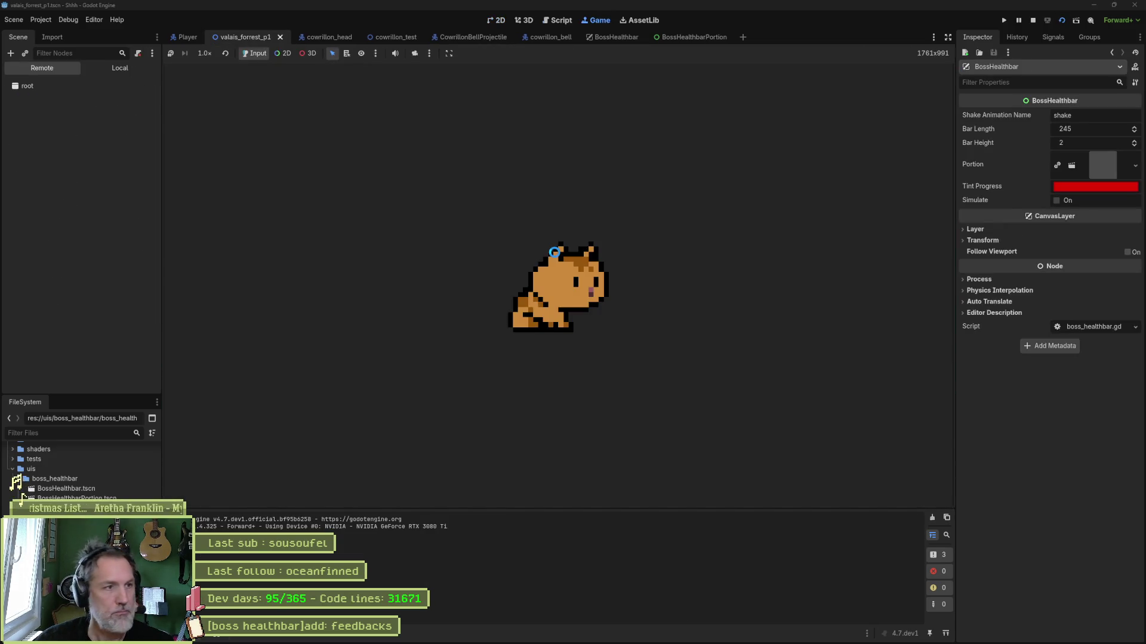
pyautogui.press('F8')
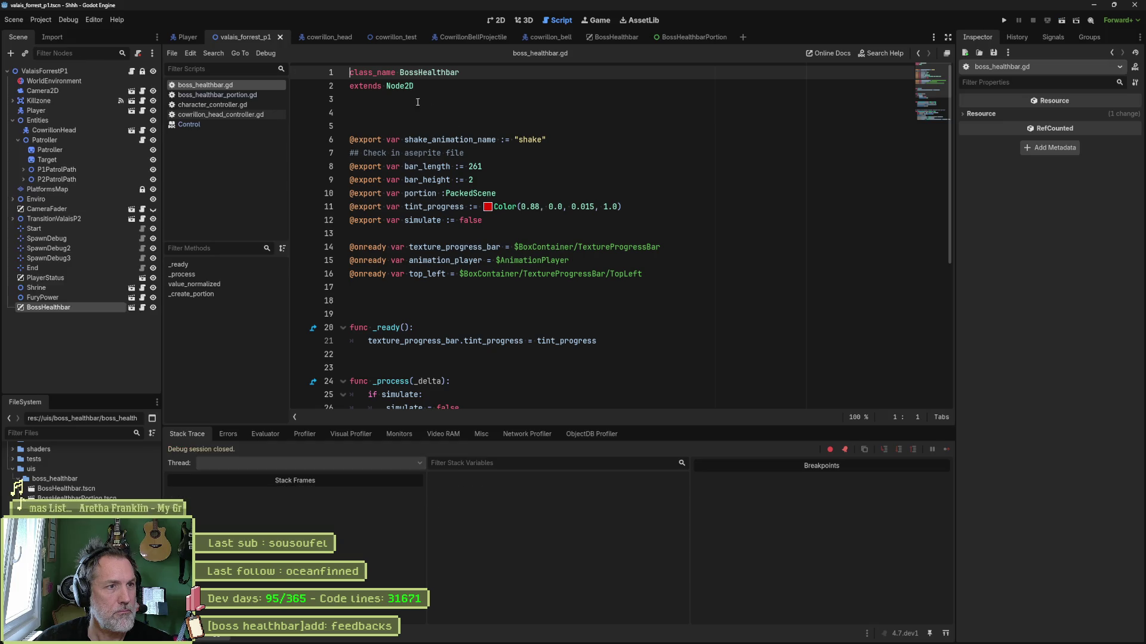
# Make boss_healthbar.gd extend CanvasLayer instead of Node2D and run the level to check the bar
pyautogui.doubleClick(399, 86)
pyautogui.write('Canvas')
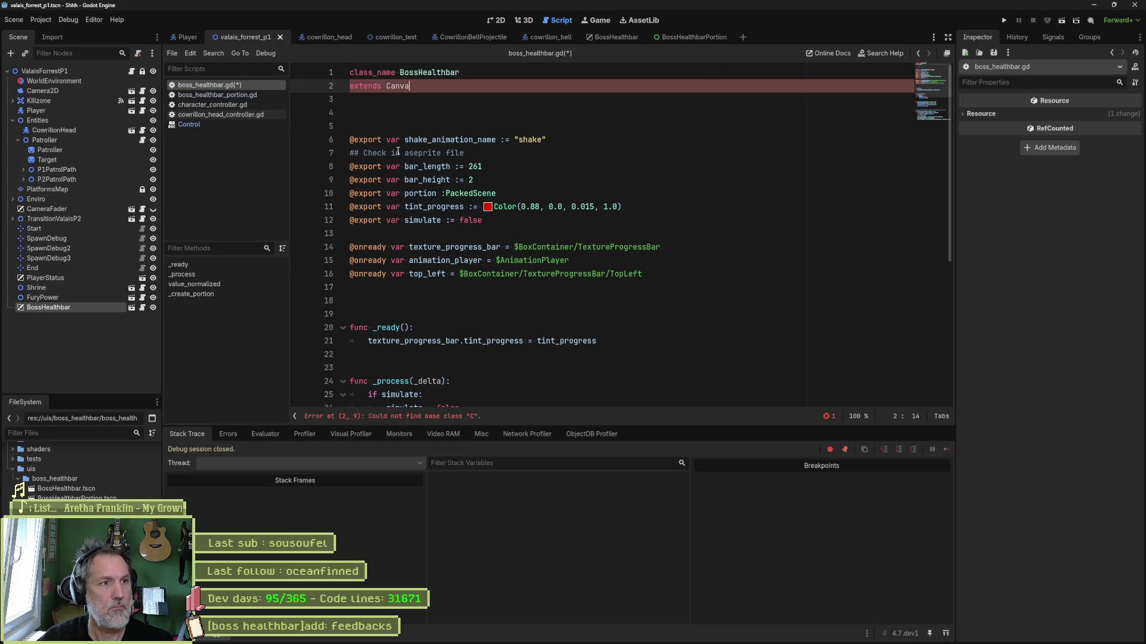
pyautogui.press('Down')
pyautogui.press('Down')
pyautogui.press('Down')
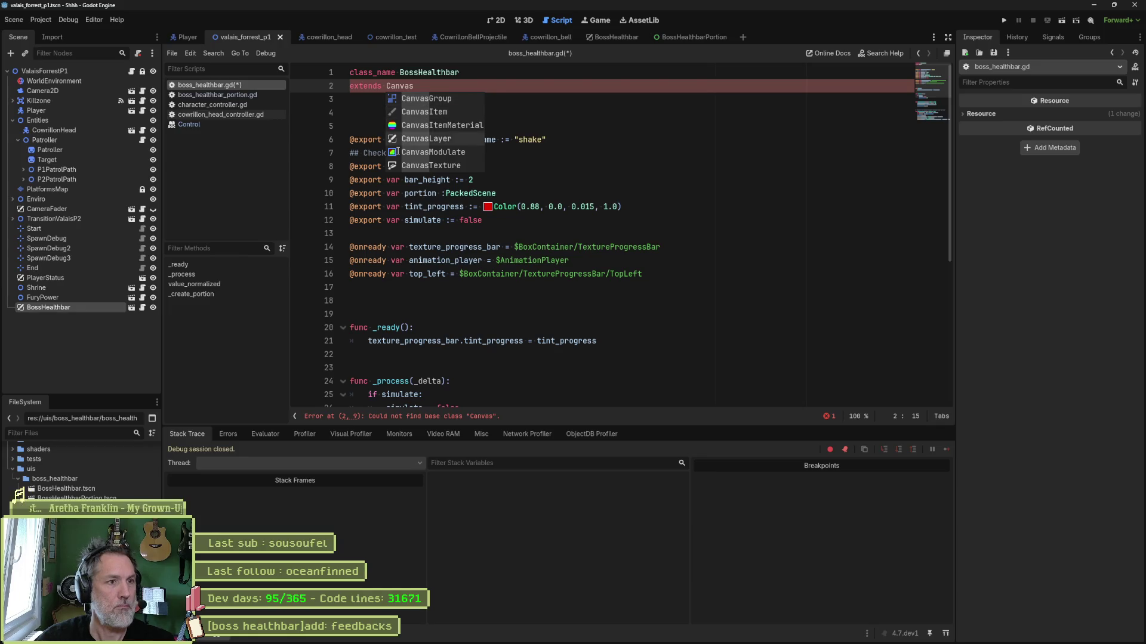
pyautogui.press('Return')
pyautogui.press('F5')
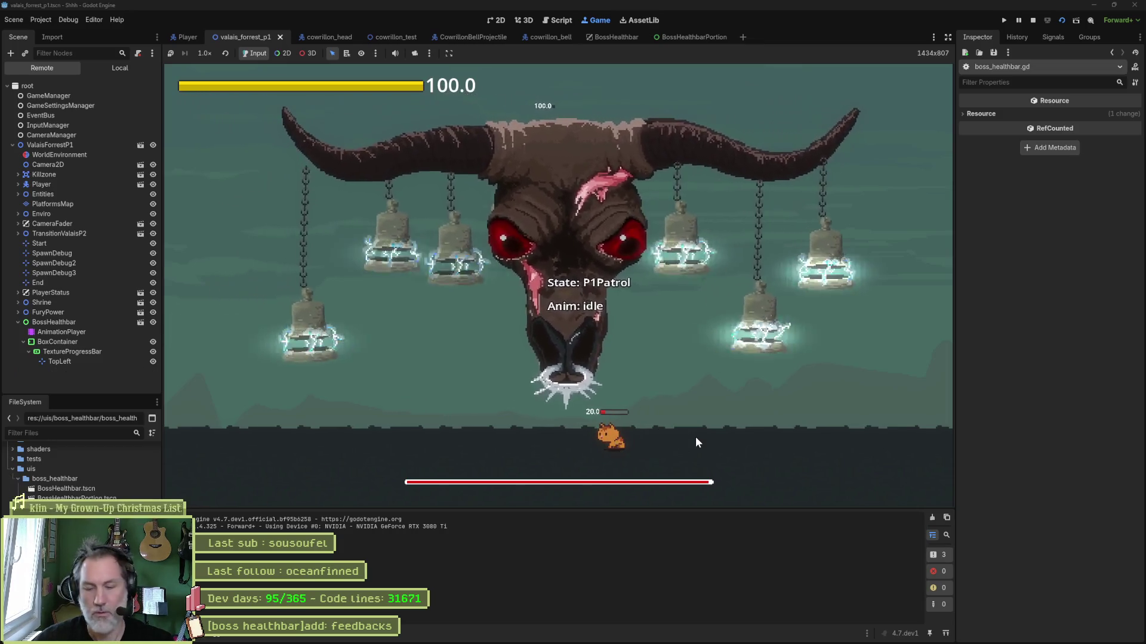
pyautogui.press('F8')
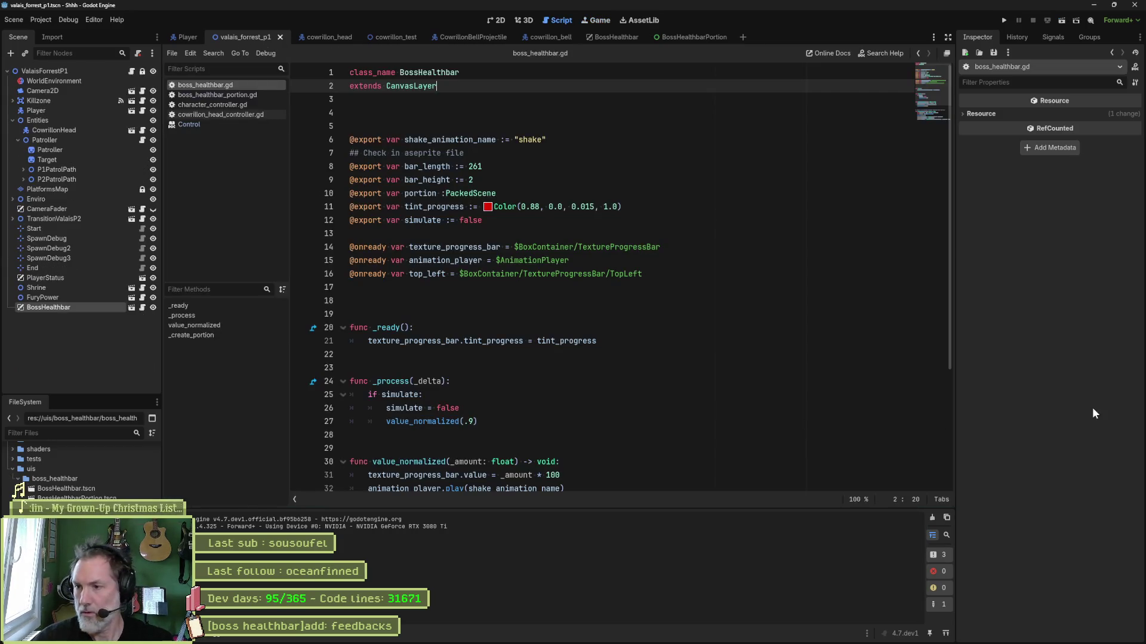
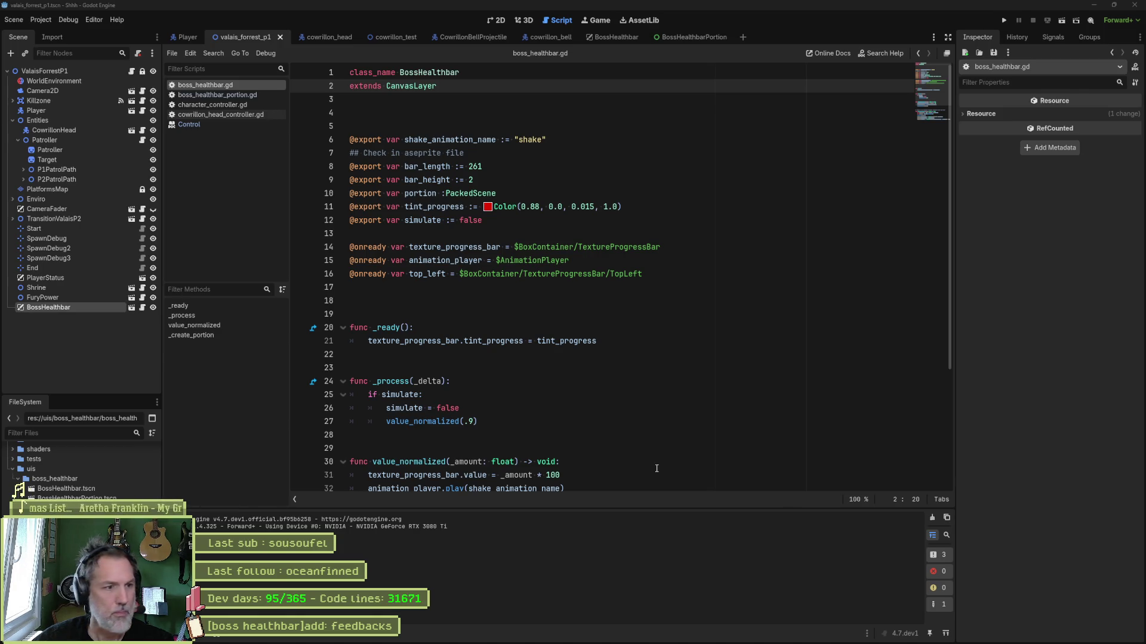
# Switch to the BossHealthbar scene tab and scroll boss_healthbar.gd down to value_normalized
pyautogui.click(595, 329)
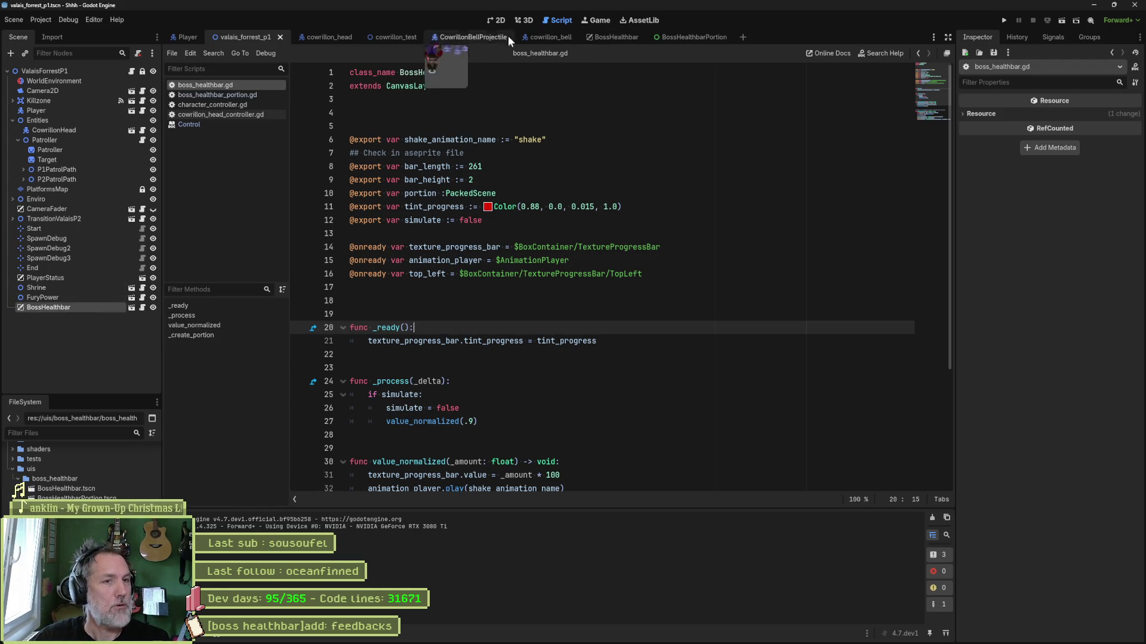
pyautogui.click(611, 39)
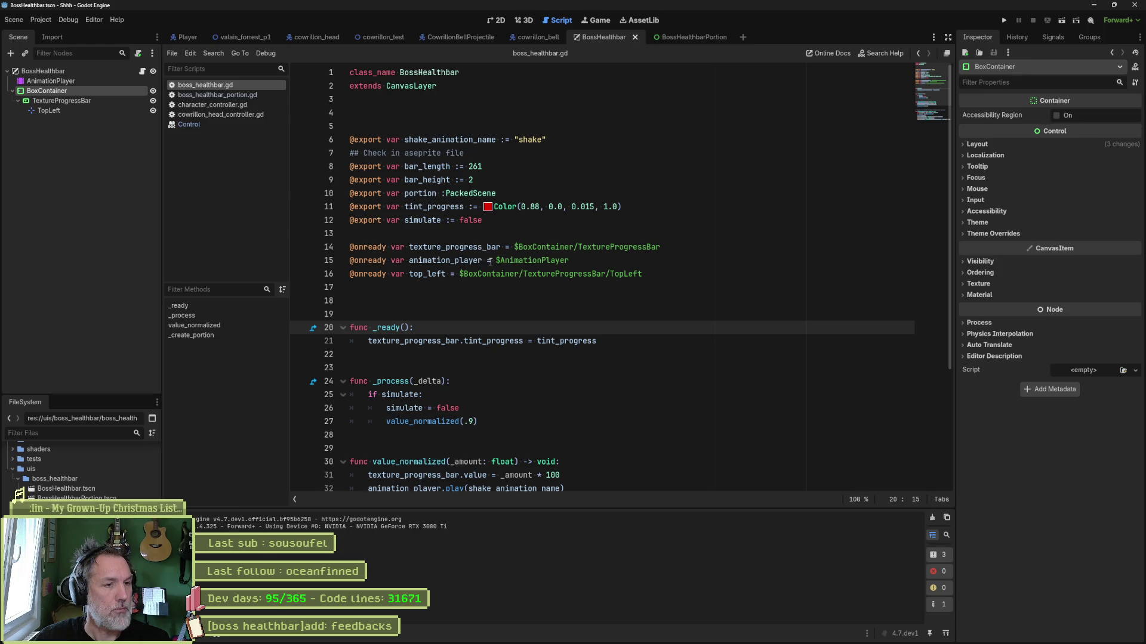
pyautogui.scroll(-3, 464, 361)
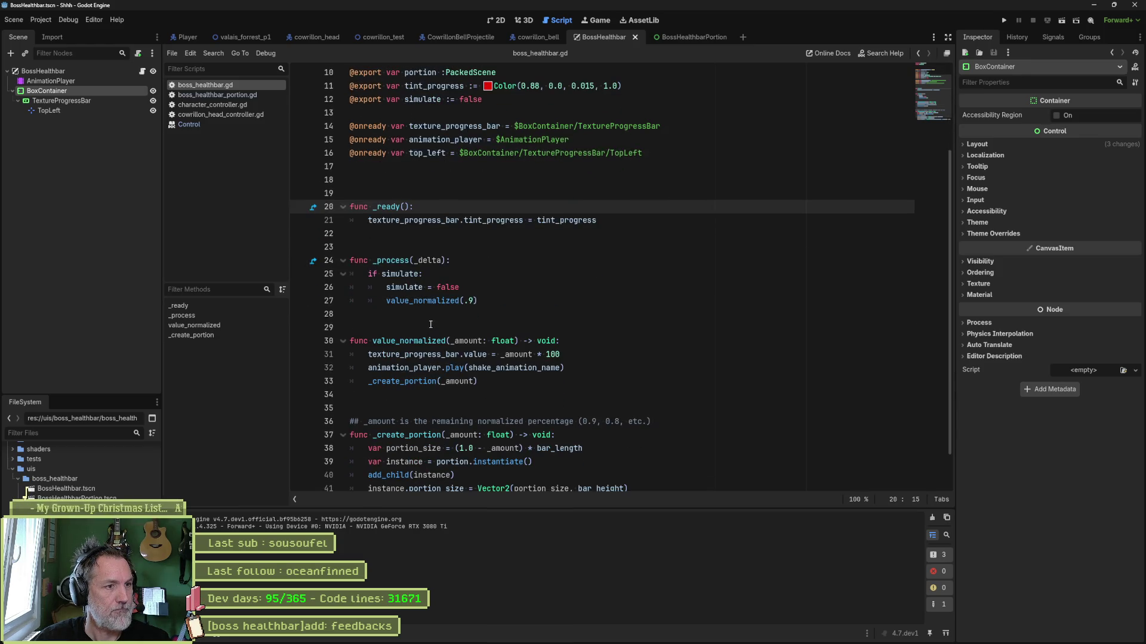
pyautogui.click(471, 326)
pyautogui.scroll(-1, 535, 344)
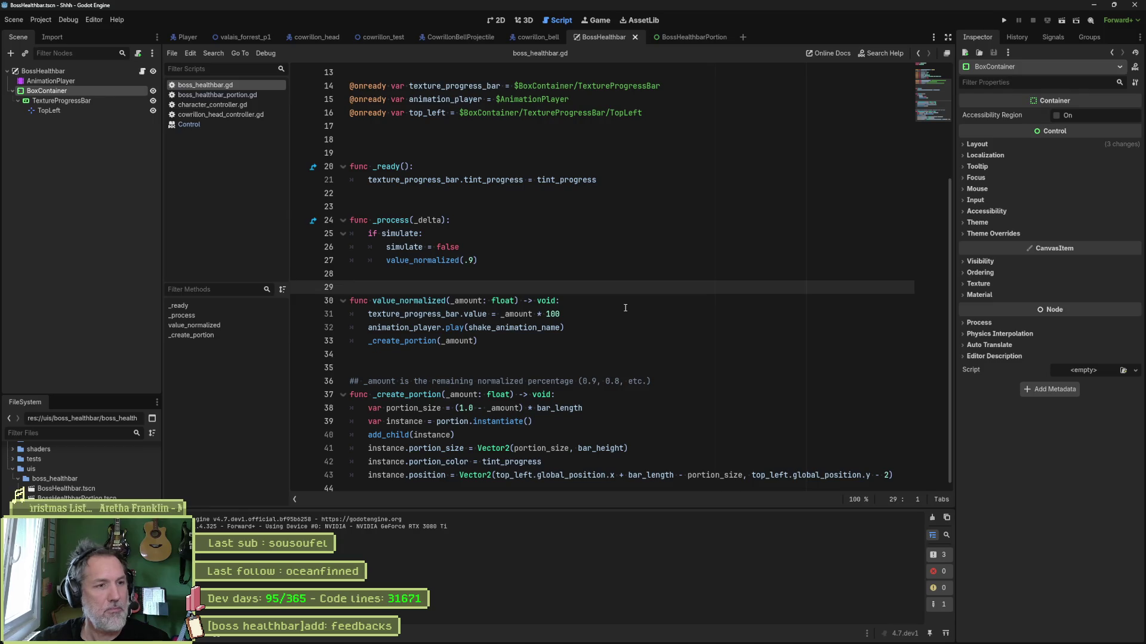
# Write a new func activate() -> void: header above value_normalized
pyautogui.press('Return')
pyautogui.press('Return')
pyautogui.press('Return')
pyautogui.press('Up')
pyautogui.press('Up')
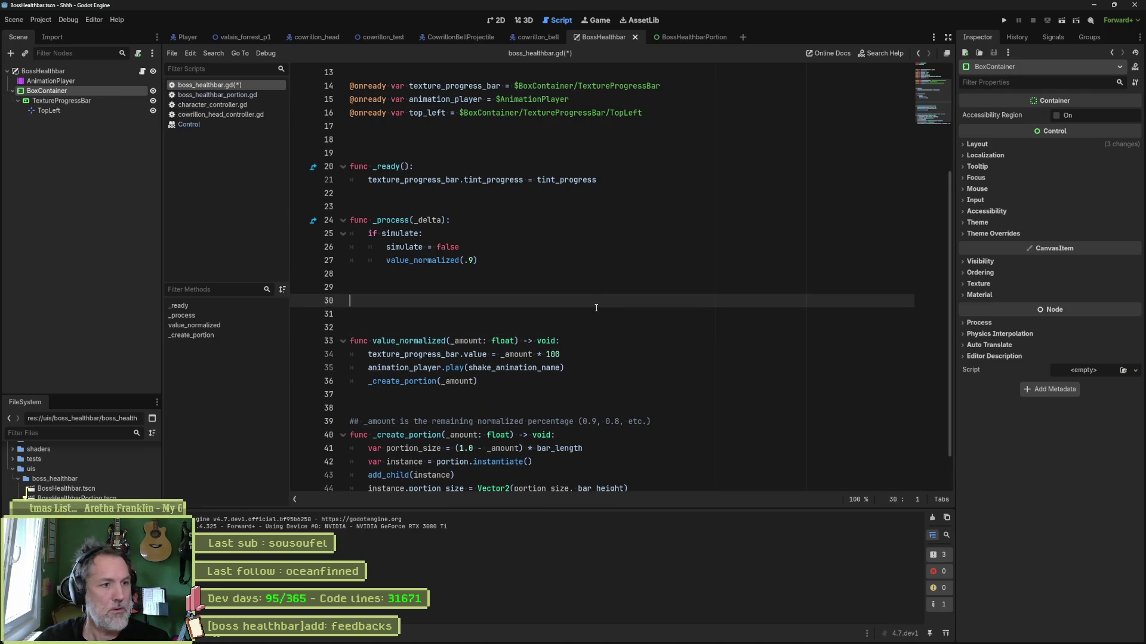
pyautogui.write('func ')
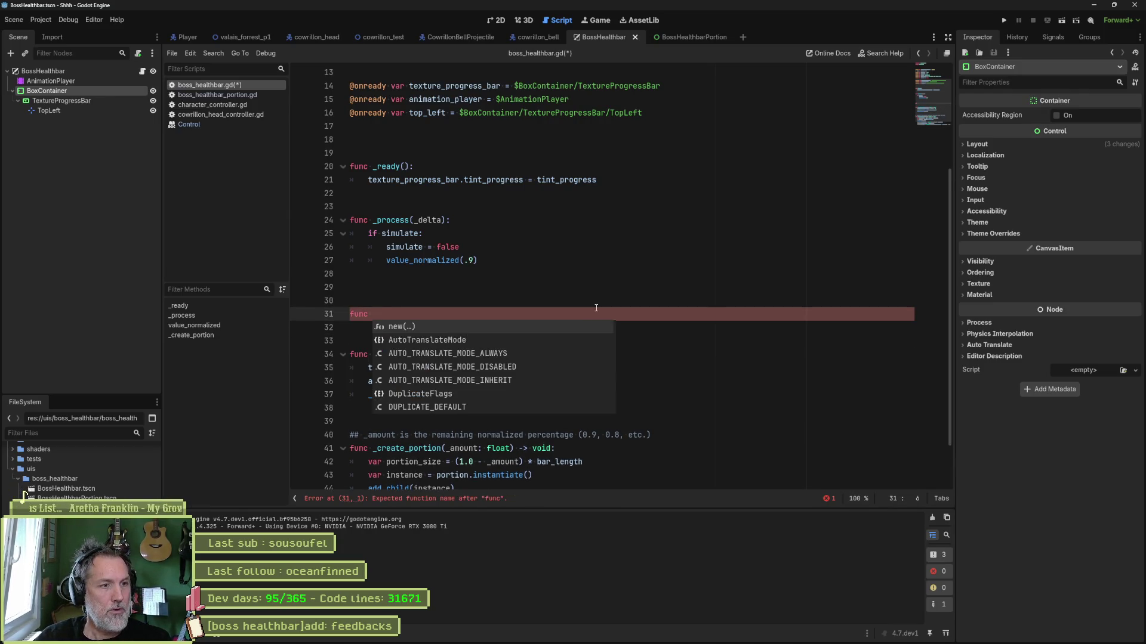
pyautogui.write('activate(')
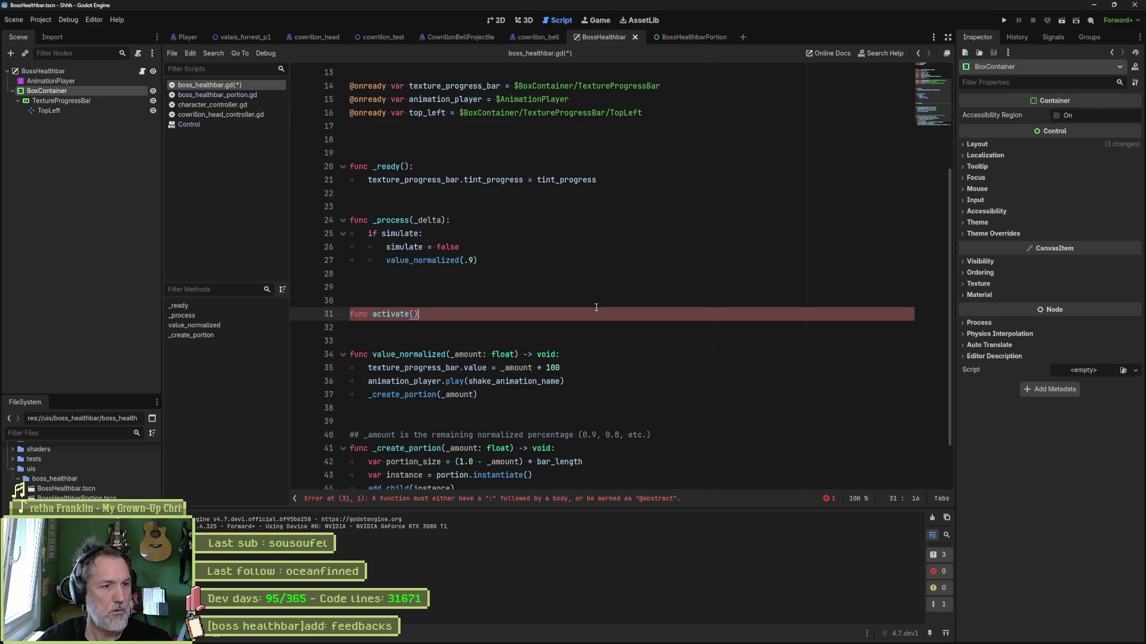
pyautogui.write(':')
pyautogui.press('Return')
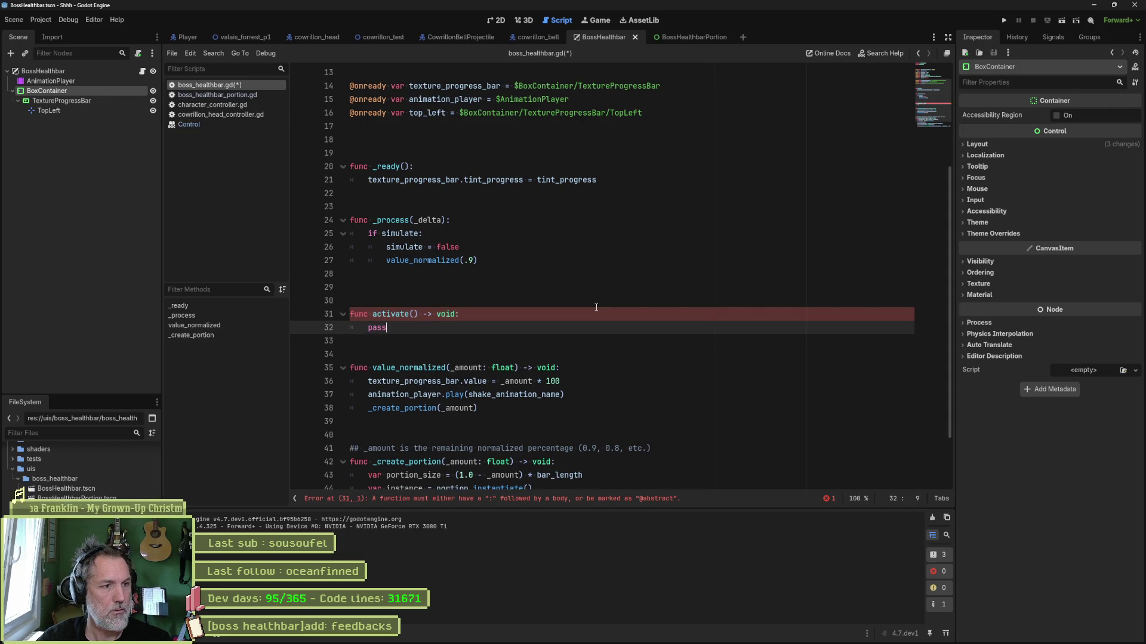
# Duplicate the shake export line as activate_animation_name defaulting to "activate"
pyautogui.scroll(4, 469, 191)
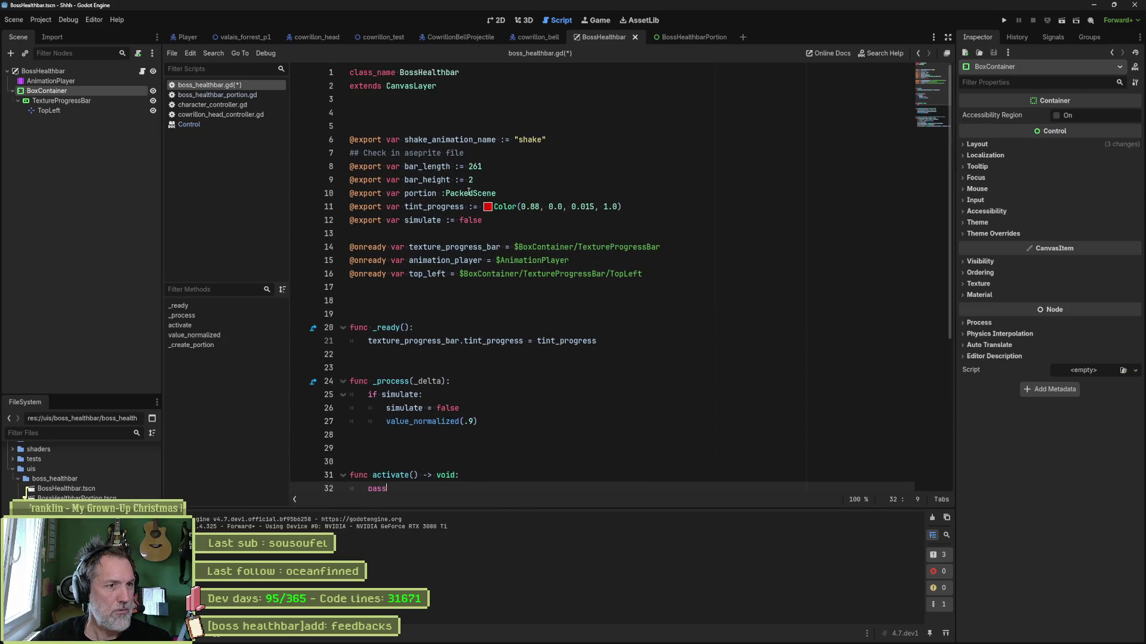
pyautogui.click(532, 139)
pyautogui.hotkey('ctrl', 'shift', 'd')
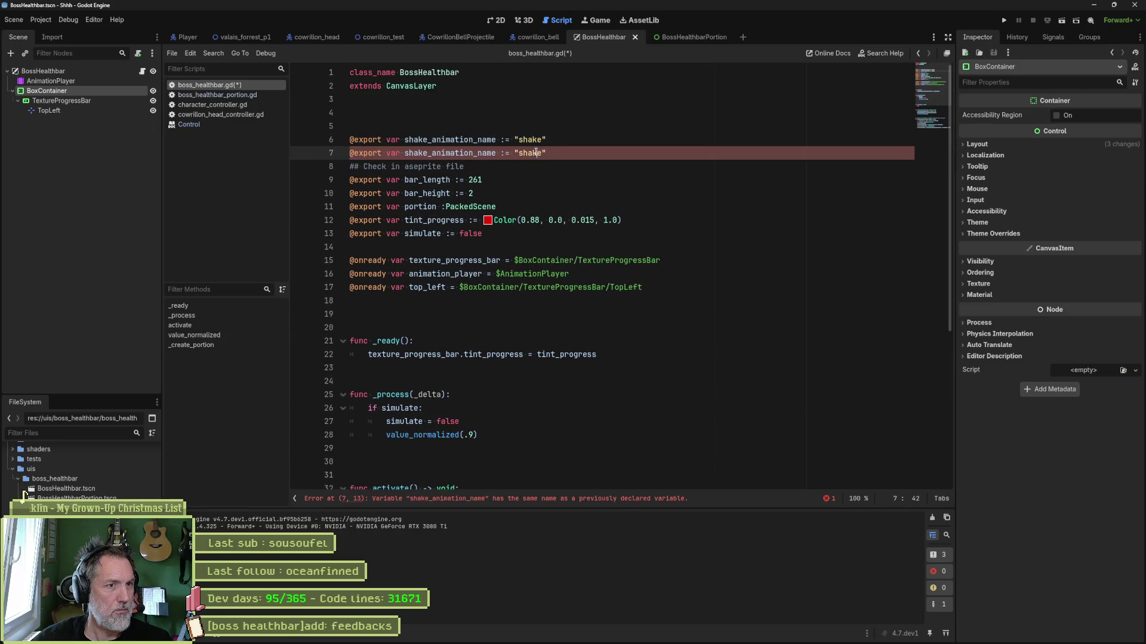
pyautogui.doubleClick(531, 140)
pyautogui.write('acti')
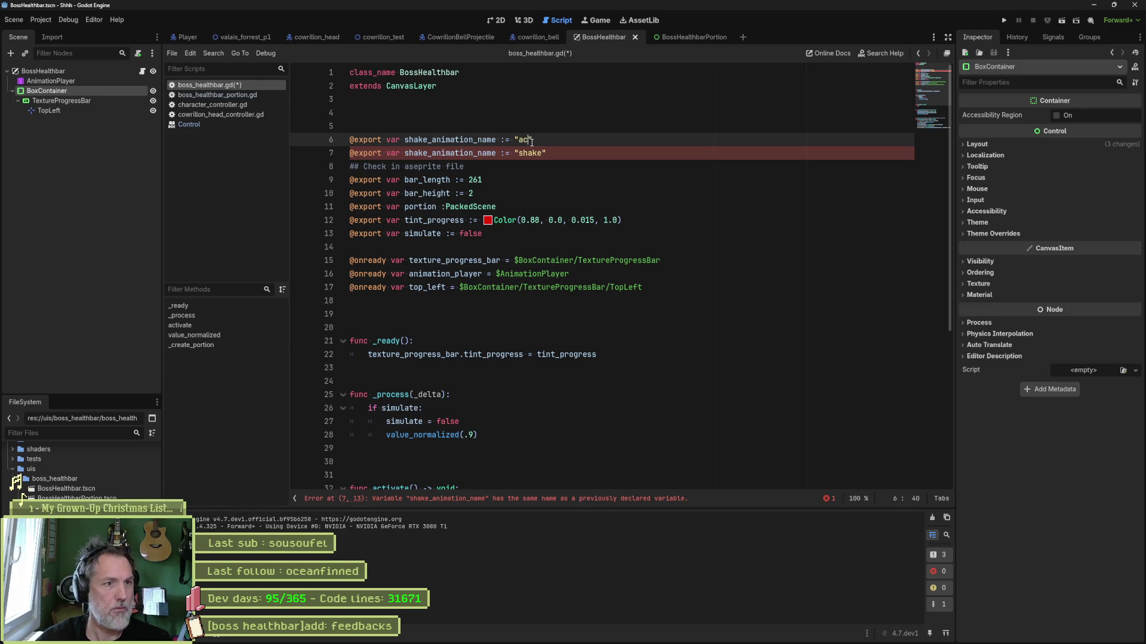
pyautogui.write('vate')
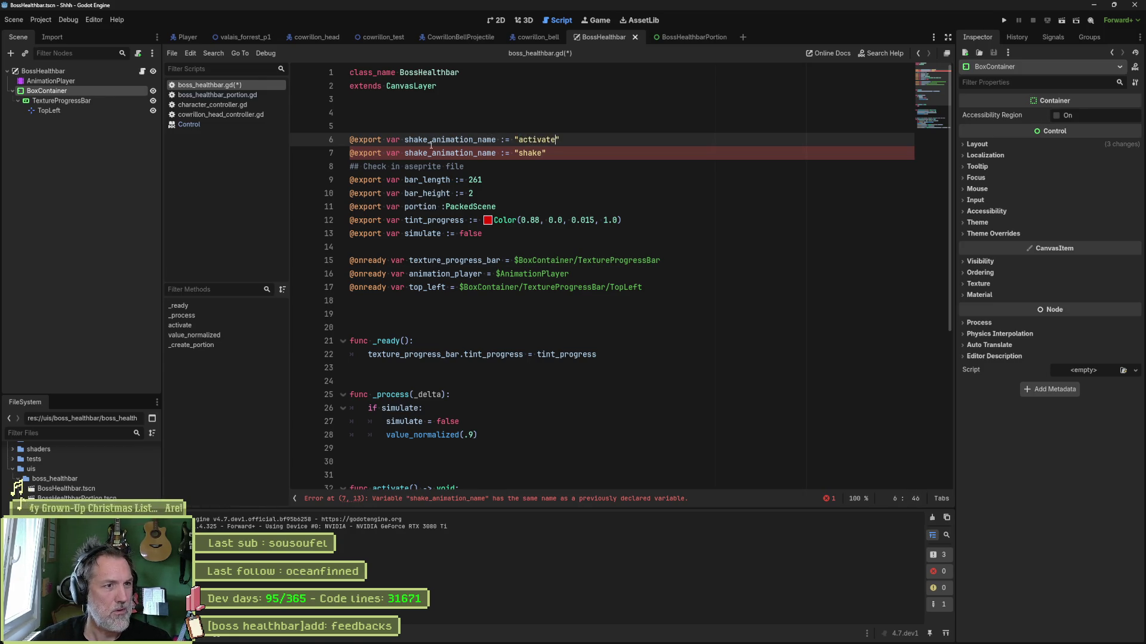
pyautogui.moveTo(429, 141); pyautogui.dragTo(405, 140)
pyautogui.write('activate')
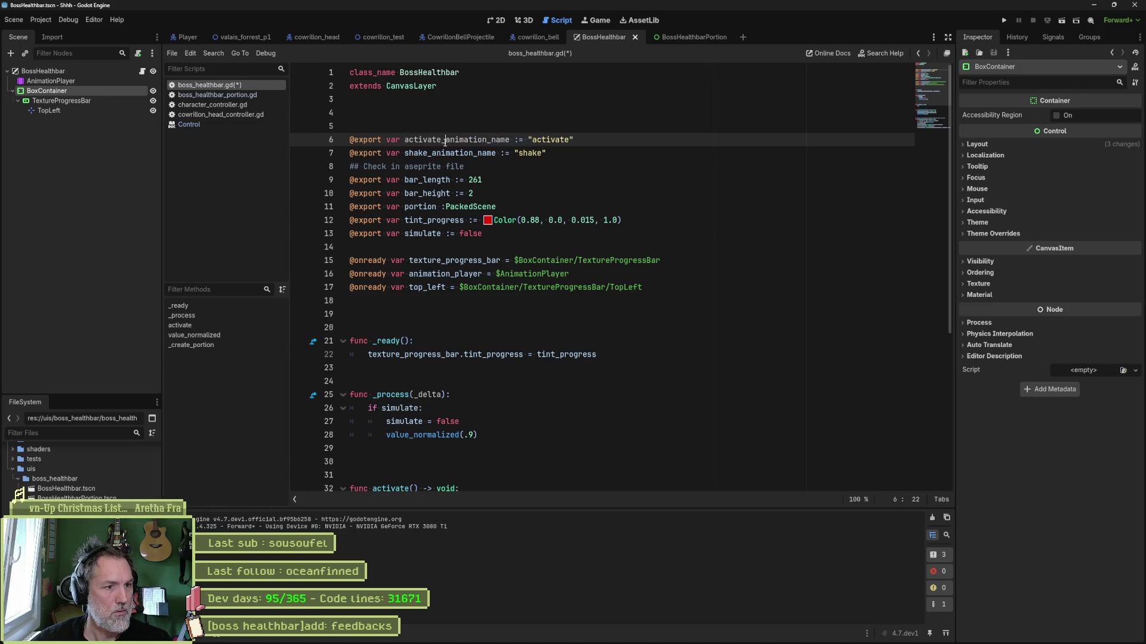
# Replace pass in activate() with a copy of the animation player's play call
pyautogui.scroll(-5, 480, 364)
pyautogui.moveTo(572, 376); pyautogui.dragTo(585, 354)
pyautogui.hotkey('ctrl', 'c')
pyautogui.click(489, 290)
pyautogui.hotkey('shift', 'Down')
pyautogui.hotkey('ctrl', 'v')
# Make activate()'s play call use activate_animation_name, then save the script
pyautogui.scroll(3, 452, 167)
pyautogui.scroll(2, 451, 167)
pyautogui.doubleClick(454, 139)
pyautogui.scroll(-6, 479, 327)
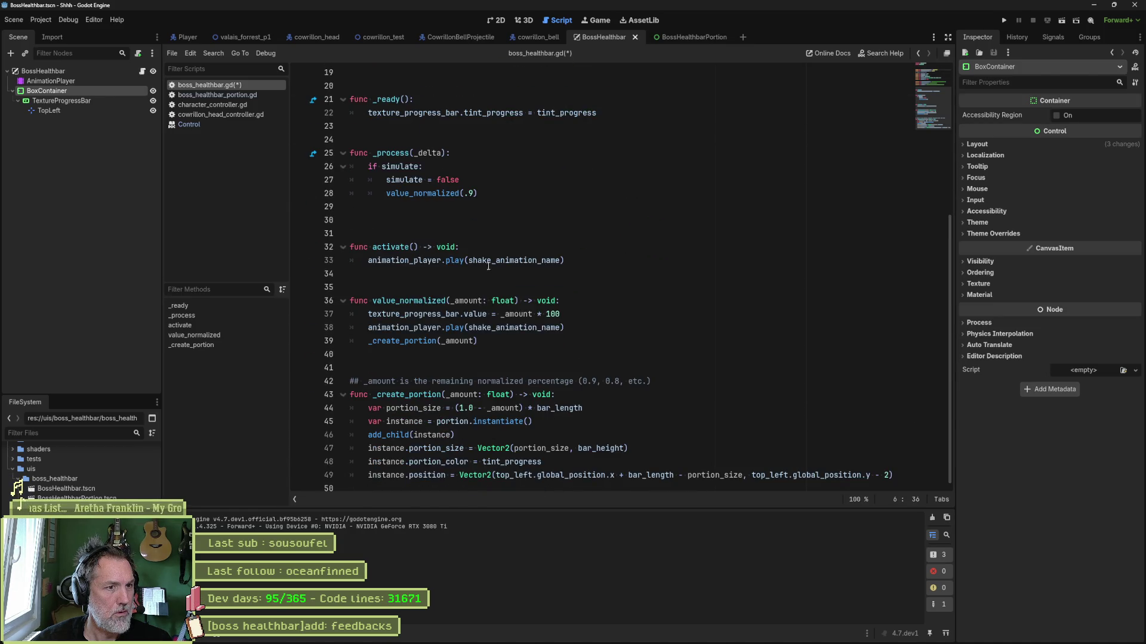
pyautogui.doubleClick(487, 260)
pyautogui.hotkey('ctrl', 'v')
pyautogui.hotkey('ctrl', 's')
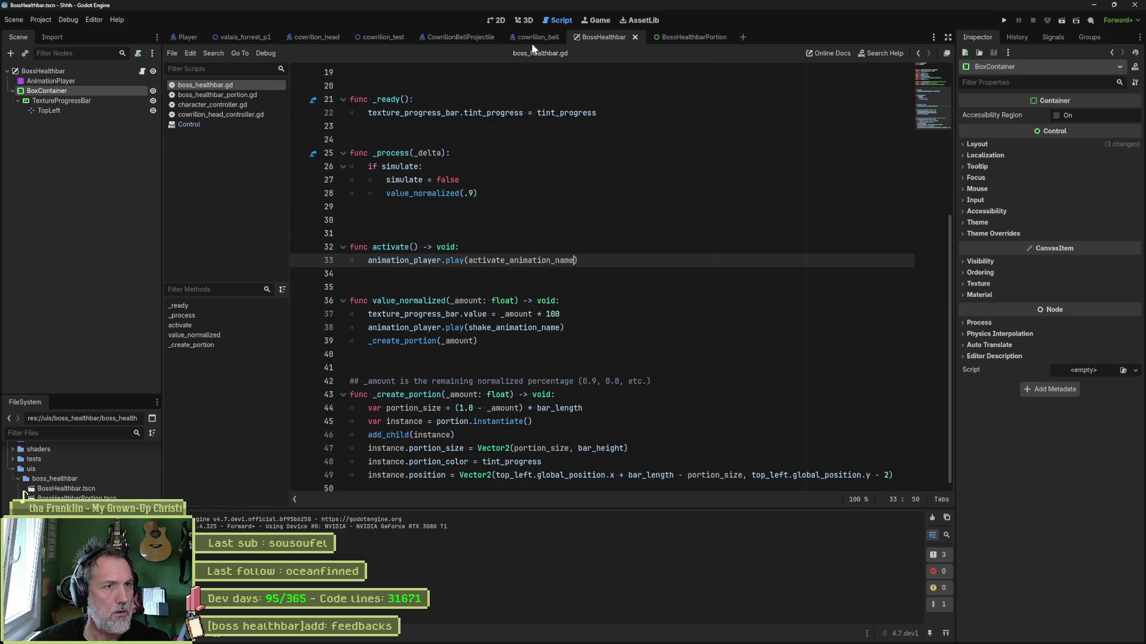
# In the 2D view, add a new empty 'activate' animation to the AnimationPlayer
pyautogui.click(497, 21)
pyautogui.click(76, 80)
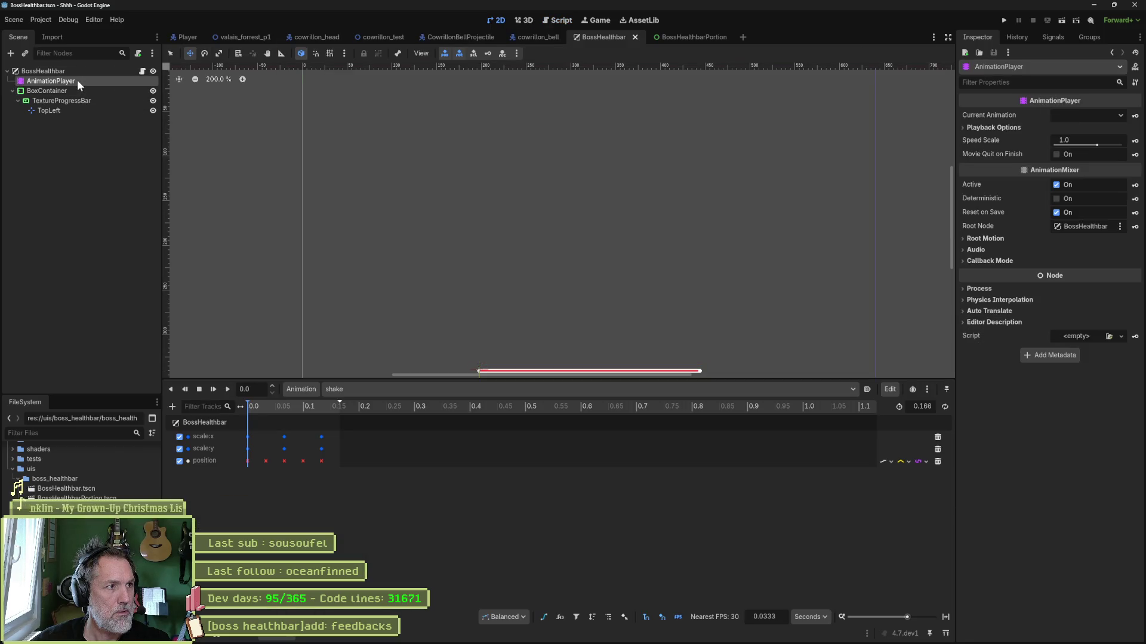
pyautogui.click(310, 391)
pyautogui.click(358, 405)
pyautogui.write('activate')
pyautogui.press('Return')
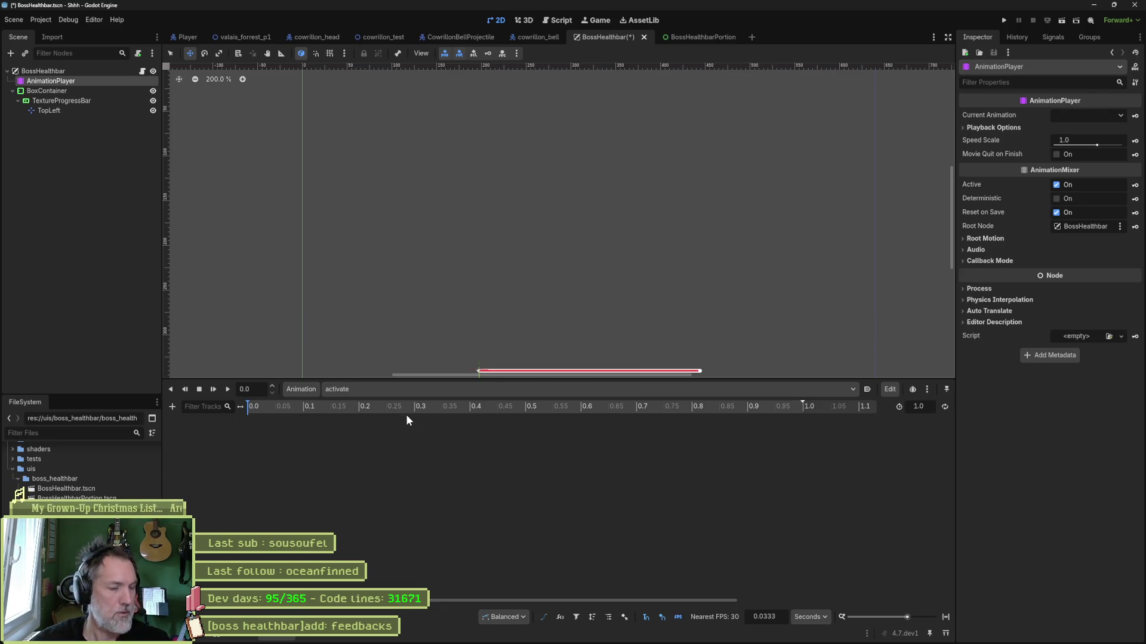
pyautogui.moveTo(586, 267); pyautogui.dragTo(558, 194)
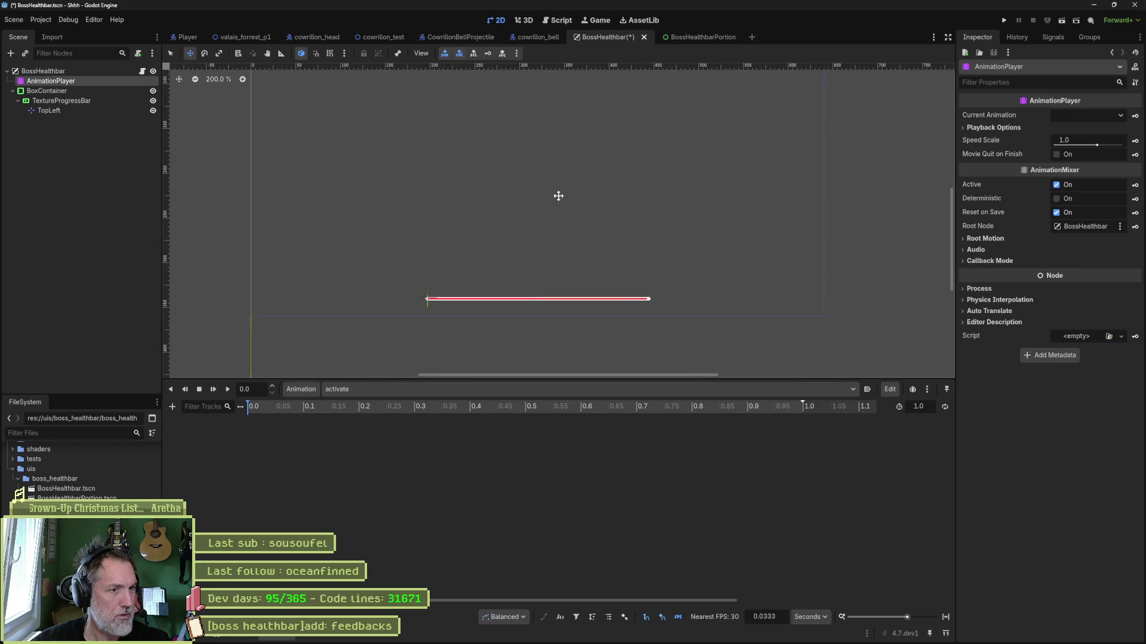
pyautogui.click(71, 91)
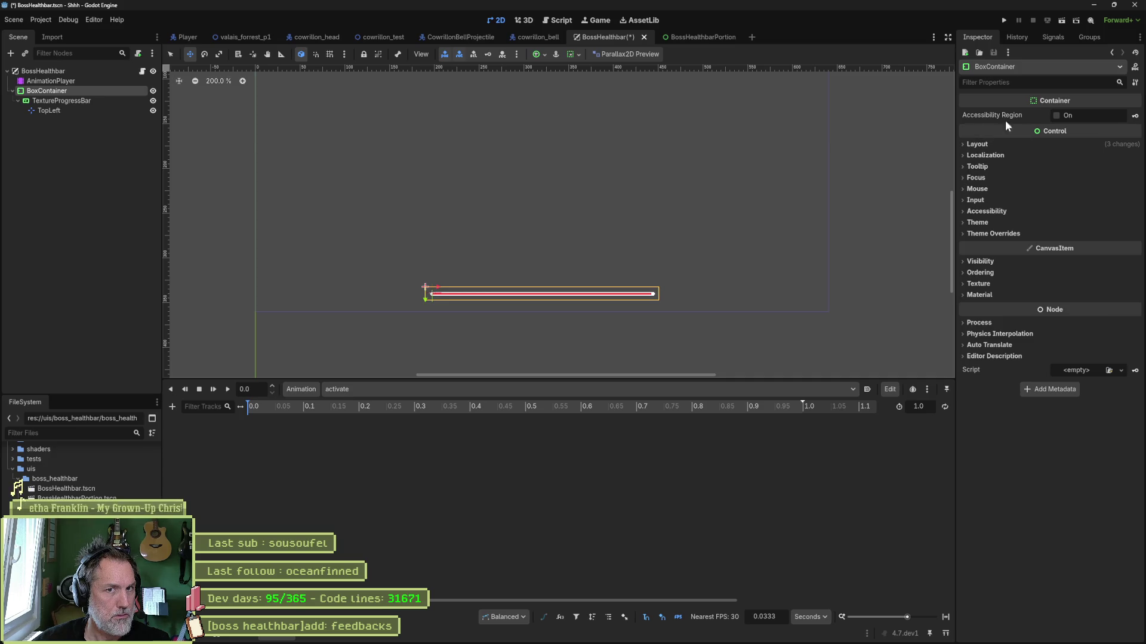
pyautogui.click(77, 102)
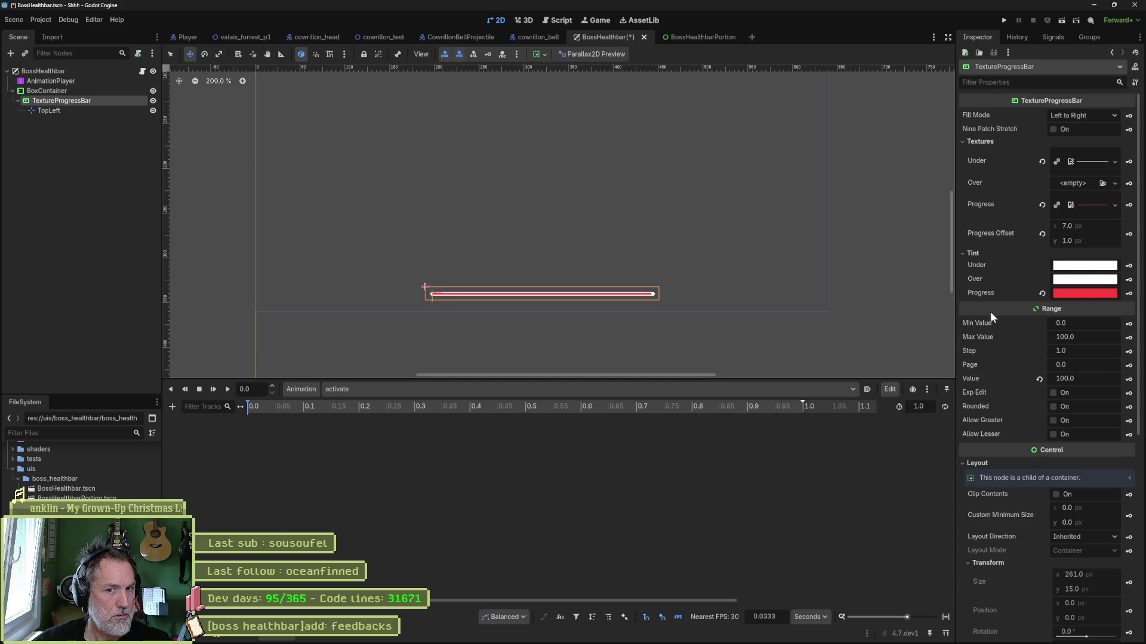
pyautogui.scroll(-5, 989, 340)
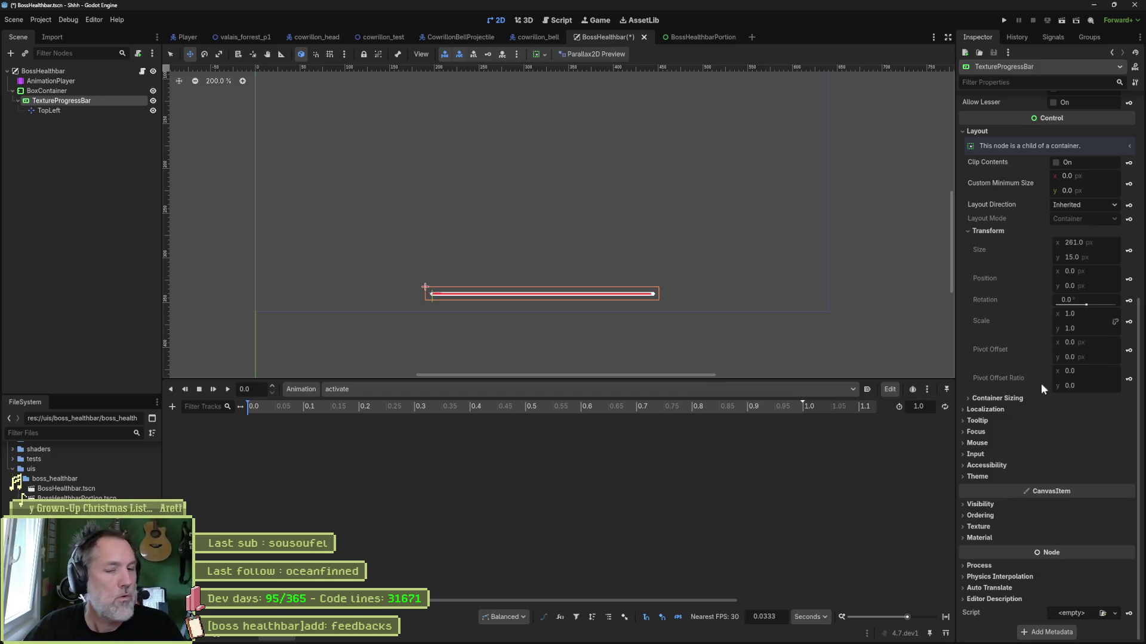
pyautogui.click(979, 505)
pyautogui.click(1056, 517)
pyautogui.click(1057, 518)
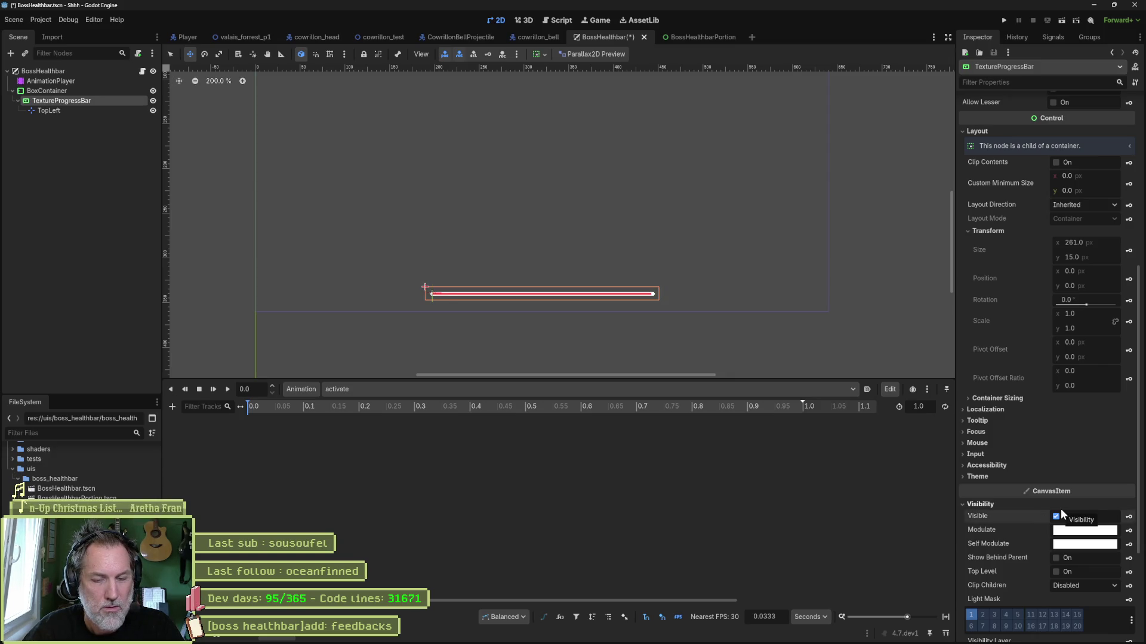
pyautogui.click(1079, 536)
pyautogui.moveTo(1055, 463)
pyautogui.mouseDown()
pyautogui.moveTo(993, 462)
pyautogui.moveTo(1099, 462)
pyautogui.mouseUp()
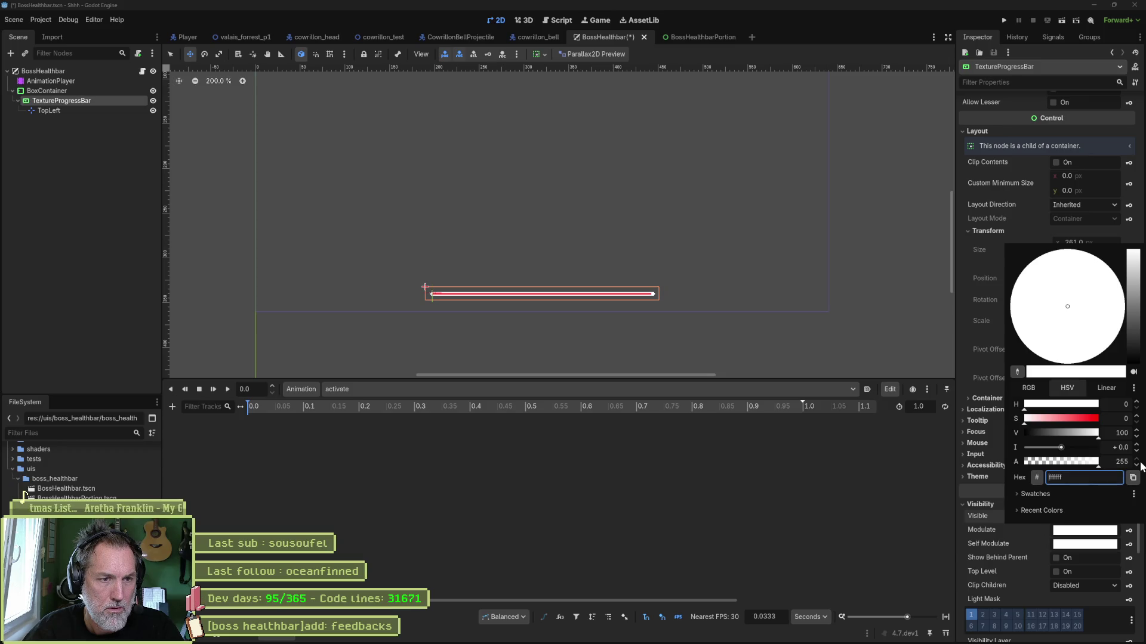
pyautogui.click(880, 521)
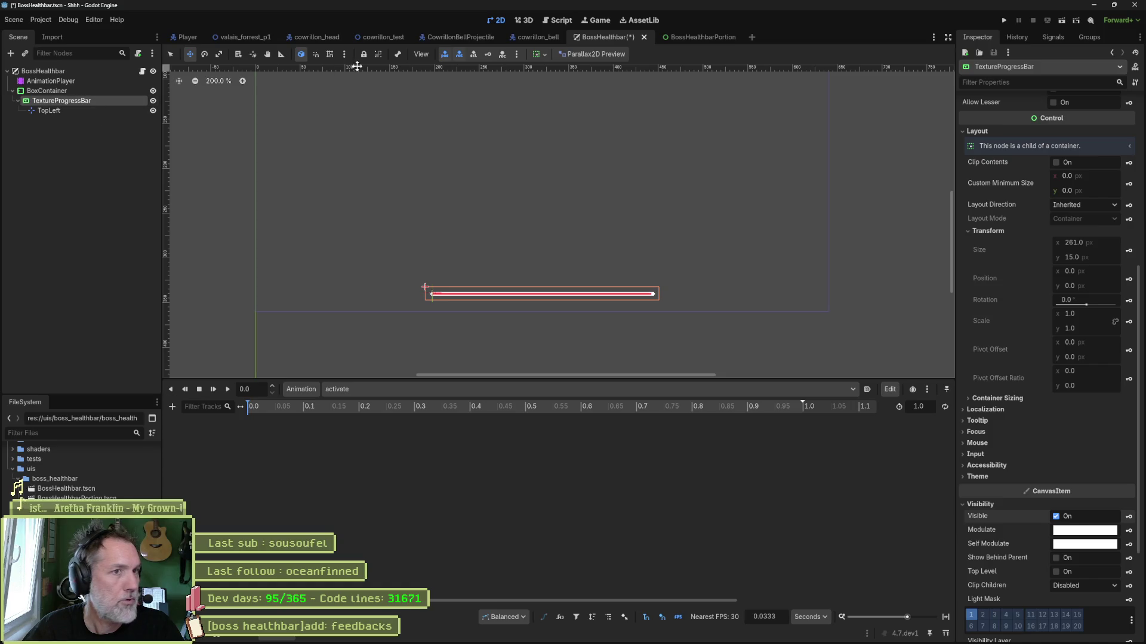
pyautogui.click(569, 20)
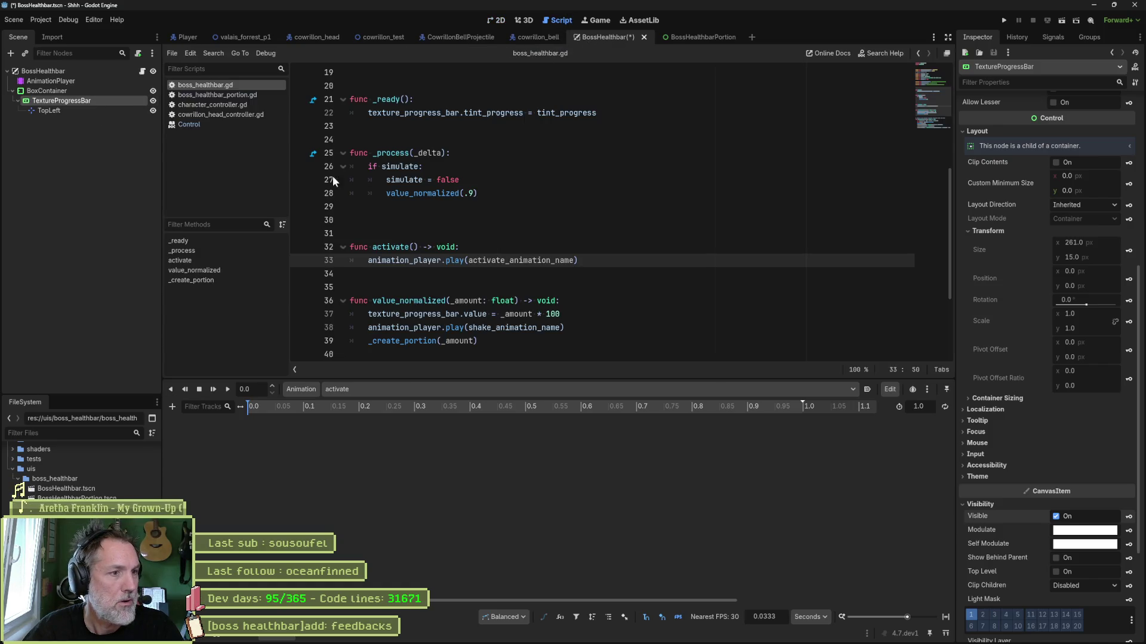
pyautogui.click(495, 22)
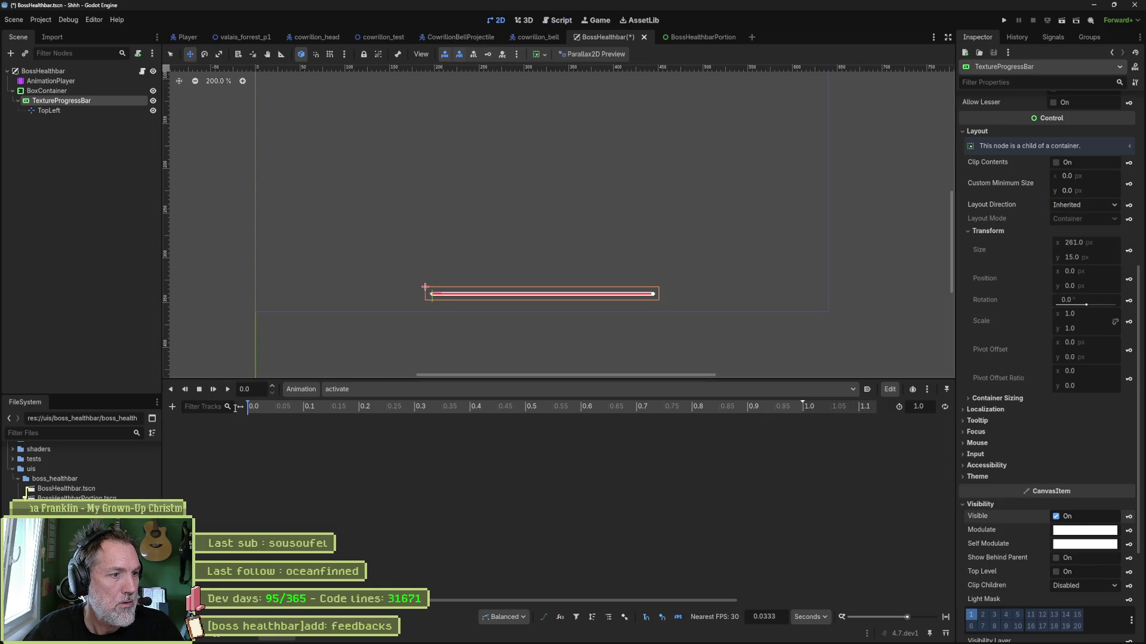
# Add a property track for the TextureProgressBar's modulate:a to the activate animation
pyautogui.click(173, 406)
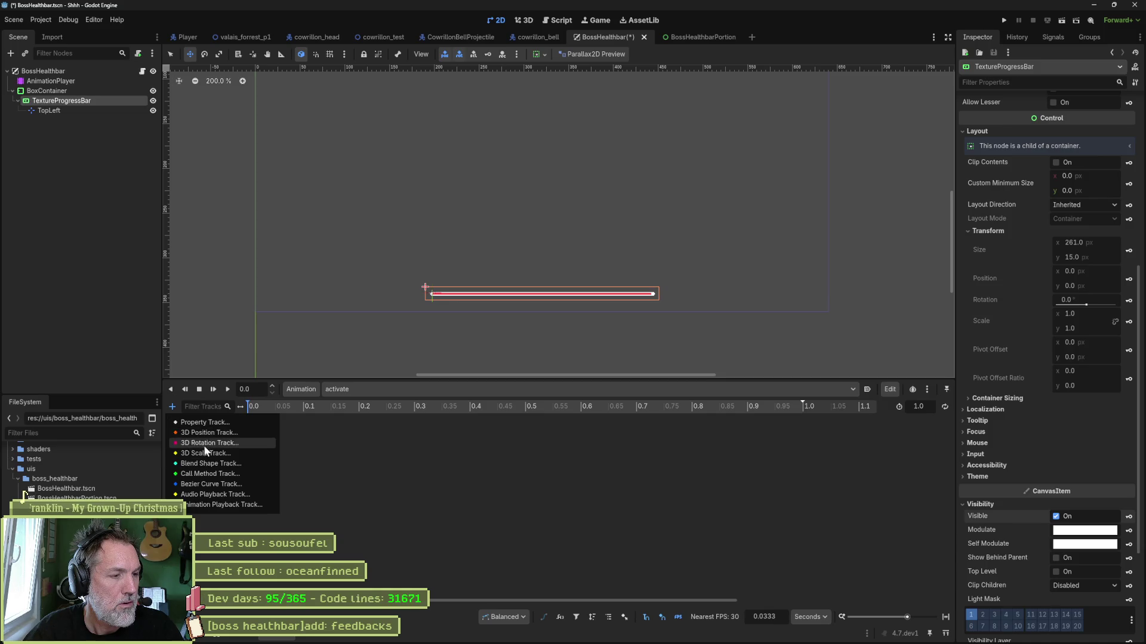
pyautogui.click(205, 484)
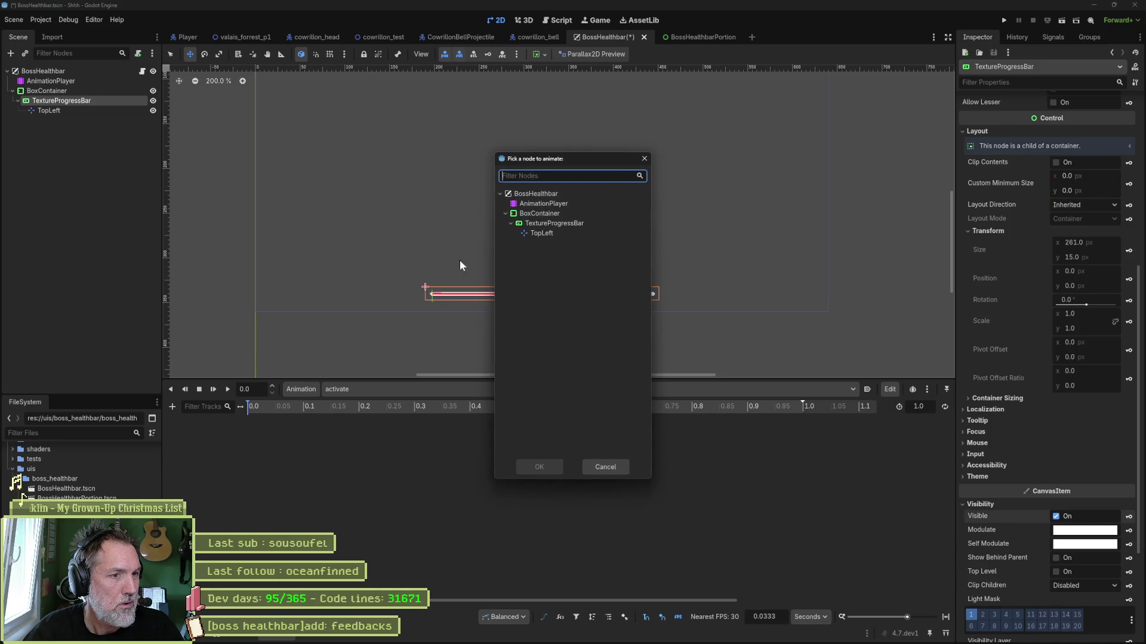
pyautogui.click(544, 224)
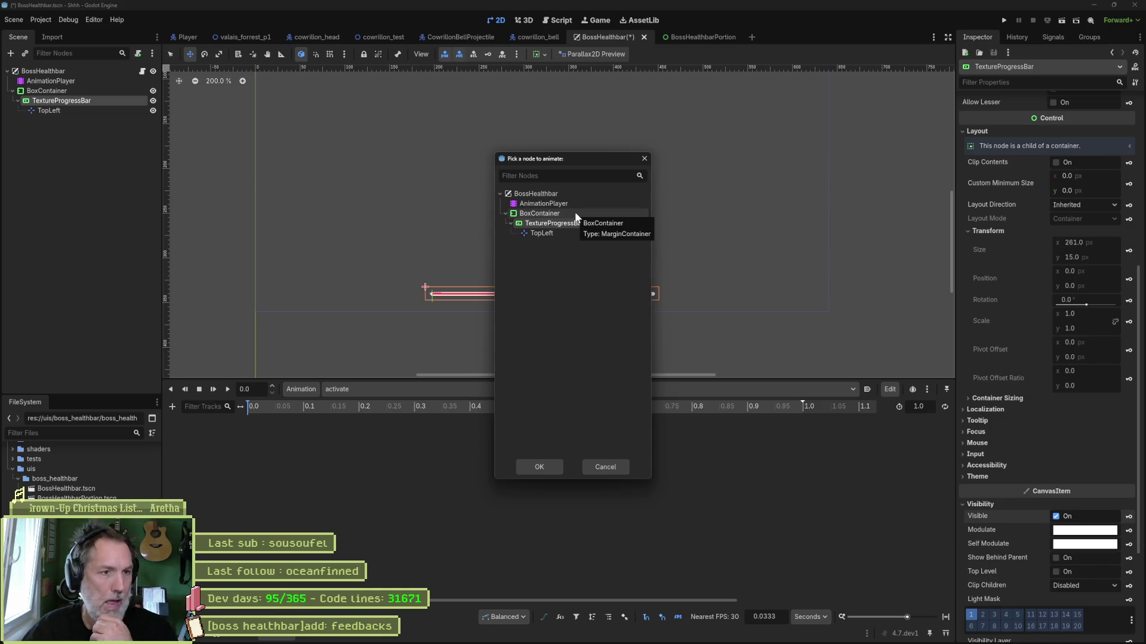
pyautogui.click(542, 466)
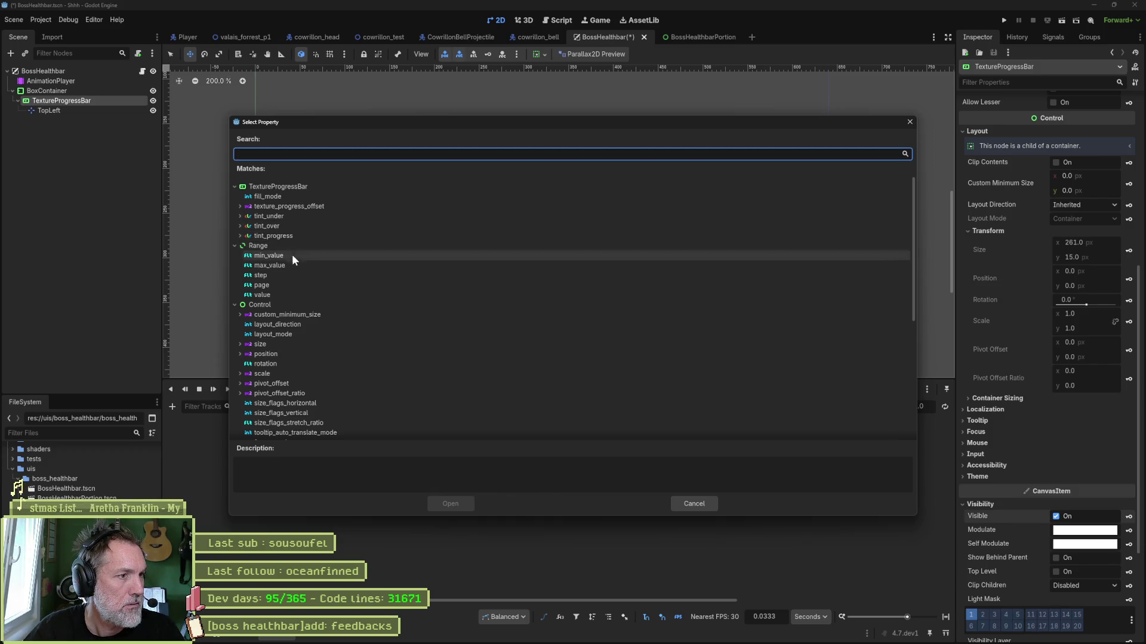
pyautogui.scroll(-2, 302, 353)
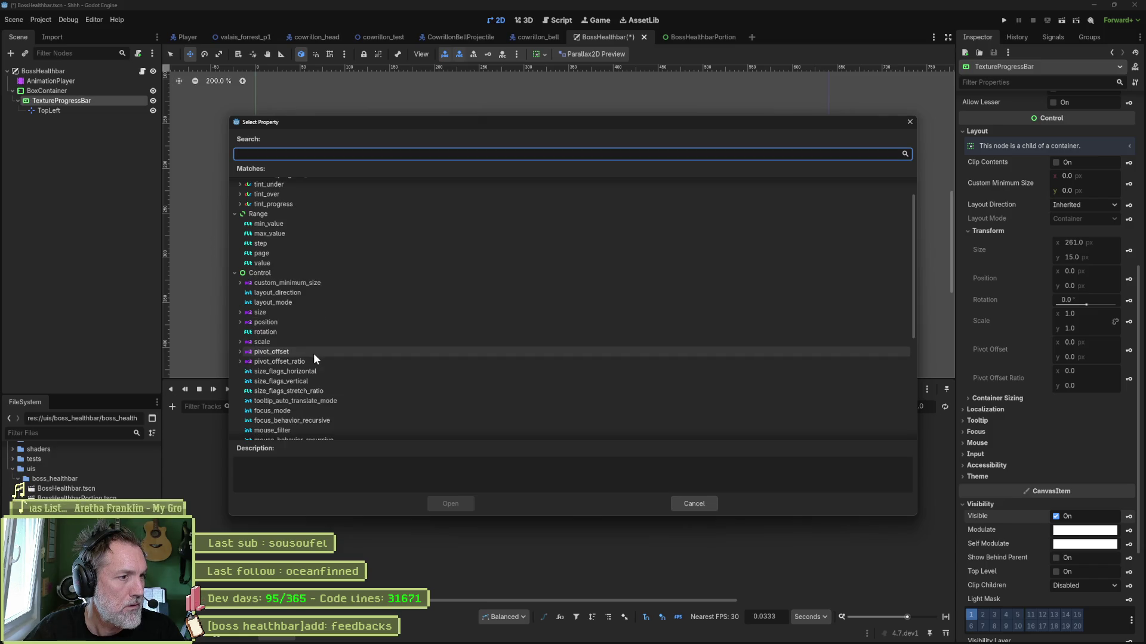
pyautogui.scroll(-4, 342, 350)
pyautogui.scroll(-4, 354, 348)
pyautogui.click(240, 353)
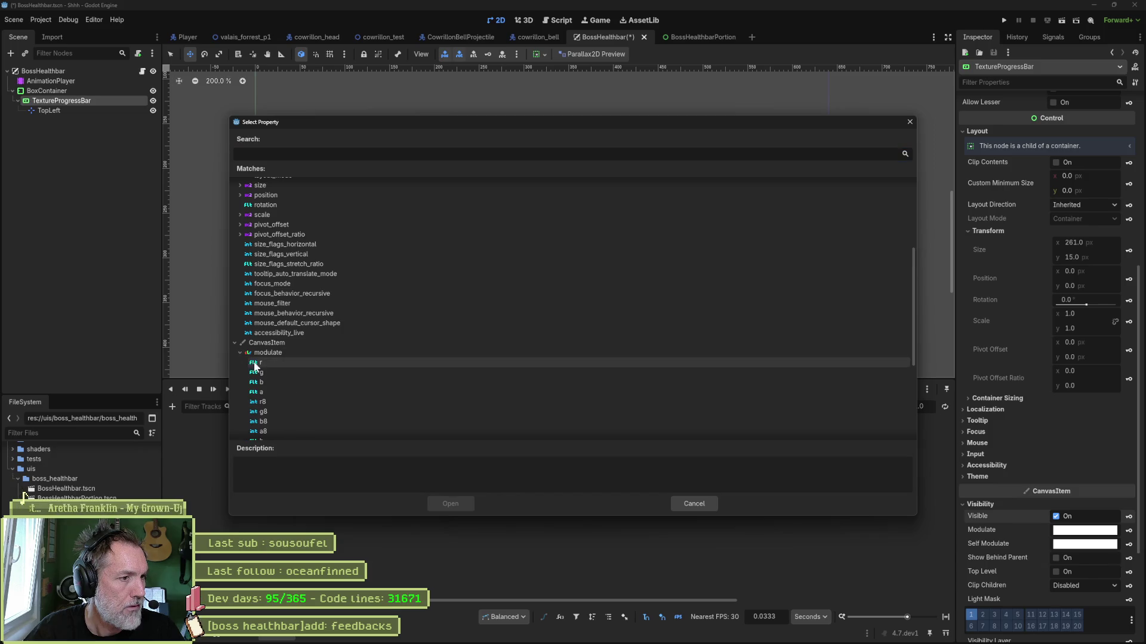
pyautogui.click(270, 392)
pyautogui.click(460, 503)
# Key alpha at 0.0 and 1.0, set the 1.0 key to 1, and save
pyautogui.rightClick(256, 438)
pyautogui.click(280, 444)
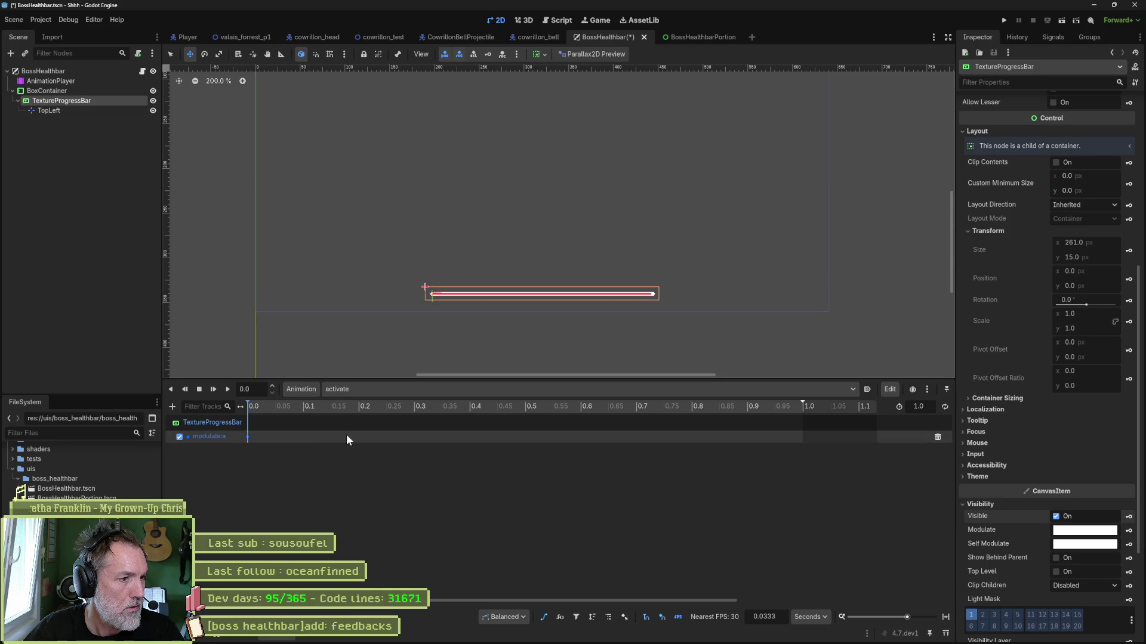
pyautogui.rightClick(801, 437)
pyautogui.click(818, 445)
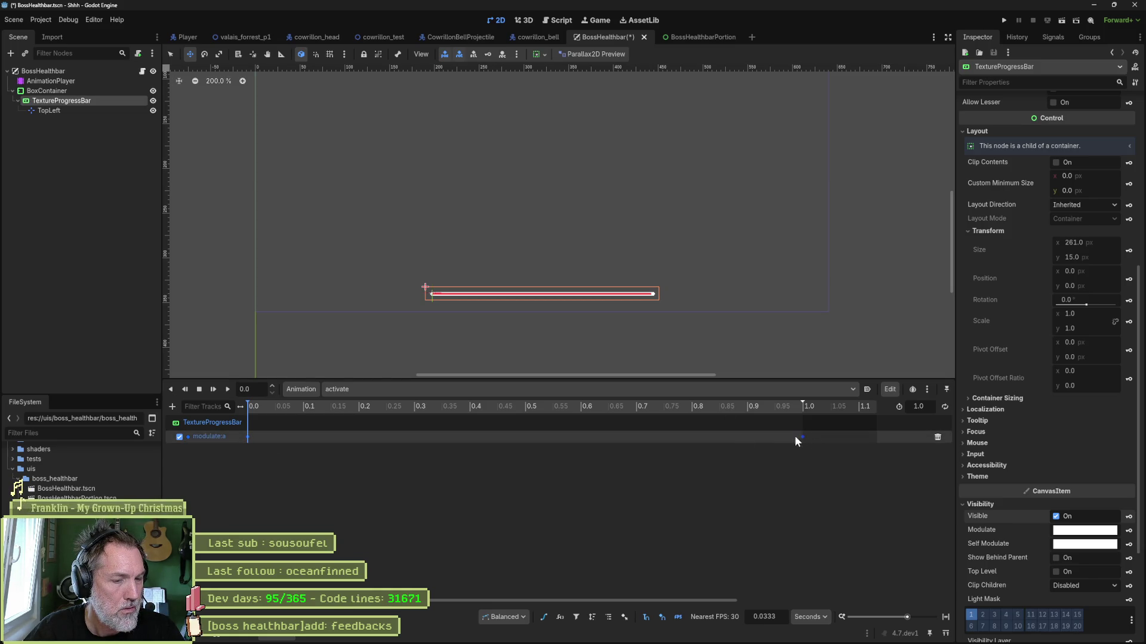
pyautogui.click(248, 437)
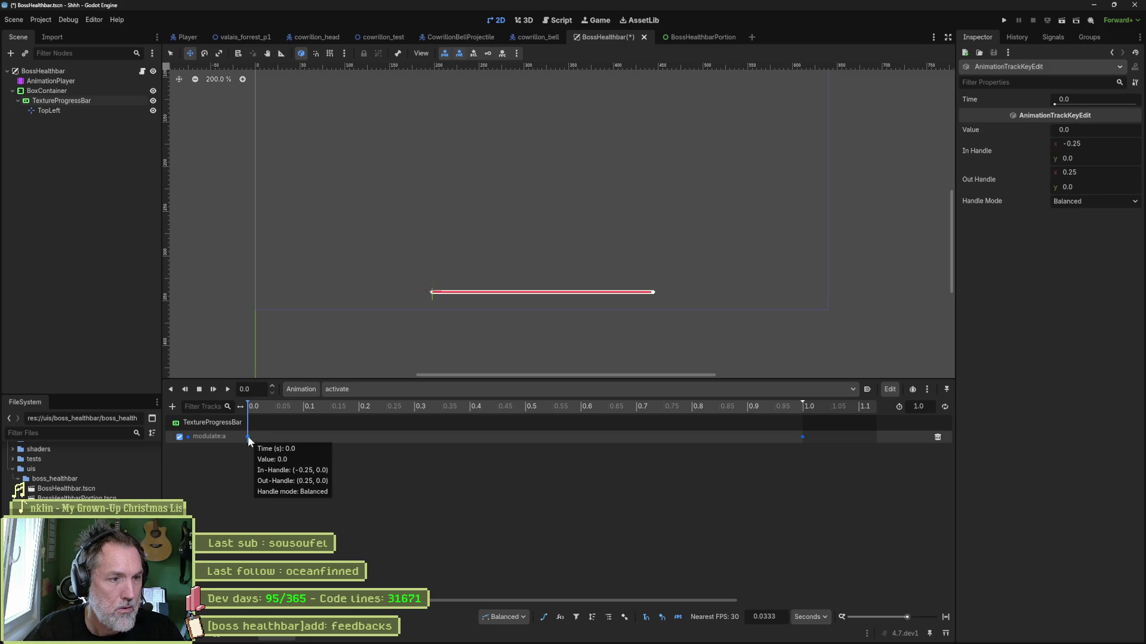
pyautogui.click(802, 437)
pyautogui.click(1119, 133)
pyautogui.write('1')
pyautogui.press('Return')
pyautogui.hotkey('ctrl', 's')
pyautogui.moveTo(284, 410)
pyautogui.mouseDown()
pyautogui.moveTo(764, 399)
pyautogui.moveTo(164, 444)
pyautogui.mouseUp()
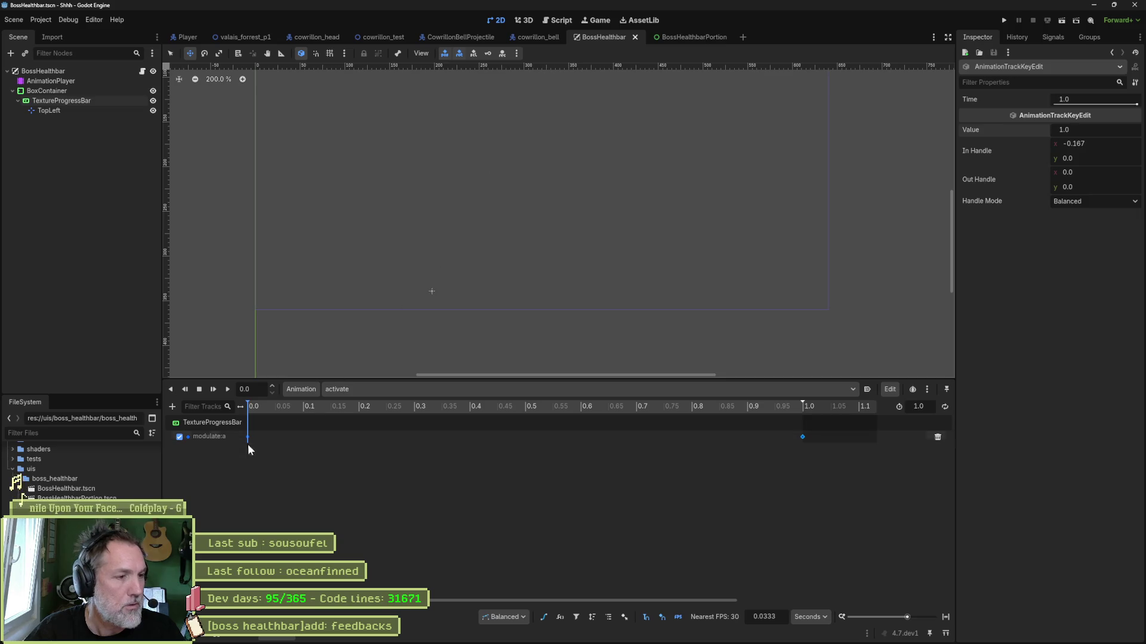
# Start a Bezier Curve Track on TextureProgressBar and open its property list
pyautogui.click(171, 406)
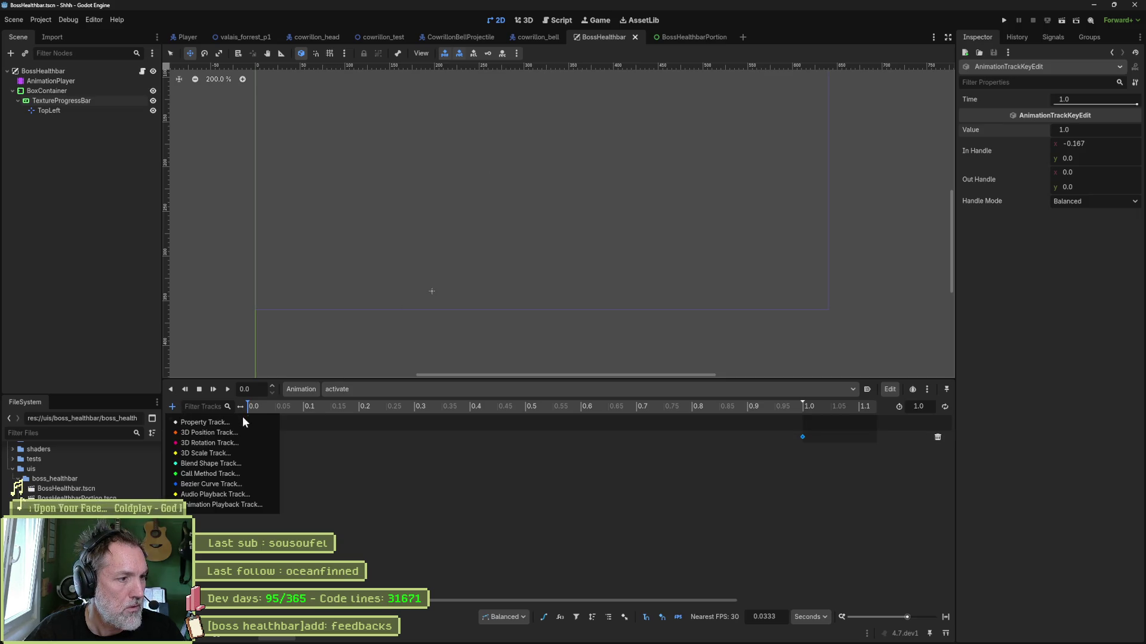
pyautogui.click(234, 483)
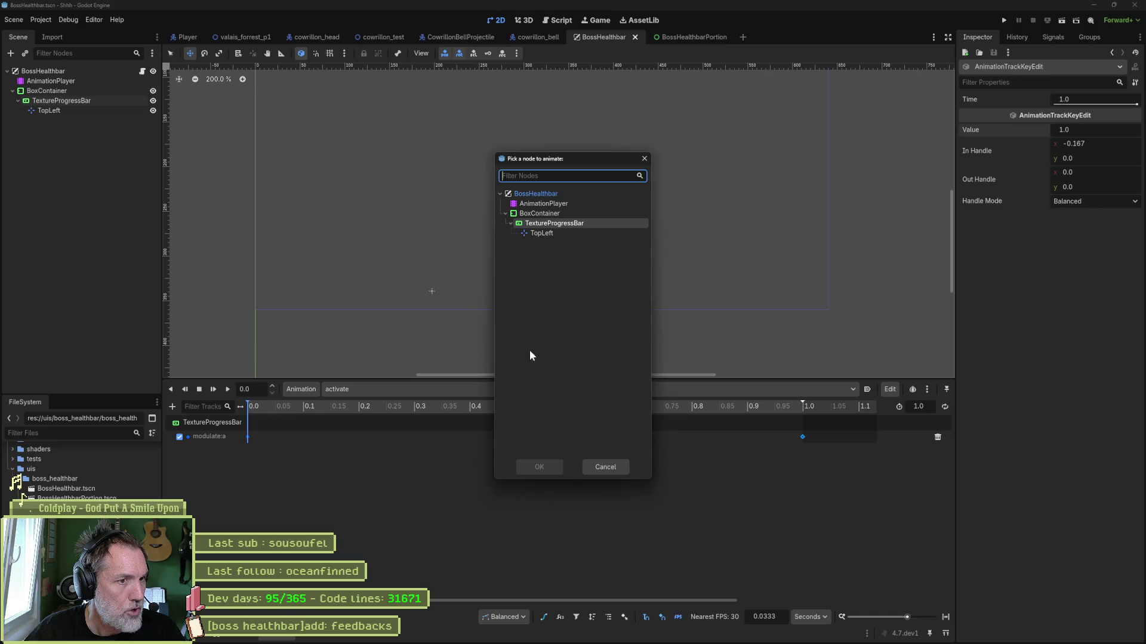
pyautogui.click(561, 225)
pyautogui.click(539, 467)
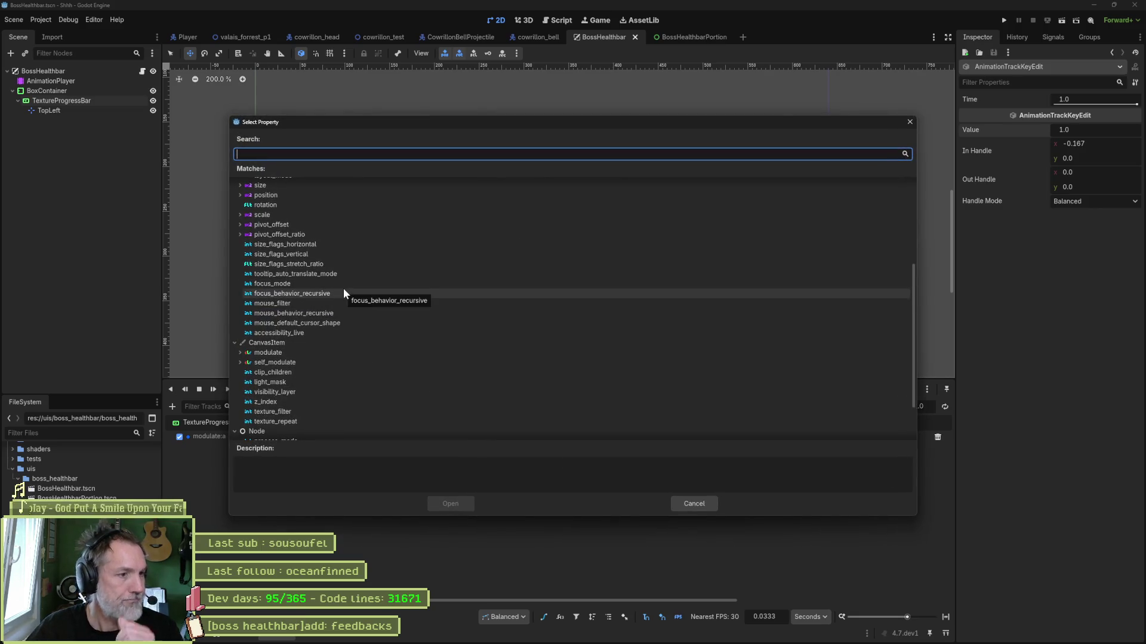
pyautogui.scroll(5, 302, 366)
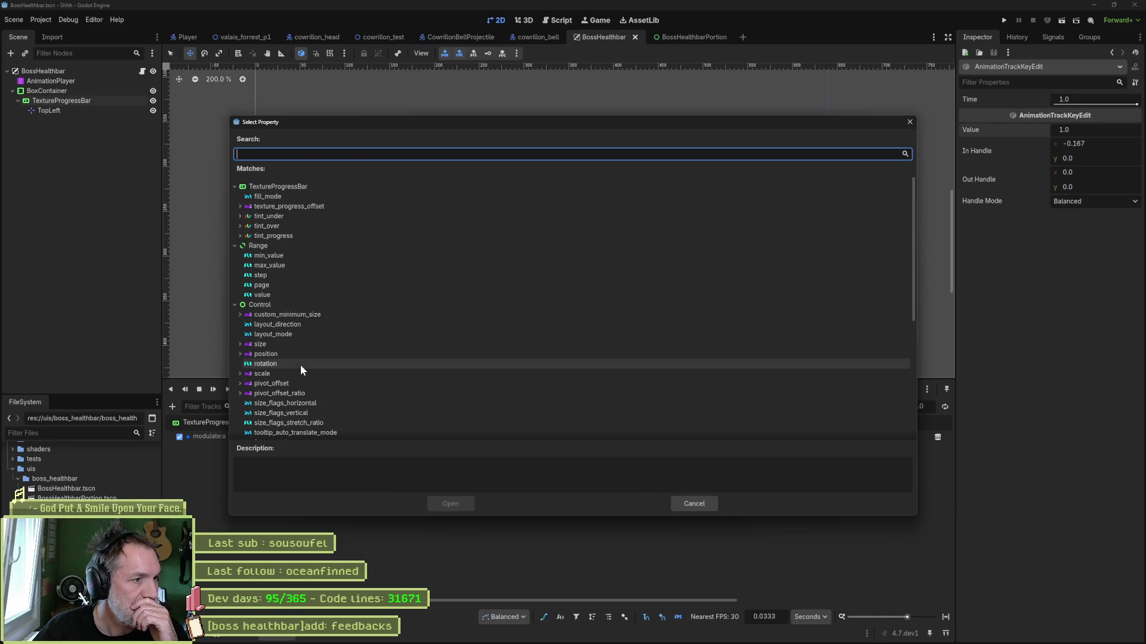
# Add a track for the bar's value property with keys at 0.0 and 1.0
pyautogui.click(266, 294)
pyautogui.click(450, 502)
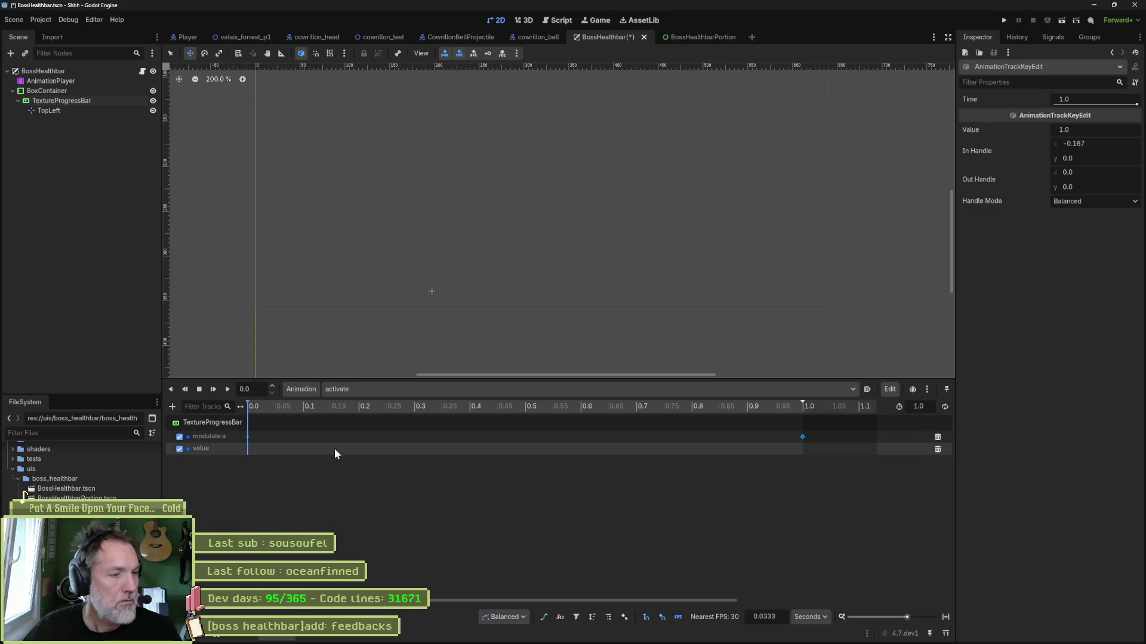
pyautogui.rightClick(254, 449)
pyautogui.click(272, 452)
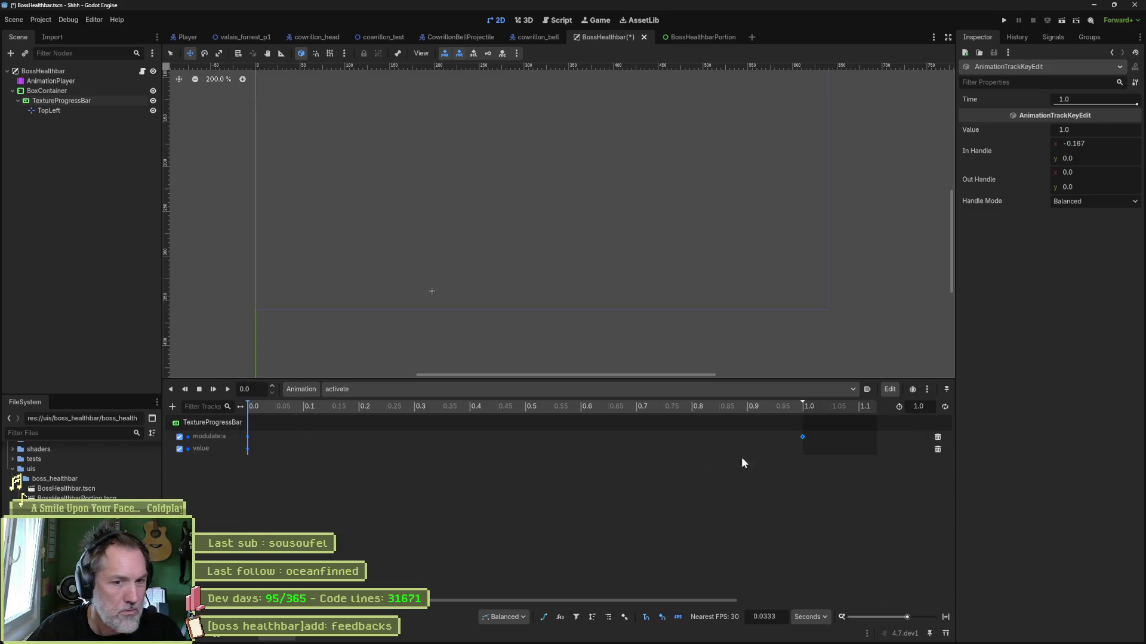
pyautogui.rightClick(798, 451)
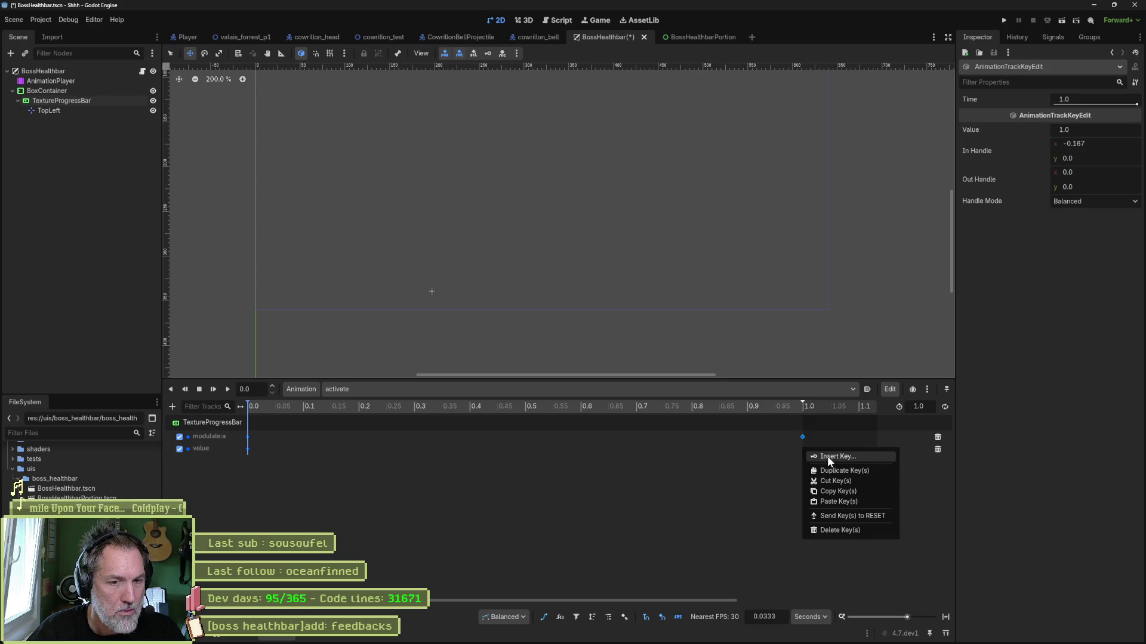
pyautogui.click(827, 456)
# Set the animation length to 2, move value keys to 1.0/2.0, end key 100, save
pyautogui.scroll(-4, 679, 435)
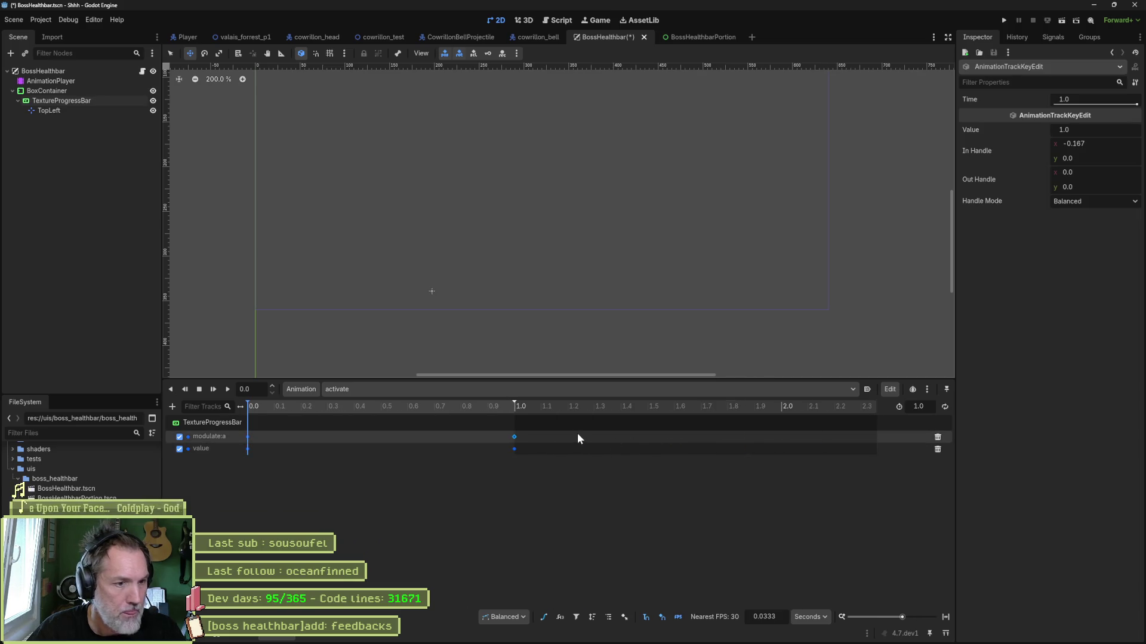
pyautogui.write('2')
pyautogui.press('Return')
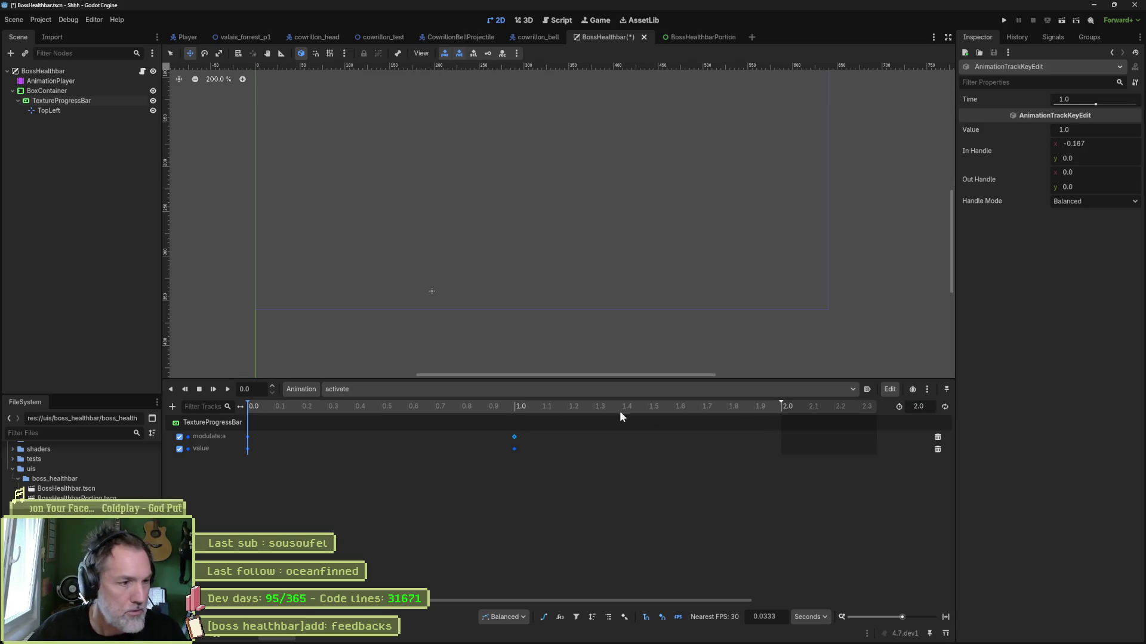
pyautogui.moveTo(539, 446)
pyautogui.mouseDown()
pyautogui.moveTo(381, 466)
pyautogui.moveTo(233, 463)
pyautogui.mouseUp()
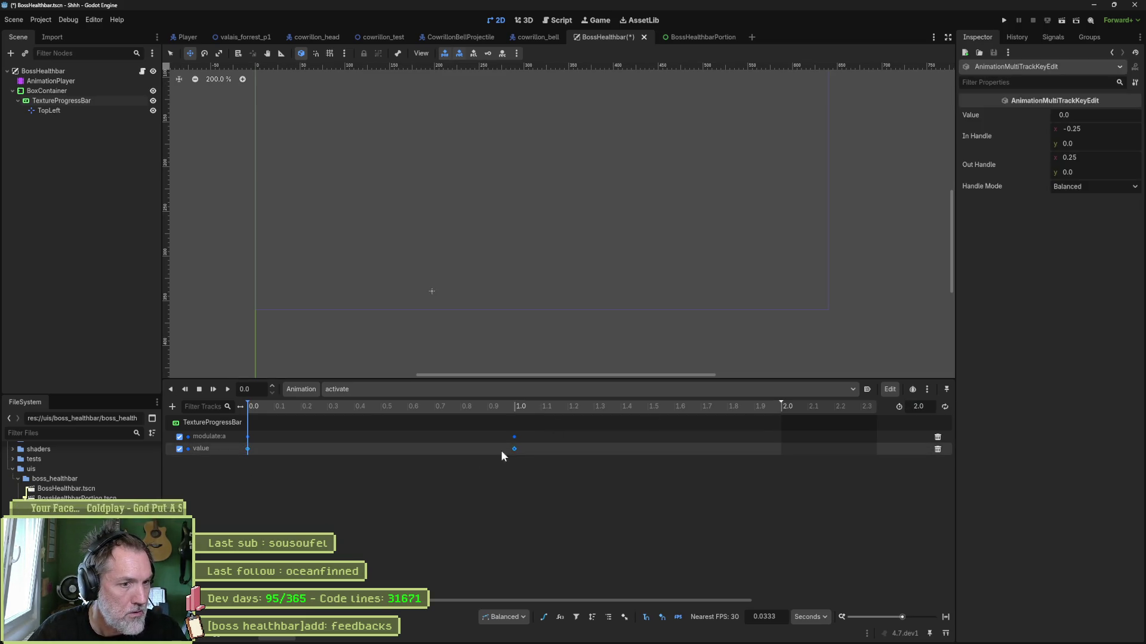
pyautogui.moveTo(517, 448); pyautogui.dragTo(742, 450)
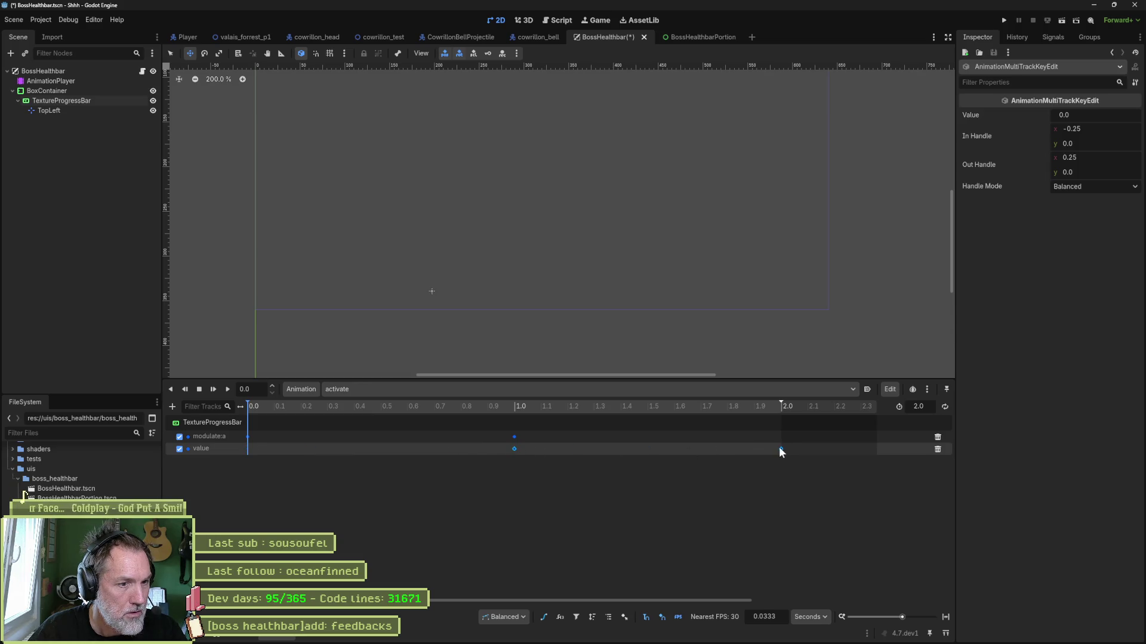
pyautogui.click(568, 454)
pyautogui.click(514, 449)
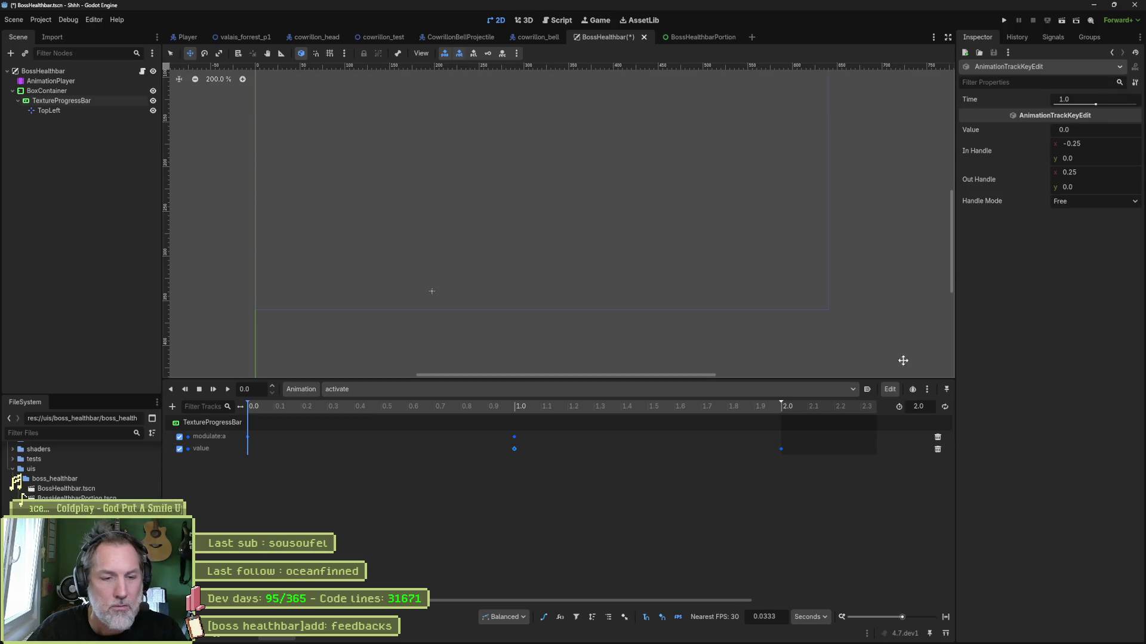
pyautogui.click(781, 449)
pyautogui.click(1114, 131)
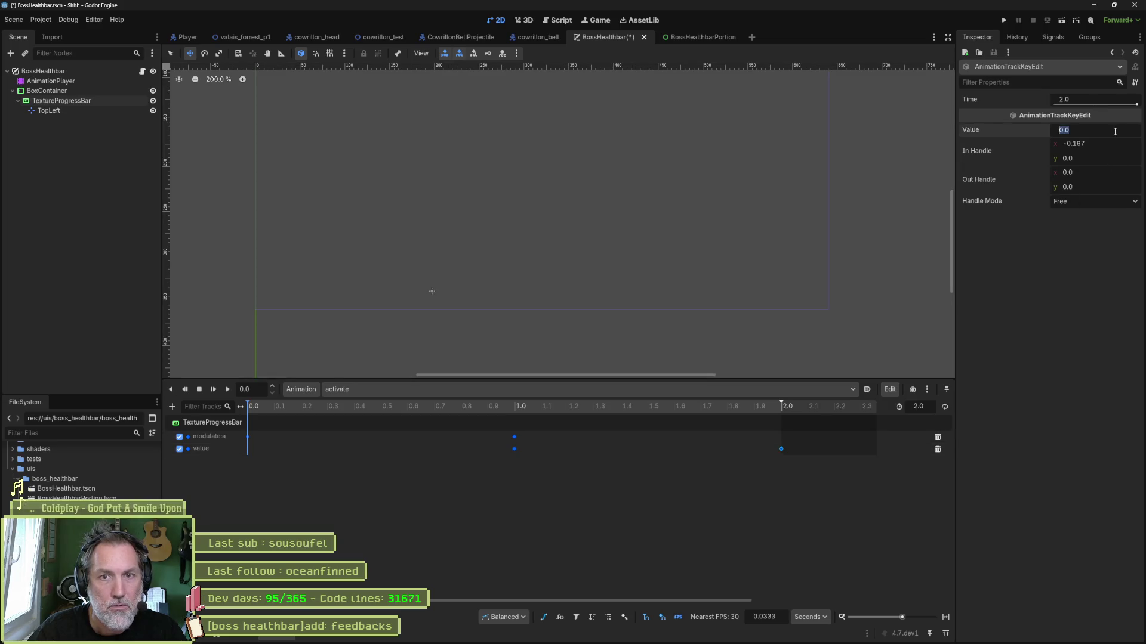
pyautogui.write('100')
pyautogui.press('Return')
pyautogui.hotkey('ctrl', 's')
# Scrub the timeline to preview the bar filling, check both value keys, and save
pyautogui.click(398, 406)
pyautogui.moveTo(418, 419)
pyautogui.mouseDown()
pyautogui.moveTo(614, 408)
pyautogui.moveTo(793, 422)
pyautogui.mouseUp()
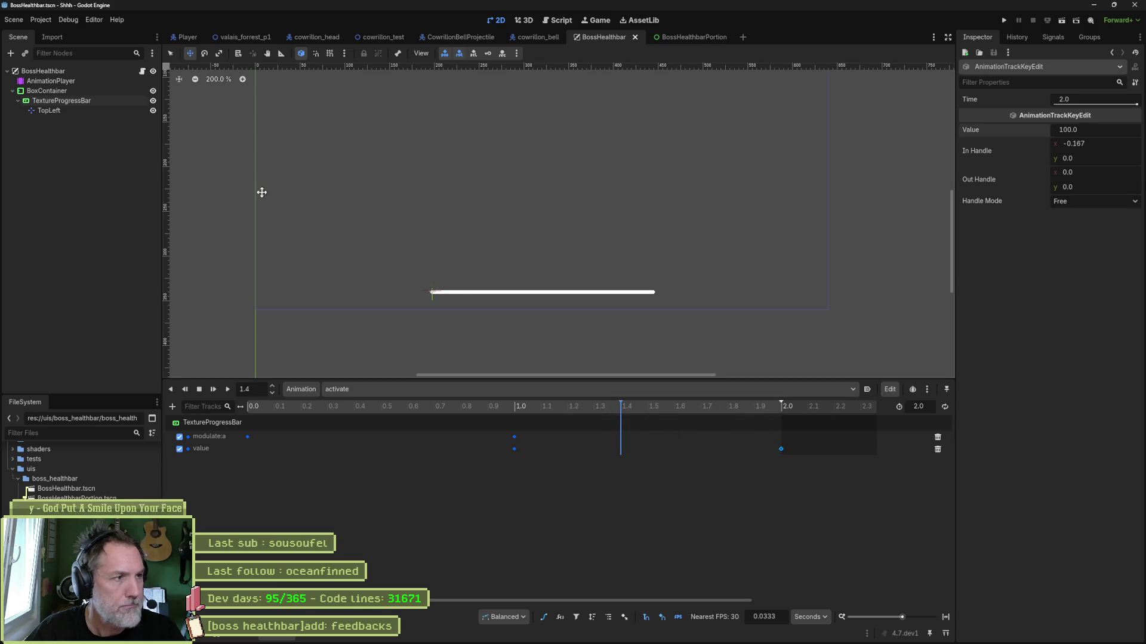
pyautogui.click(70, 99)
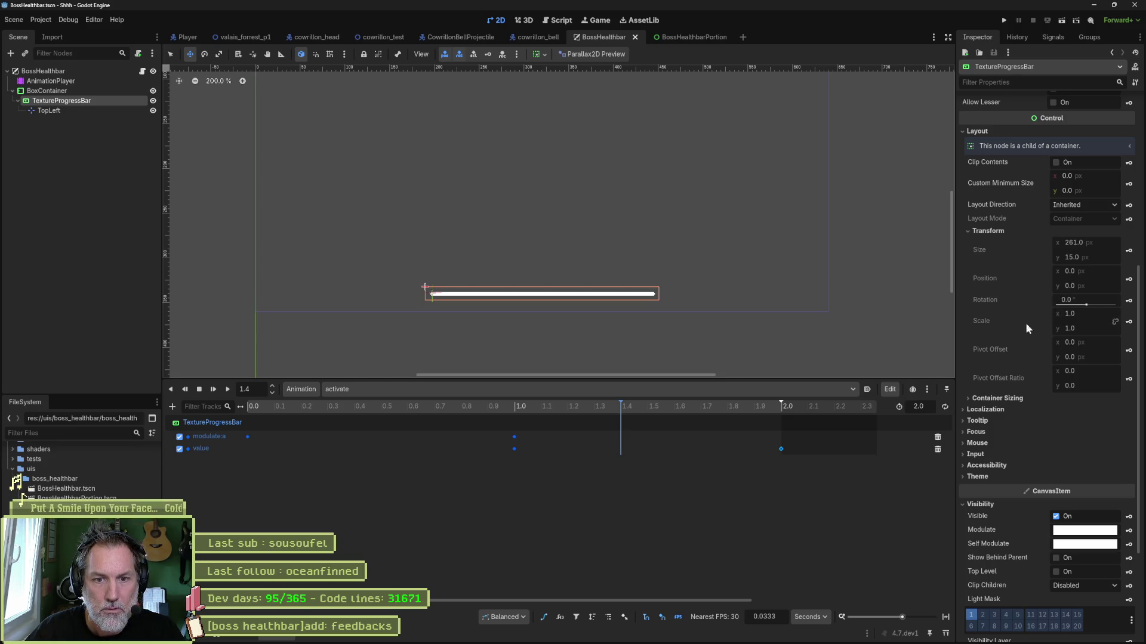
pyautogui.scroll(5, 997, 340)
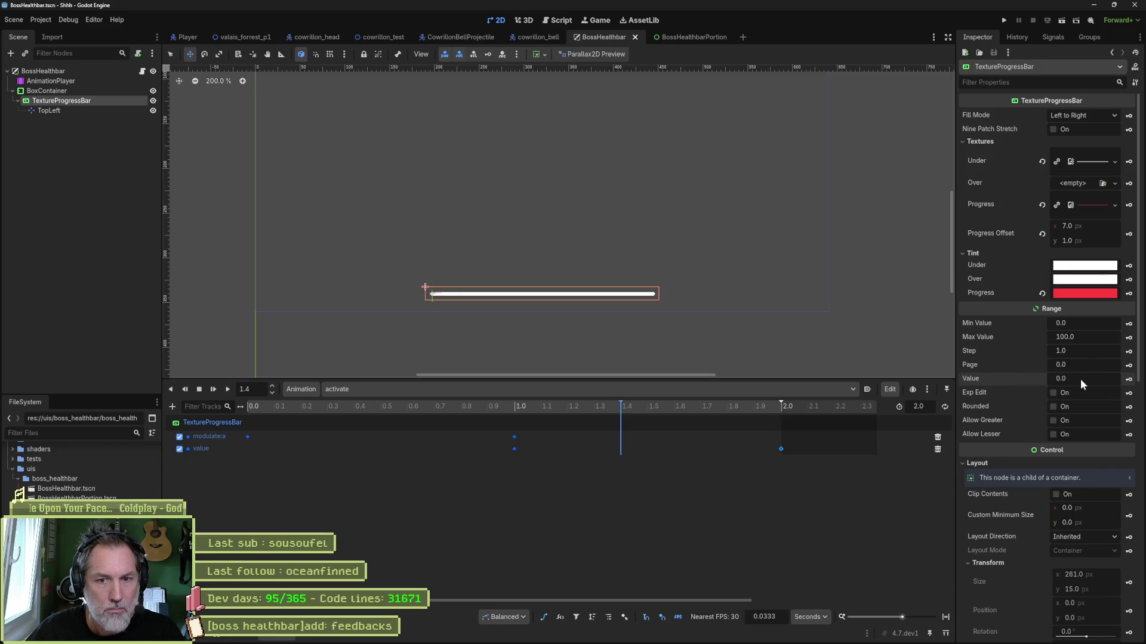
pyautogui.click(513, 450)
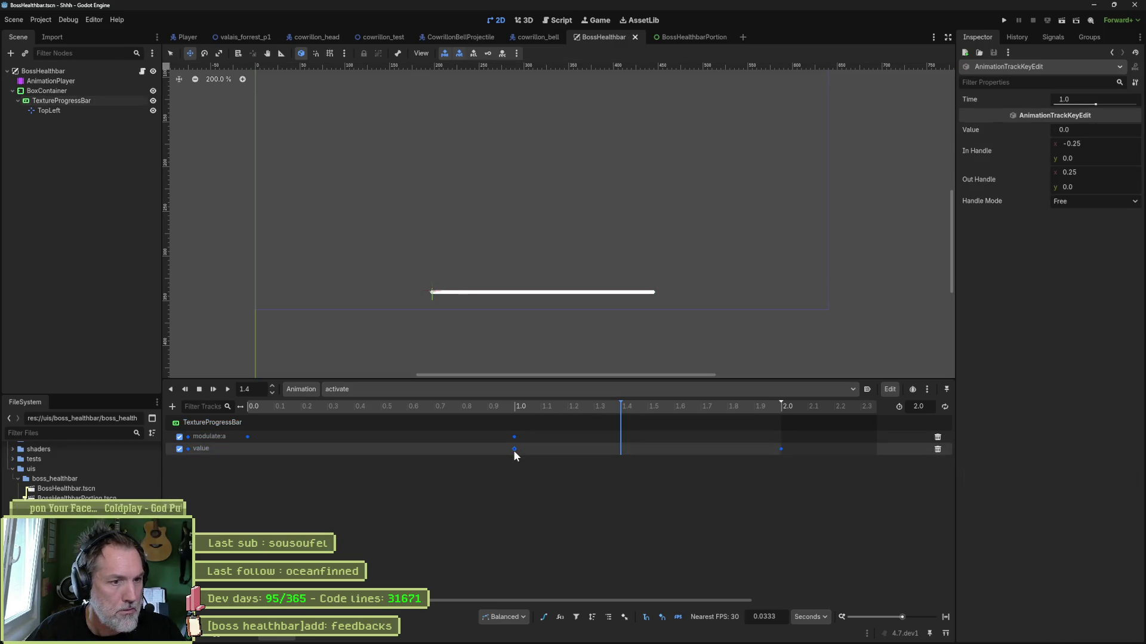
pyautogui.click(780, 449)
pyautogui.hotkey('ctrl', 's')
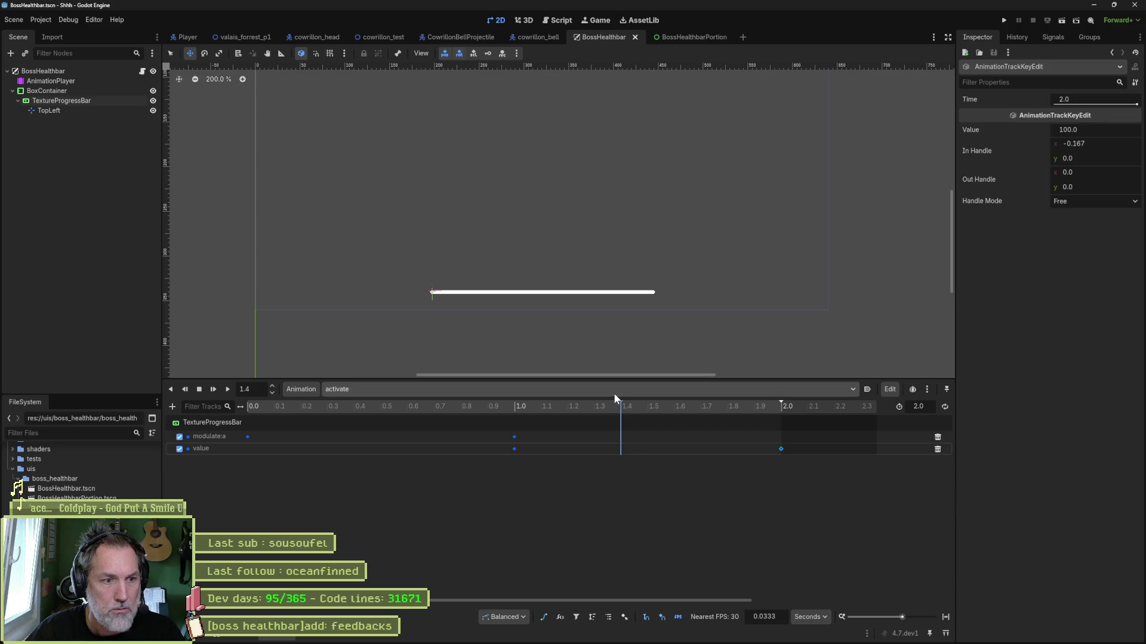
# Return the playhead to the start, test-run with F6, then reopen boss_healthbar.gd
pyautogui.click(675, 406)
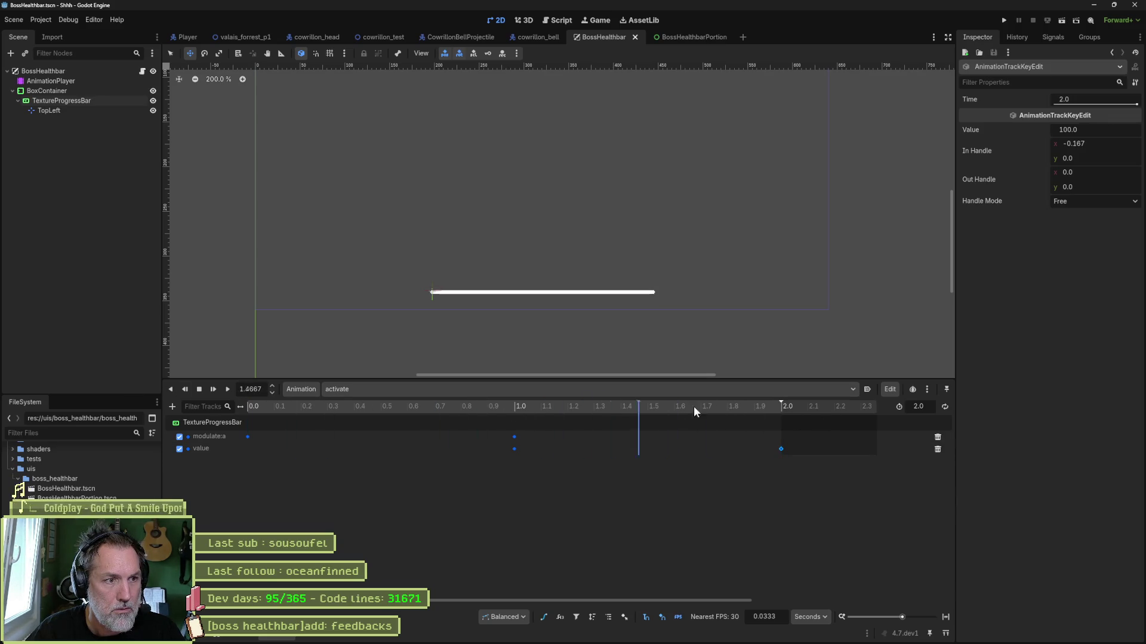
pyautogui.click(576, 411)
pyautogui.press('s')
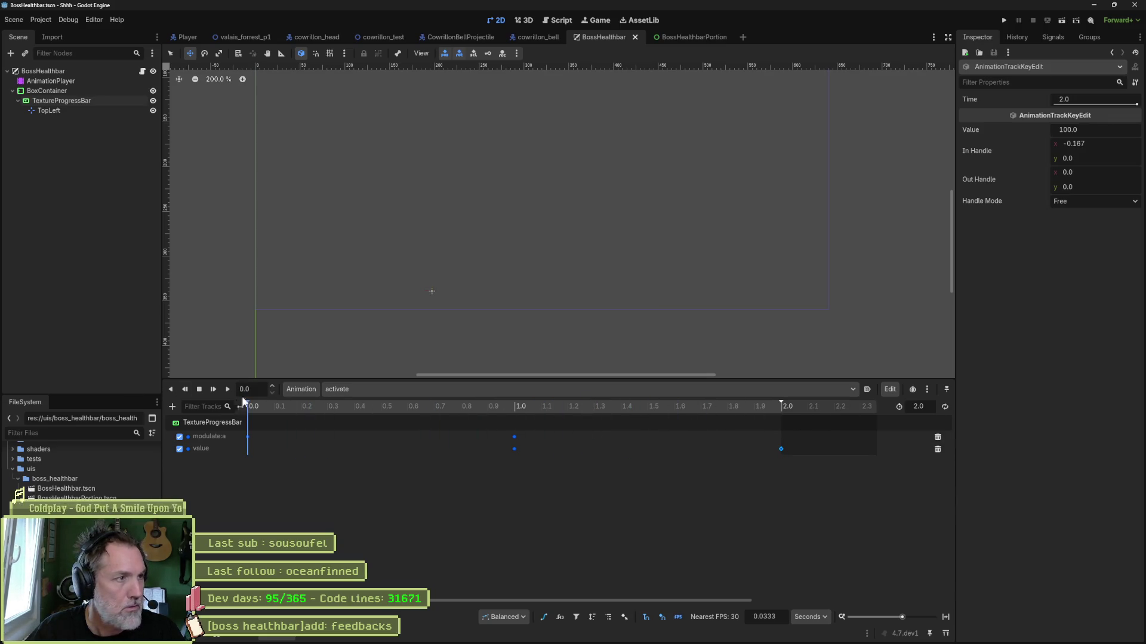
pyautogui.press('F6')
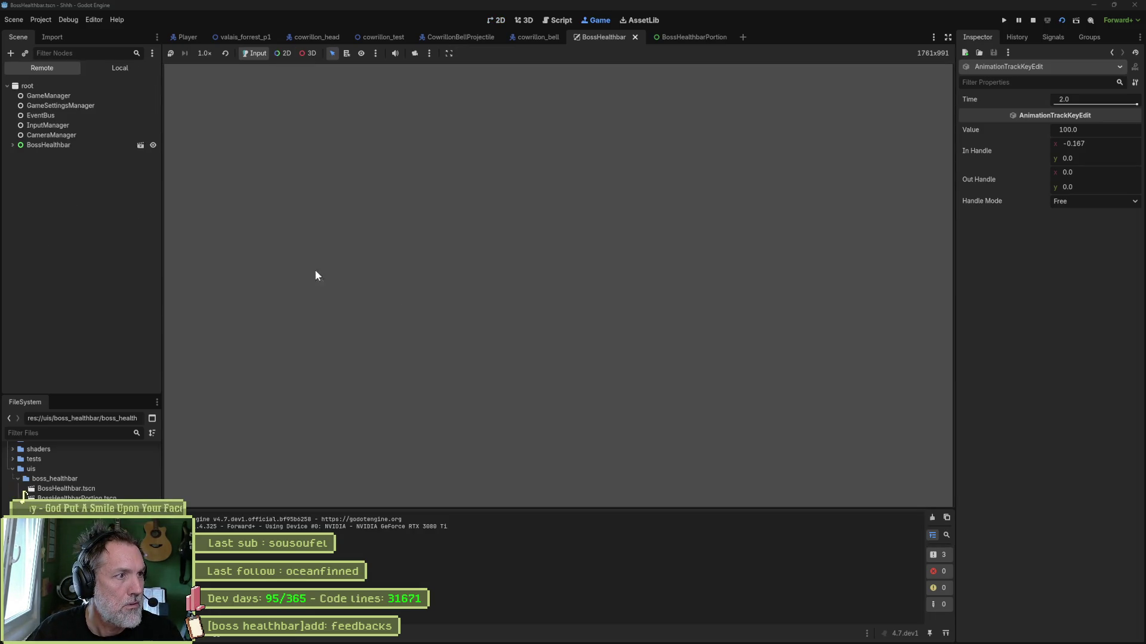
pyautogui.press('F8')
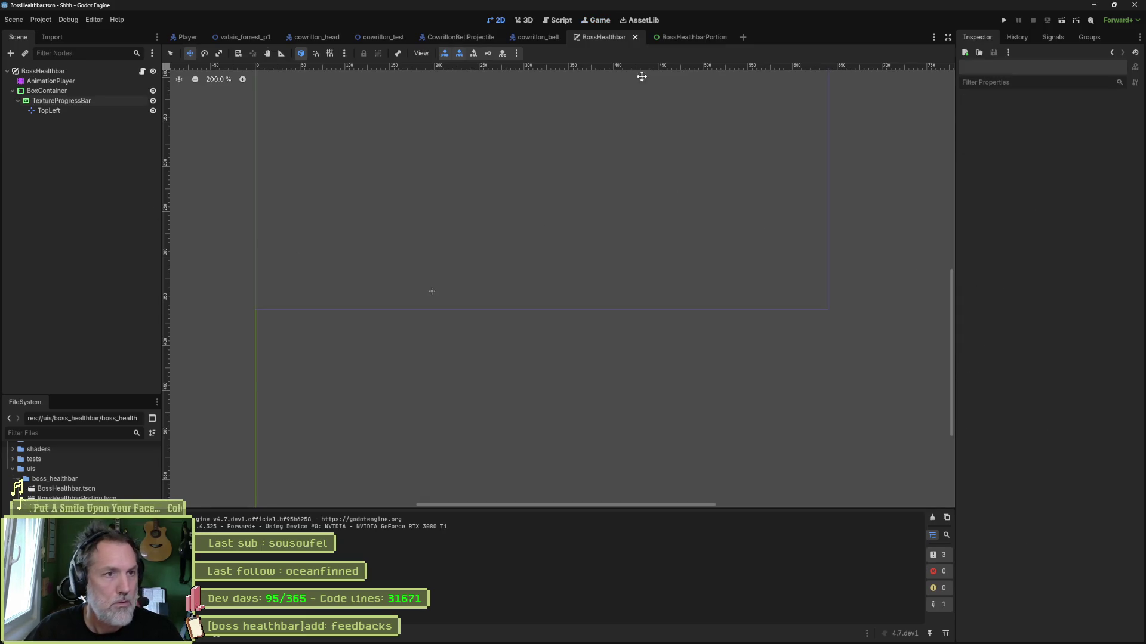
pyautogui.click(546, 20)
pyautogui.scroll(6, 511, 261)
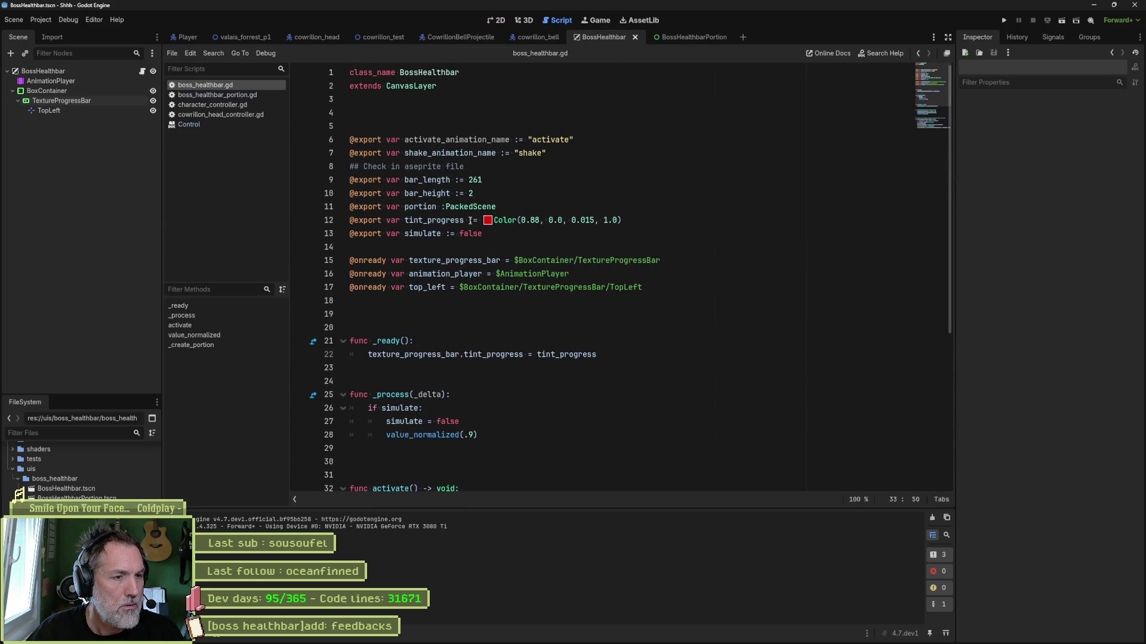
# Rename the simulate export variable to activate, correcting the typos
pyautogui.doubleClick(423, 233)
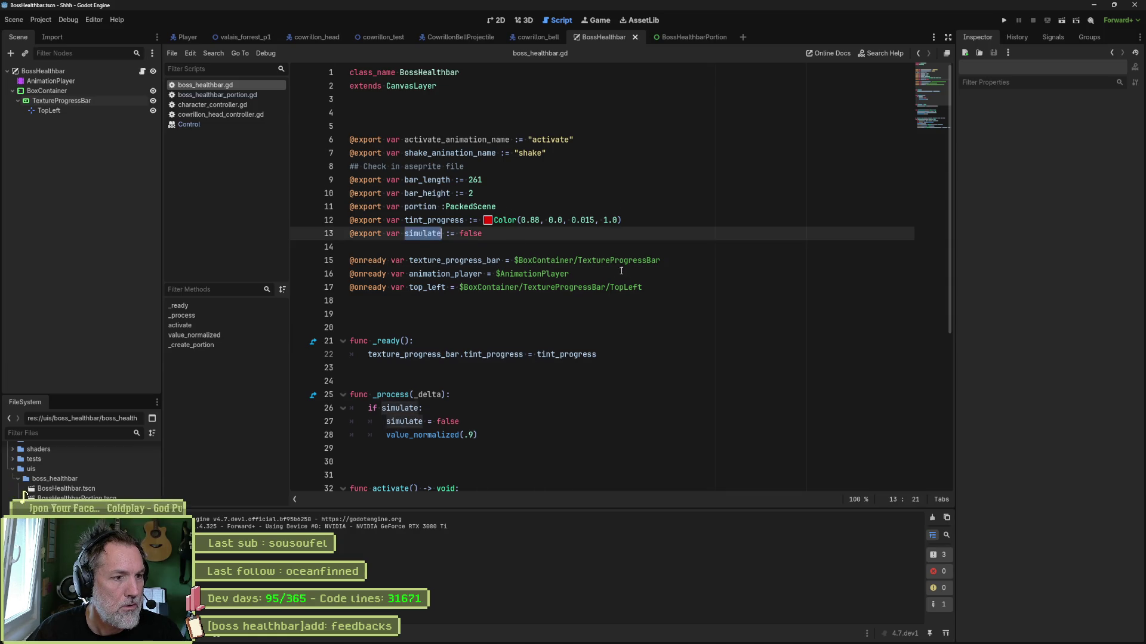
pyautogui.scroll(-4, 691, 292)
pyautogui.scroll(3, 691, 292)
pyautogui.write('actiavte')
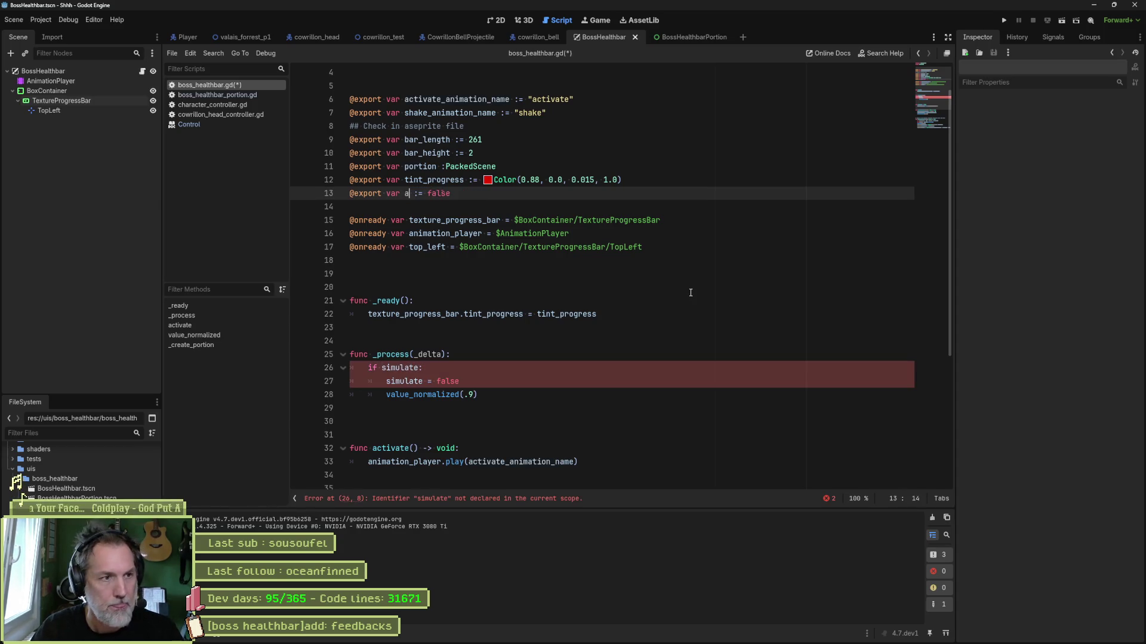
pyautogui.press('BackSpace')
pyautogui.press('BackSpace')
pyautogui.press('BackSpace')
pyautogui.write('te')
pyautogui.press('BackSpace')
pyautogui.press('BackSpace')
pyautogui.press('BackSpace')
pyautogui.write('vate')
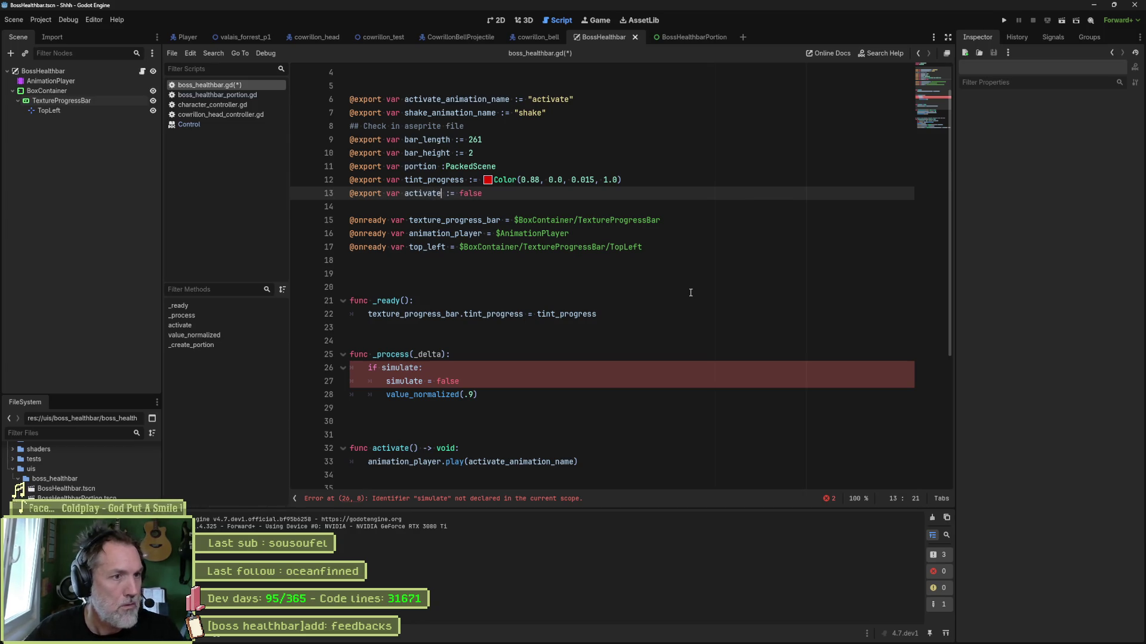
# Duplicate the activate variable line as a new shake variable
pyautogui.moveTo(648, 195); pyautogui.dragTo(648, 182)
pyautogui.hotkey('ctrl', 'shift', 'd')
pyautogui.doubleClick(425, 207)
pyautogui.write('shake')
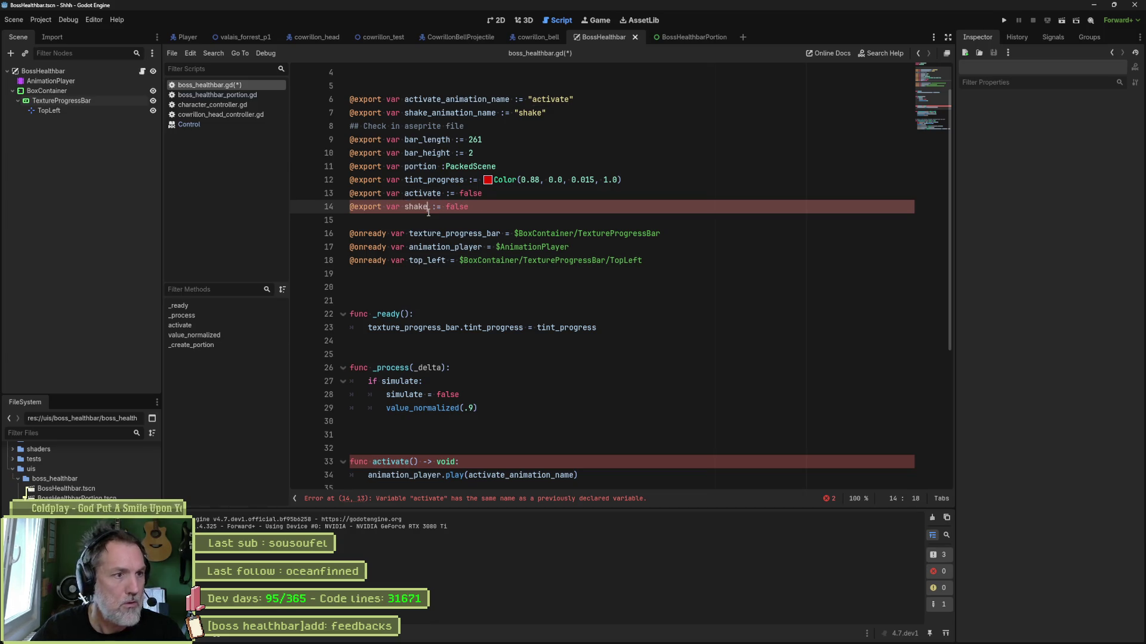
# Make the _process if-check and reset line use shake instead of simulate
pyautogui.doubleClick(427, 192)
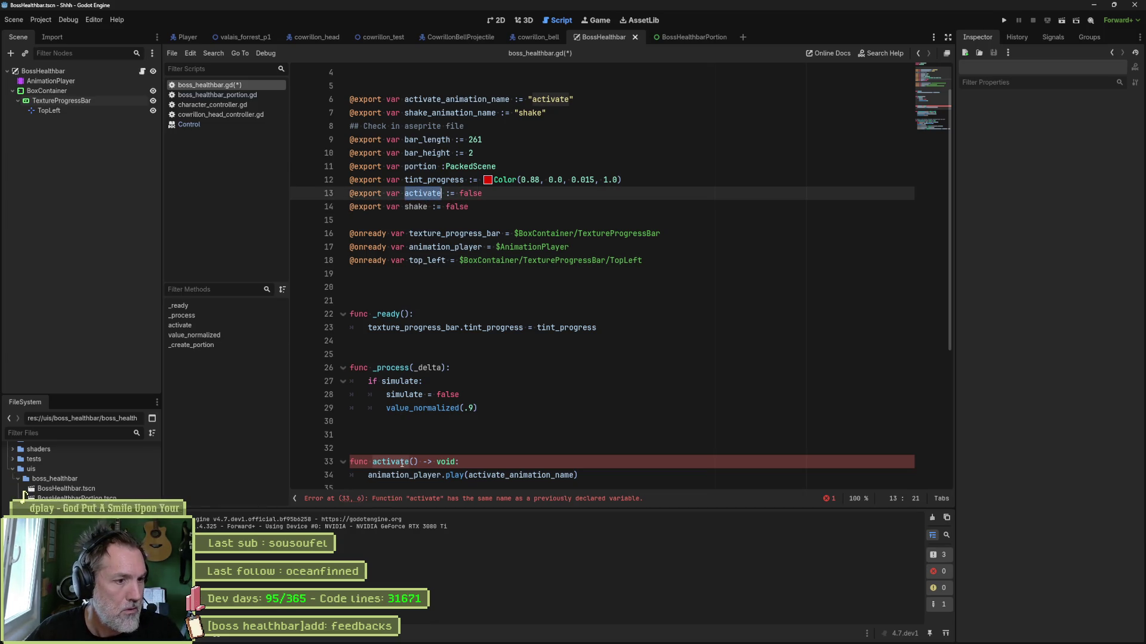
pyautogui.doubleClick(404, 381)
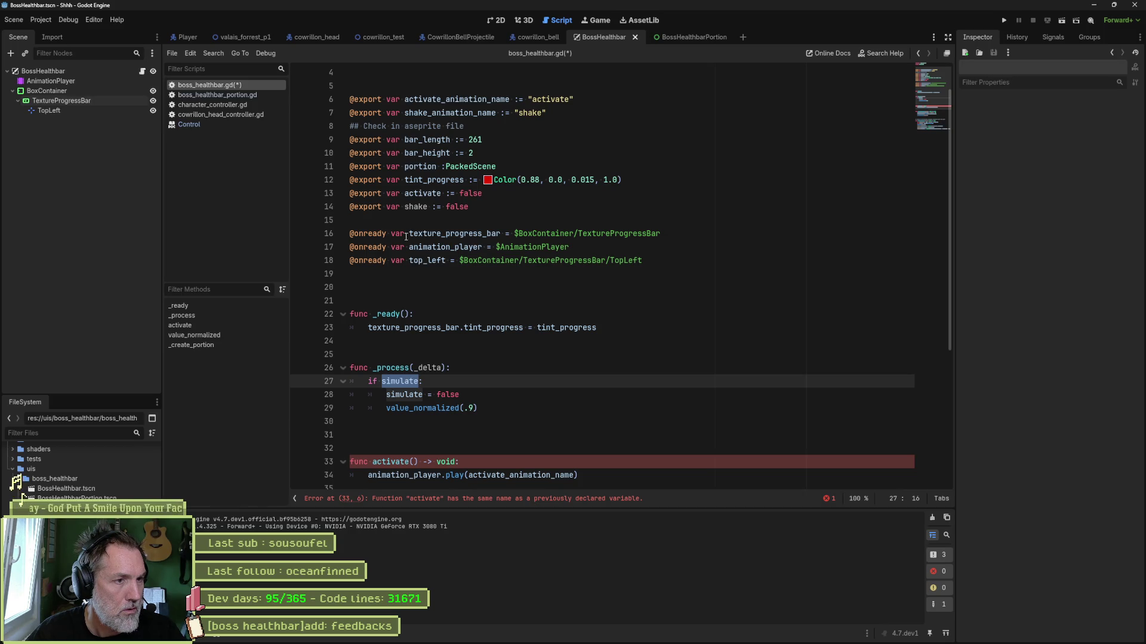
pyautogui.click(415, 207)
pyautogui.doubleClick(414, 207)
pyautogui.hotkey('ctrl', 'c')
pyautogui.doubleClick(403, 381)
pyautogui.hotkey('ctrl', 'v')
pyautogui.doubleClick(406, 395)
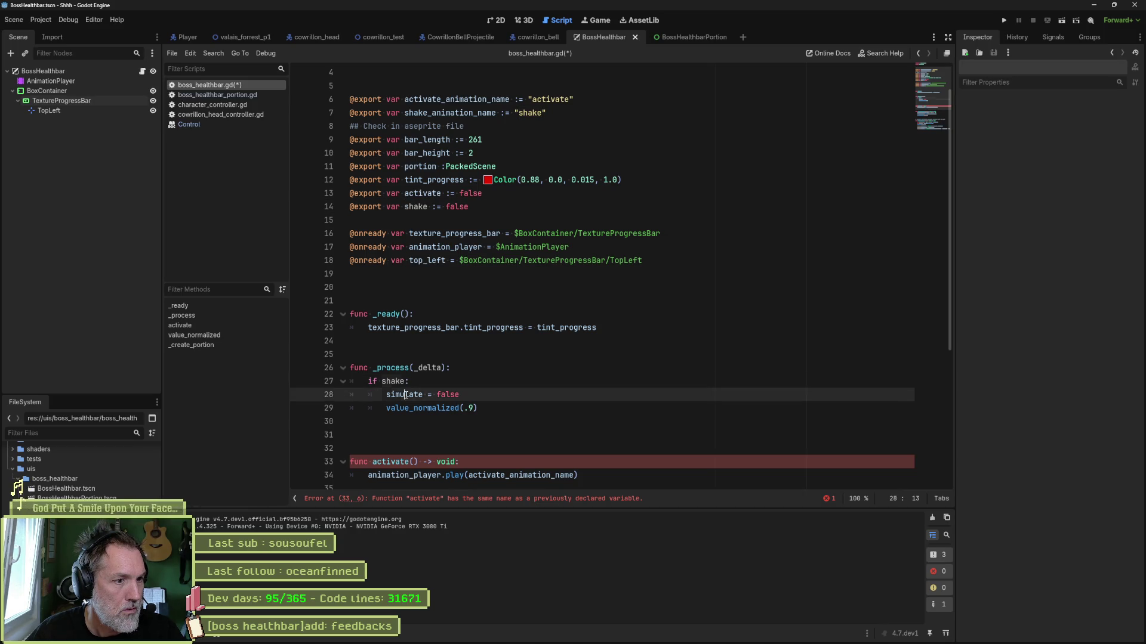
pyautogui.hotkey('ctrl', 'v')
# Duplicate the shake block in _process and retarget the first copy to activate
pyautogui.click(486, 409)
pyautogui.hotkey('shift', 'Up')
pyautogui.hotkey('shift', 'Up')
pyautogui.hotkey('shift', 'Up')
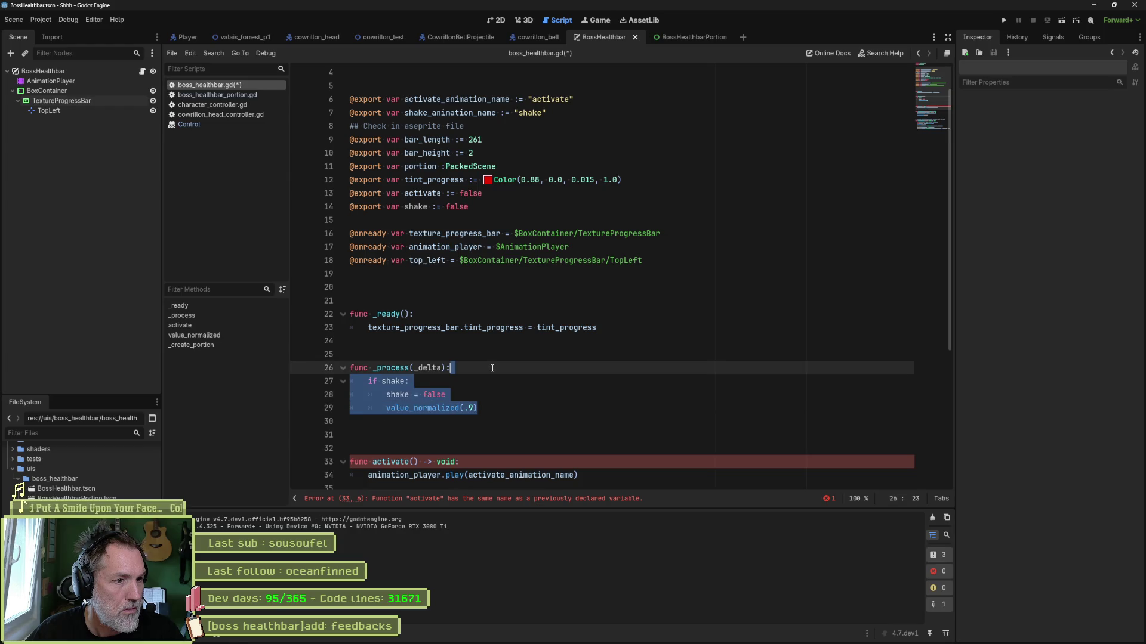
pyautogui.hotkey('ctrl', 'c')
pyautogui.click(485, 406)
pyautogui.hotkey('ctrl', 'v')
pyautogui.doubleClick(422, 193)
pyautogui.hotkey('ctrl', 'c')
pyautogui.doubleClick(394, 381)
pyautogui.hotkey('ctrl', 'v')
pyautogui.click(401, 394)
pyautogui.doubleClick(401, 395)
pyautogui.hotkey('ctrl', 'v')
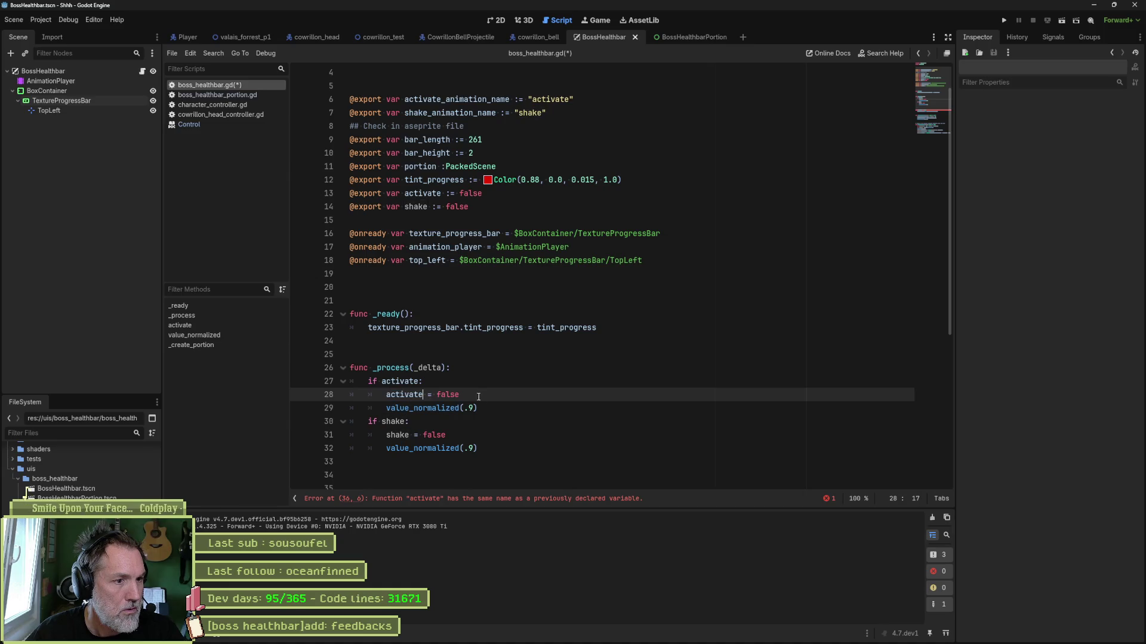
# Rename the activate variable to is_activated so it no longer clashes with activate()
pyautogui.scroll(-3, 480, 401)
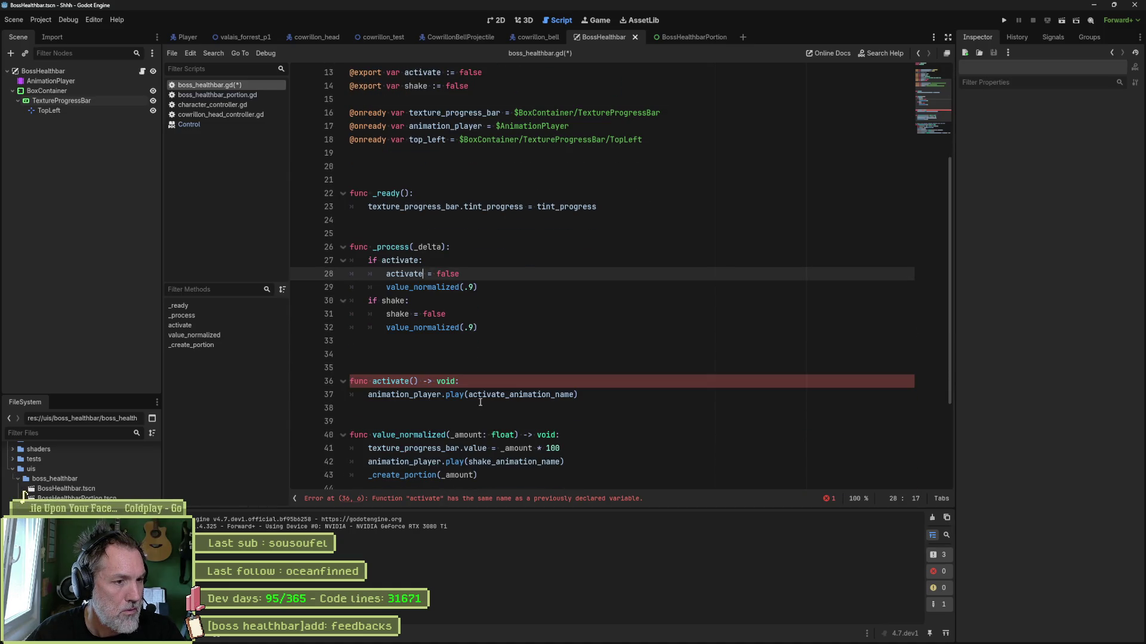
pyautogui.doubleClick(391, 380)
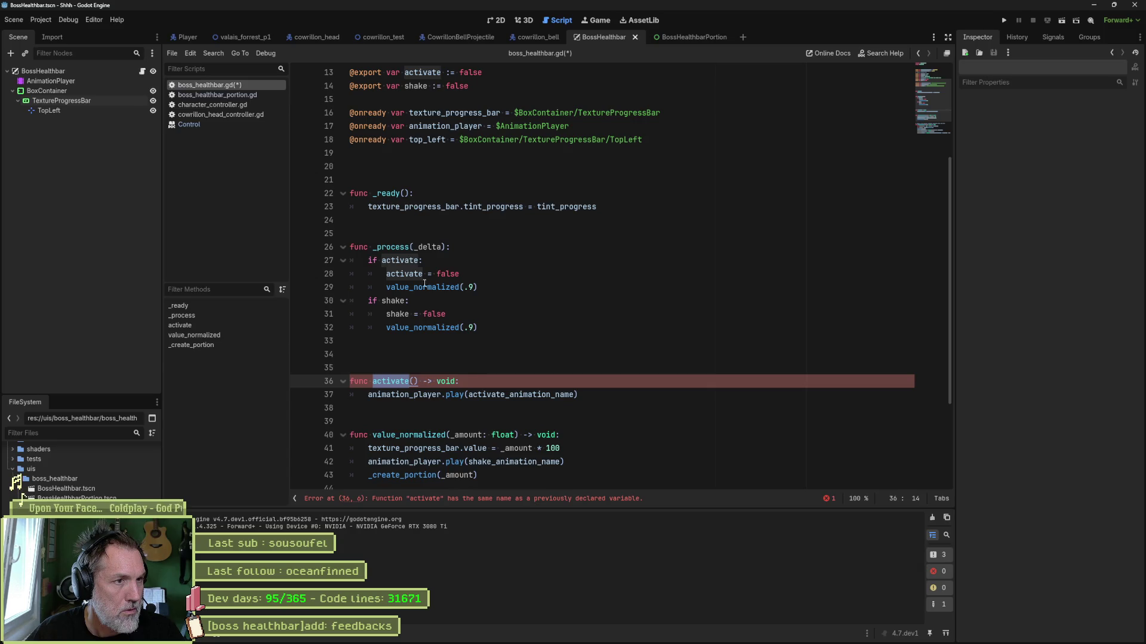
pyautogui.scroll(2, 424, 283)
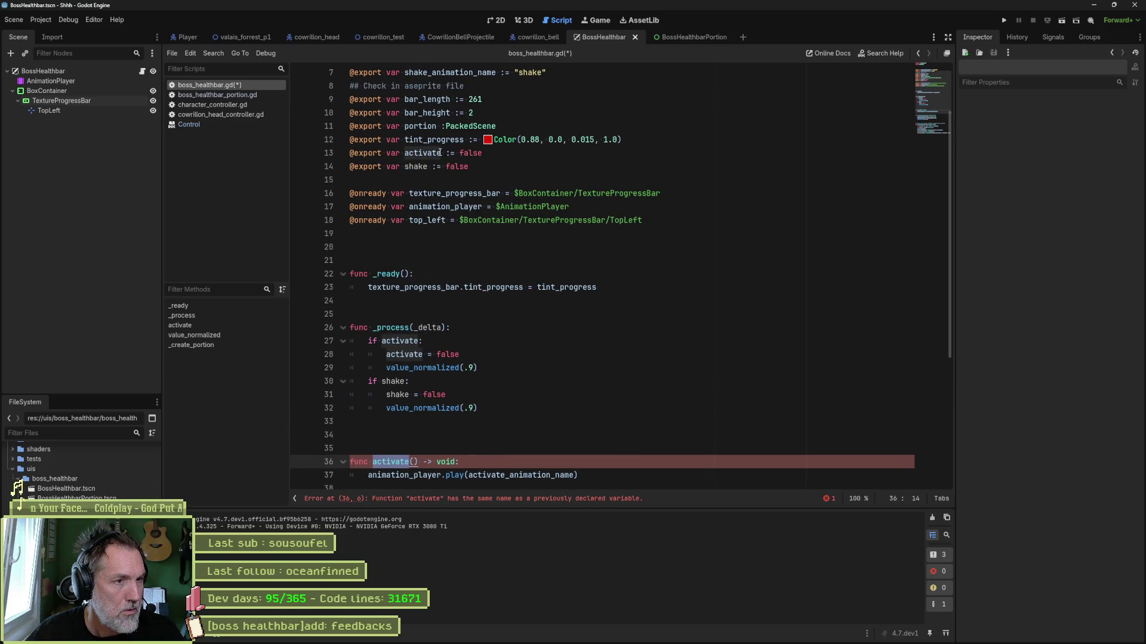
pyautogui.click(407, 154)
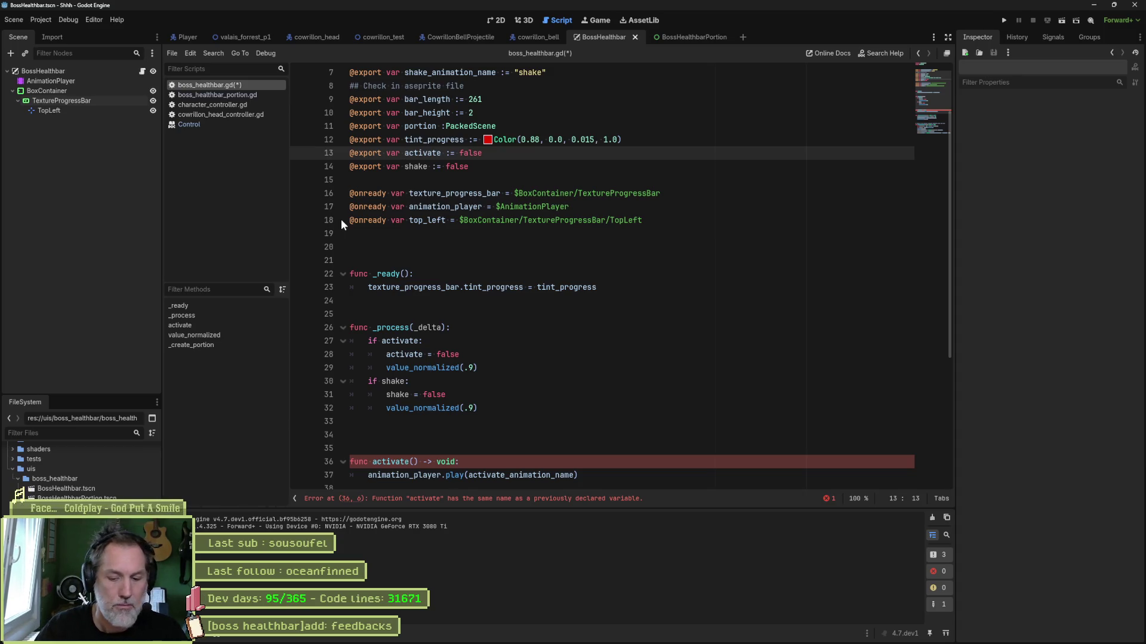
pyautogui.write('is_')
pyautogui.hotkey('ctrl', 'Right')
pyautogui.write('ed')
pyautogui.press('Left')
pyautogui.press('BackSpace')
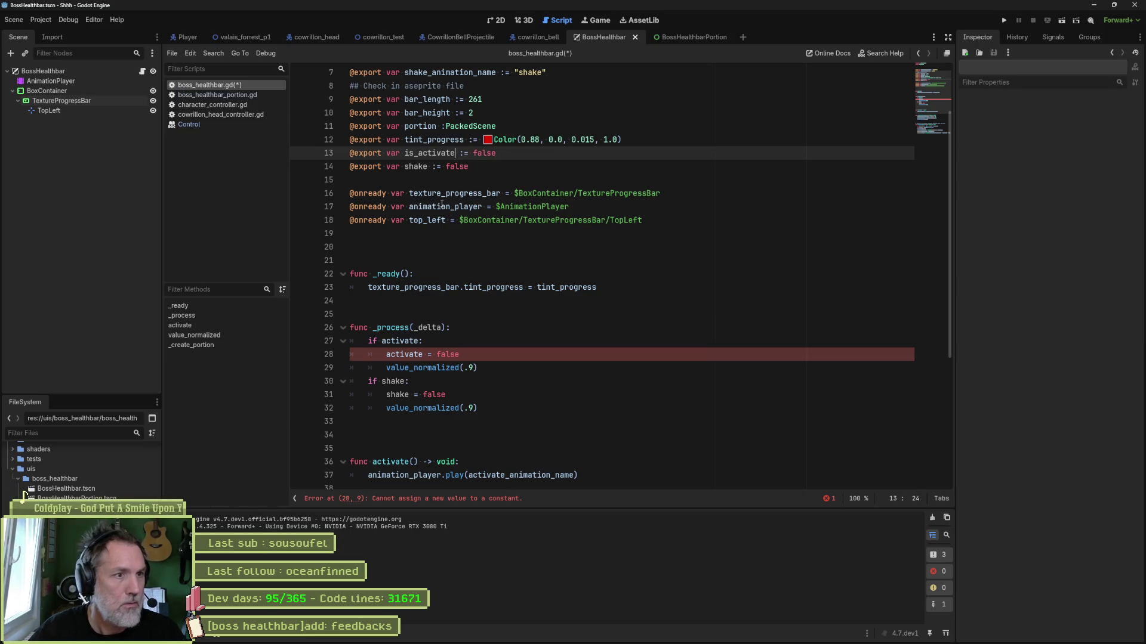
pyautogui.write('d')
# Use is_activated in the first _process block's check and reset line
pyautogui.doubleClick(446, 154)
pyautogui.hotkey('ctrl', 'c')
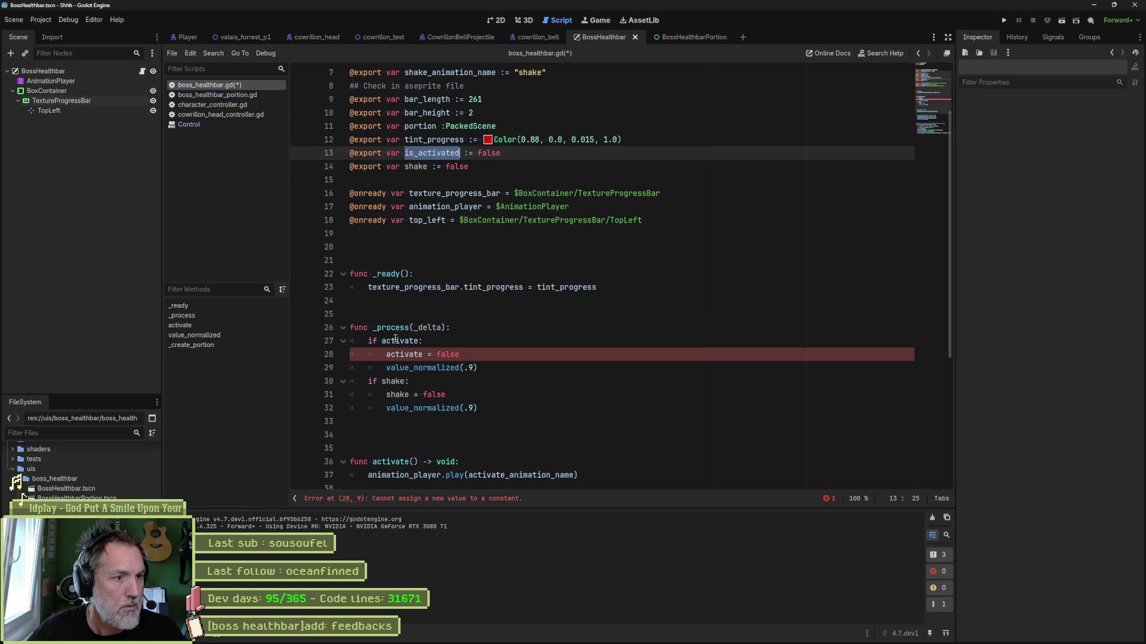
pyautogui.doubleClick(401, 341)
pyautogui.hotkey('ctrl', 'v')
pyautogui.doubleClick(406, 354)
pyautogui.hotkey('ctrl', 'v')
pyautogui.click(501, 369)
pyautogui.press('Return')
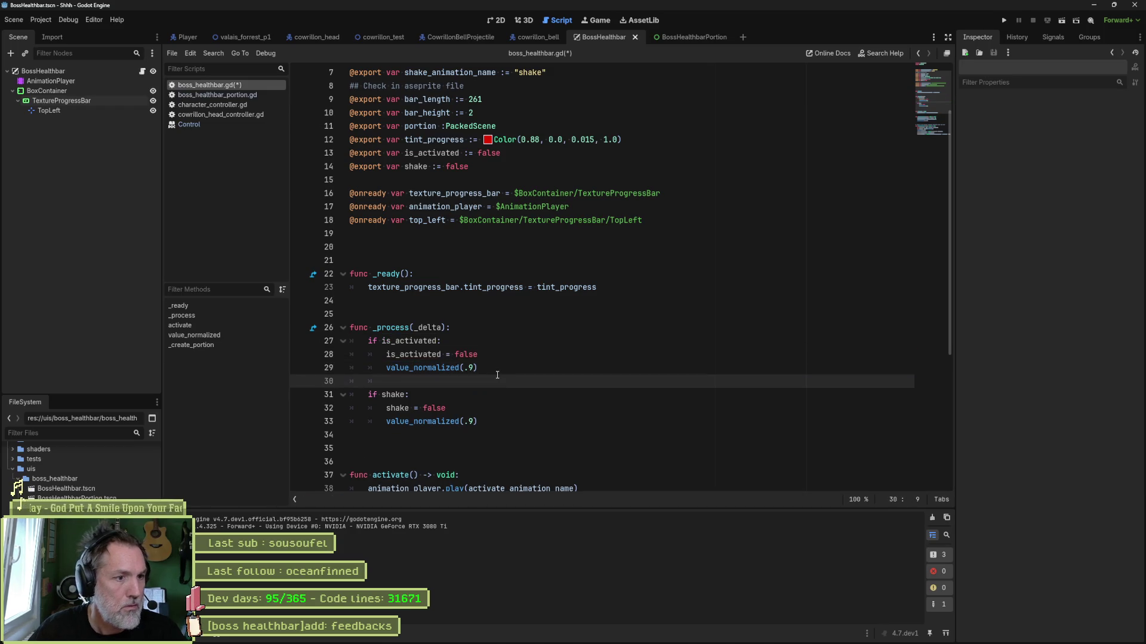
# Replace the value_normalized(.9) call with activate(), save, and run the forest level
pyautogui.scroll(-2, 404, 374)
pyautogui.doubleClick(401, 394)
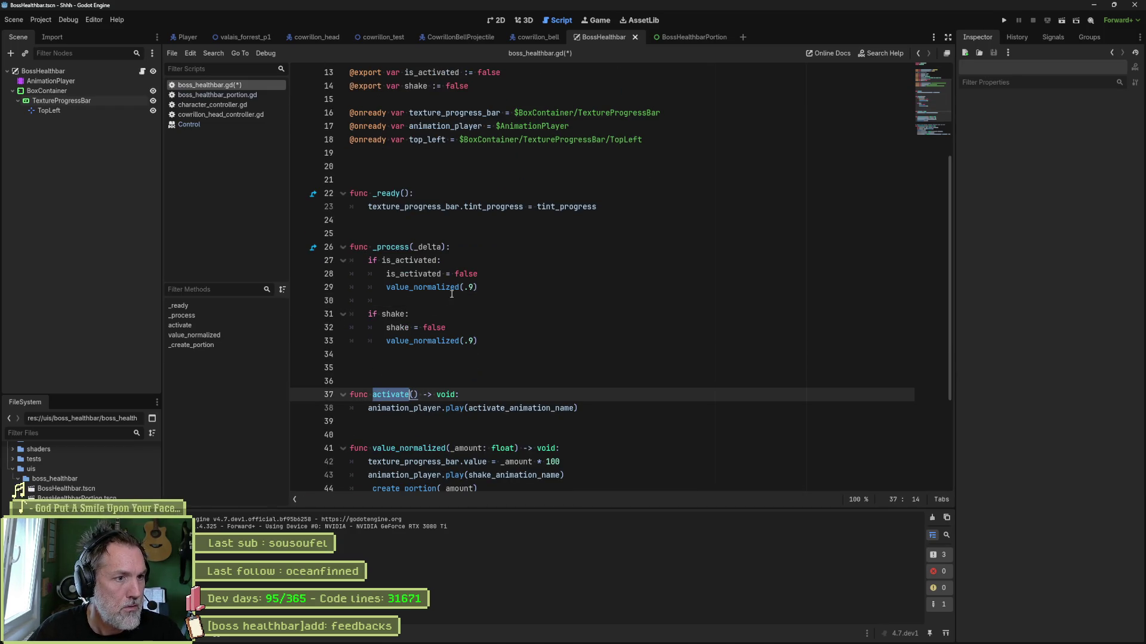
pyautogui.moveTo(478, 288); pyautogui.dragTo(484, 275)
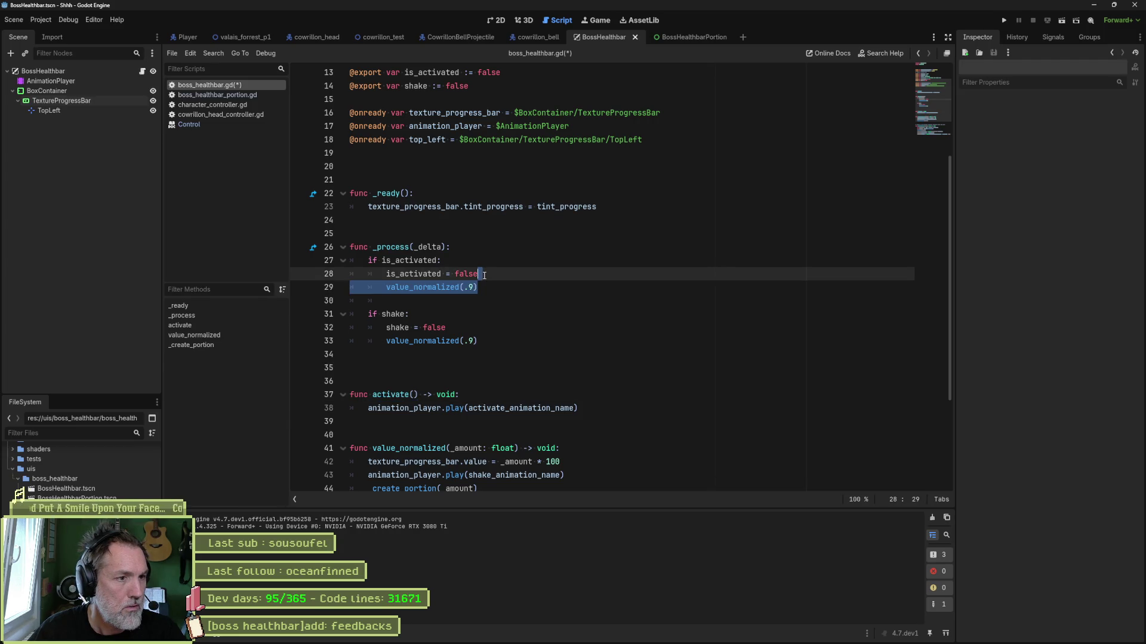
pyautogui.press('Return')
pyautogui.write('activate()')
pyautogui.hotkey('ctrl', 's')
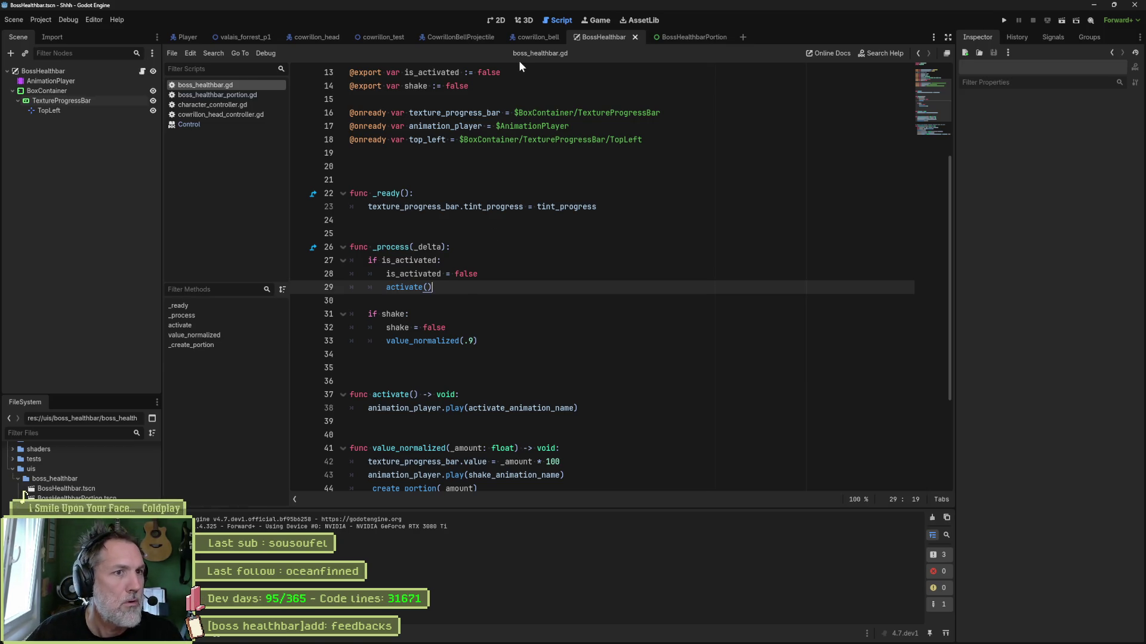
pyautogui.click(242, 37)
pyautogui.press('F6')
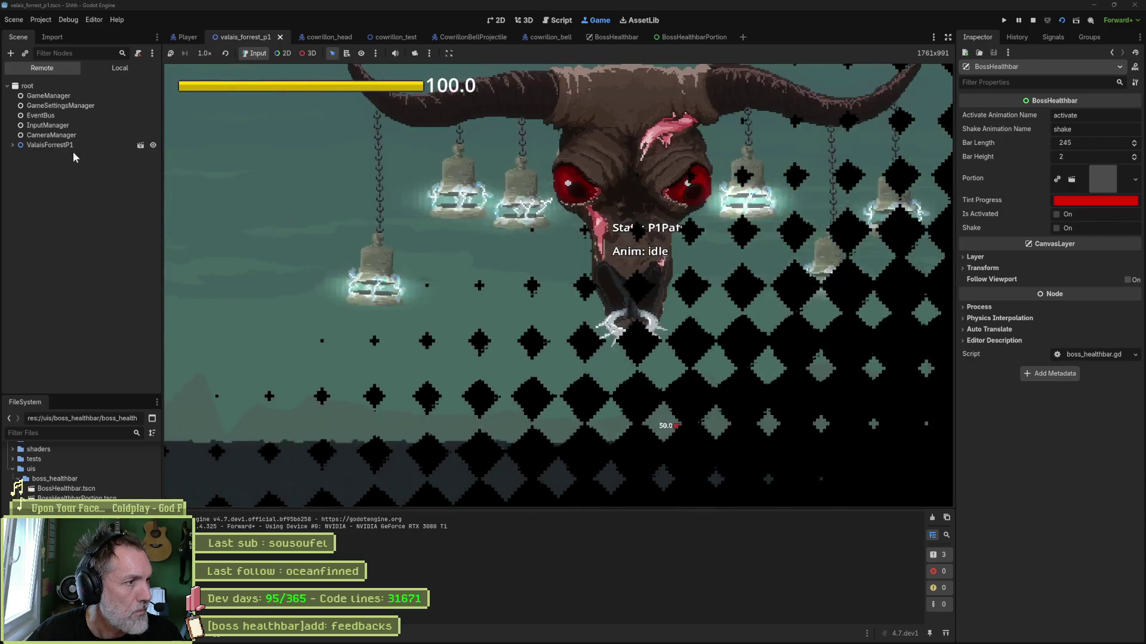
# Inspect the live BossHealthbar node under ValaisForrestP1 in the Remote tree, then stop the game
pyautogui.click(13, 145)
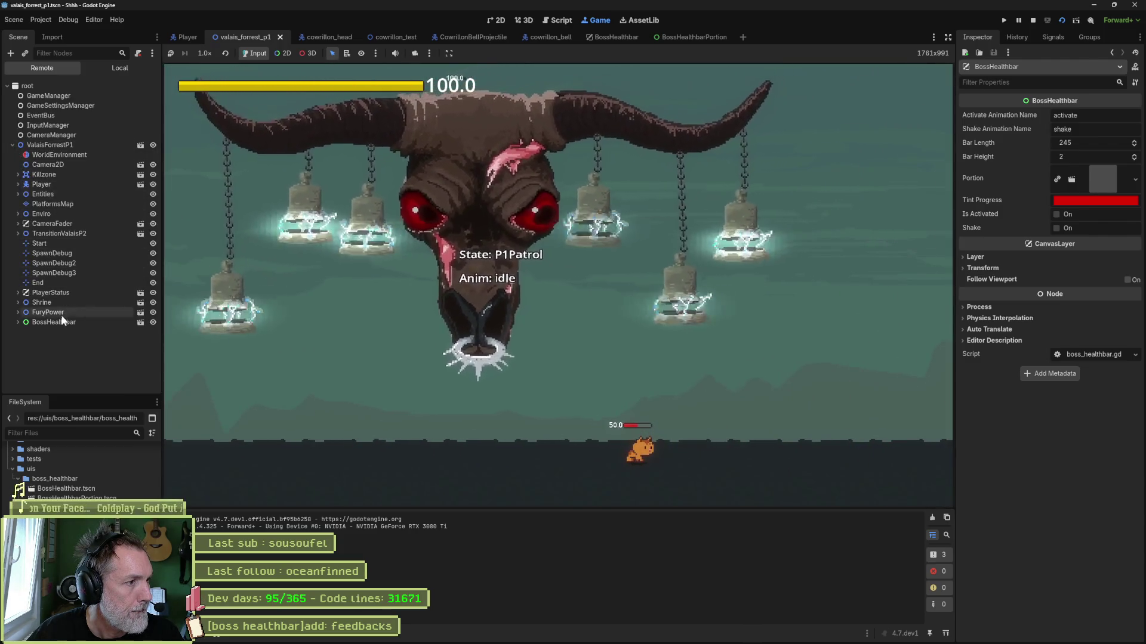
pyautogui.click(55, 323)
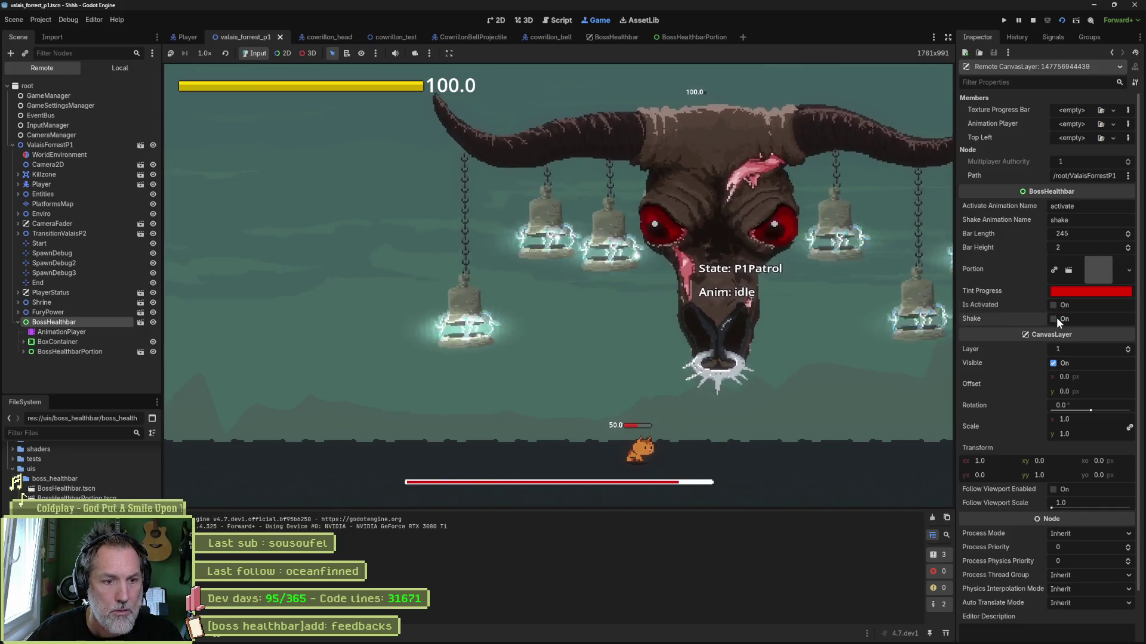
pyautogui.press('F8')
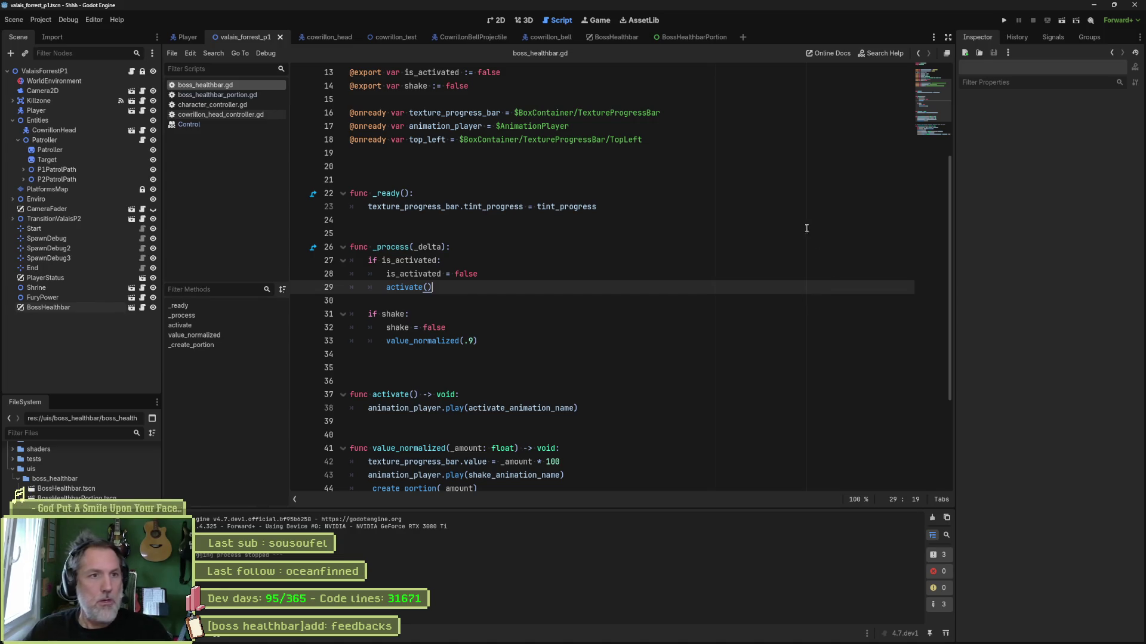
# Open the BossHealthbar scene in 2D view and select its AnimationPlayer to show the activate animation
pyautogui.click(682, 36)
pyautogui.click(602, 37)
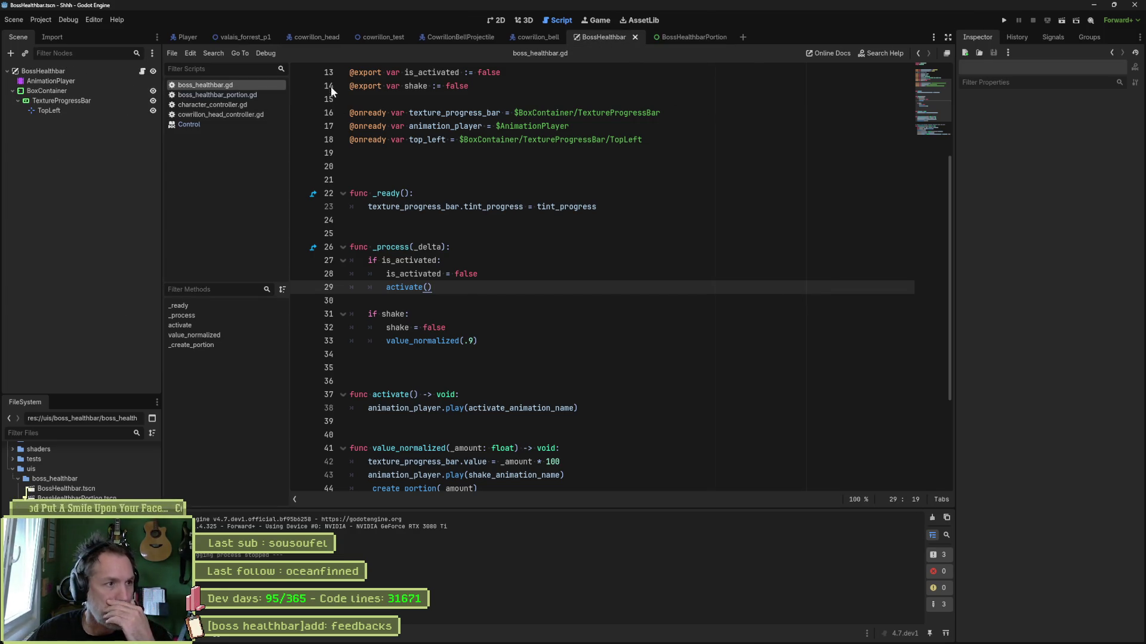
pyautogui.click(500, 20)
pyautogui.click(64, 89)
pyautogui.click(51, 80)
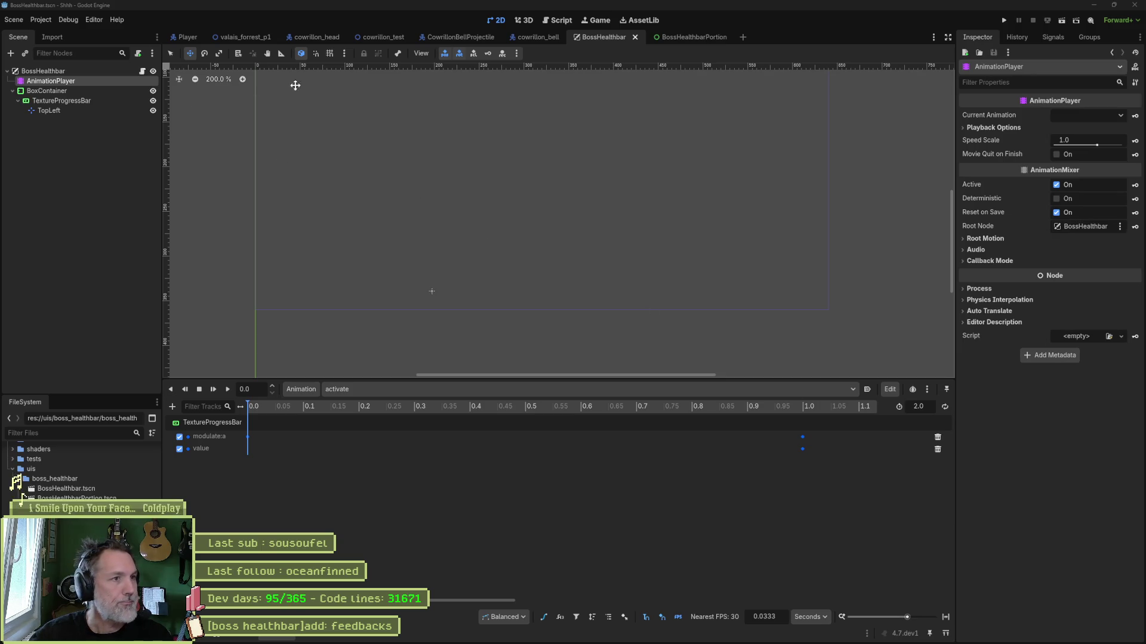
pyautogui.scroll(3, 496, 150)
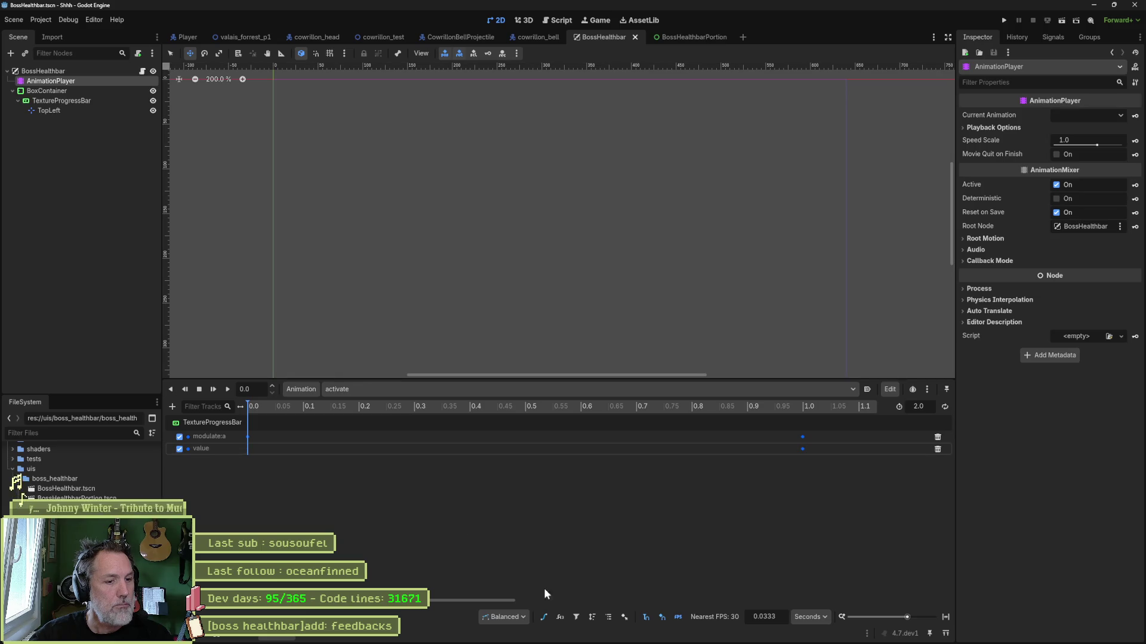
# Show the activate animation as Bezier curves, zoomed out to see the value reach 100 at 2.0 s
pyautogui.click(543, 616)
pyautogui.hotkey('shift', 'a')
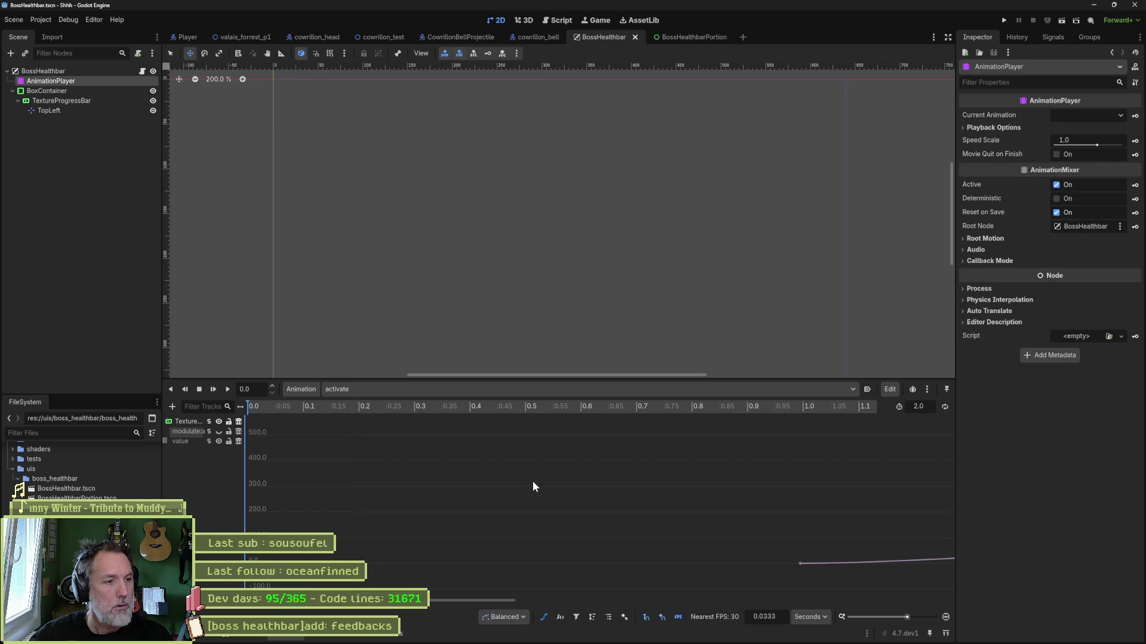
pyautogui.scroll(-5, 489, 481)
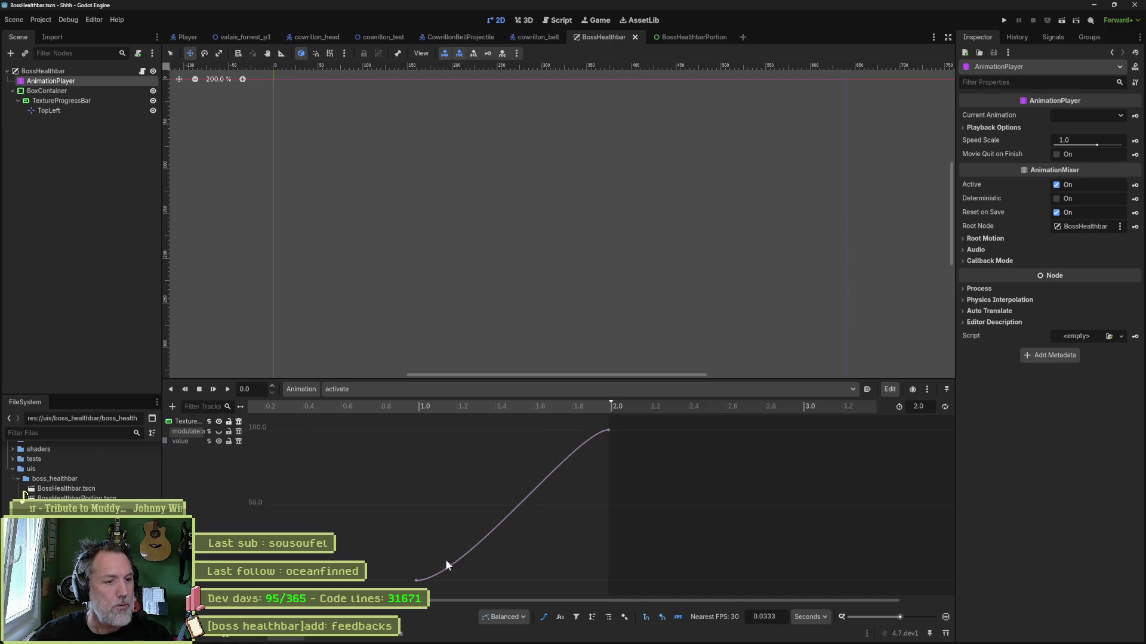
# Reshape the value curve to ease in slowly and rise steeply, then preview it
pyautogui.click(417, 580)
pyautogui.moveTo(464, 580); pyautogui.dragTo(567, 580)
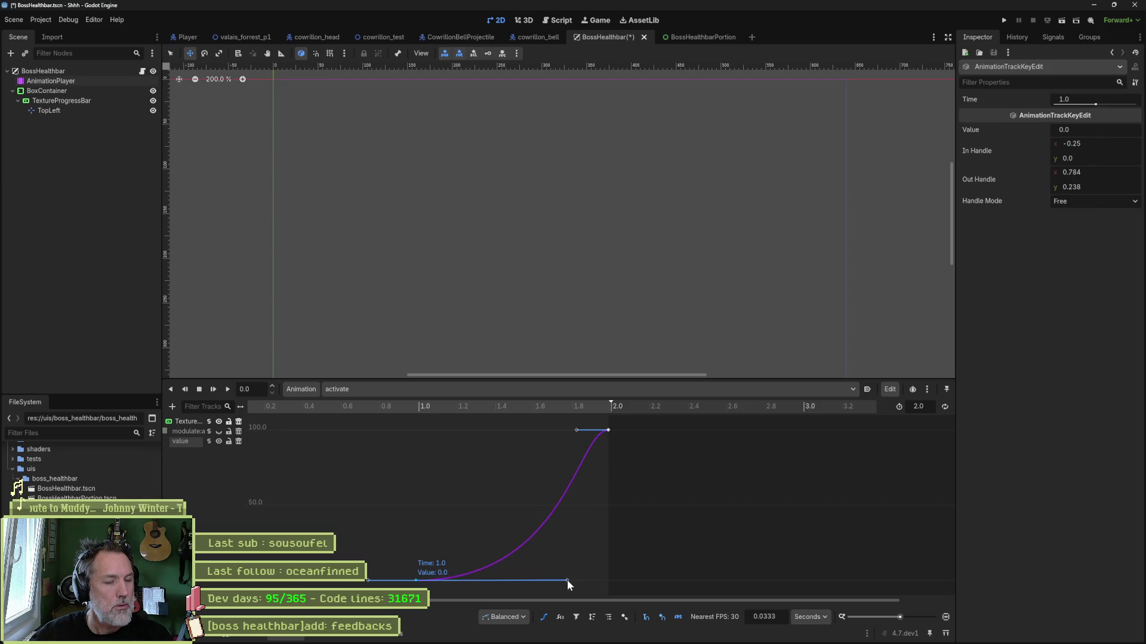
pyautogui.moveTo(575, 429); pyautogui.dragTo(607, 450)
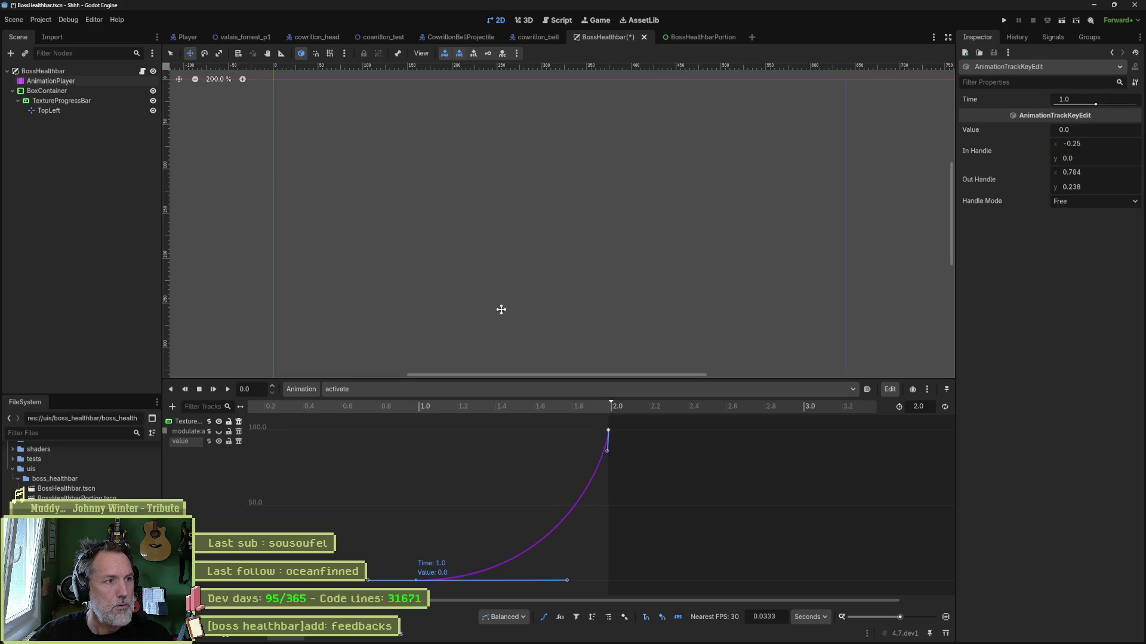
pyautogui.click(227, 390)
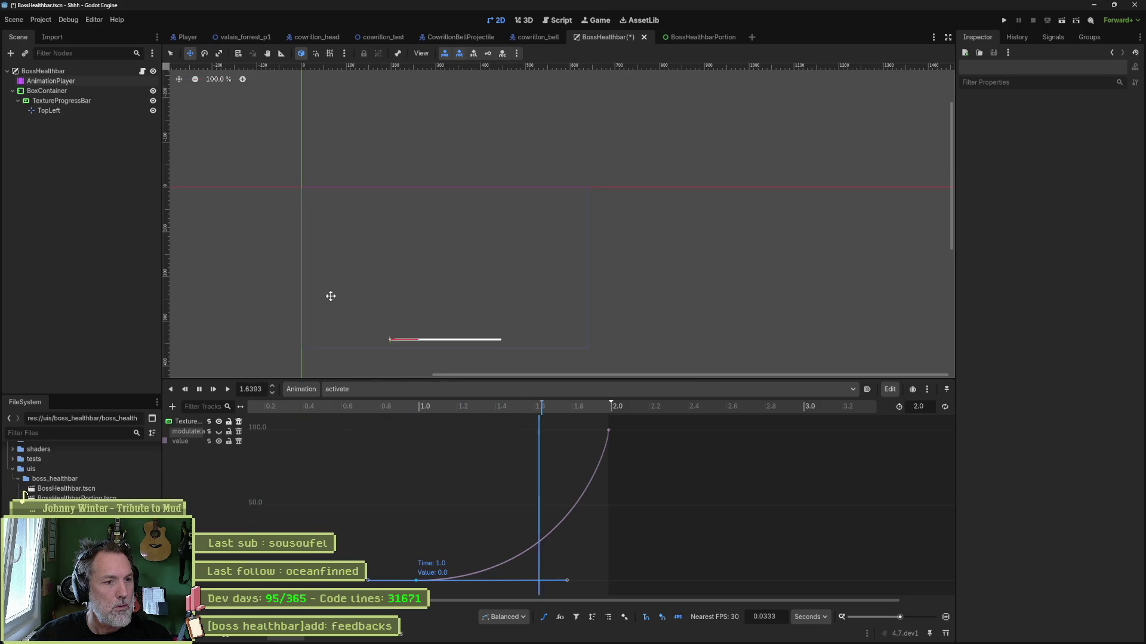
pyautogui.click(199, 389)
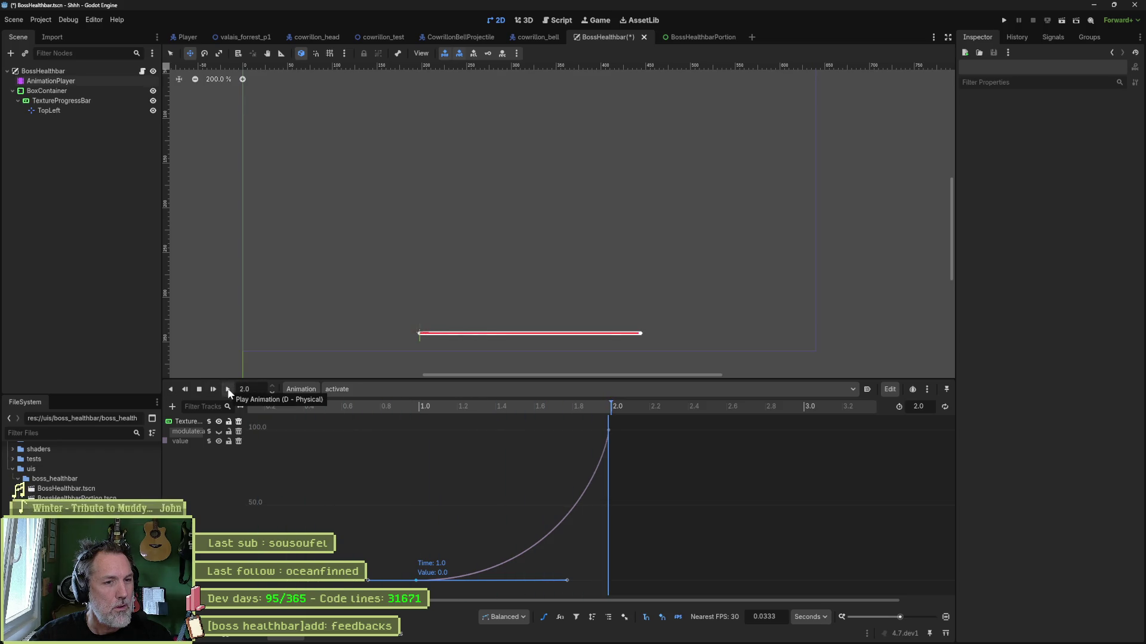
pyautogui.click(202, 390)
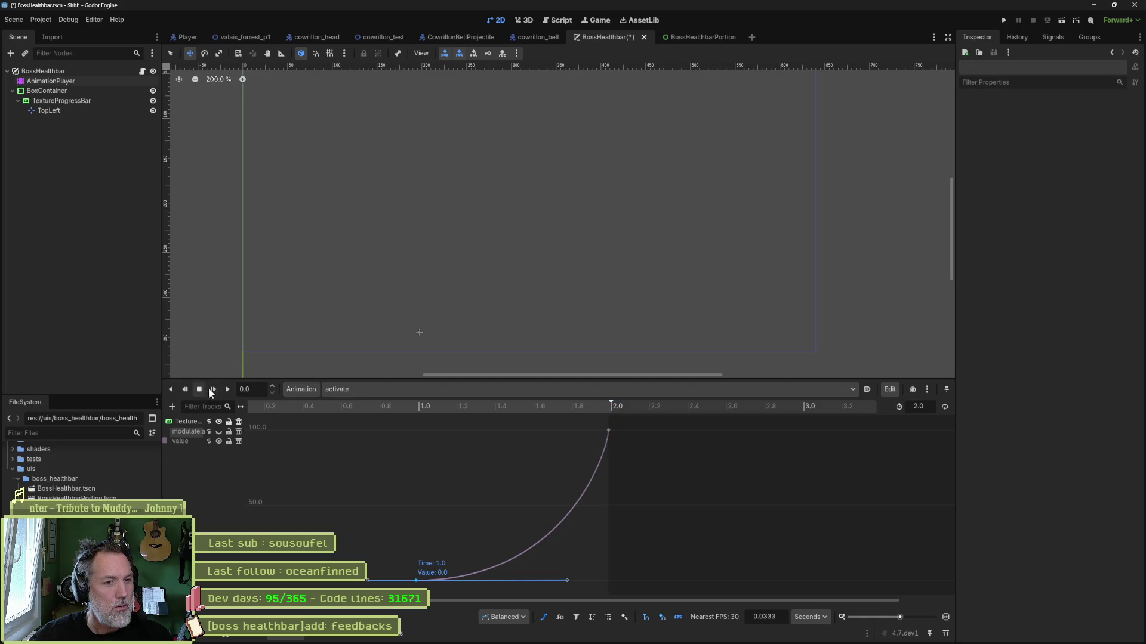
# Flatten the curve into 100 at the 2.0 s key, replay, and show the modulate:a curve too
pyautogui.click(608, 430)
pyautogui.moveTo(598, 434); pyautogui.dragTo(578, 430)
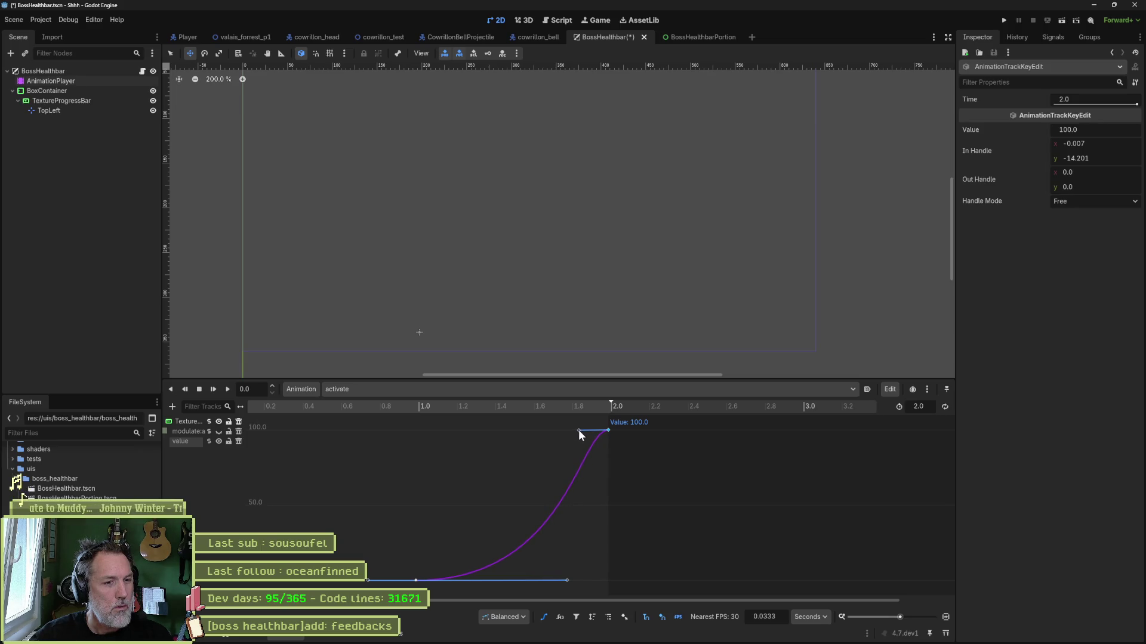
pyautogui.click(203, 389)
pyautogui.click(225, 389)
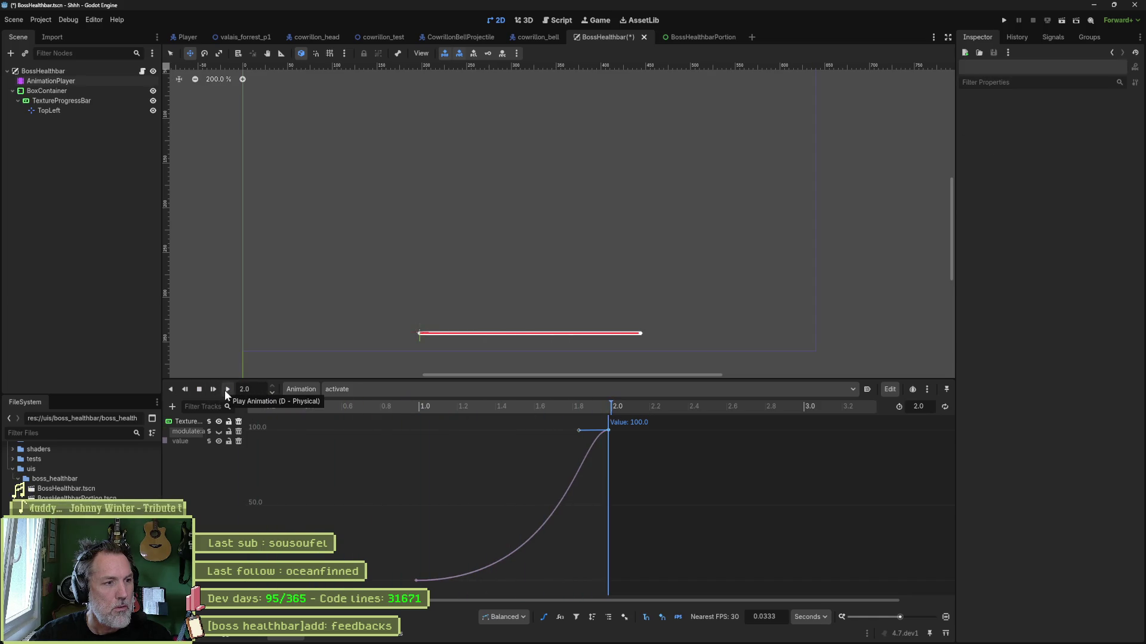
pyautogui.click(199, 389)
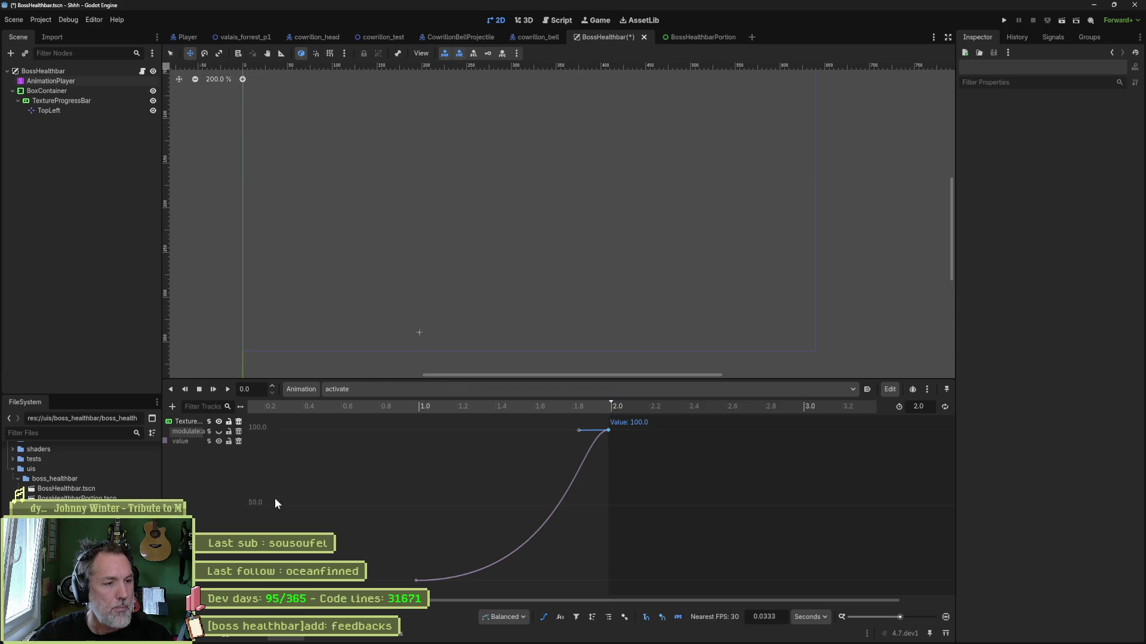
pyautogui.click(217, 432)
pyautogui.click(179, 442)
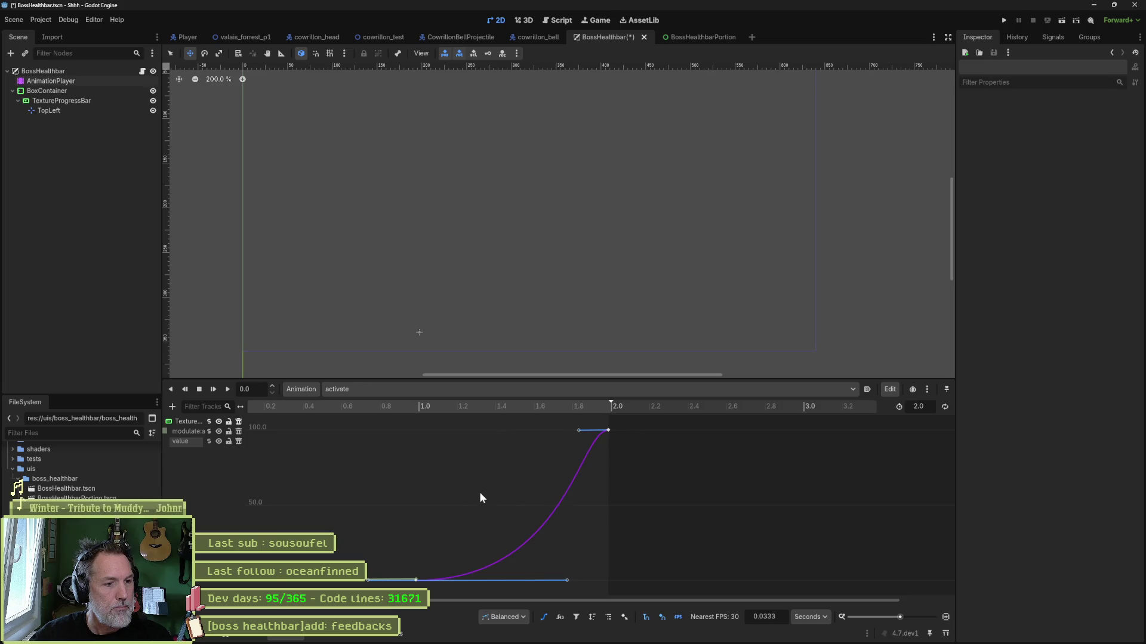
# Select both value-curve keys and shift them earlier in time, then preview the timing
pyautogui.press('f')
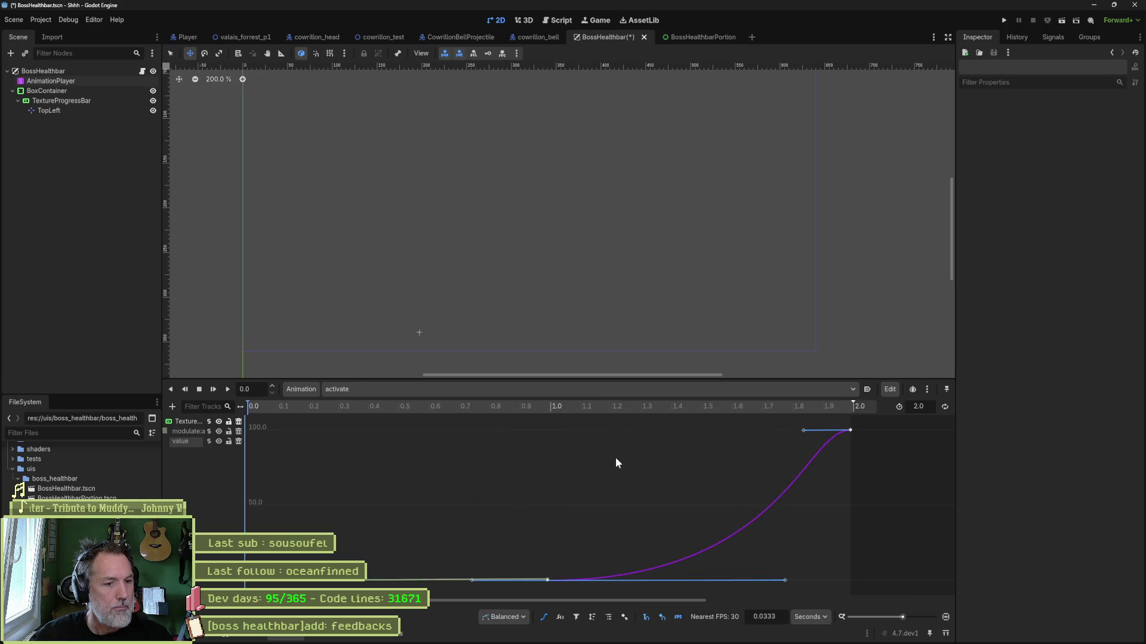
pyautogui.moveTo(876, 426)
pyautogui.mouseDown()
pyautogui.moveTo(653, 565)
pyautogui.moveTo(546, 598)
pyautogui.mouseUp()
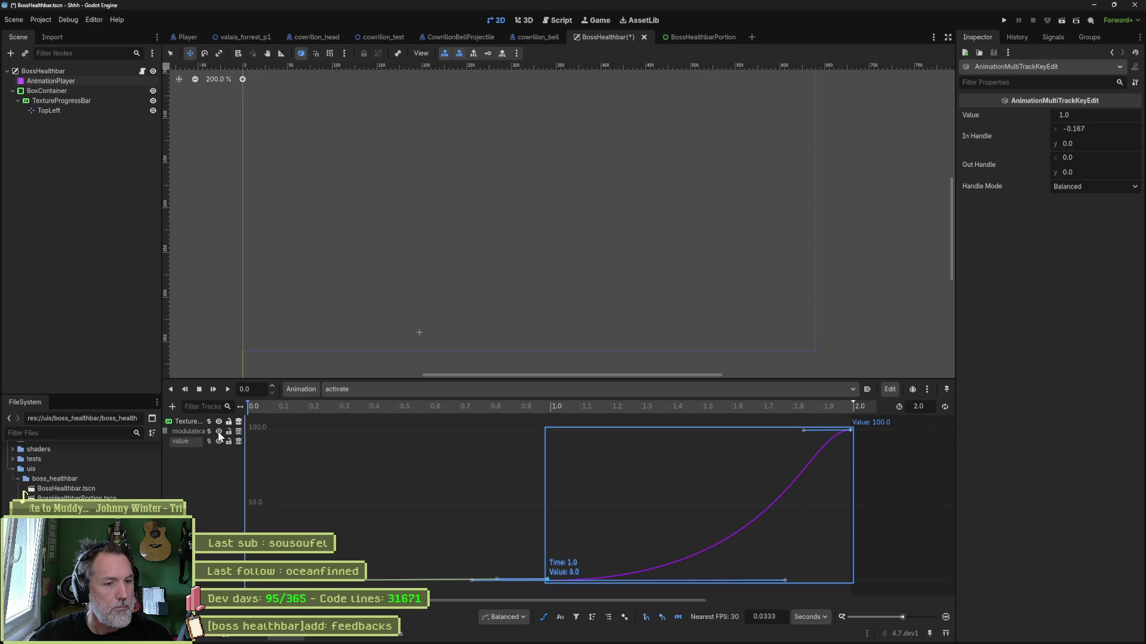
pyautogui.click(365, 457)
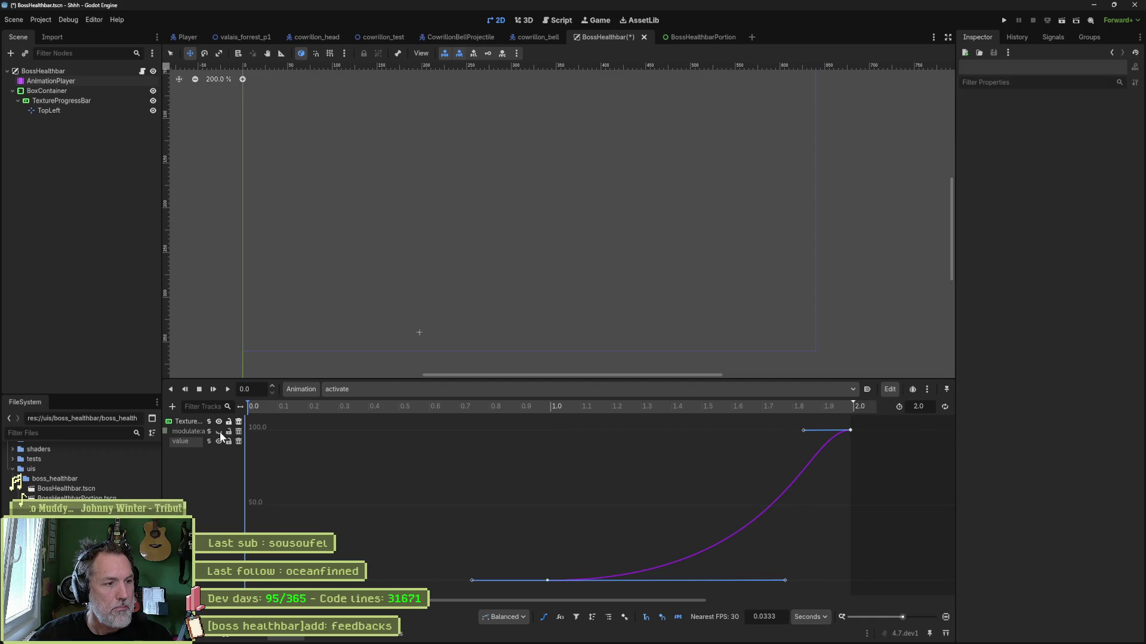
pyautogui.hotkey('ctrl', 'a')
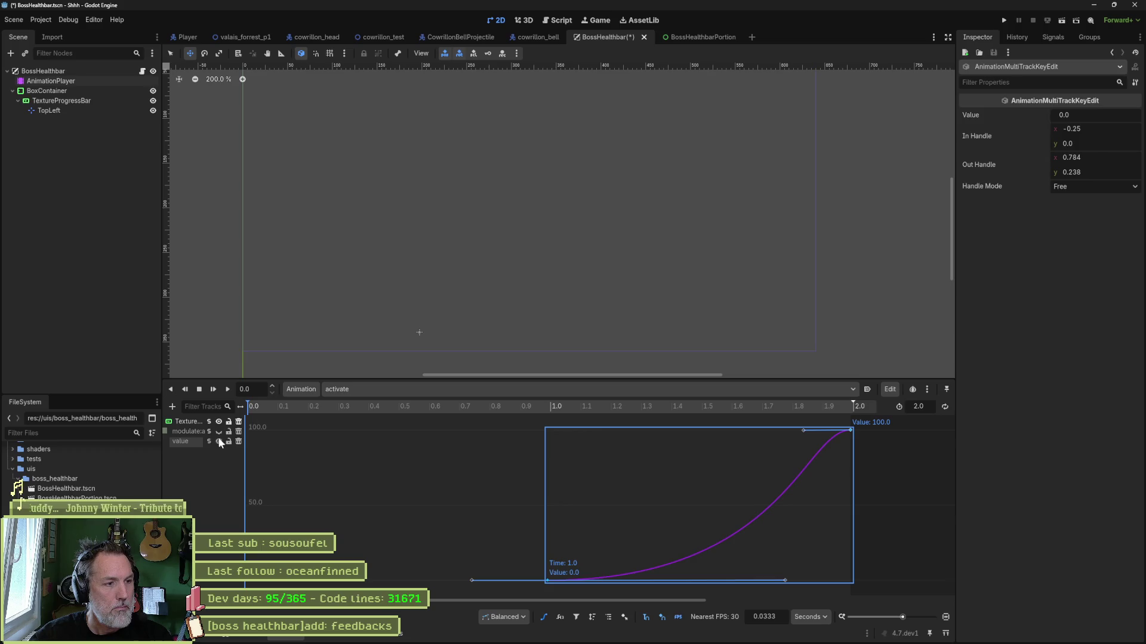
pyautogui.moveTo(609, 494); pyautogui.dragTo(568, 491)
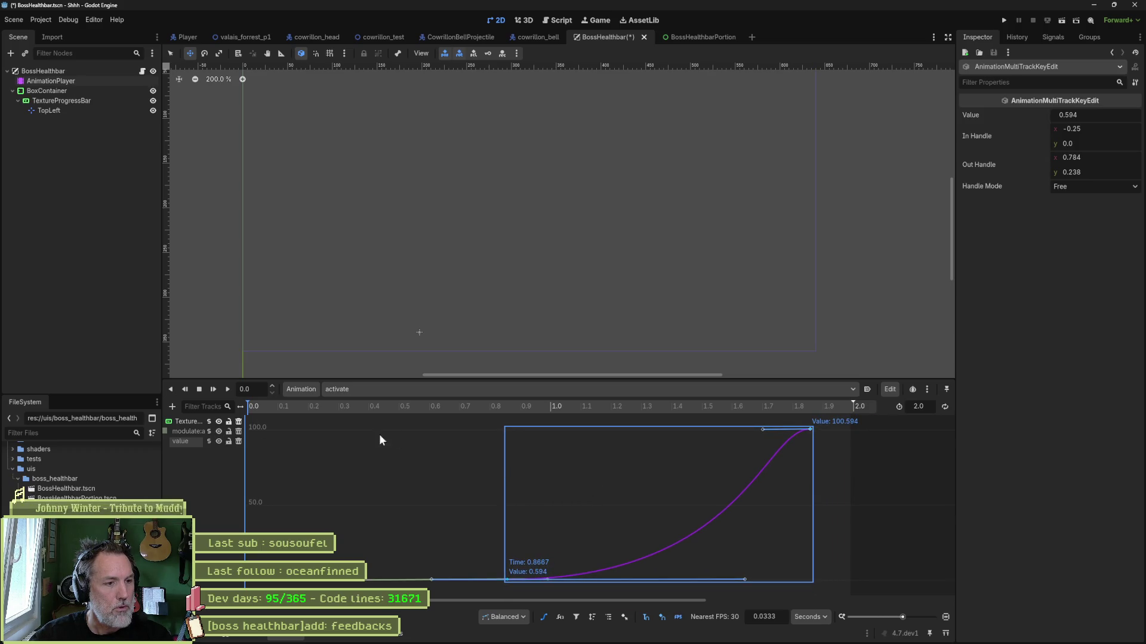
pyautogui.click(202, 389)
pyautogui.click(225, 388)
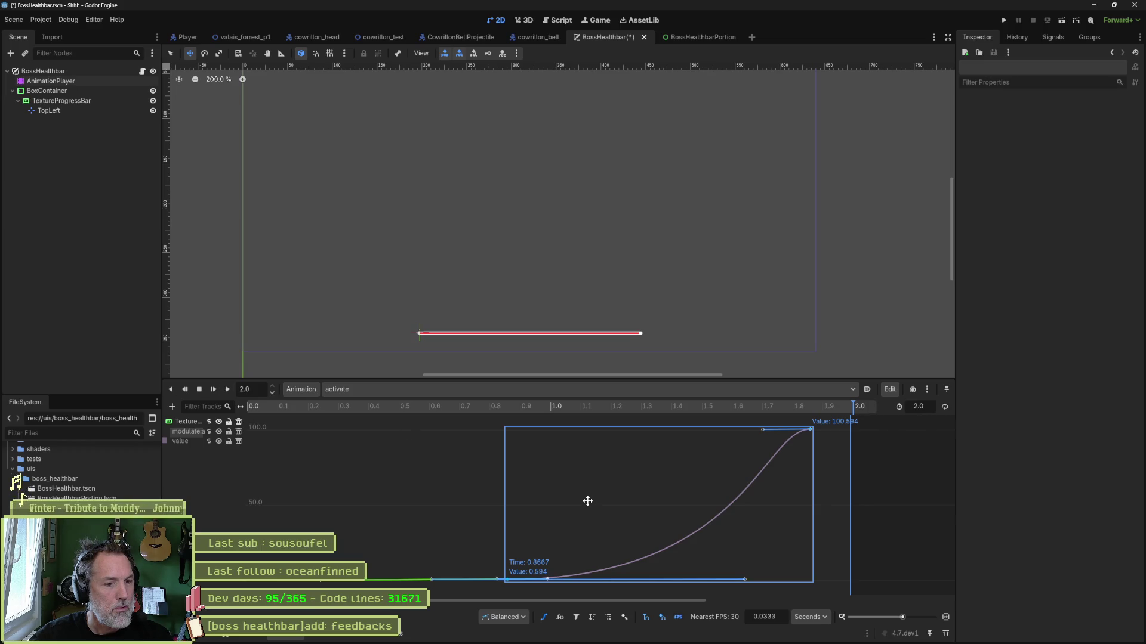
# Stretch the keys to lengthen the ramp and extend the animation to about 2.43 seconds
pyautogui.scroll(-3, 720, 478)
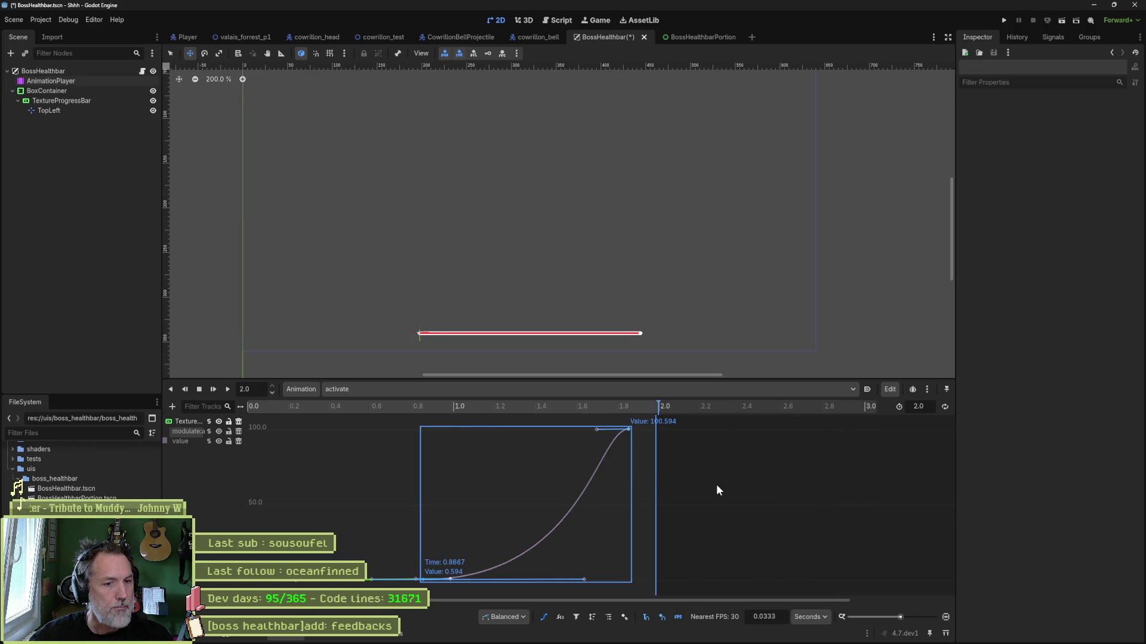
pyautogui.moveTo(630, 501); pyautogui.dragTo(748, 501)
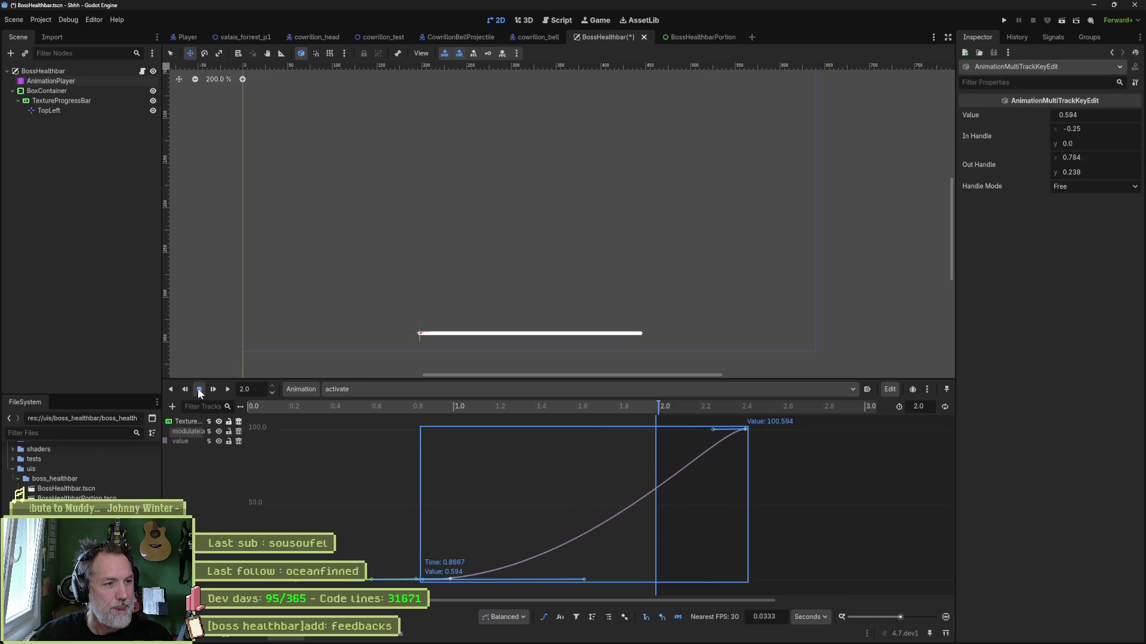
pyautogui.click(199, 390)
pyautogui.moveTo(659, 405); pyautogui.dragTo(755, 407)
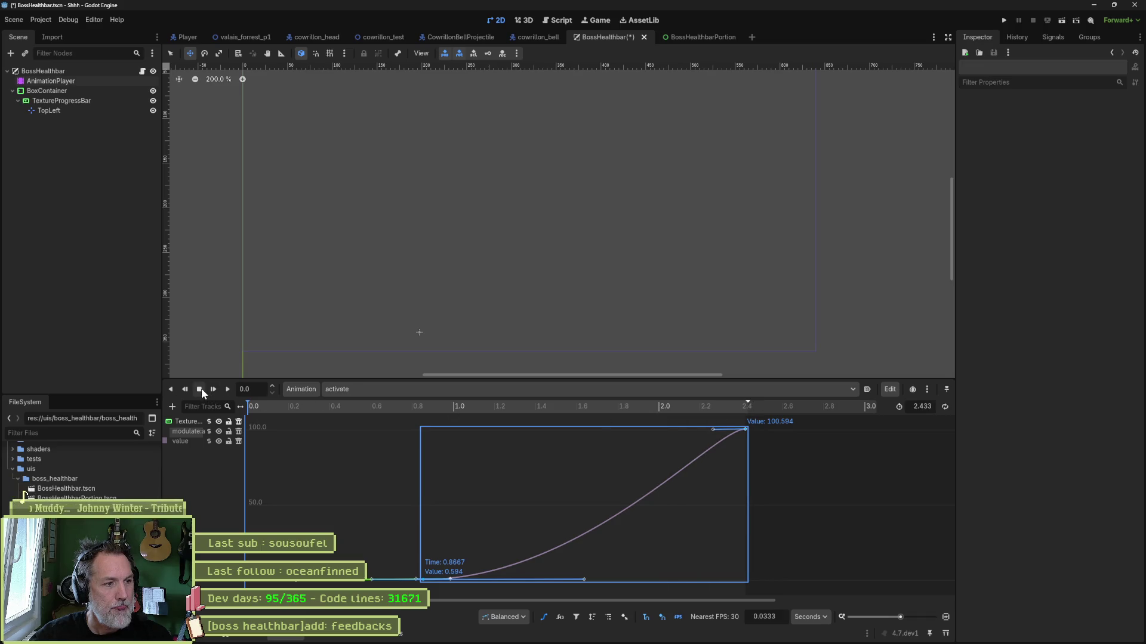
pyautogui.click(227, 388)
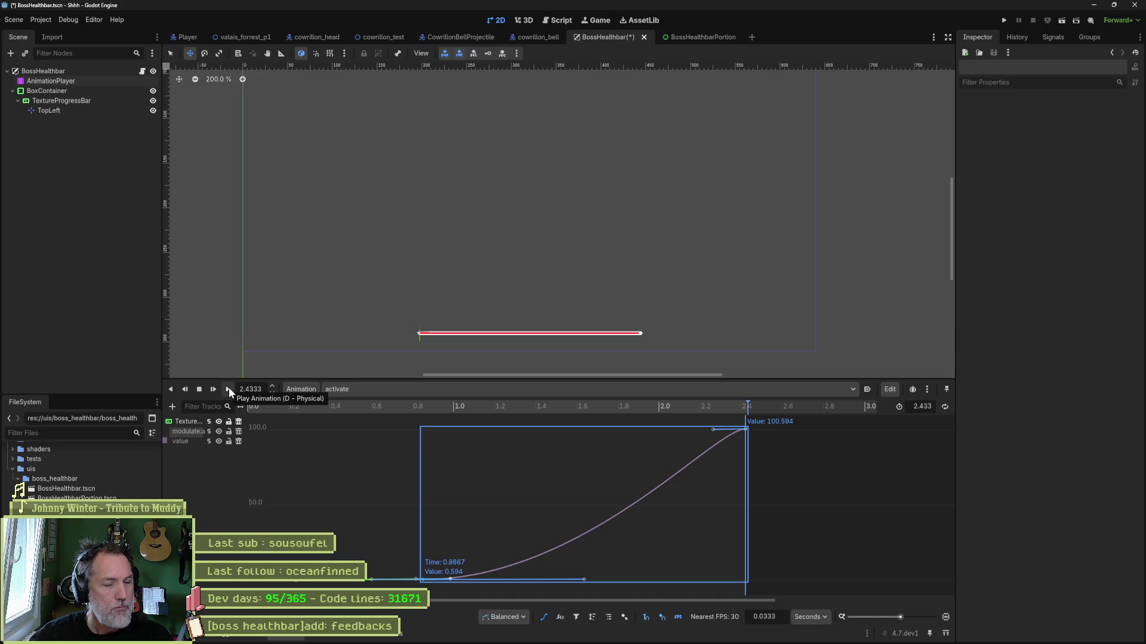
# Stretch the keys and animation length to 3.0 seconds, reshape the curve's start, and save
pyautogui.moveTo(750, 524); pyautogui.dragTo(863, 522)
pyautogui.click(706, 408)
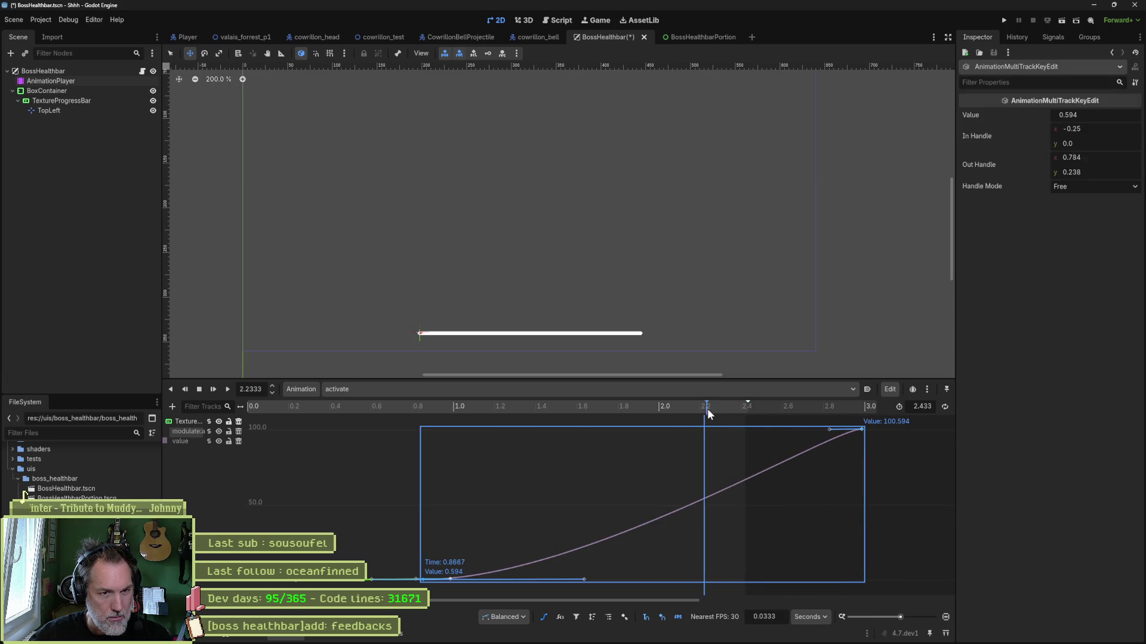
pyautogui.moveTo(748, 404); pyautogui.dragTo(864, 404)
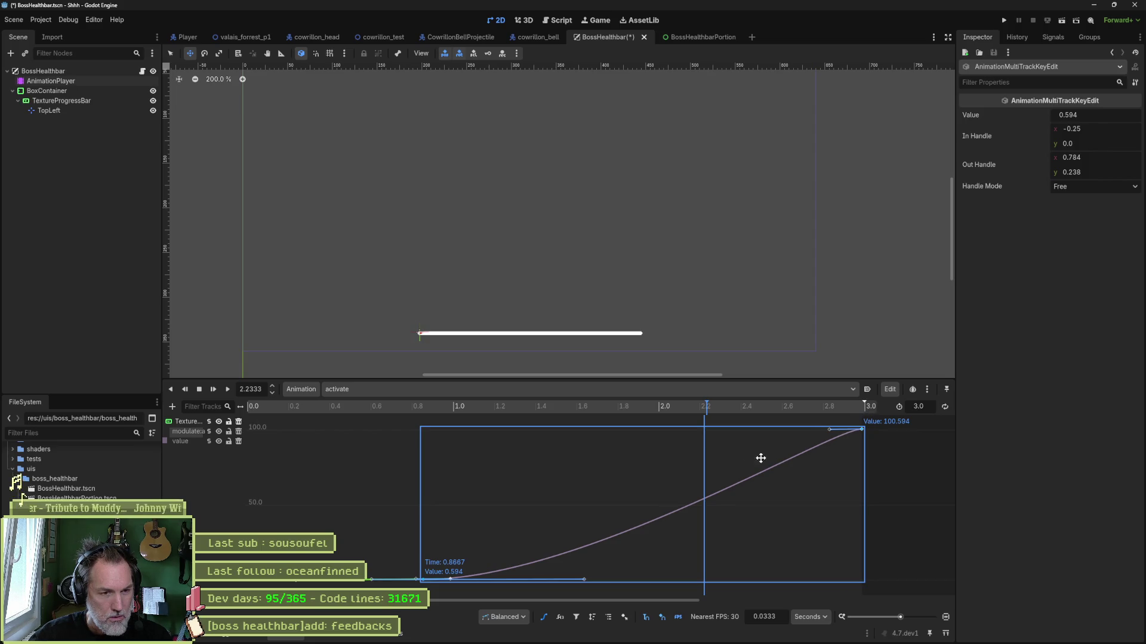
pyautogui.click(202, 441)
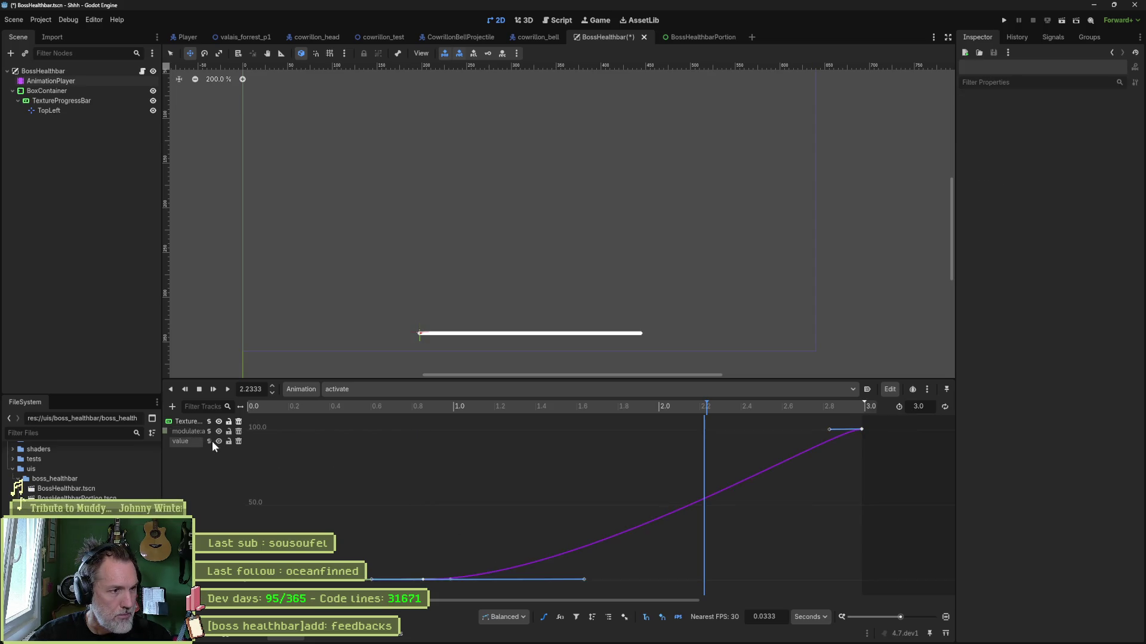
pyautogui.moveTo(583, 579); pyautogui.dragTo(777, 581)
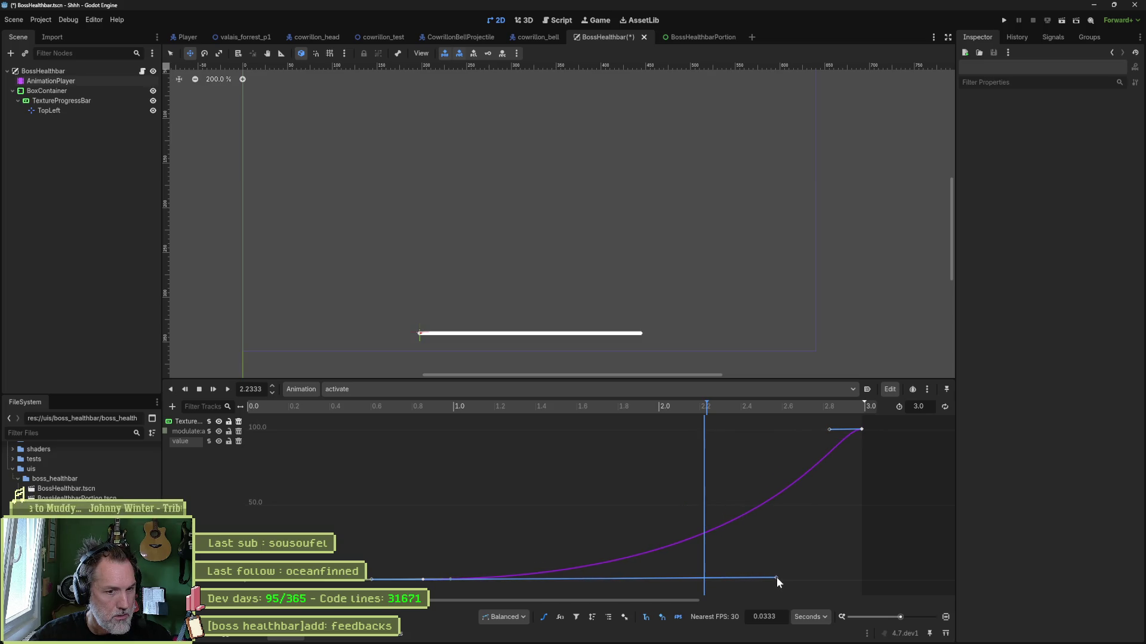
pyautogui.hotkey('ctrl', 's')
pyautogui.click(201, 391)
pyautogui.click(228, 388)
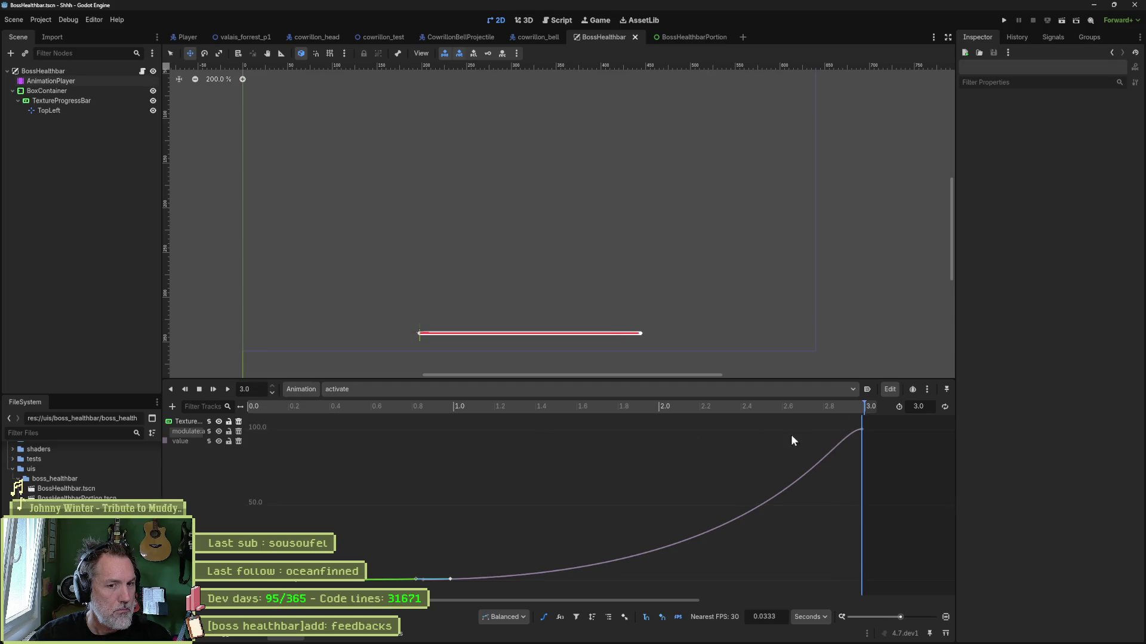
# Lengthen the last key's handle so the curve eases smoothly into about 100.6, then replay
pyautogui.moveTo(861, 429); pyautogui.dragTo(858, 432)
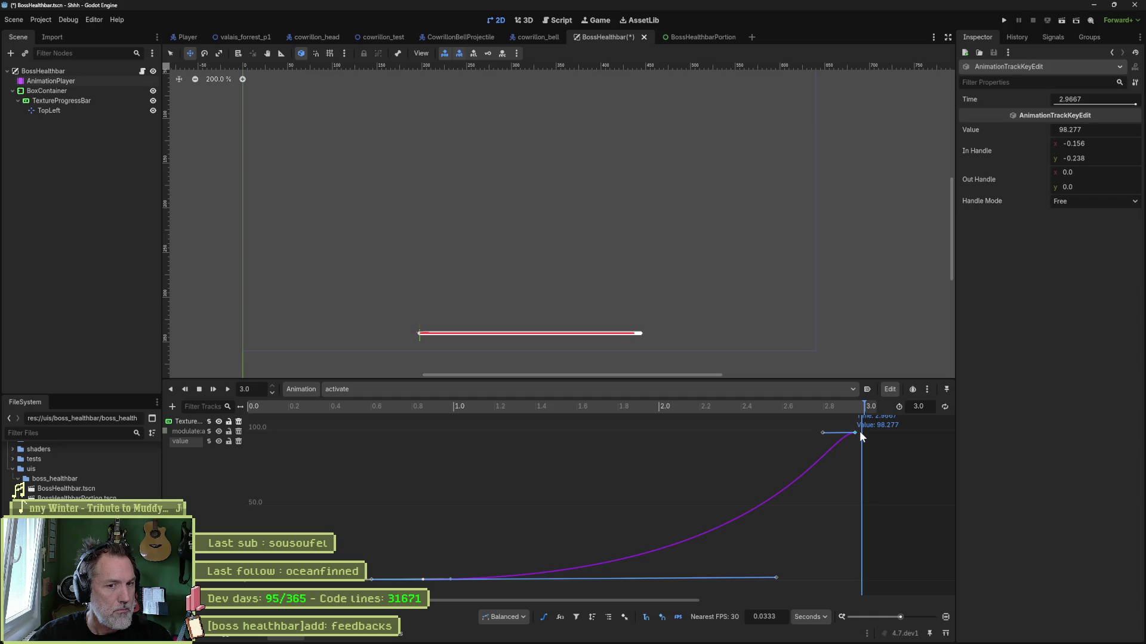
pyautogui.hotkey('ctrl', 'z')
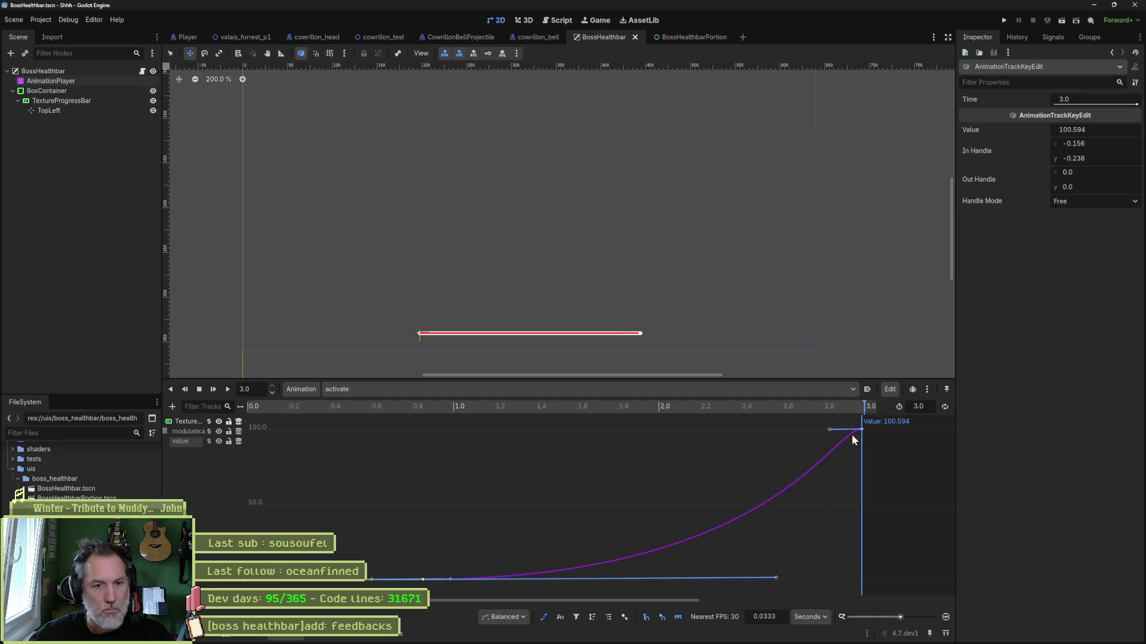
pyautogui.moveTo(829, 429); pyautogui.dragTo(749, 429)
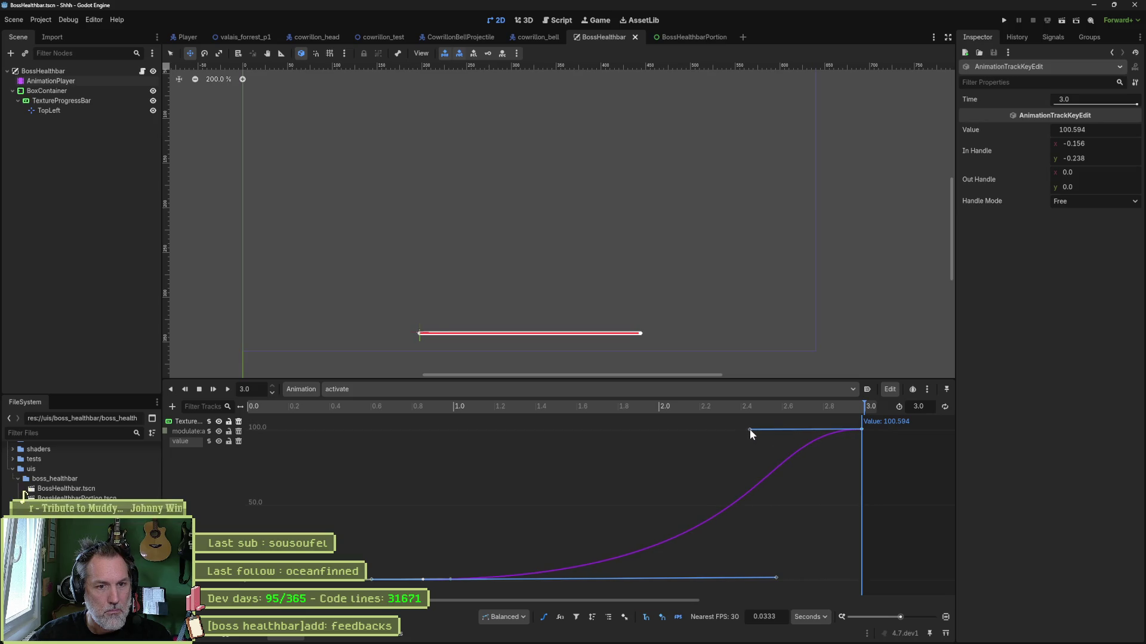
pyautogui.click(210, 388)
pyautogui.click(226, 389)
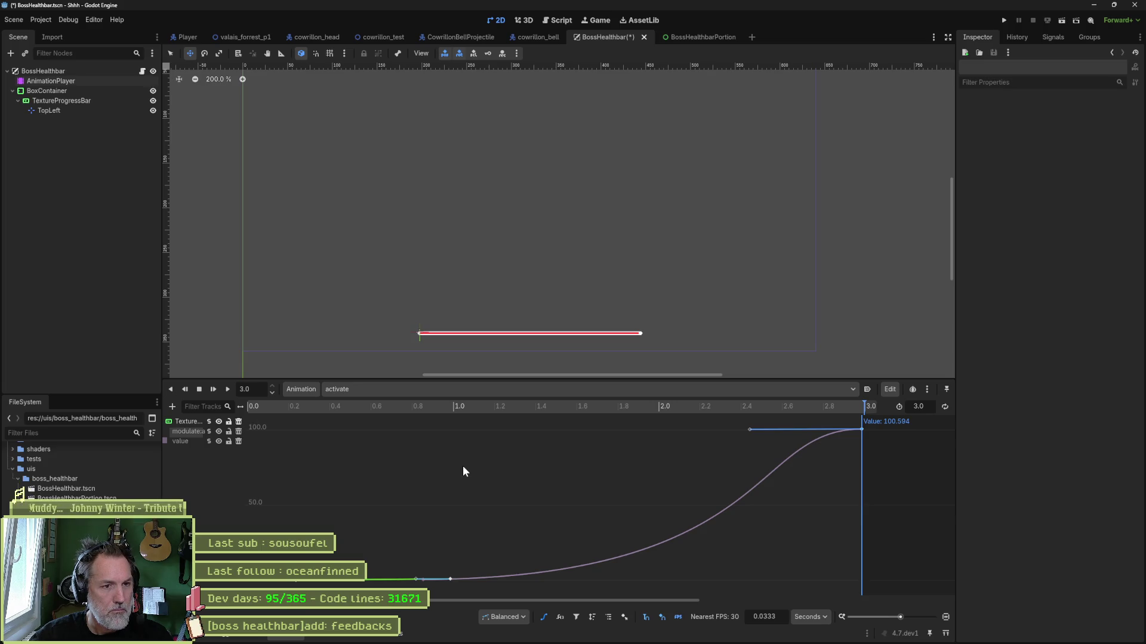
pyautogui.click(50, 81)
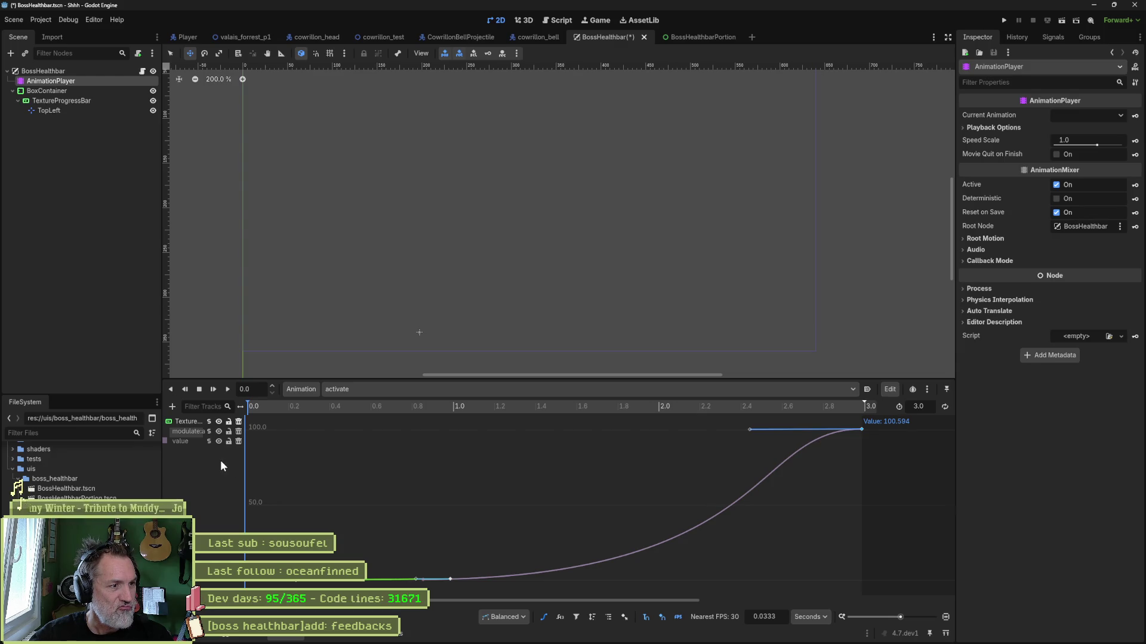
# Return to the track view and check the TextureProgressBar animation near its end with the bar full
pyautogui.press('Escape')
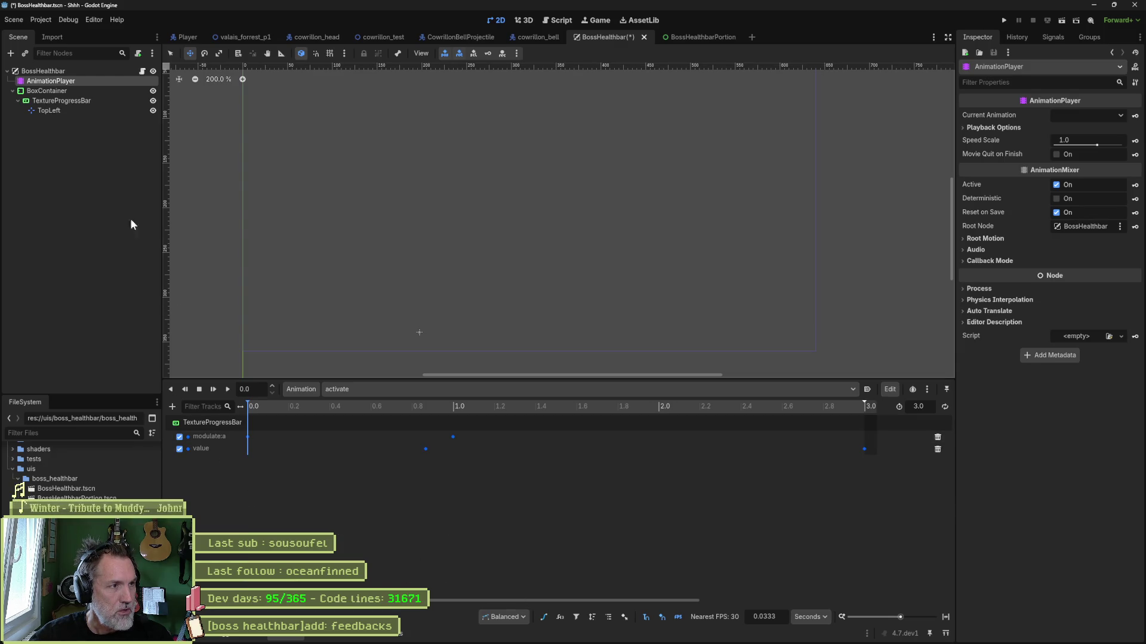
pyautogui.click(50, 101)
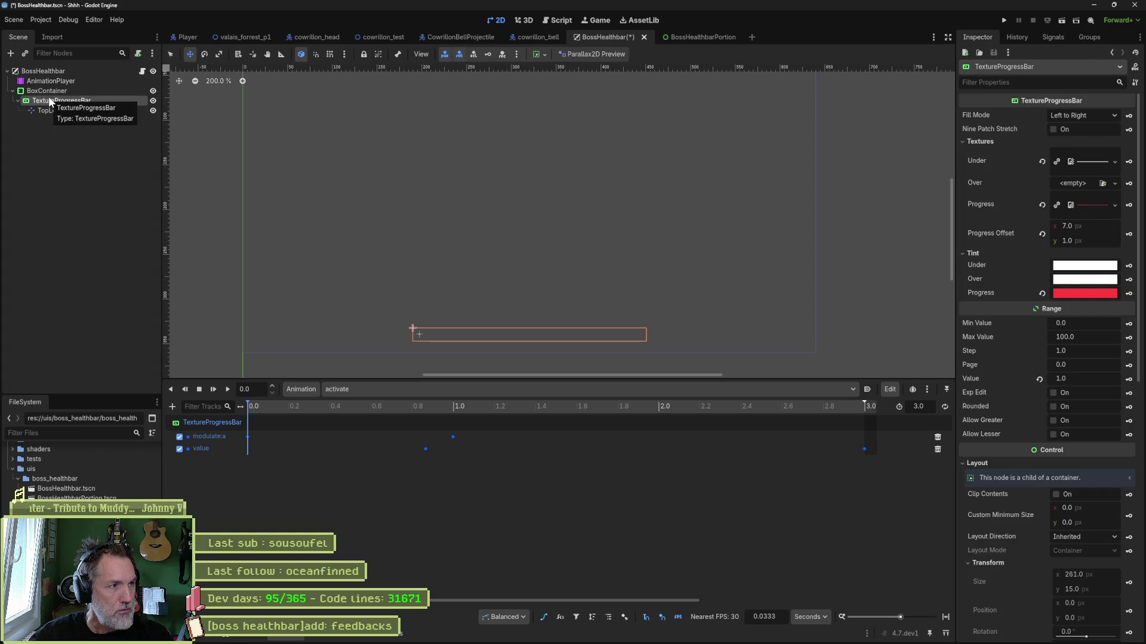
pyautogui.click(850, 406)
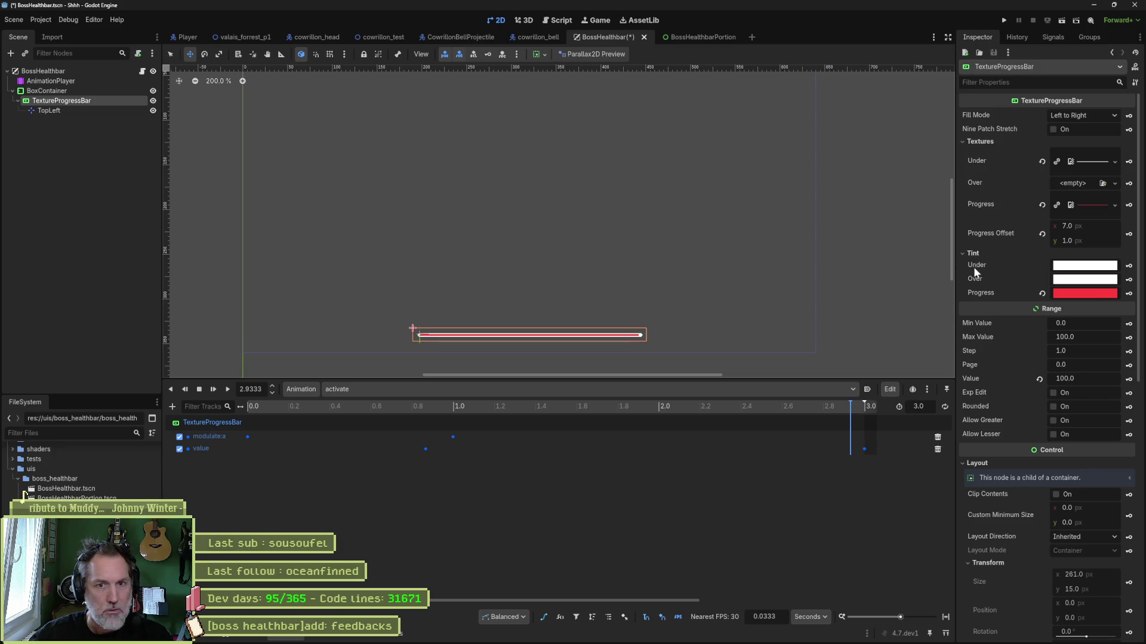
pyautogui.scroll(-3, 1009, 284)
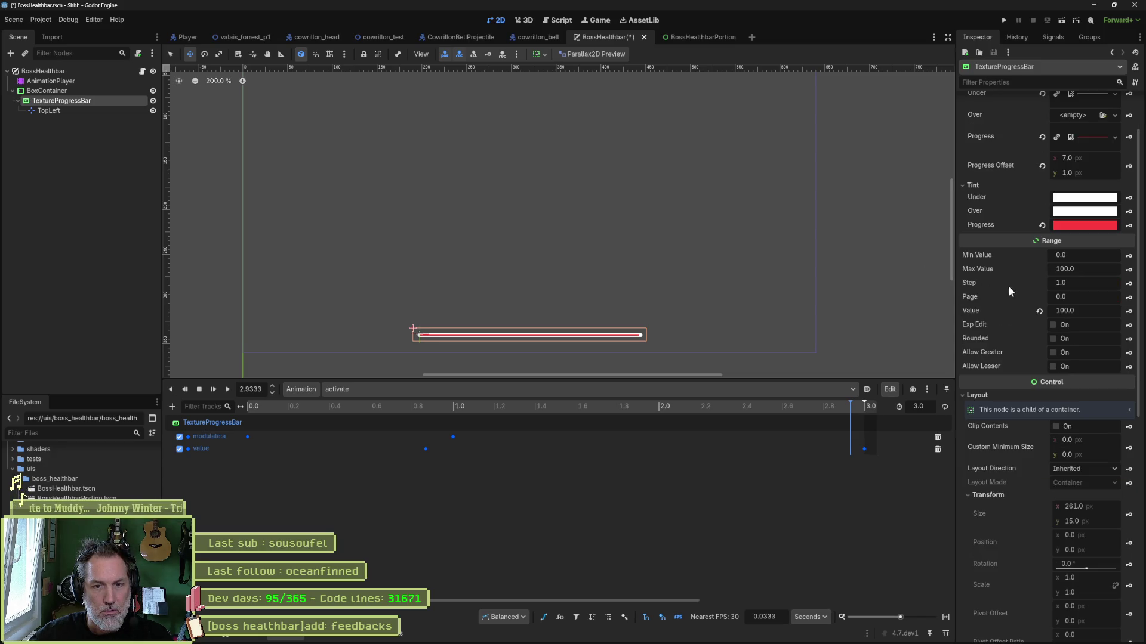
pyautogui.scroll(-5, 1021, 382)
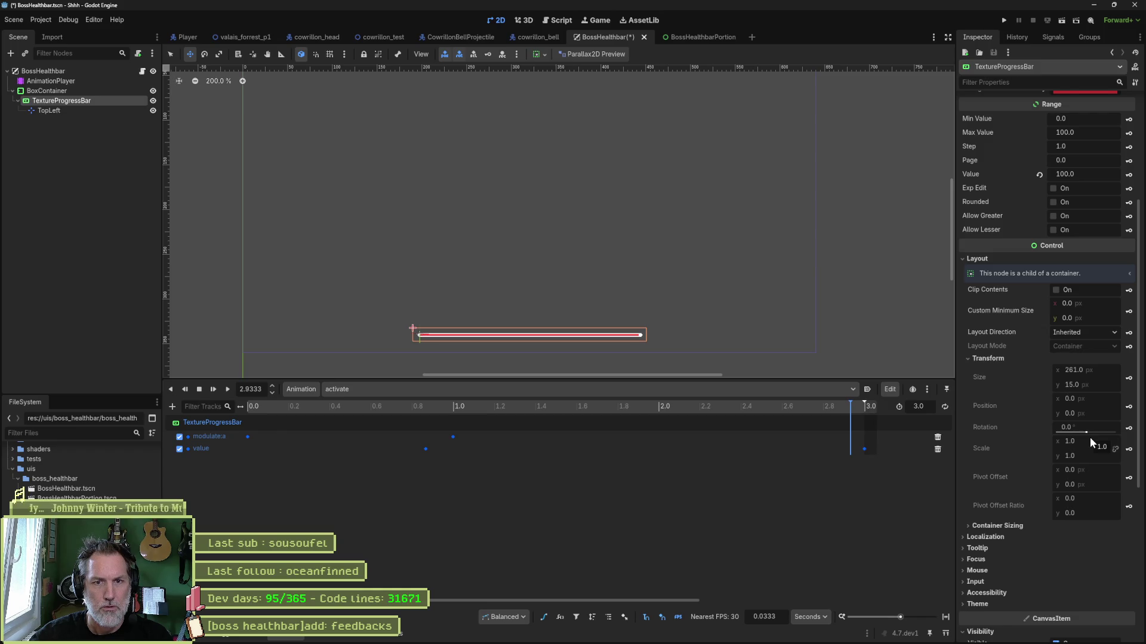
# Inspect the BoxContainer's layout and transform settings, save the scene, and switch to Fork
pyautogui.click(68, 91)
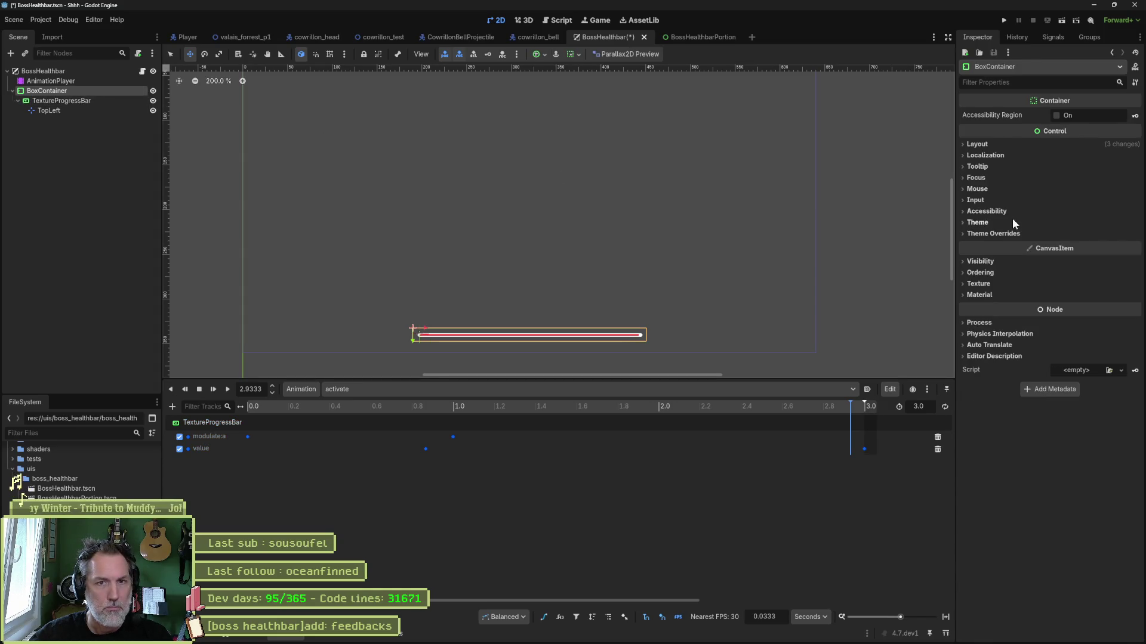
pyautogui.click(979, 145)
pyautogui.click(1008, 257)
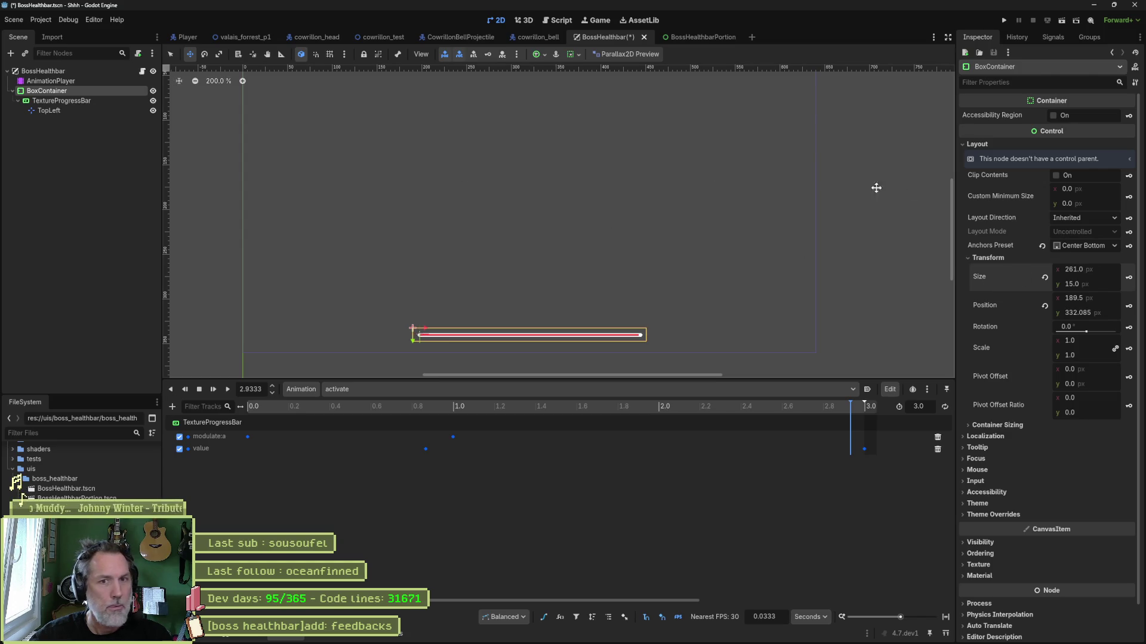
pyautogui.hotkey('ctrl', 's')
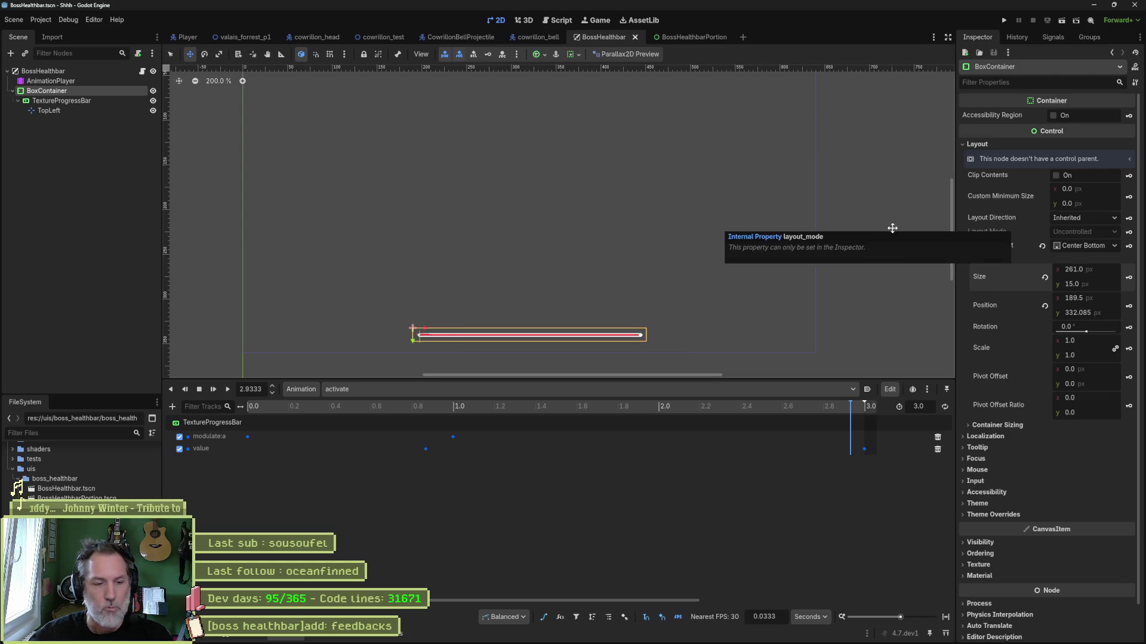
pyautogui.click(679, 635)
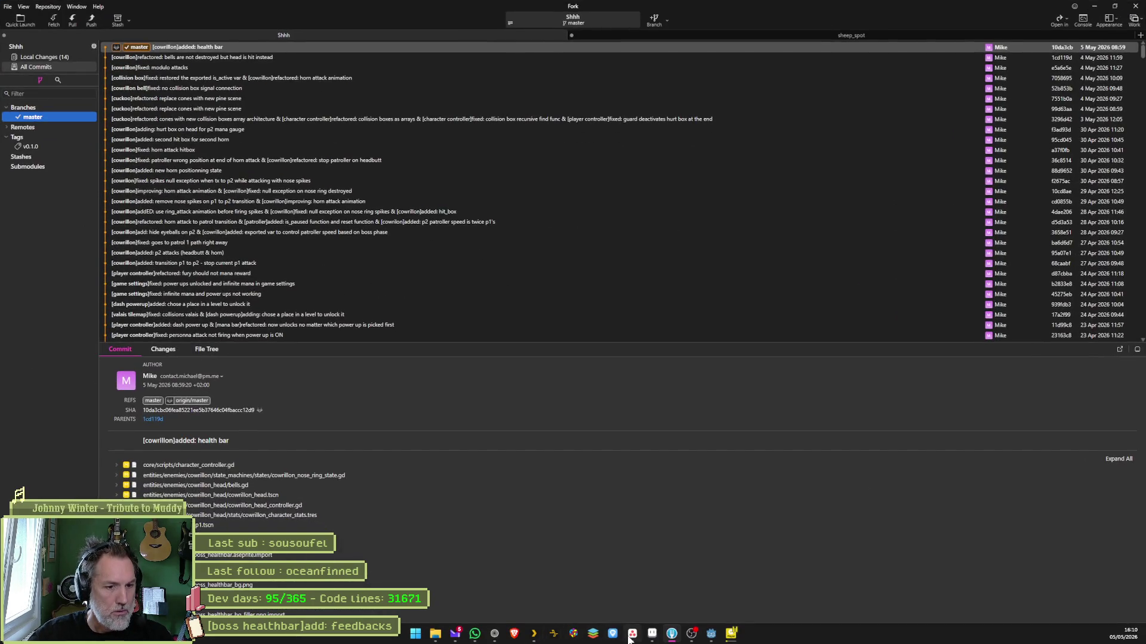
# Check the boss healthbar feedbacks task in Asana, then view Fork's 14 local changes
pyautogui.click(632, 634)
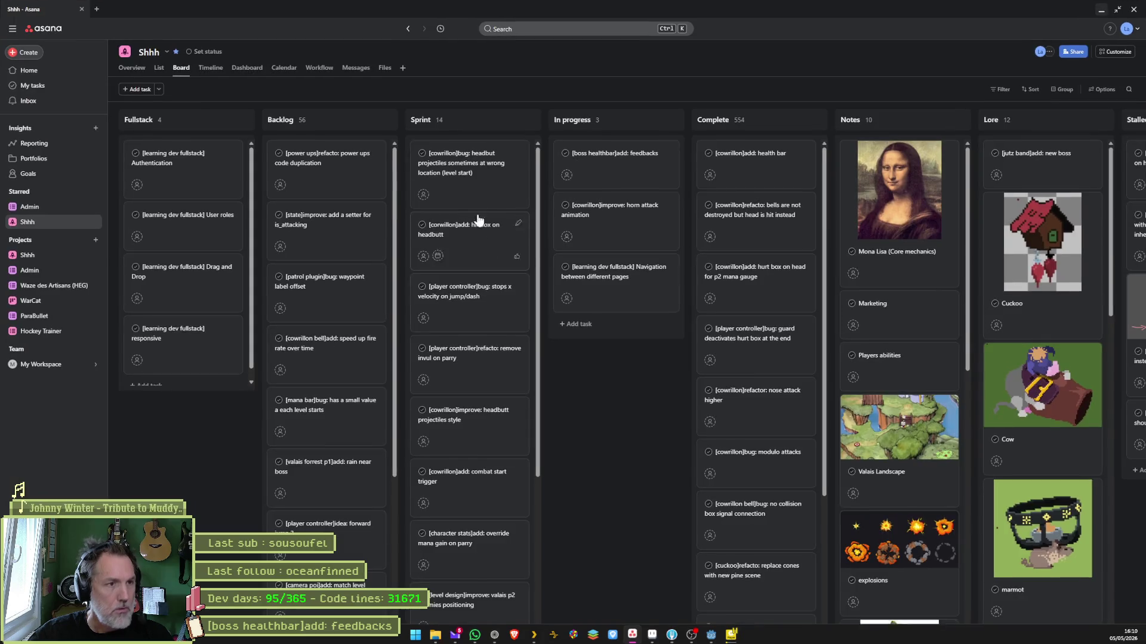
pyautogui.click(625, 163)
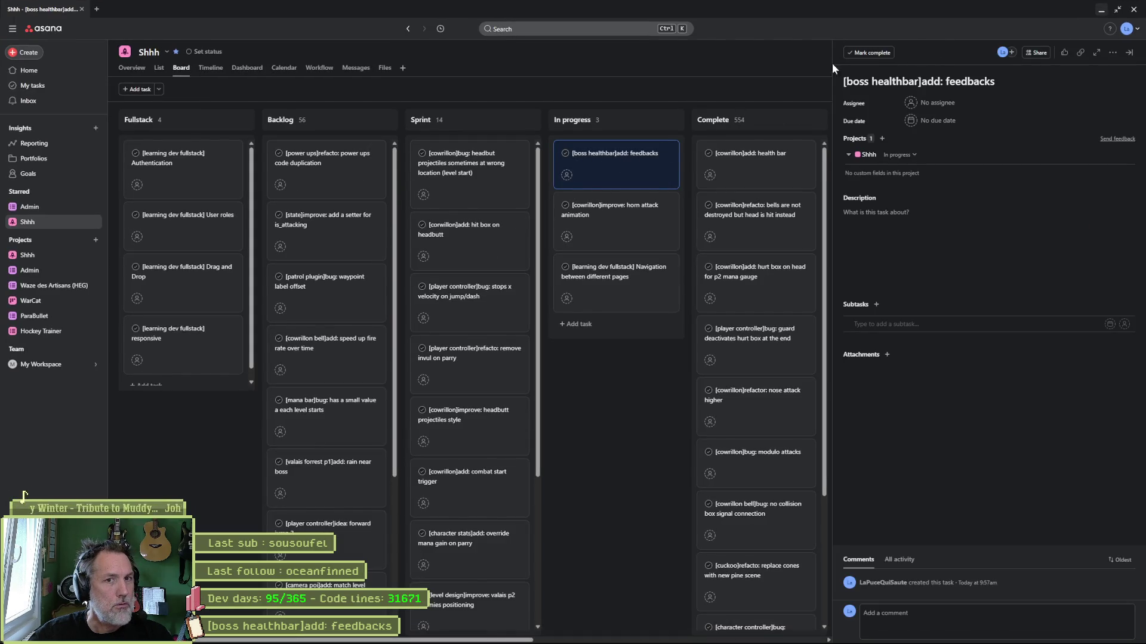
pyautogui.click(657, 635)
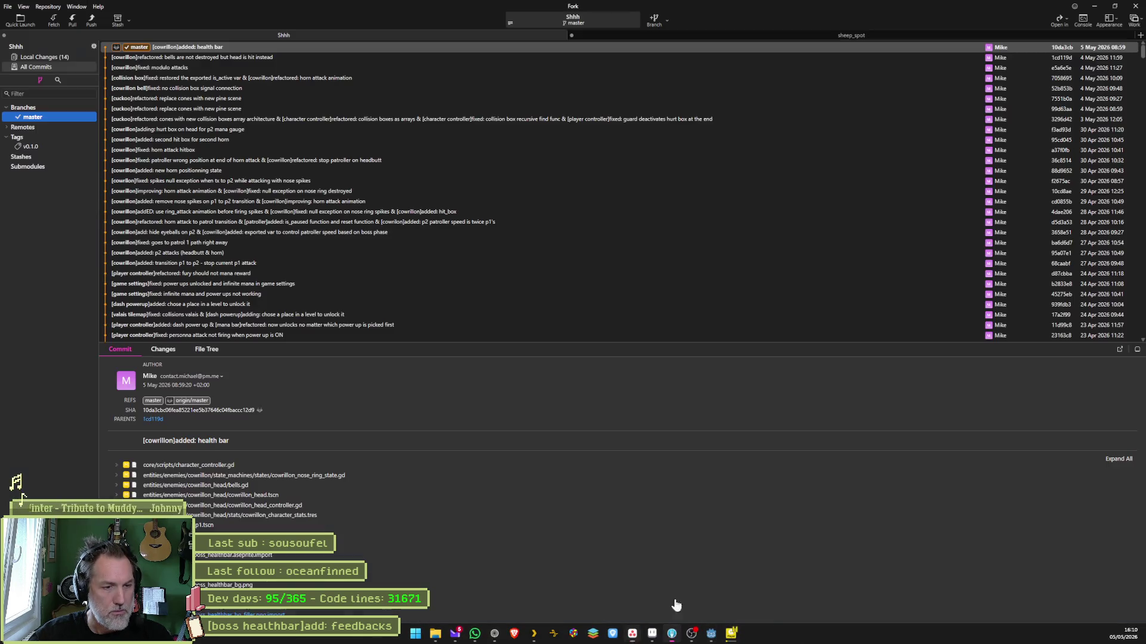
pyautogui.click(43, 58)
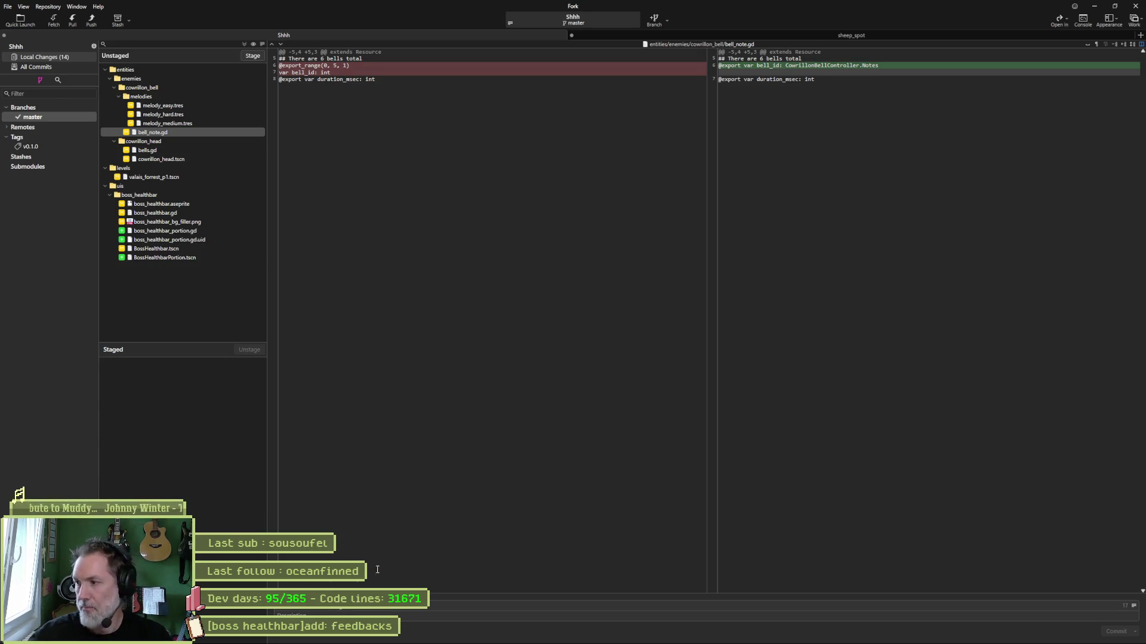
# Review the bell_note, bells and boss_healthbar script diffs, write a message, and commit all 14 files
pyautogui.click(176, 130)
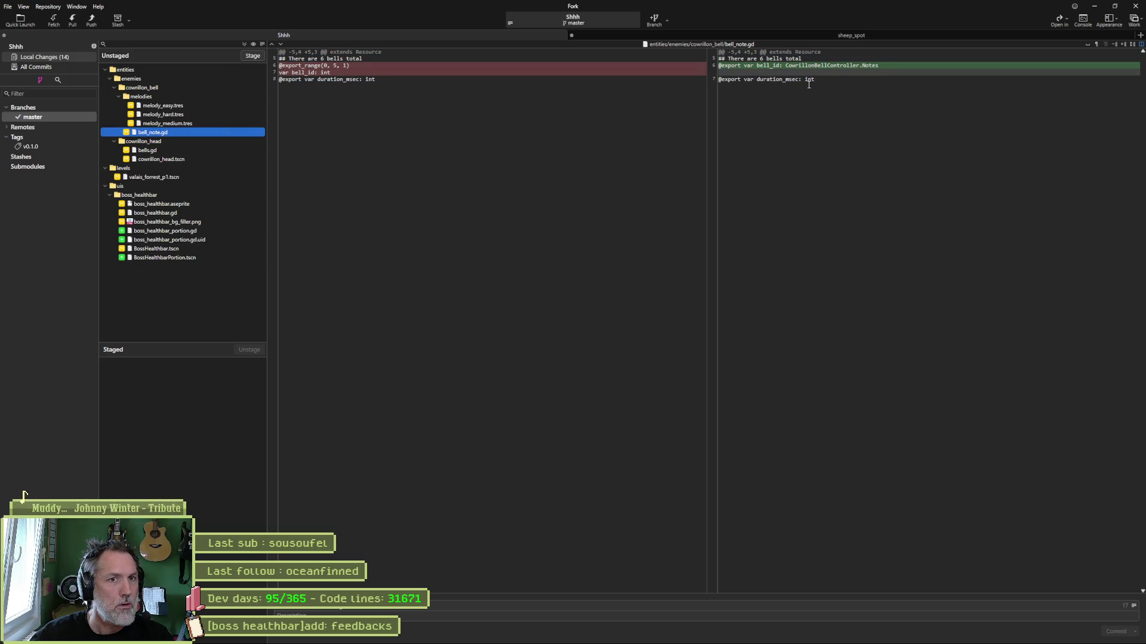
pyautogui.click(148, 150)
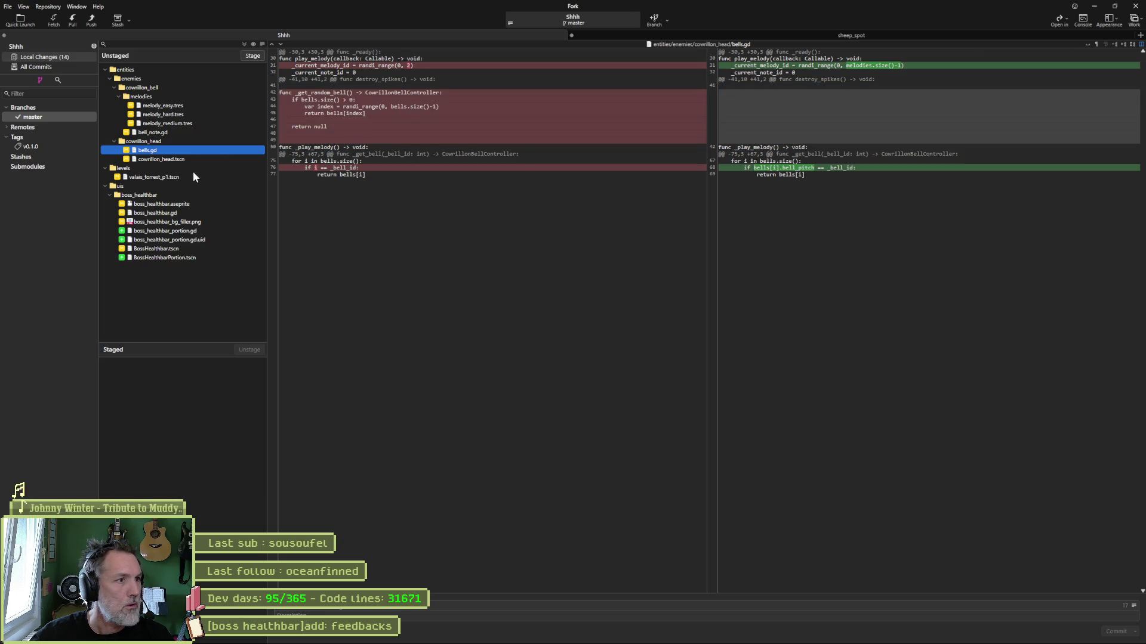
pyautogui.click(376, 545)
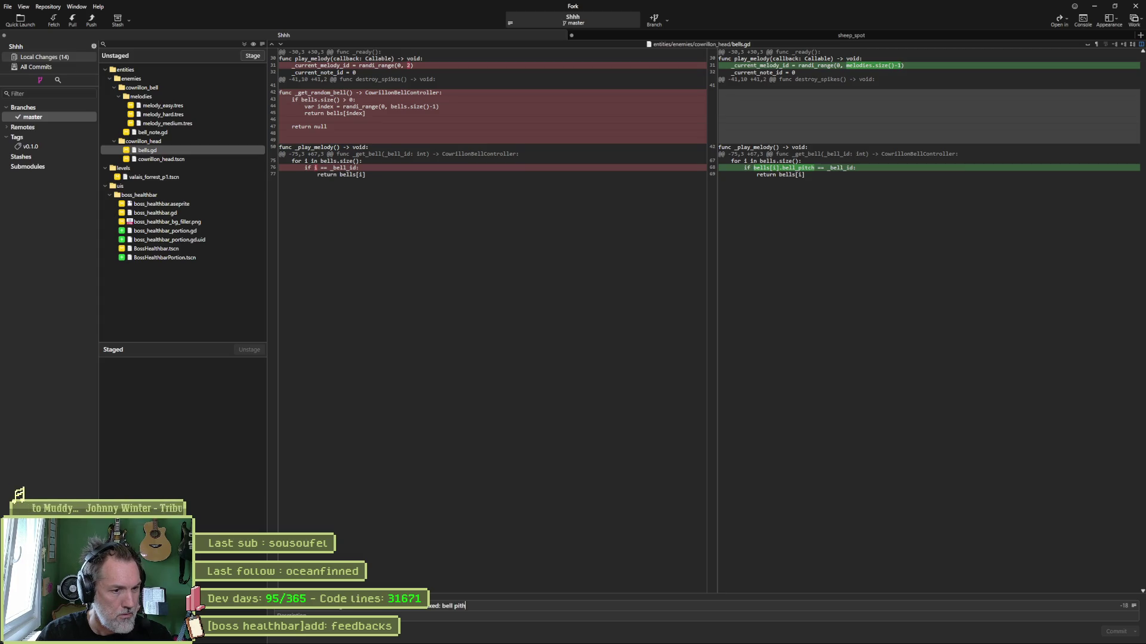
pyautogui.write('ch')
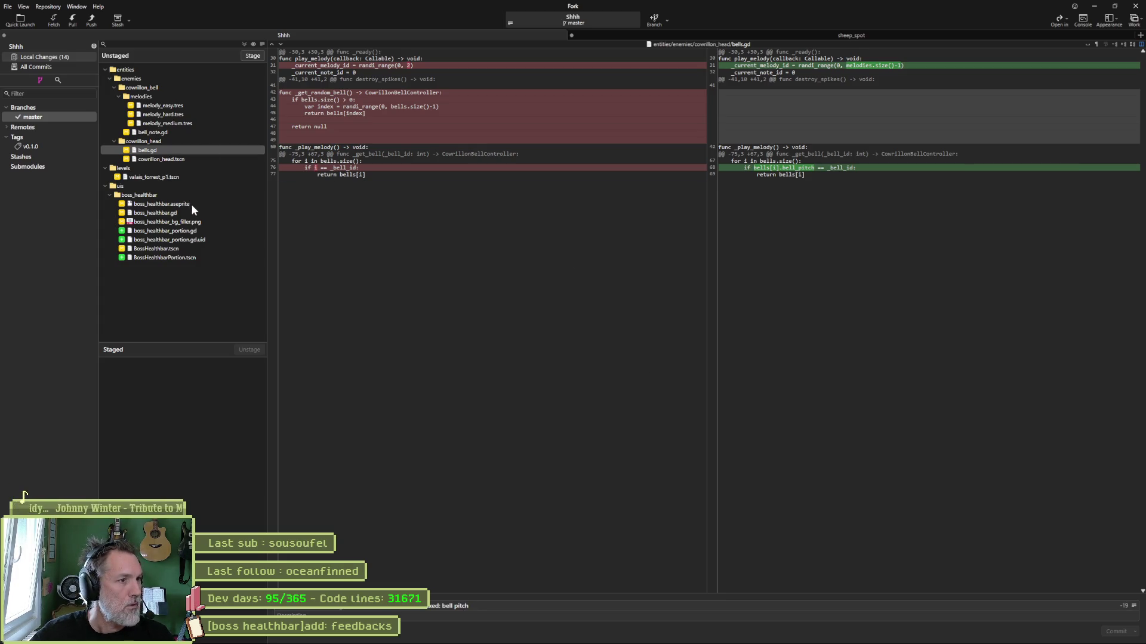
pyautogui.click(198, 213)
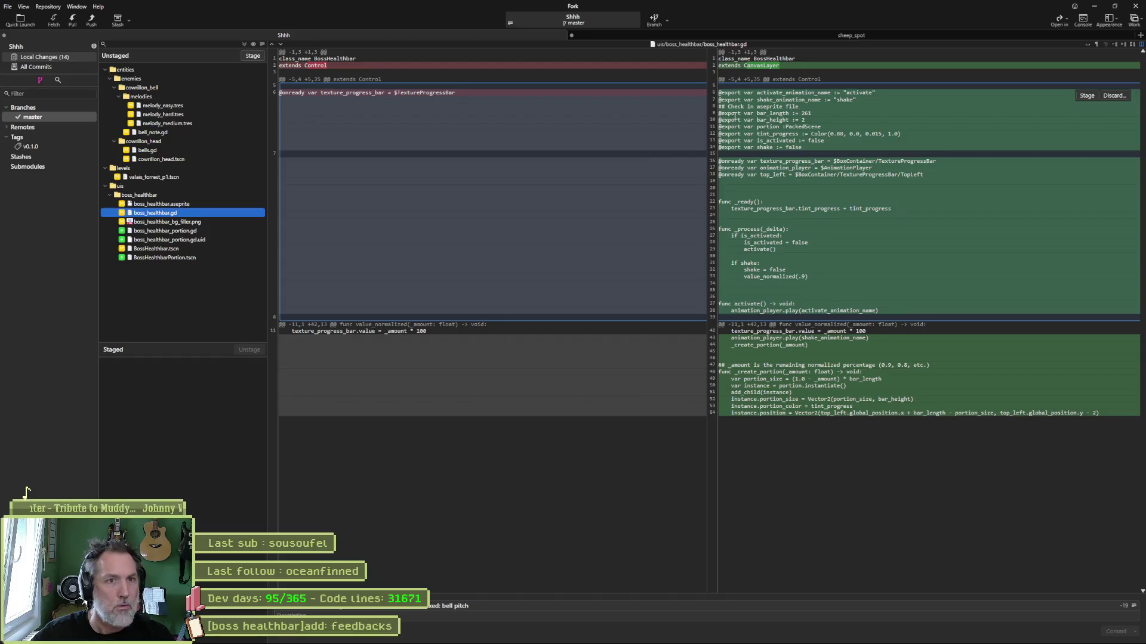
pyautogui.click(200, 233)
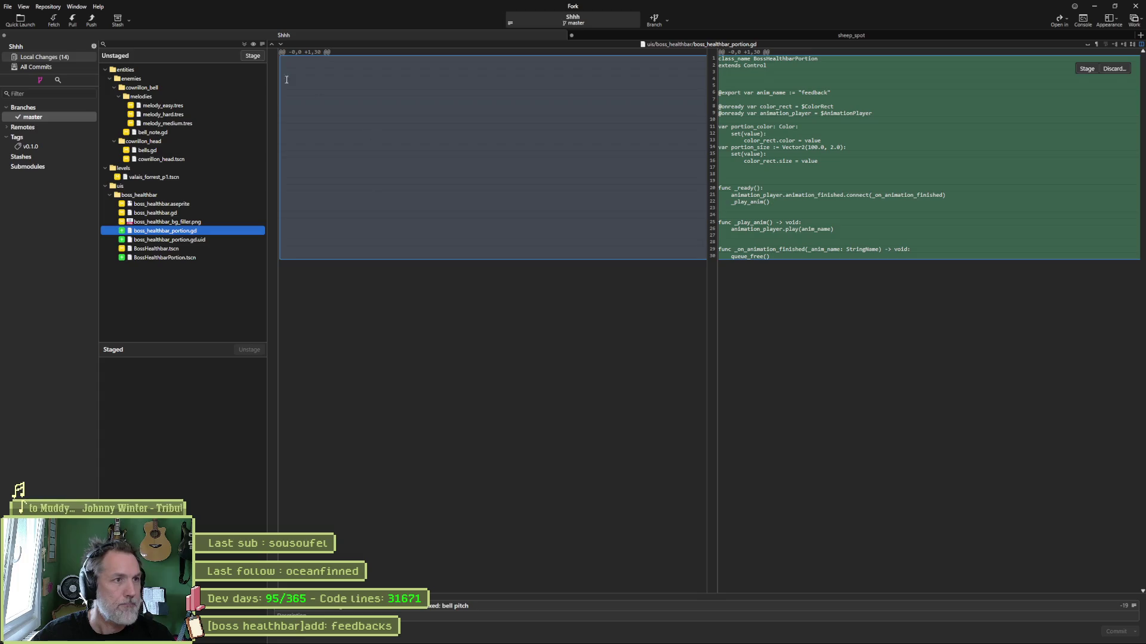
pyautogui.click(253, 56)
pyautogui.click(1105, 631)
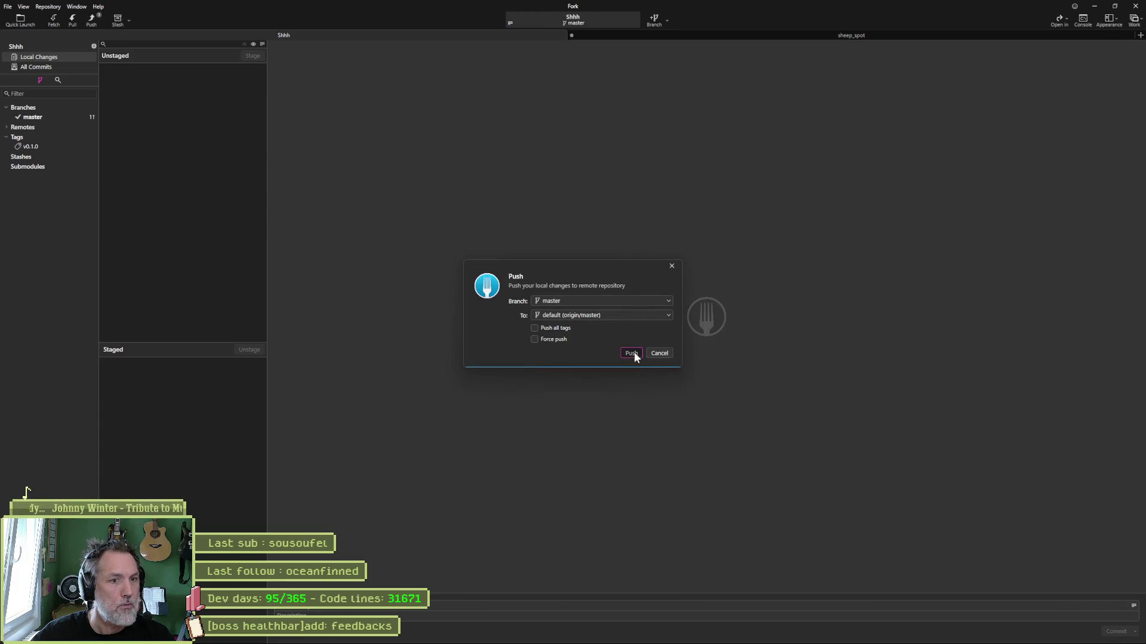
# Push the commit to origin master, then leave the Asana feedbacks task to return to Godot
pyautogui.click(632, 353)
pyautogui.click(1094, 6)
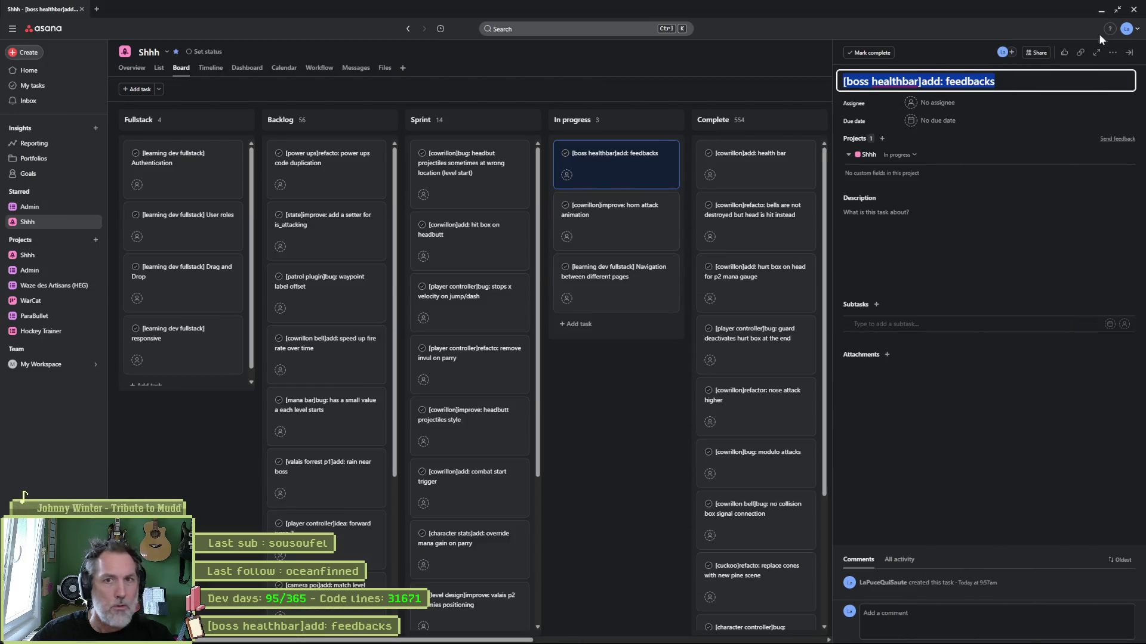
pyautogui.click(1101, 11)
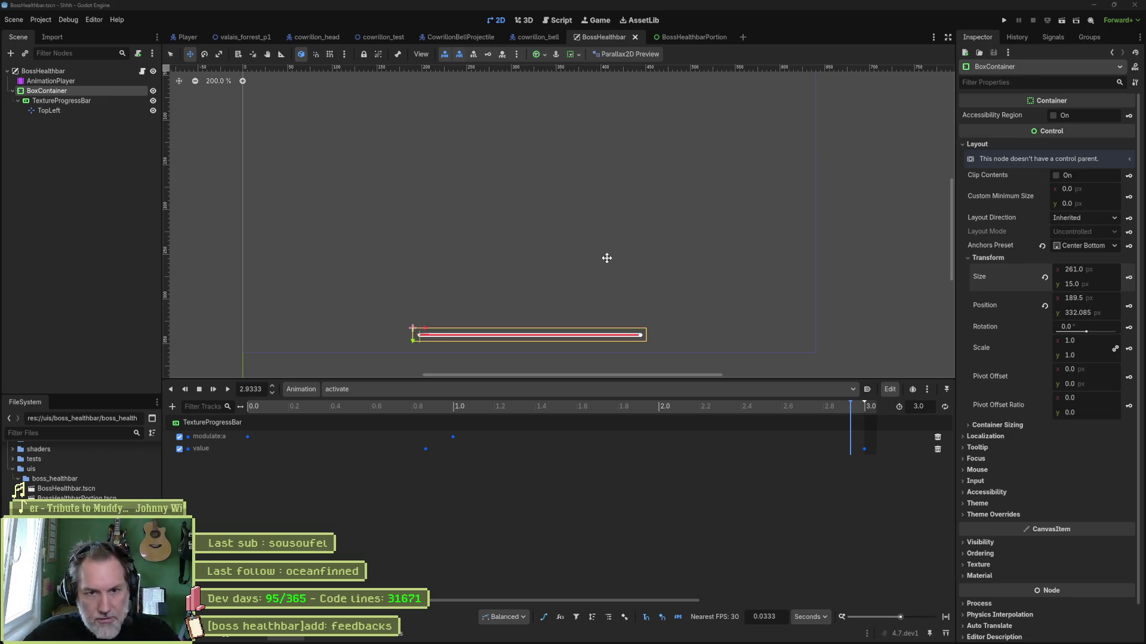
pyautogui.click(1068, 246)
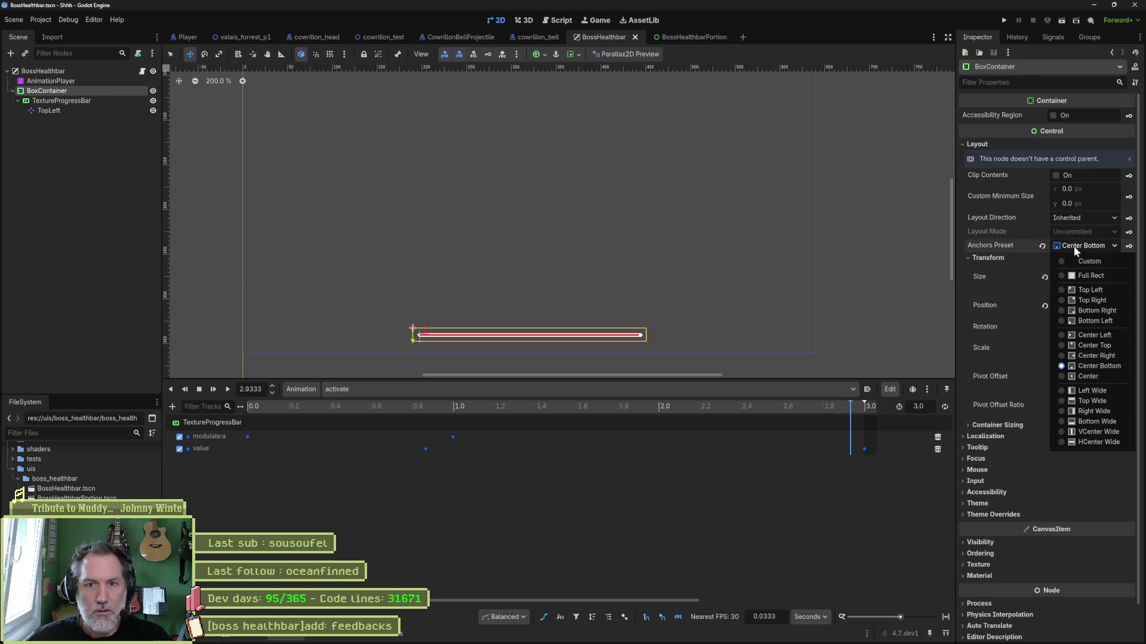
pyautogui.click(1086, 374)
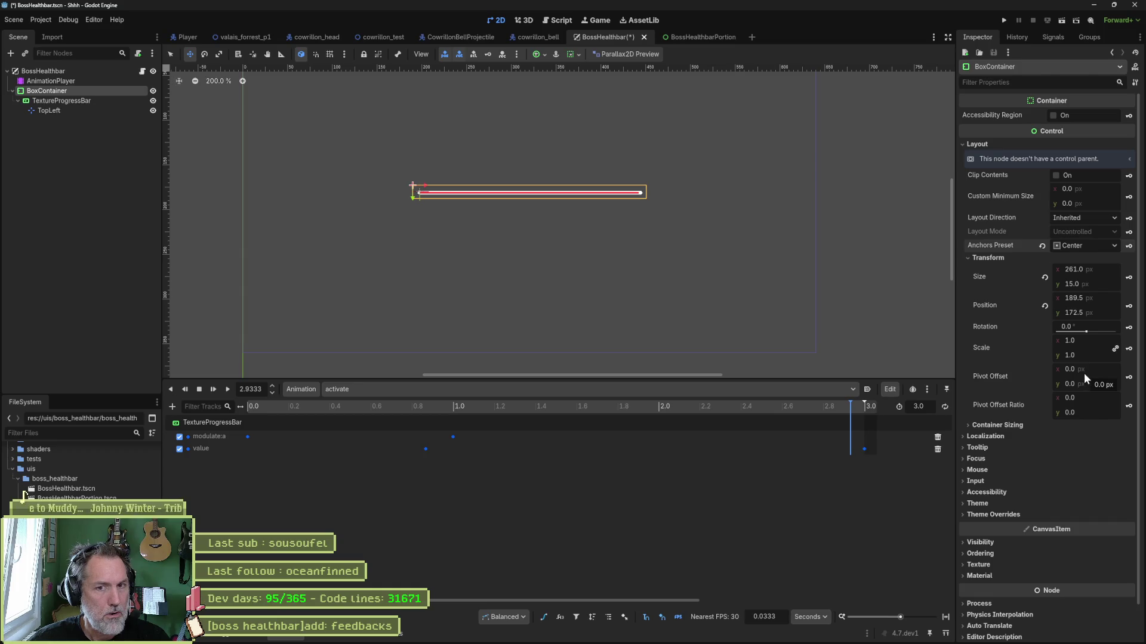
pyautogui.hotkey('ctrl', 'z')
pyautogui.hotkey('ctrl', 'z')
pyautogui.hotkey('ctrl', 'z')
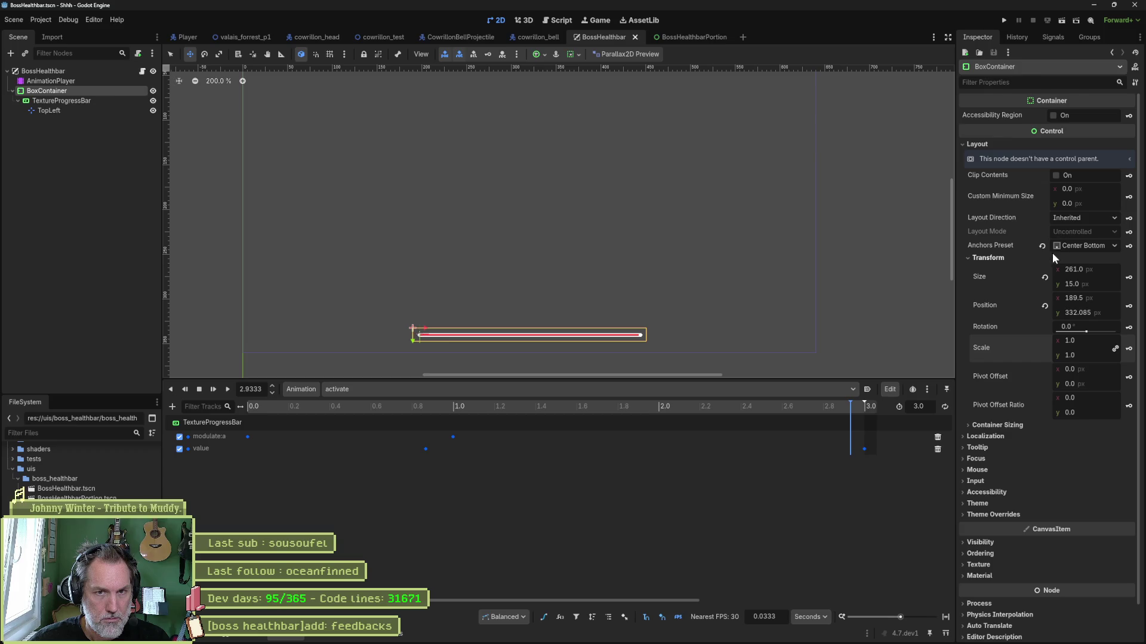
pyautogui.click(1086, 218)
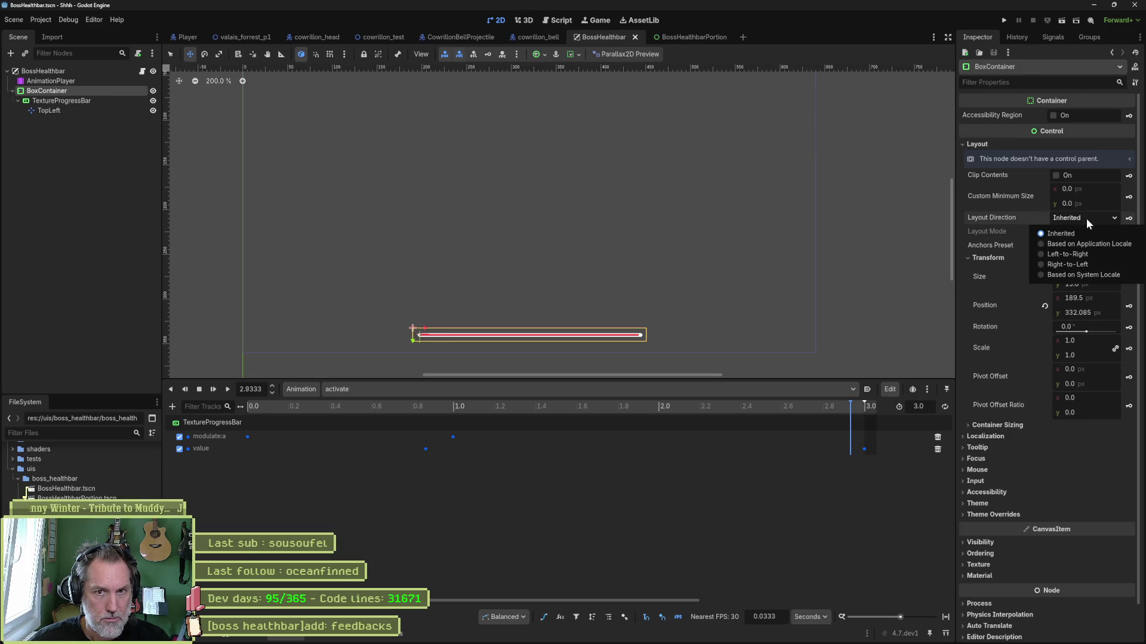
pyautogui.click(1086, 219)
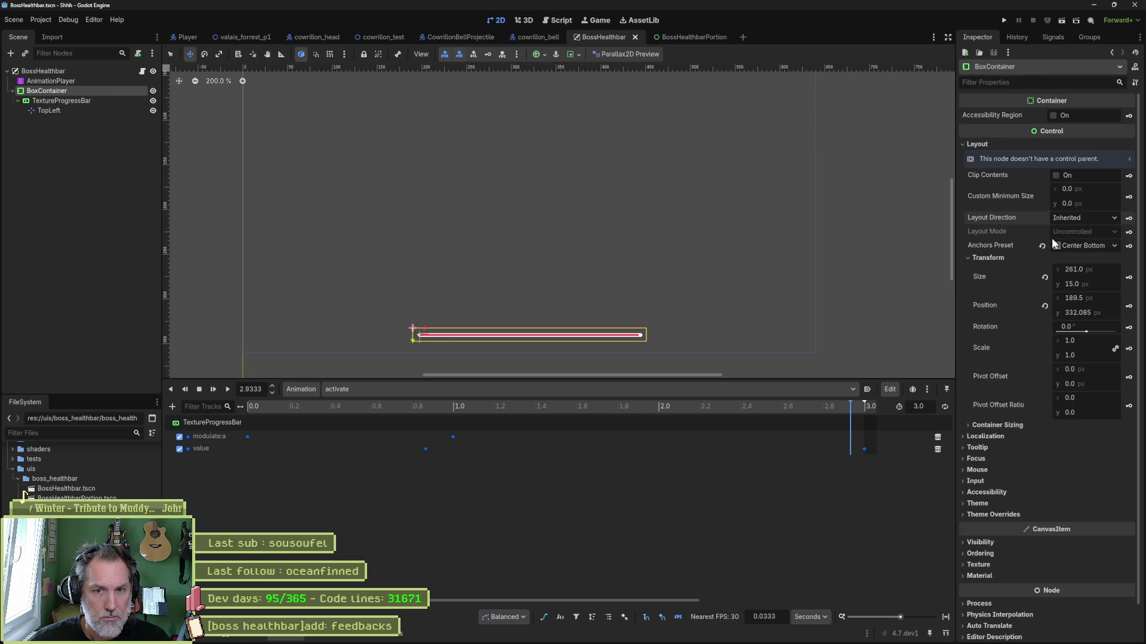
pyautogui.click(1001, 426)
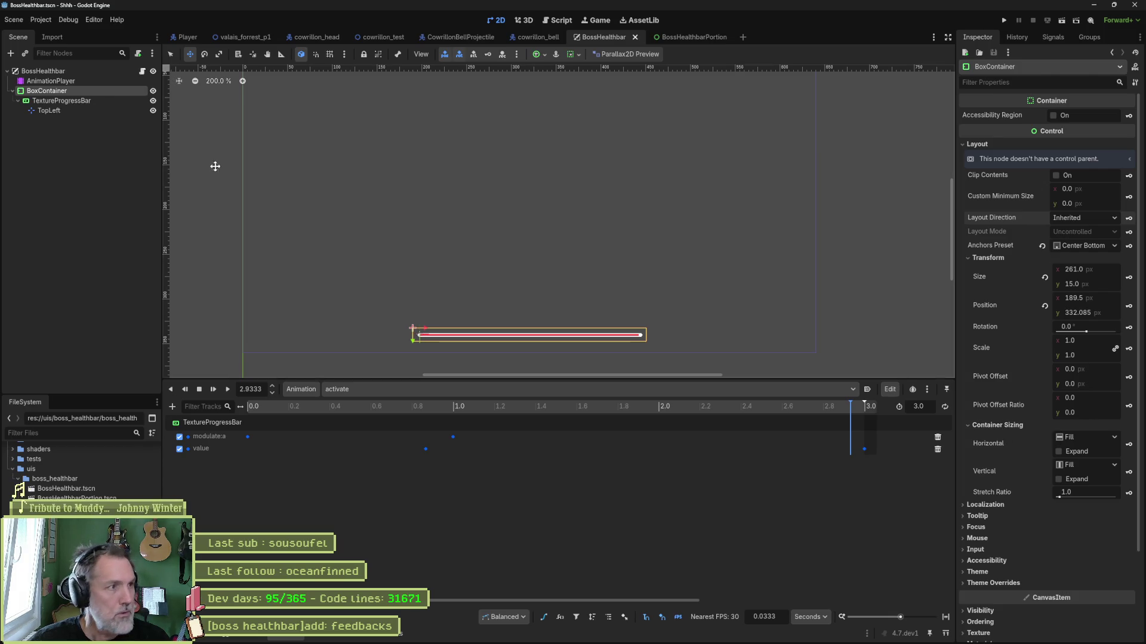
pyautogui.click(68, 70)
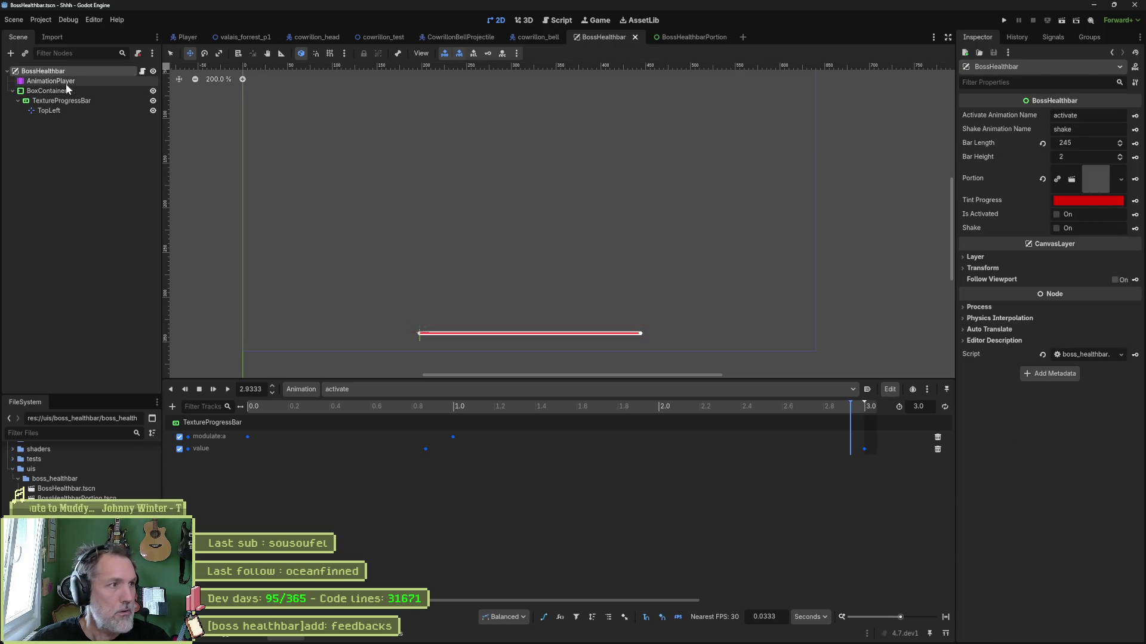
pyautogui.click(57, 100)
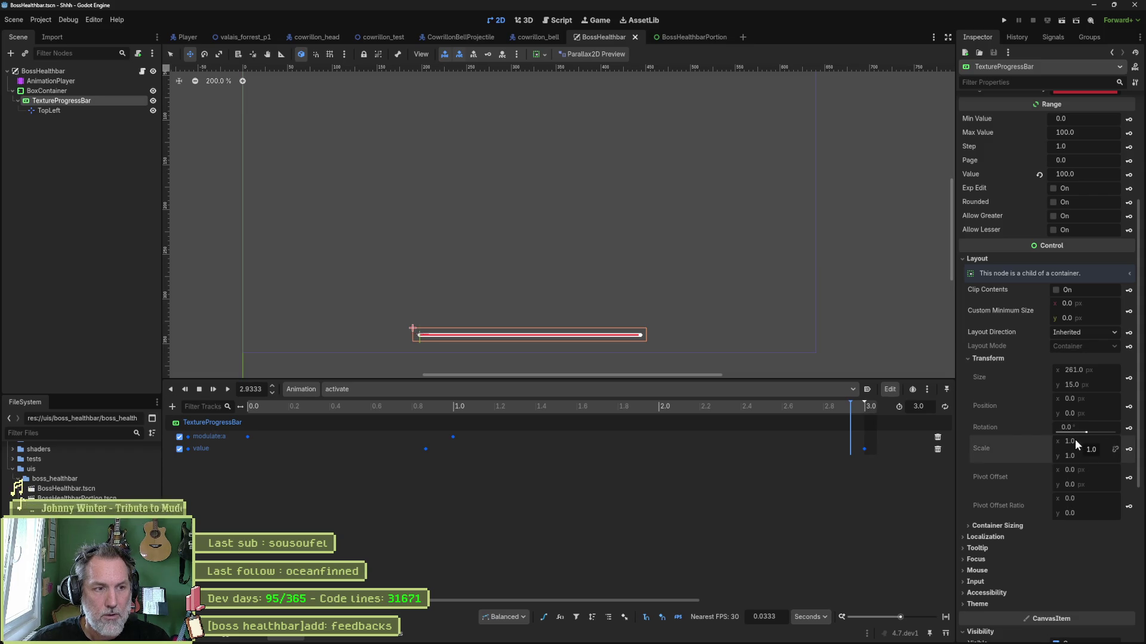
pyautogui.click(87, 93)
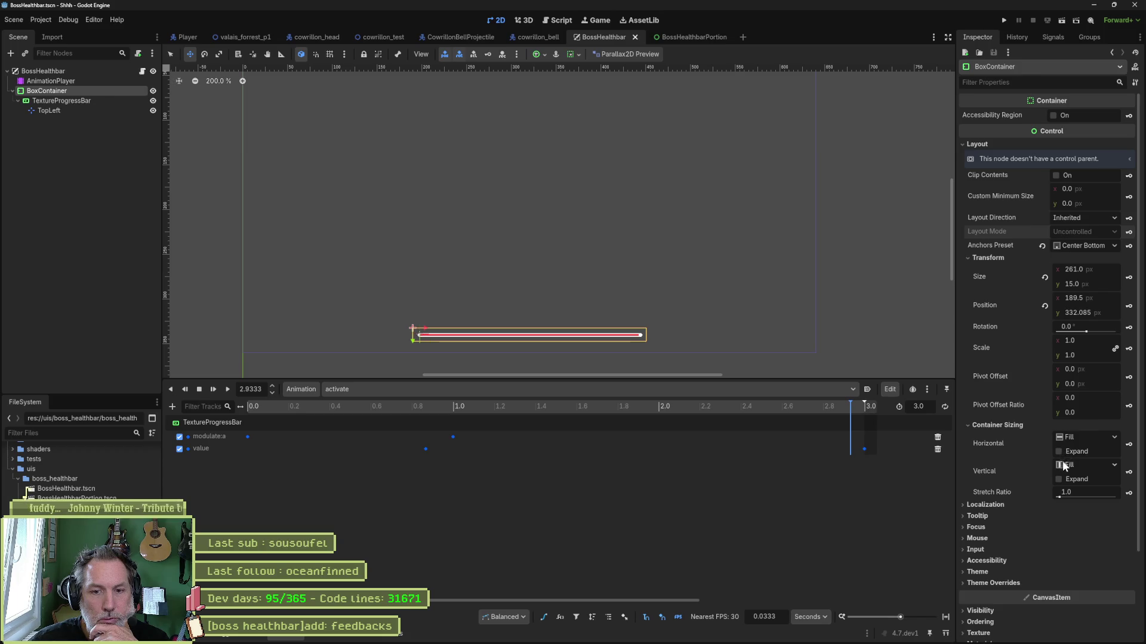
pyautogui.click(993, 583)
pyautogui.scroll(-2, 996, 567)
pyautogui.click(986, 478)
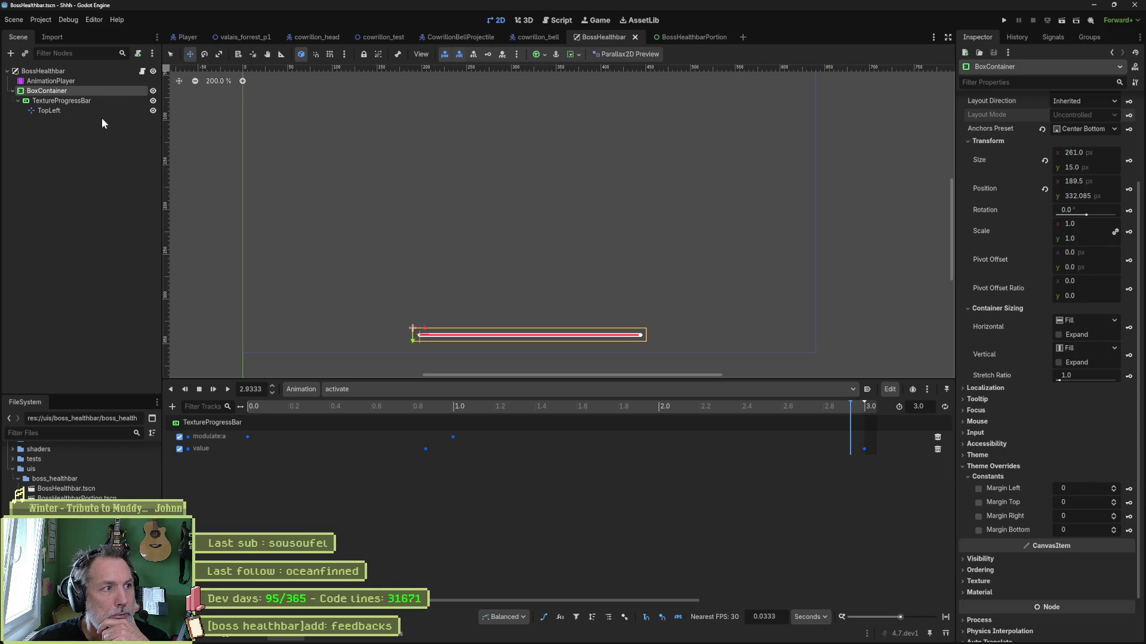
# Convert the BoxContainer node to a CenterContainer and switch on Use Top Left
pyautogui.rightClick(43, 94)
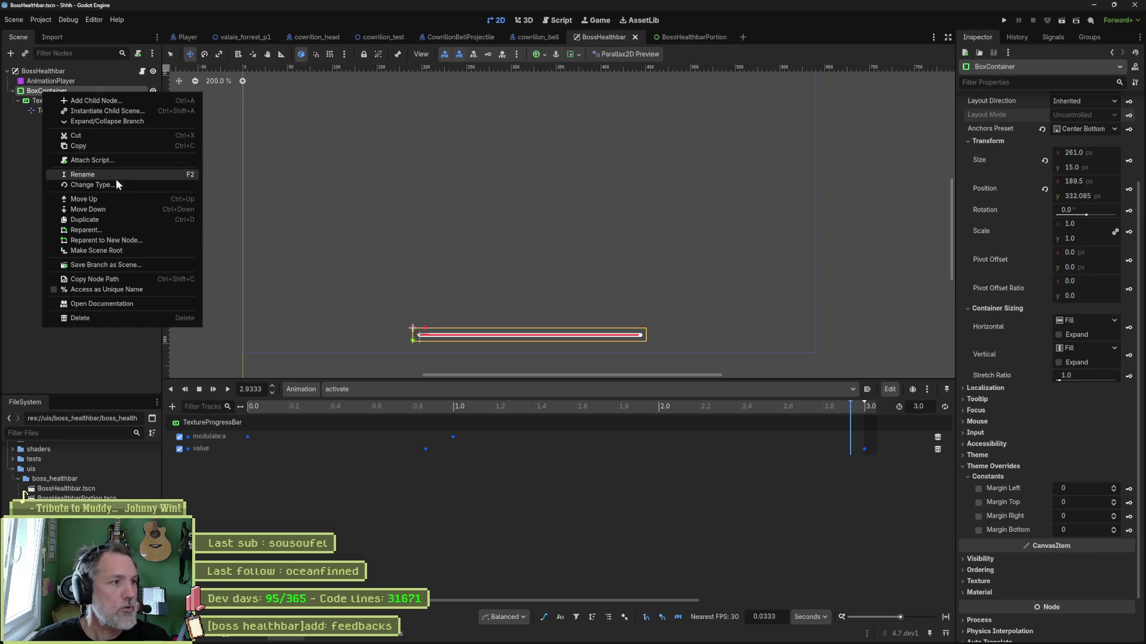
pyautogui.click(116, 178)
pyautogui.write('center')
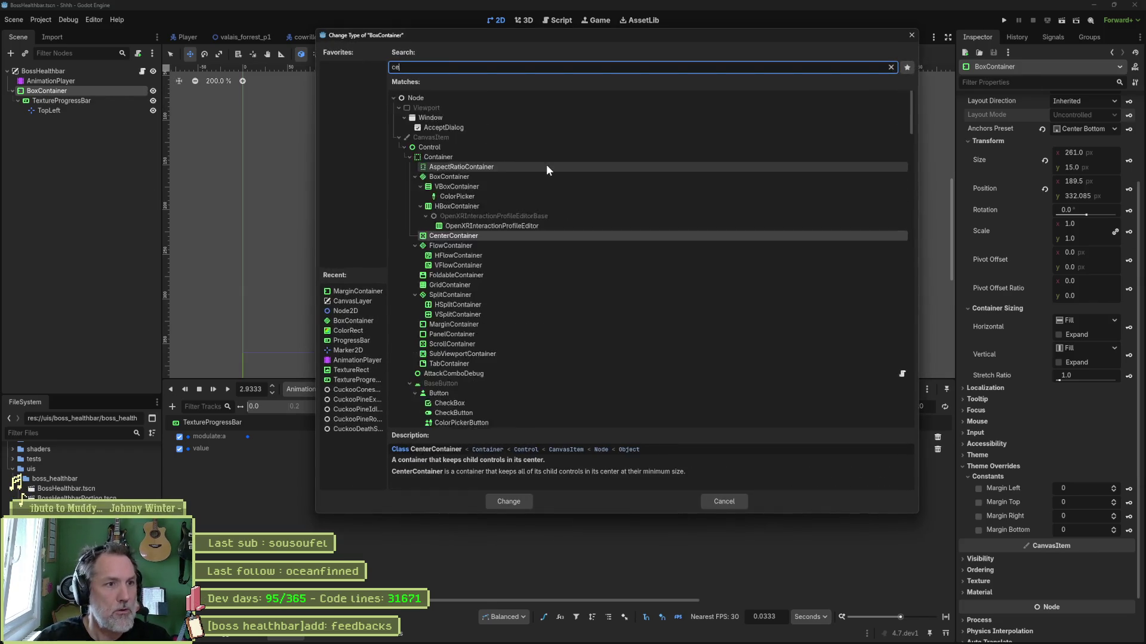
pyautogui.click(488, 136)
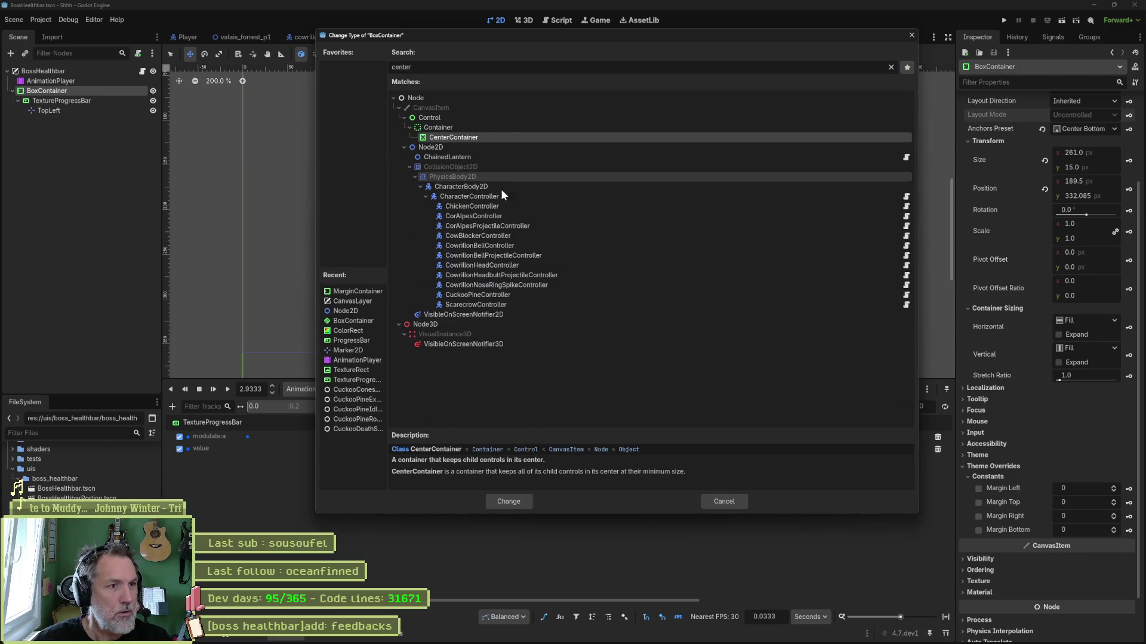
pyautogui.click(509, 502)
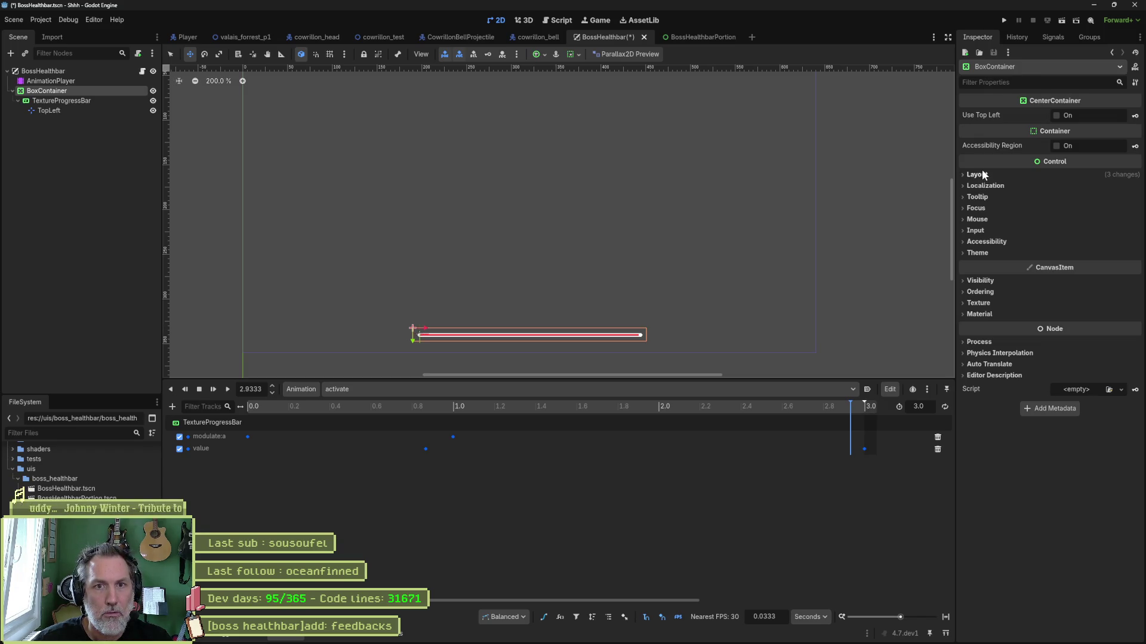
pyautogui.click(1056, 116)
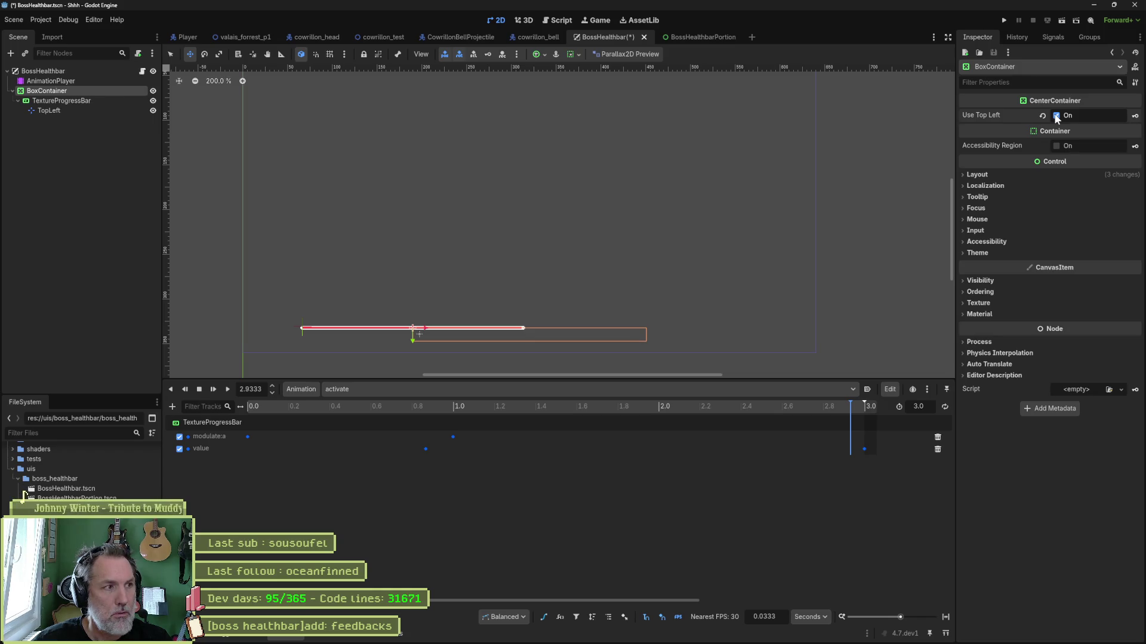
# Keep the container's scale at 1.0, reset its position, and drag the bar to 331, 319
pyautogui.click(985, 175)
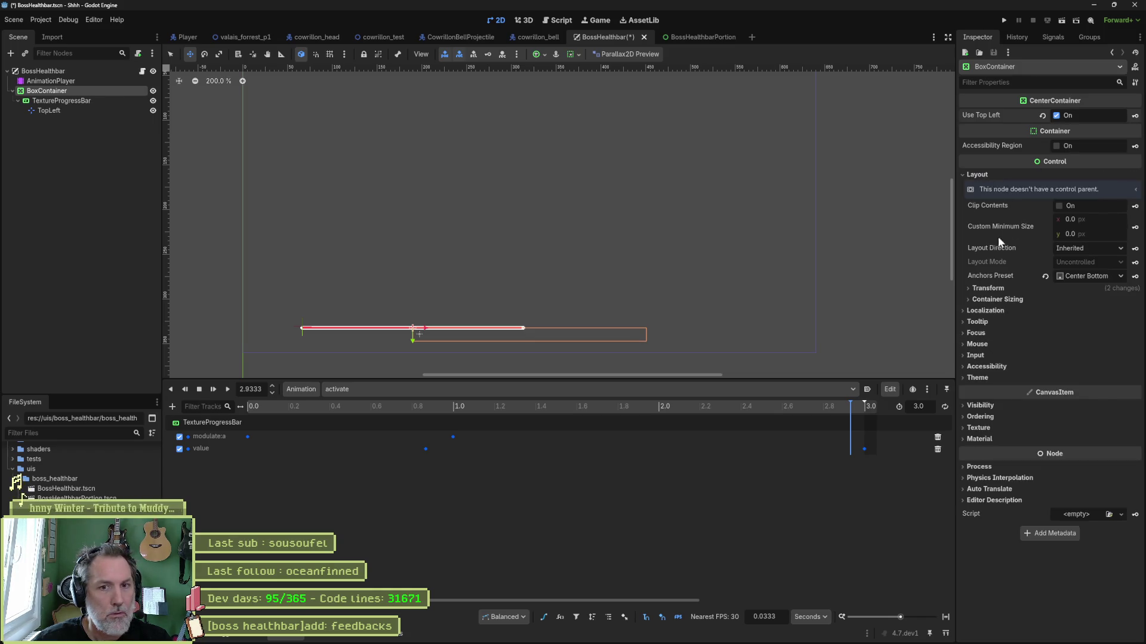
pyautogui.click(989, 289)
pyautogui.moveTo(1083, 371); pyautogui.dragTo(1122, 371)
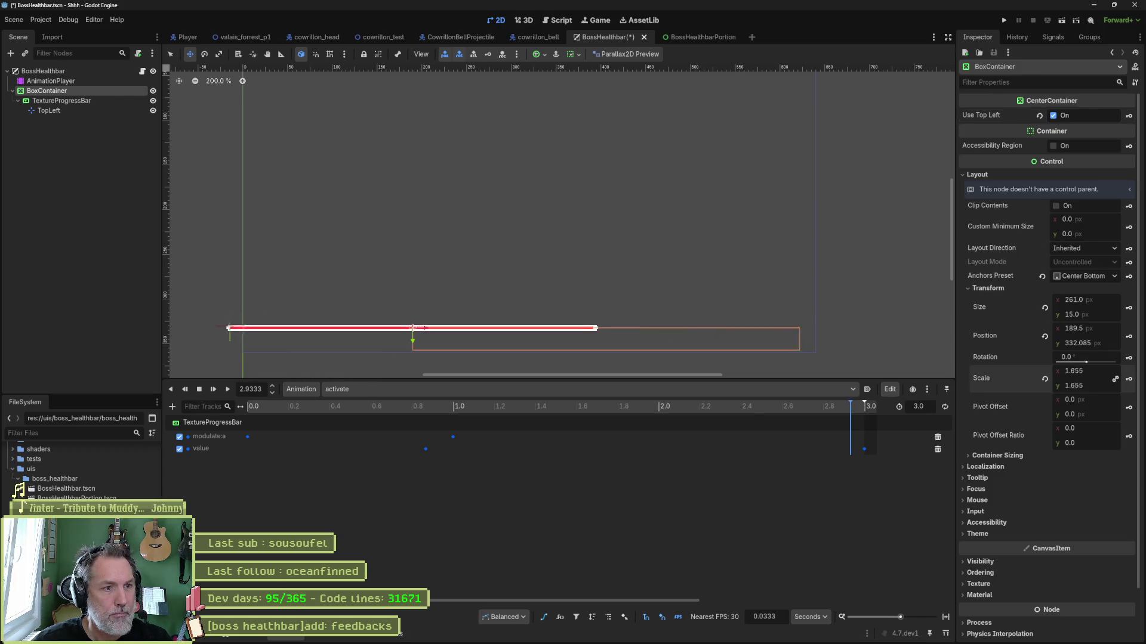
pyautogui.hotkey('ctrl', 'z')
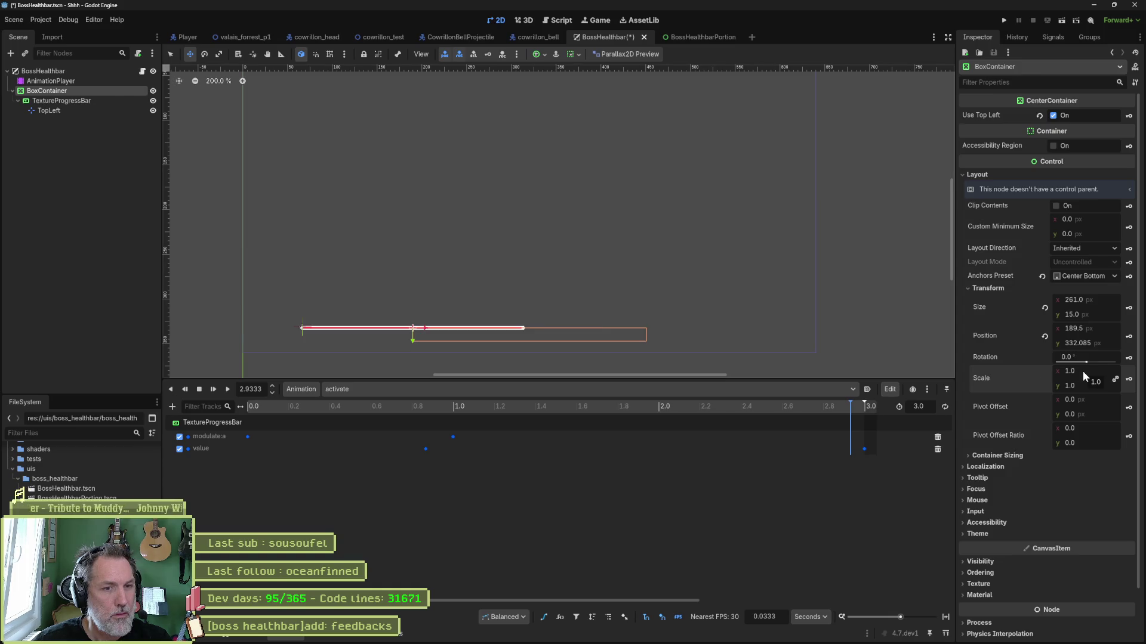
pyautogui.click(1044, 336)
pyautogui.scroll(-3, 552, 217)
pyautogui.moveTo(481, 151)
pyautogui.mouseDown()
pyautogui.moveTo(607, 235)
pyautogui.moveTo(601, 262)
pyautogui.moveTo(716, 328)
pyautogui.moveTo(738, 391)
pyautogui.mouseUp()
# Clear the container's size to zero, leave scale at 1.0, and save and run the scene
pyautogui.click(1044, 307)
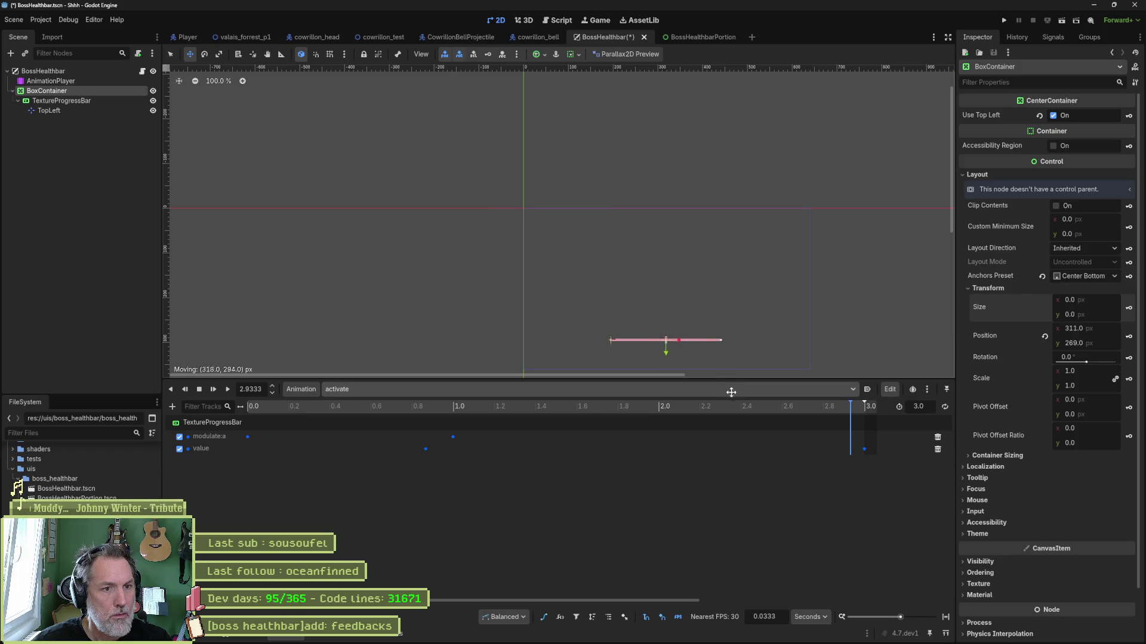
pyautogui.scroll(8, 674, 354)
pyautogui.scroll(-3, 674, 354)
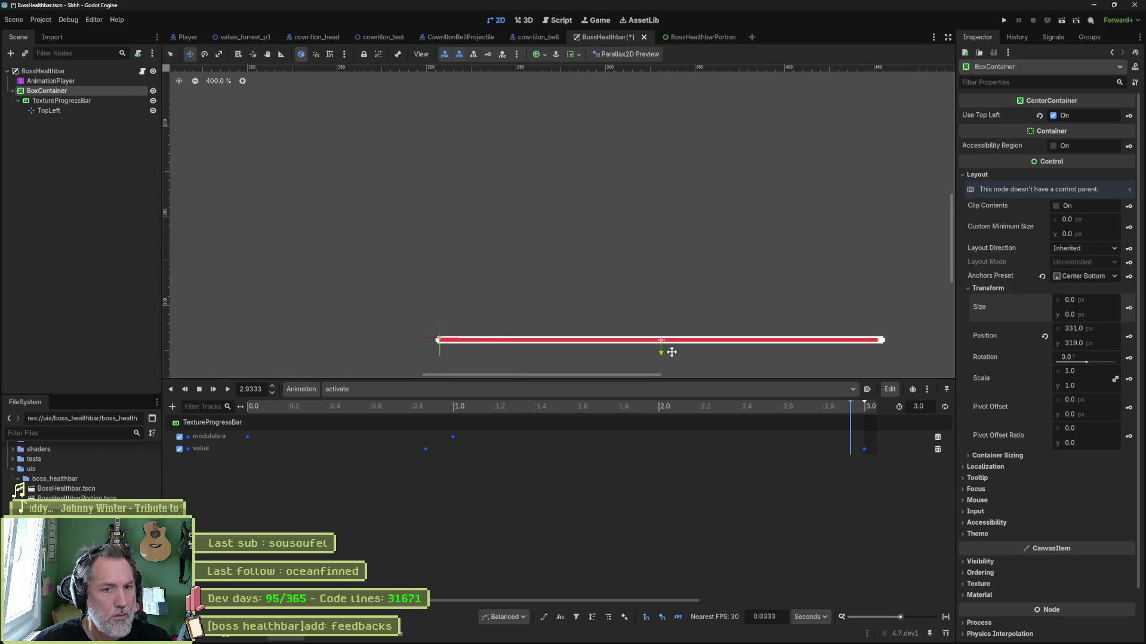
pyautogui.moveTo(1091, 378); pyautogui.dragTo(1113, 377)
pyautogui.hotkey('ctrl', 'z')
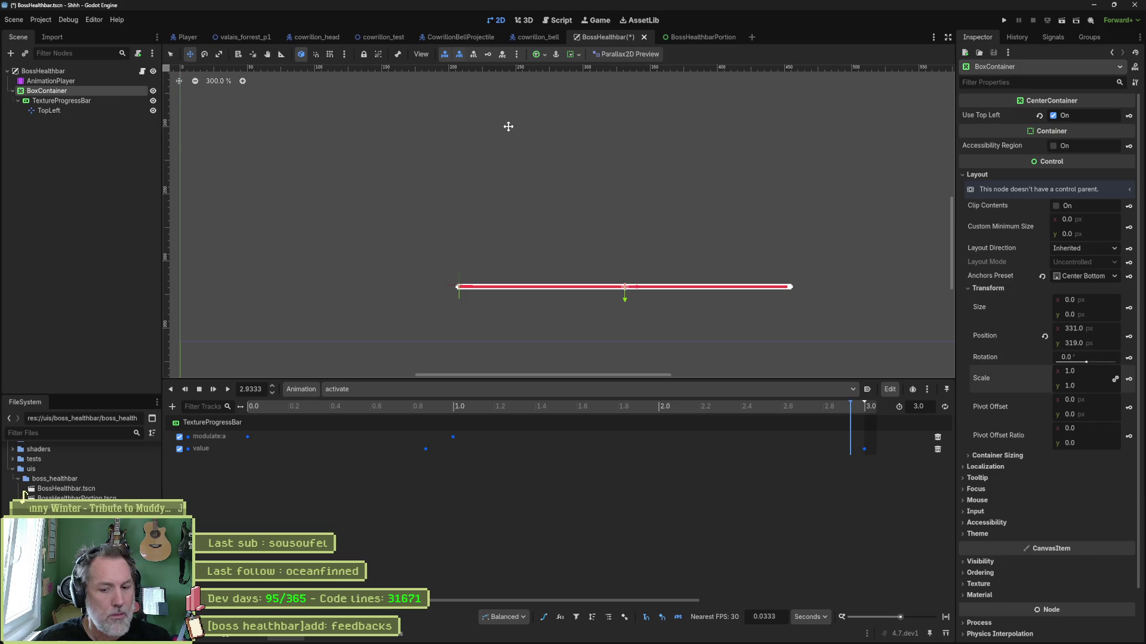
pyautogui.press('F6')
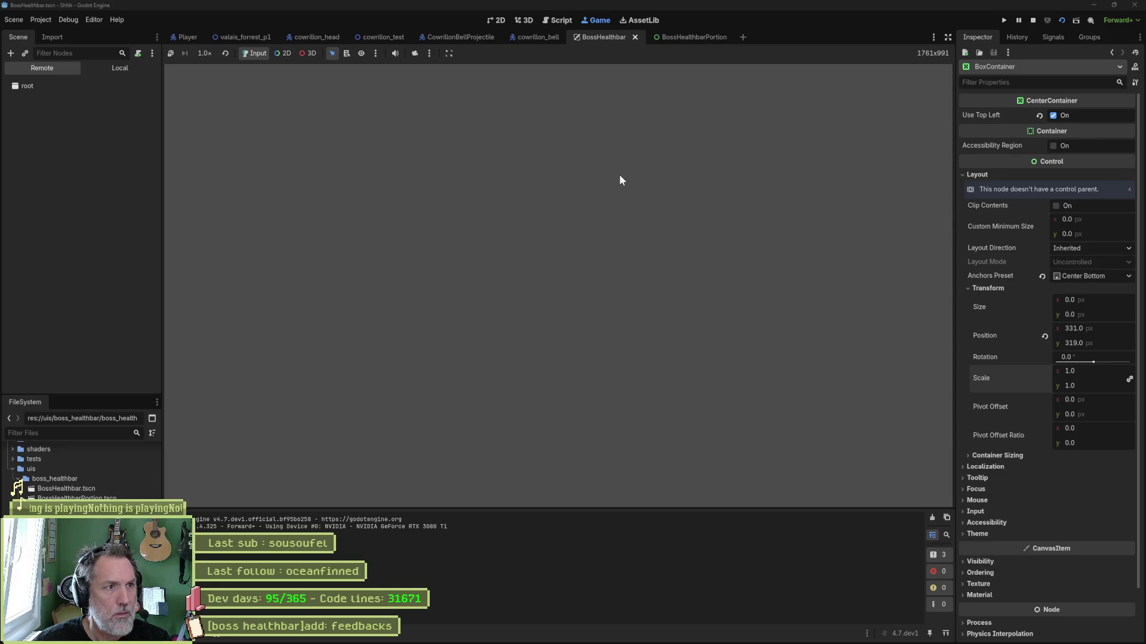
# Tick Is Activated on the running BossHealthbar node to check the bar appears, then stop the game
pyautogui.click(70, 146)
pyautogui.click(1054, 305)
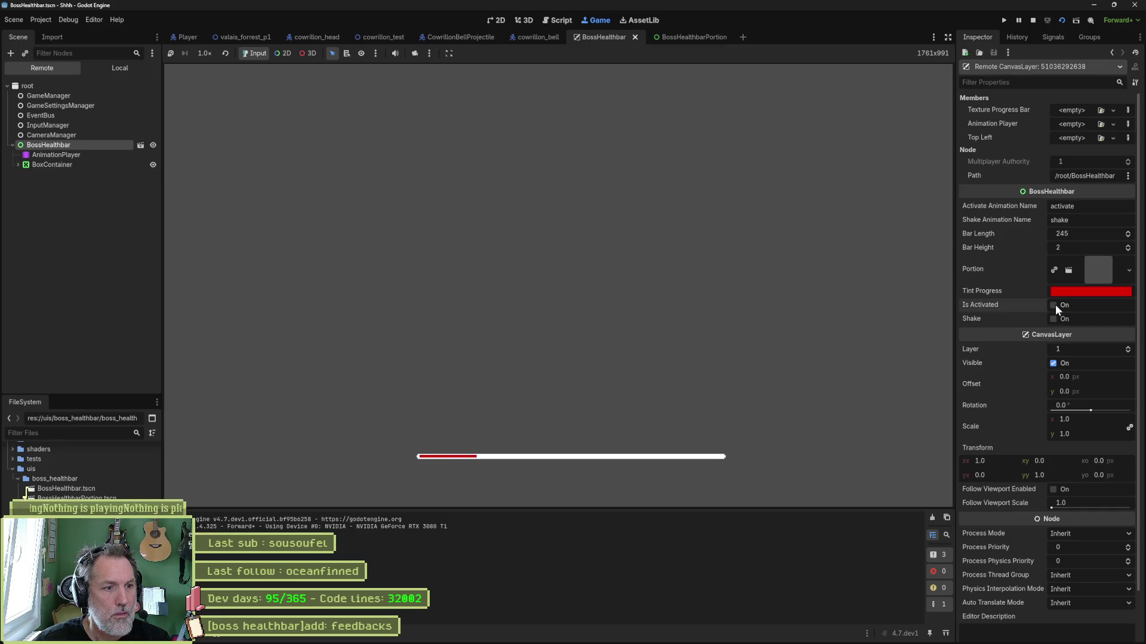
pyautogui.press('F8')
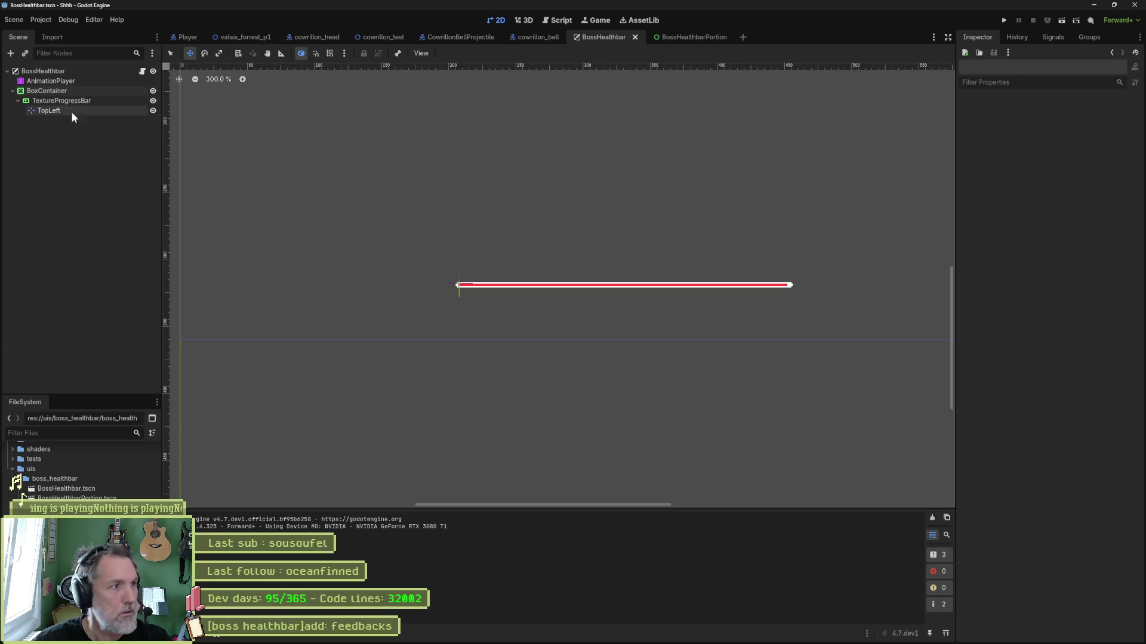
# Select the AnimationPlayer to show the 3-second activate animation, then select BoxContainer
pyautogui.click(54, 81)
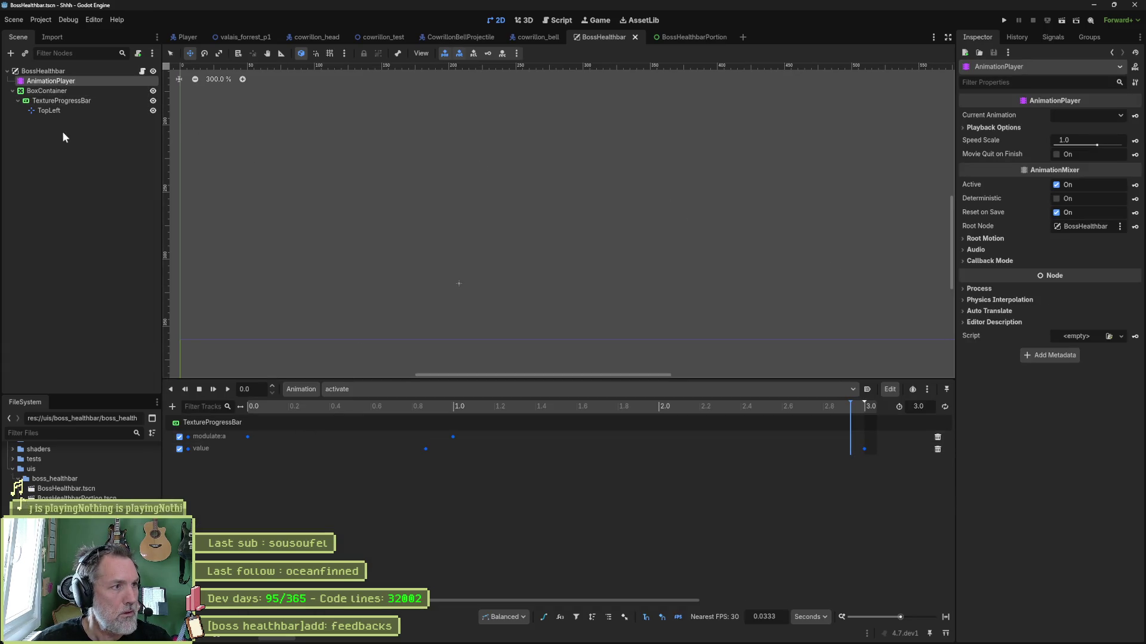
pyautogui.click(60, 101)
pyautogui.click(62, 91)
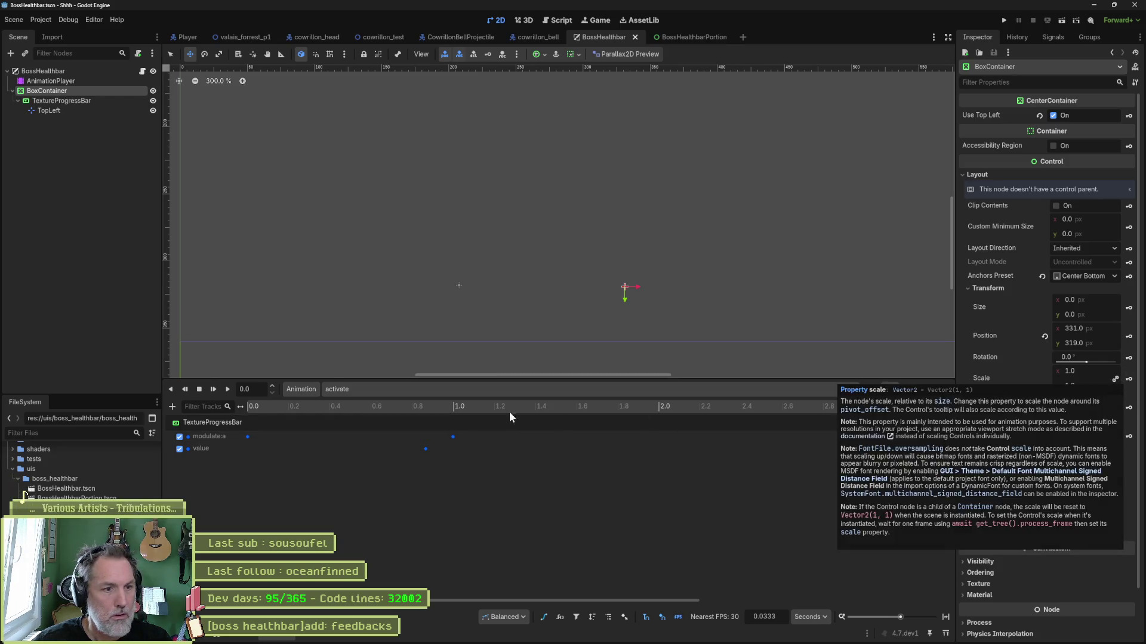
# Key the BoxContainer's scale near 2.8 seconds and extend the activate animation to 3.62 seconds
pyautogui.moveTo(349, 407); pyautogui.dragTo(821, 409)
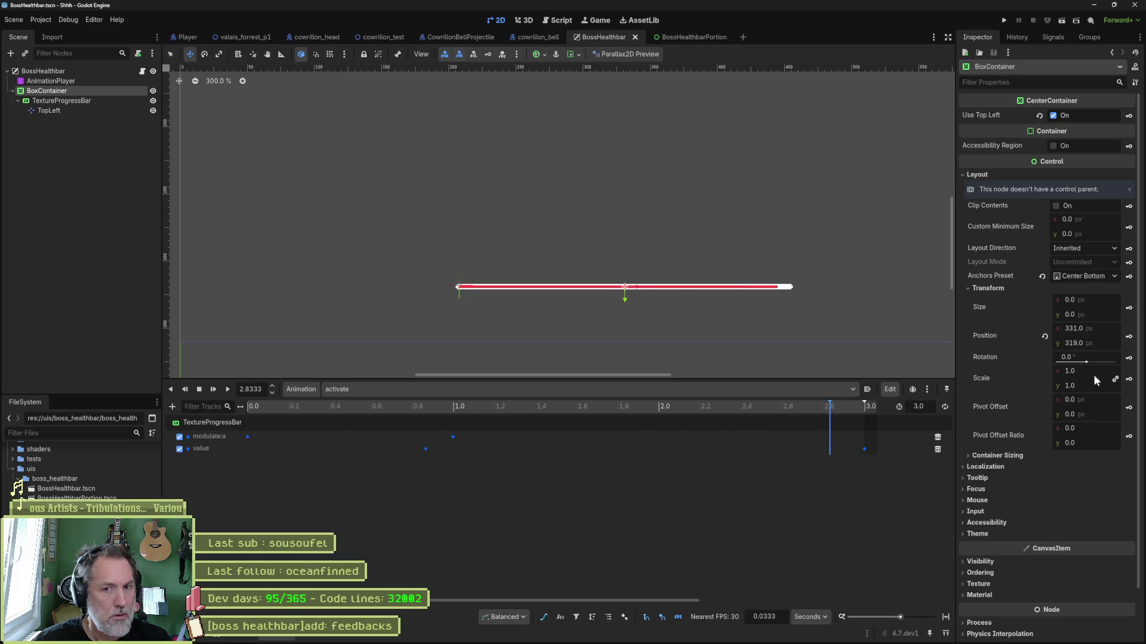
pyautogui.click(1129, 378)
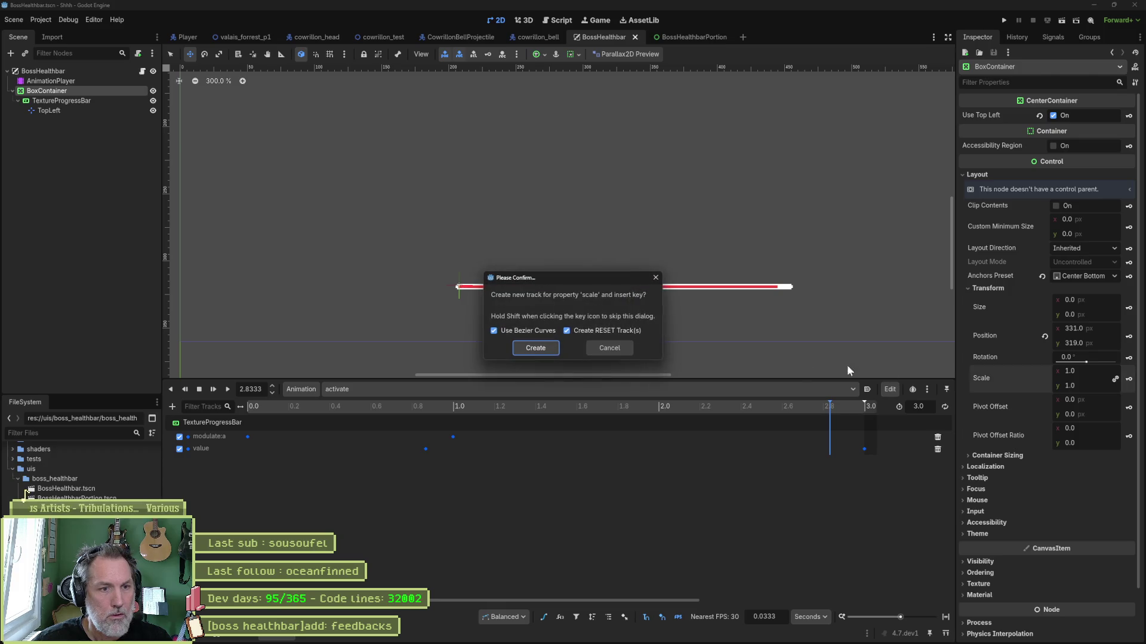
pyautogui.click(538, 350)
pyautogui.click(865, 406)
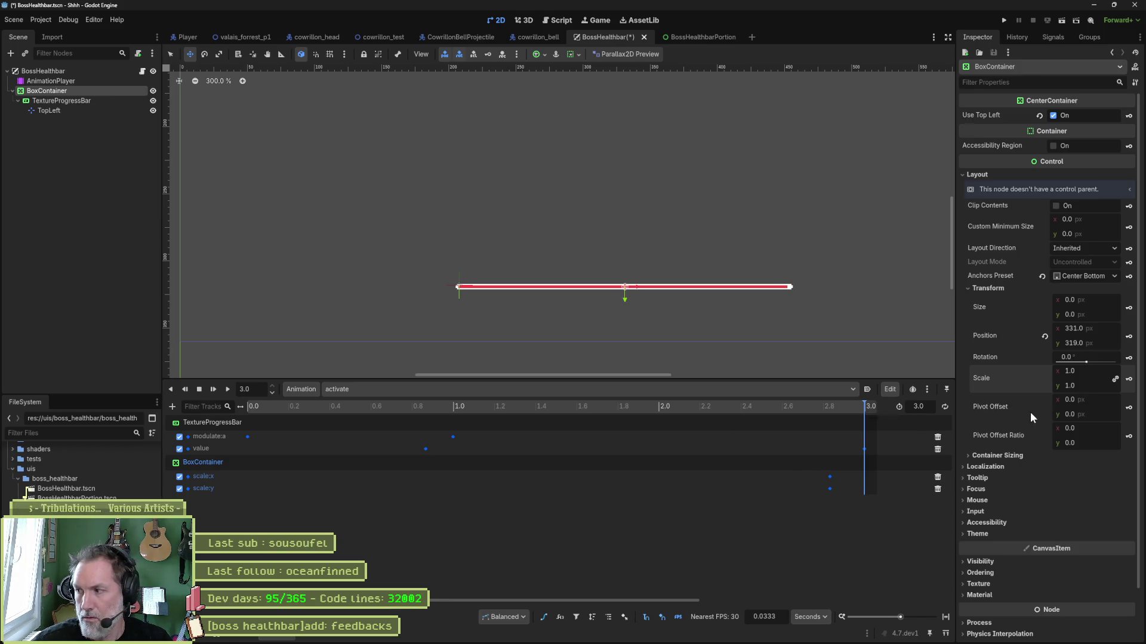
pyautogui.moveTo(1030, 411)
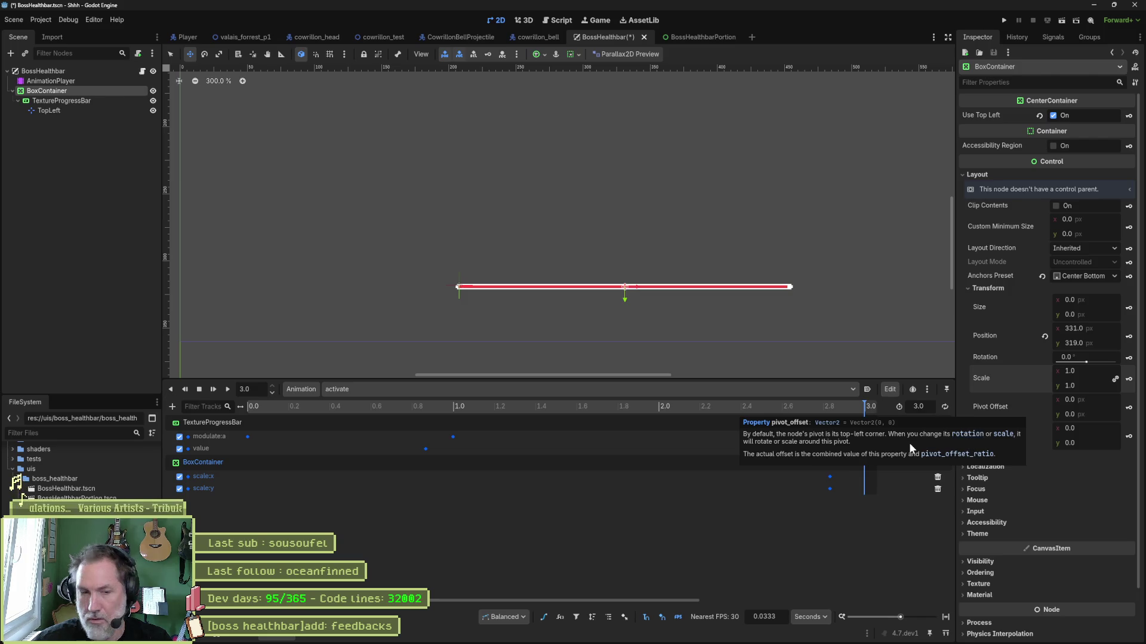
pyautogui.hscroll(1, 807, 517)
pyautogui.hscroll(8, 807, 516)
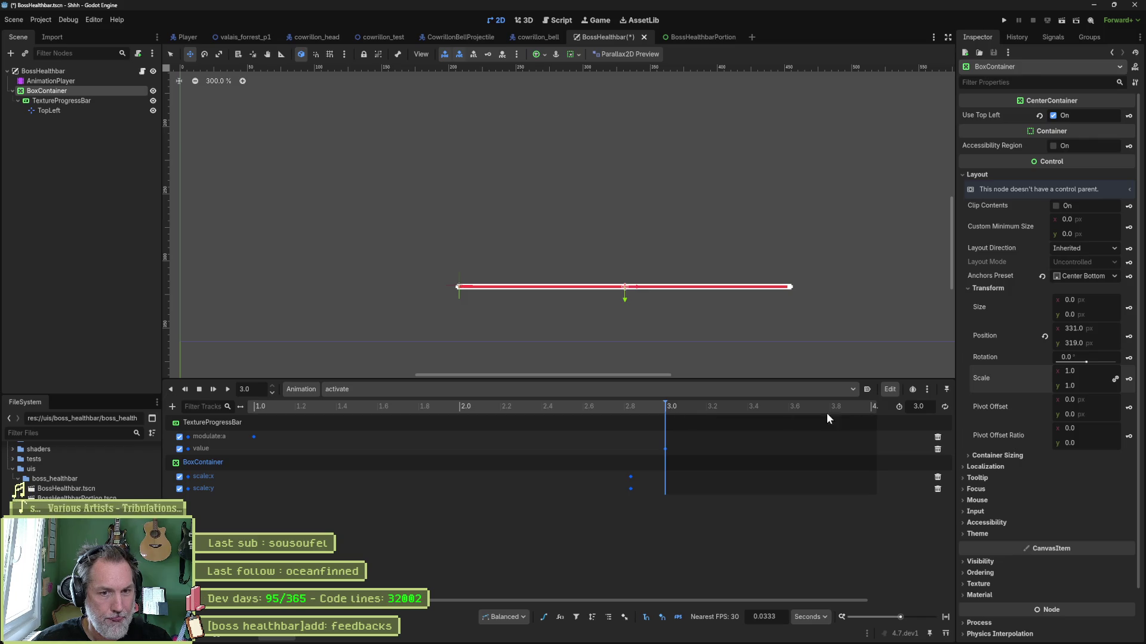
pyautogui.moveTo(922, 407); pyautogui.dragTo(939, 406)
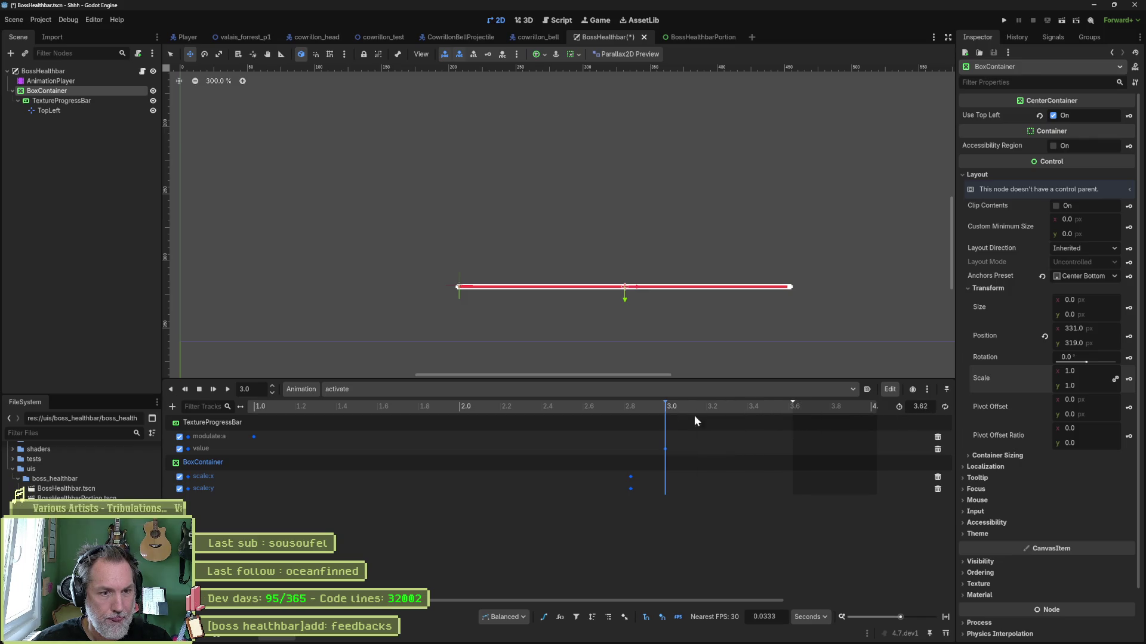
pyautogui.moveTo(698, 411)
pyautogui.mouseDown()
pyautogui.moveTo(707, 410)
pyautogui.moveTo(633, 419)
pyautogui.moveTo(649, 420)
pyautogui.mouseUp()
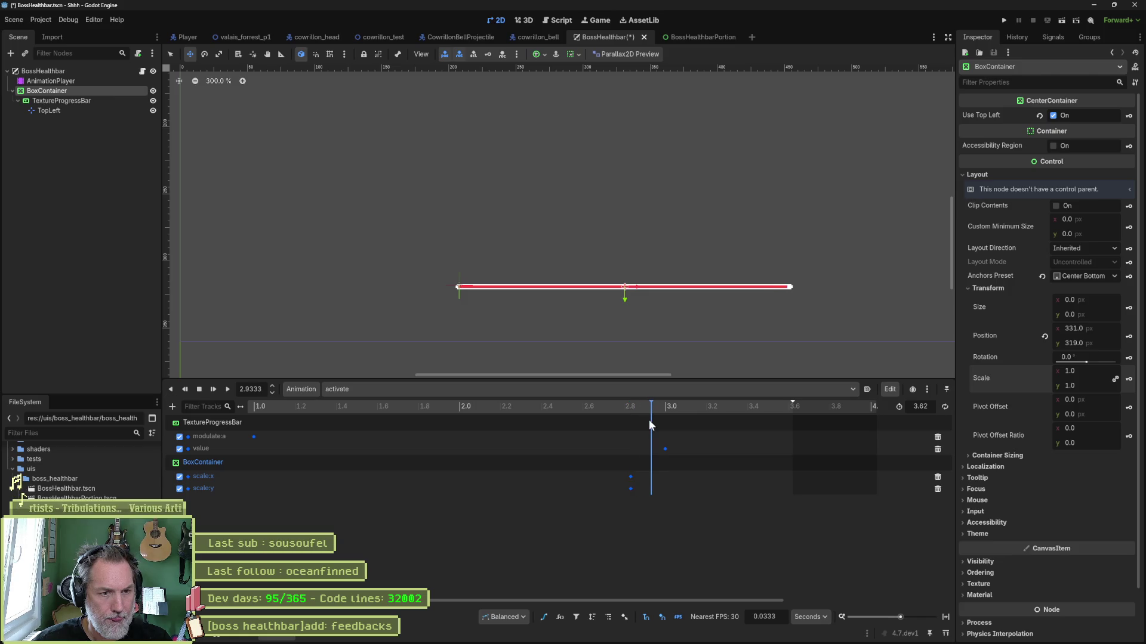
# Key a 1.275 scale-y stretch at 3.0 seconds and preview the activate animation
pyautogui.moveTo(1092, 375); pyautogui.dragTo(1113, 375)
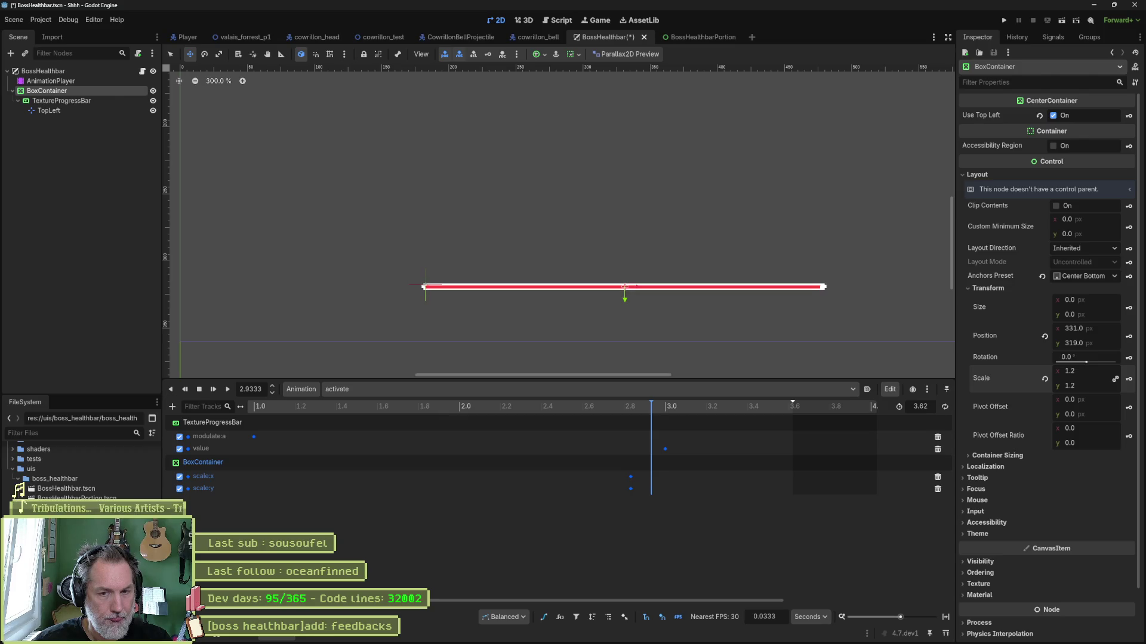
pyautogui.hotkey('ctrl', 'z')
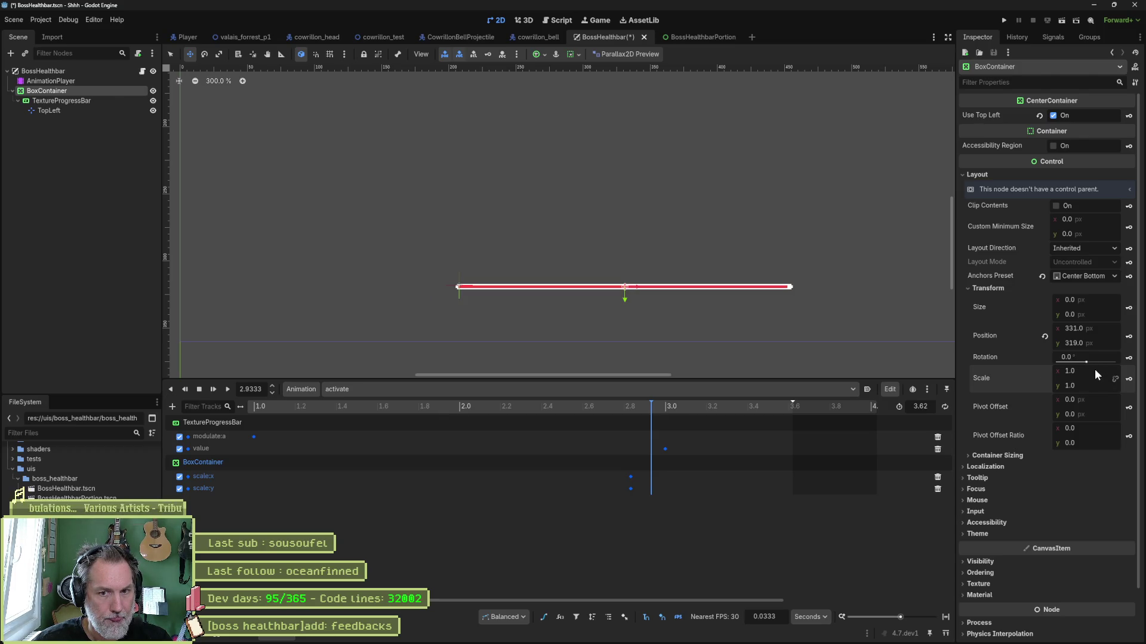
pyautogui.moveTo(1094, 383); pyautogui.dragTo(1109, 383)
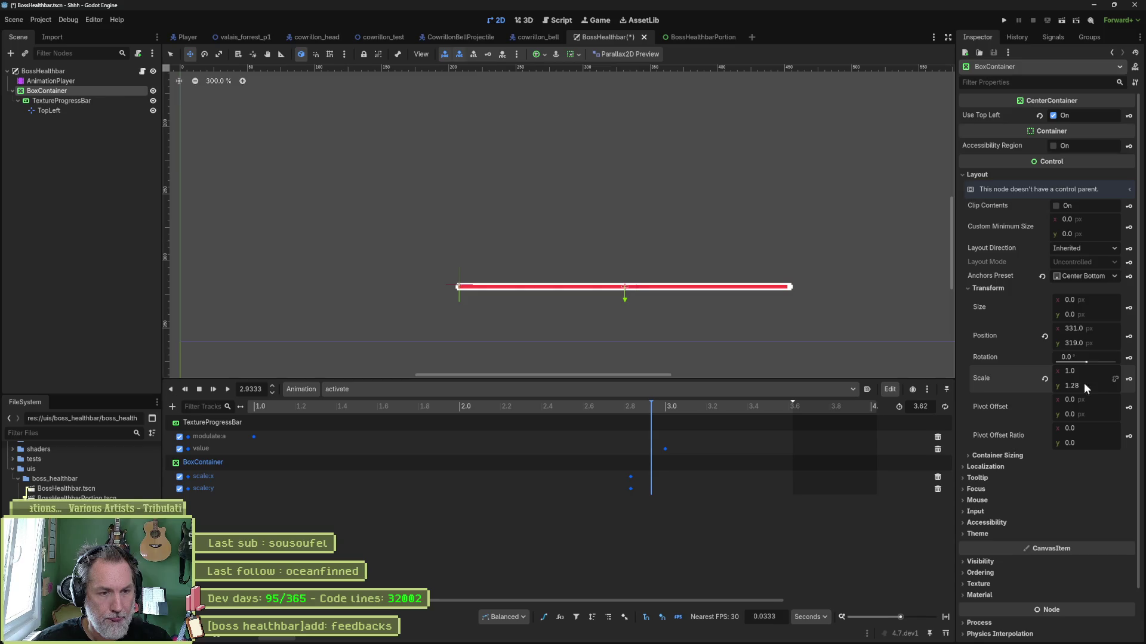
pyautogui.click(1128, 379)
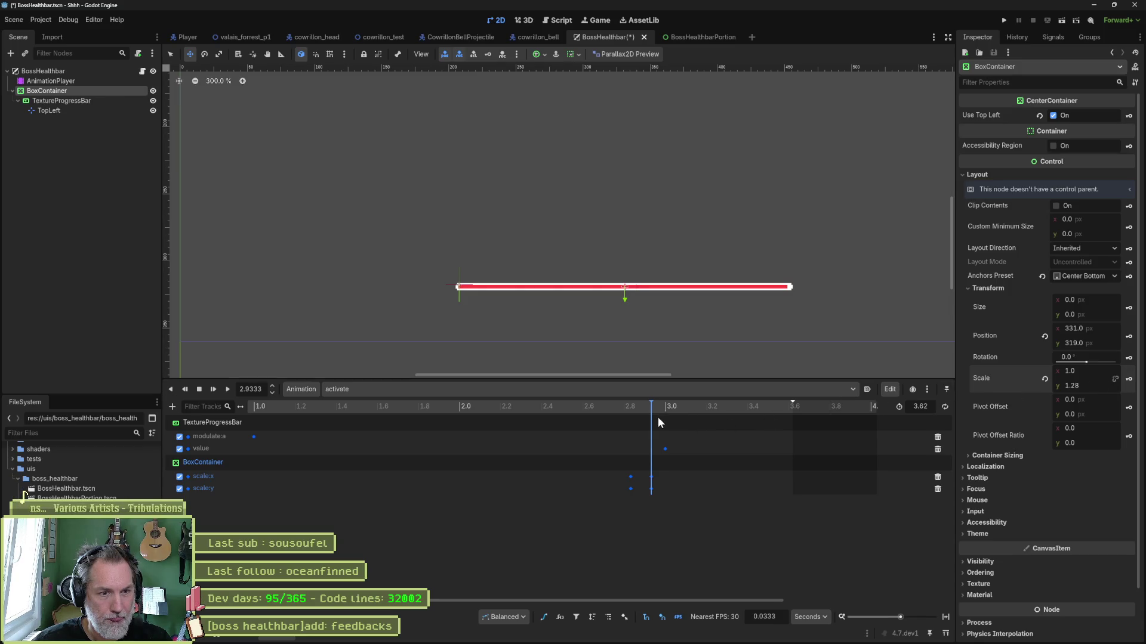
pyautogui.moveTo(1086, 383); pyautogui.dragTo(1068, 383)
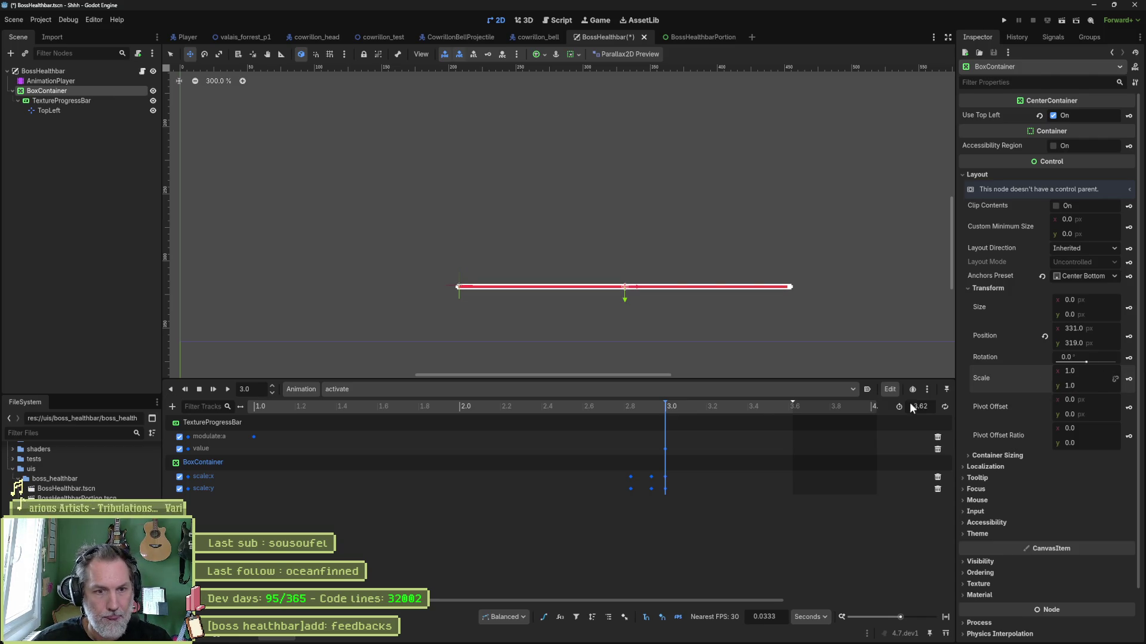
pyautogui.click(671, 408)
pyautogui.moveTo(670, 409); pyautogui.dragTo(517, 409)
pyautogui.click(227, 391)
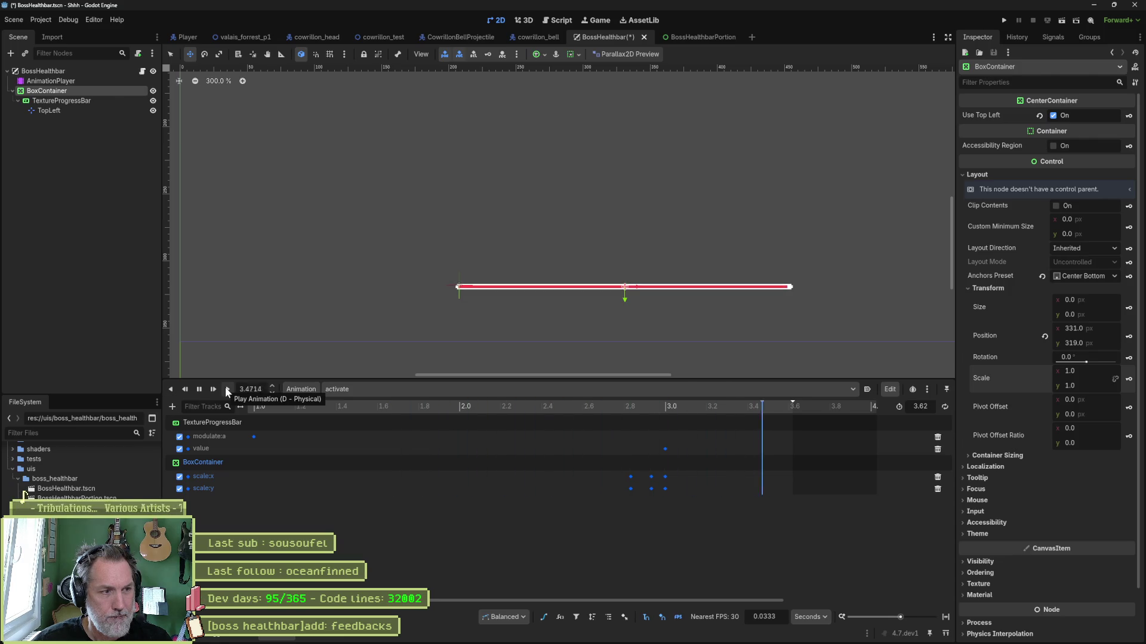
# Check the value track's curve, then delete the container's scale:x and scale:y tracks
pyautogui.click(629, 407)
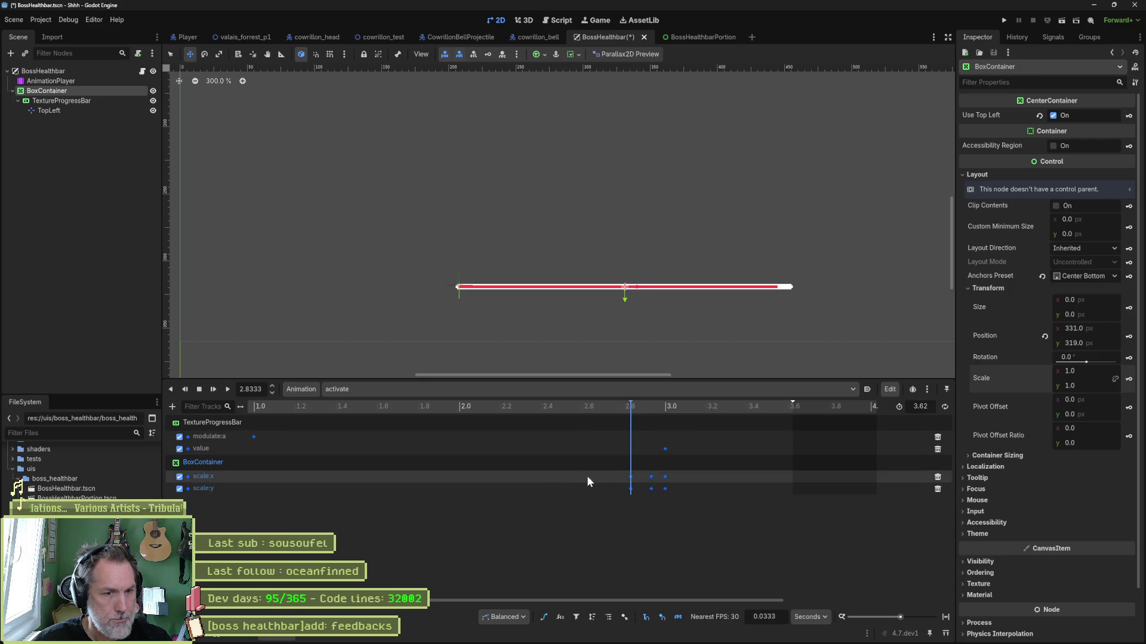
pyautogui.click(543, 618)
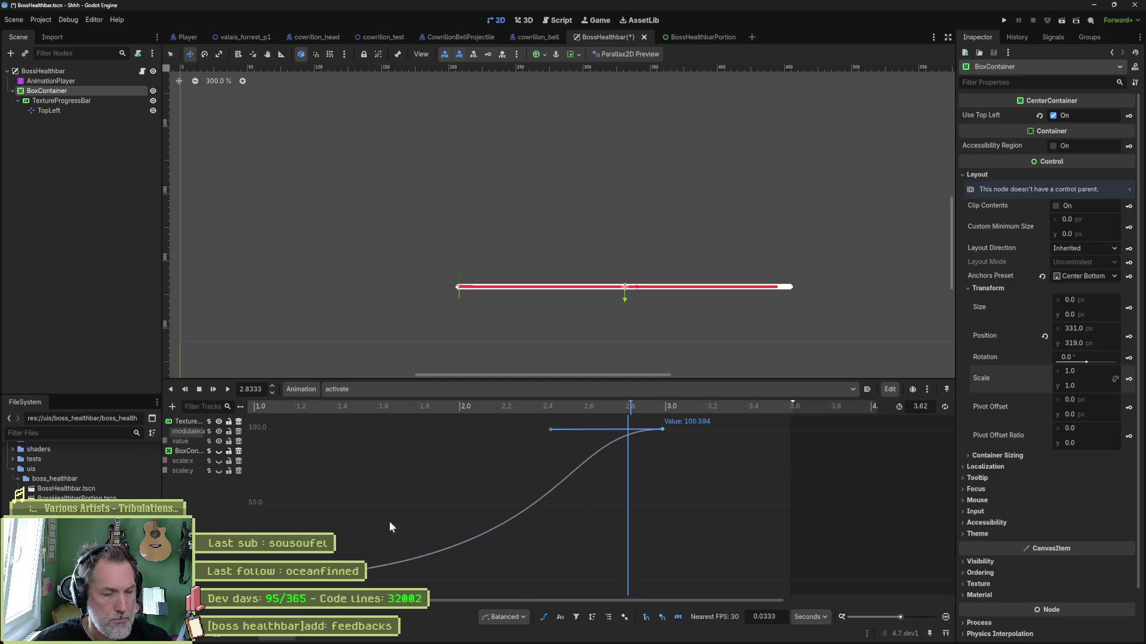
pyautogui.click(544, 616)
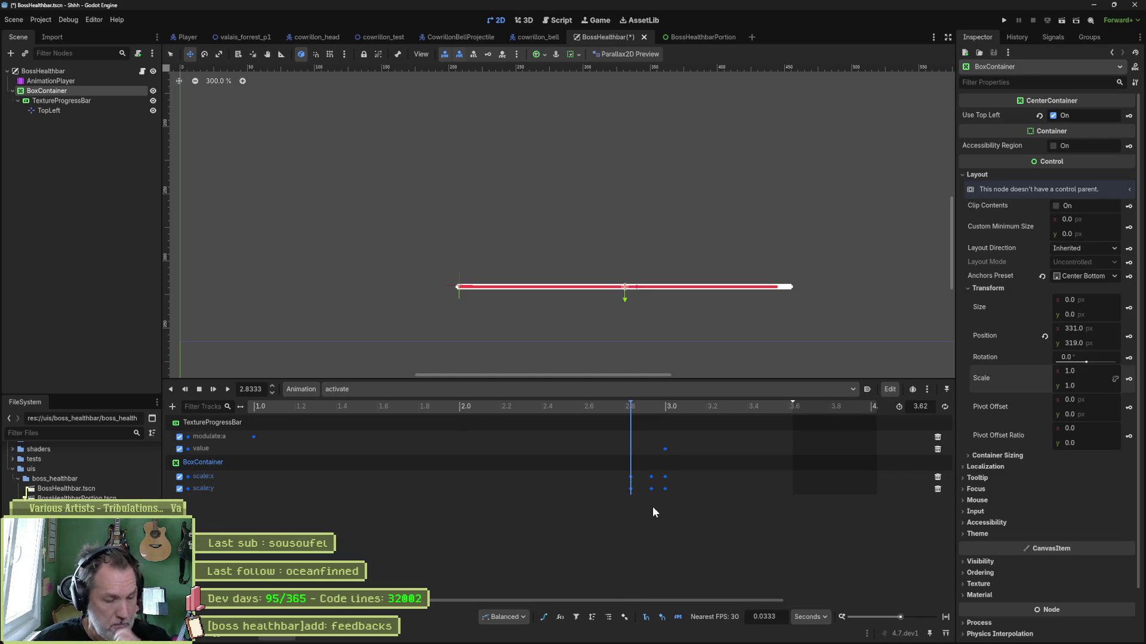
pyautogui.click(938, 477)
pyautogui.click(937, 477)
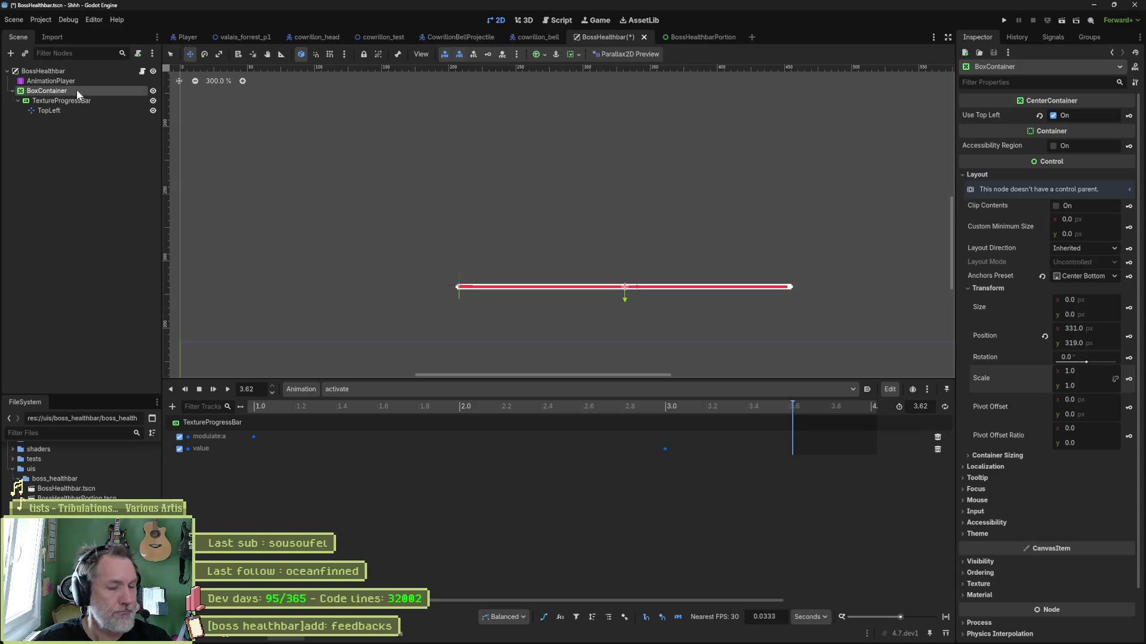
# Add a size property track for BoxContainer to the activate animation
pyautogui.click(173, 406)
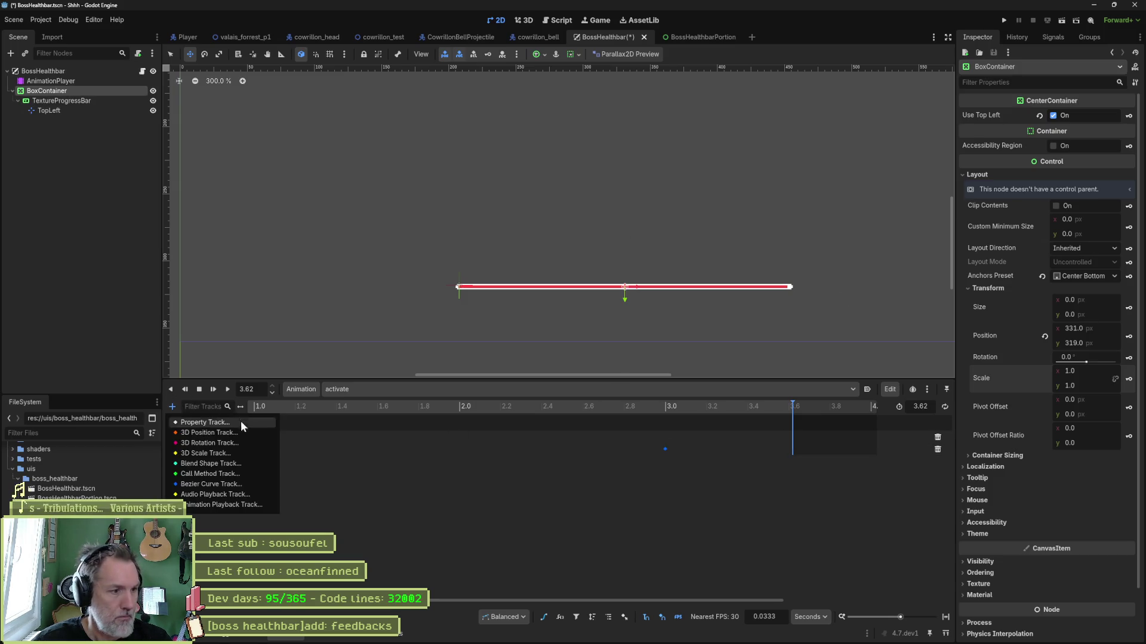
pyautogui.click(242, 482)
pyautogui.click(540, 224)
pyautogui.click(547, 216)
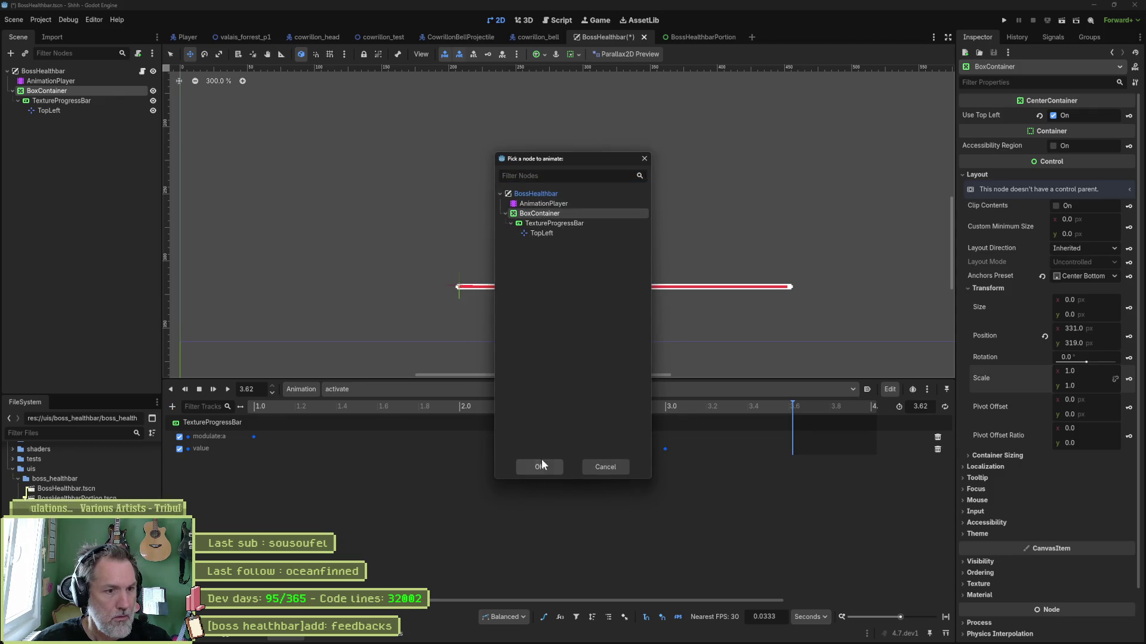
pyautogui.click(540, 466)
pyautogui.click(240, 236)
pyautogui.click(248, 236)
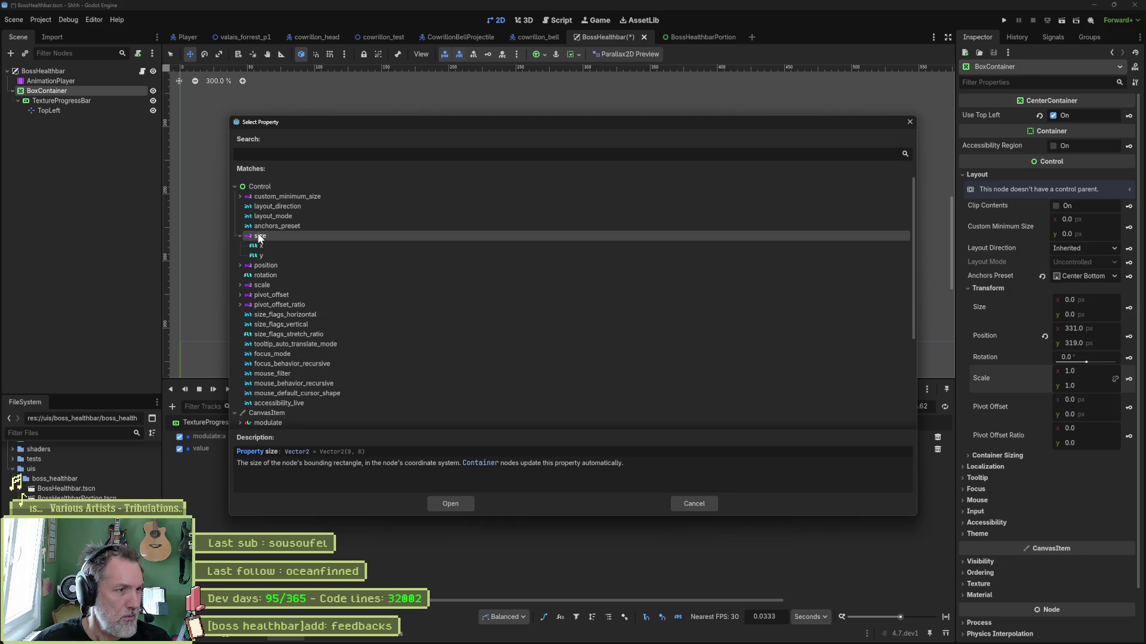
pyautogui.click(450, 503)
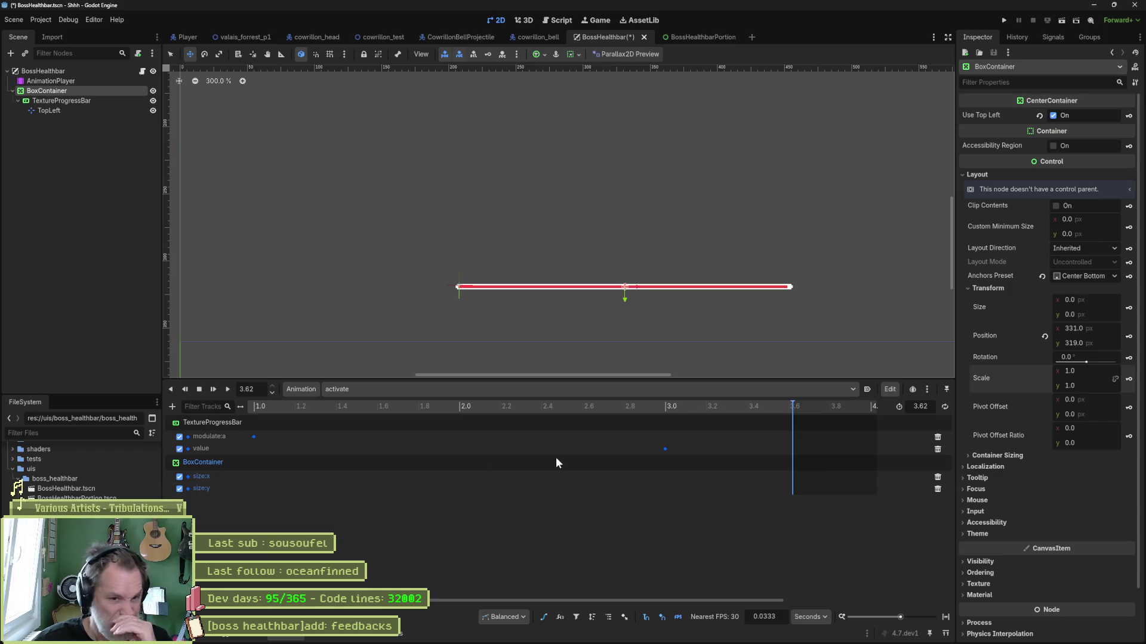
# Key the container's normal scale at 2.9 and 3.13 seconds
pyautogui.moveTo(721, 407); pyautogui.dragTo(646, 407)
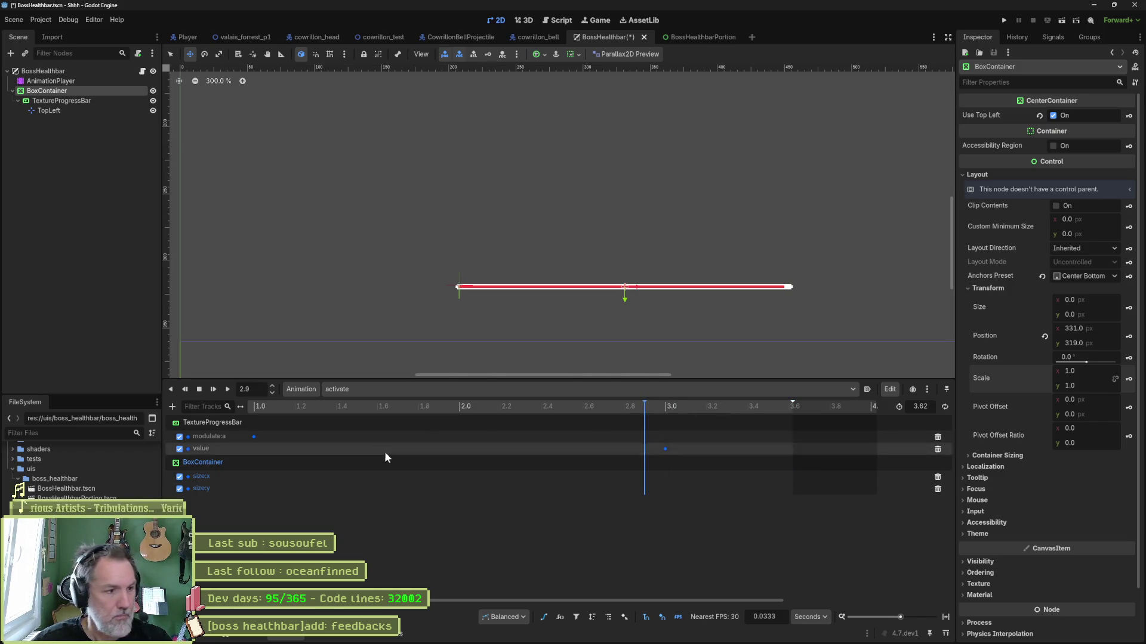
pyautogui.click(1128, 379)
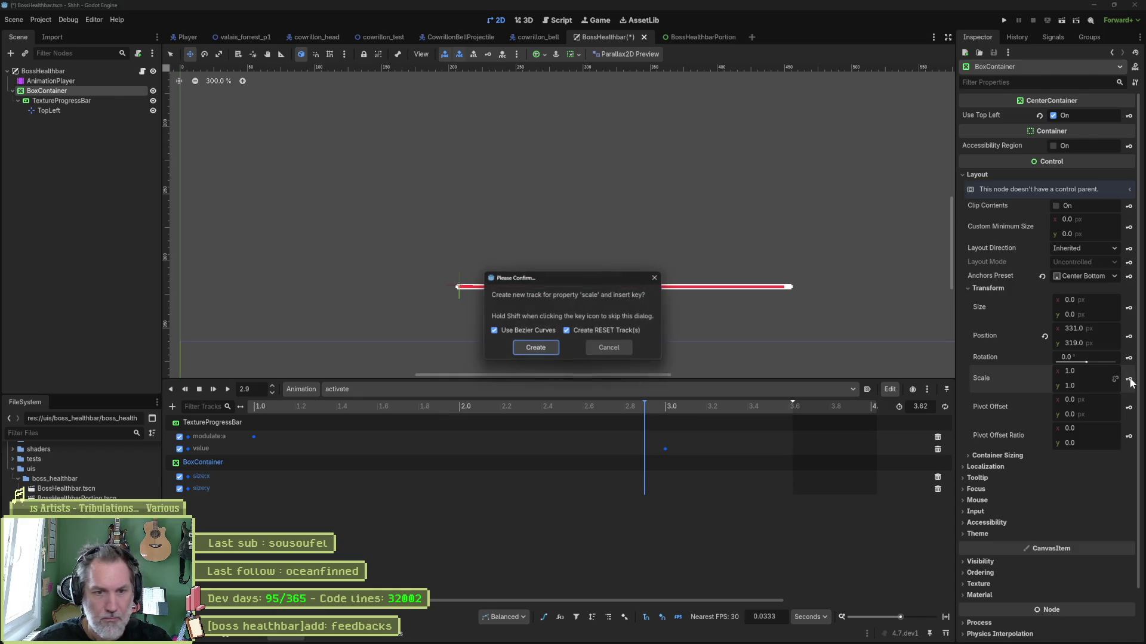
pyautogui.click(540, 348)
pyautogui.click(662, 407)
pyautogui.moveTo(662, 406); pyautogui.dragTo(693, 419)
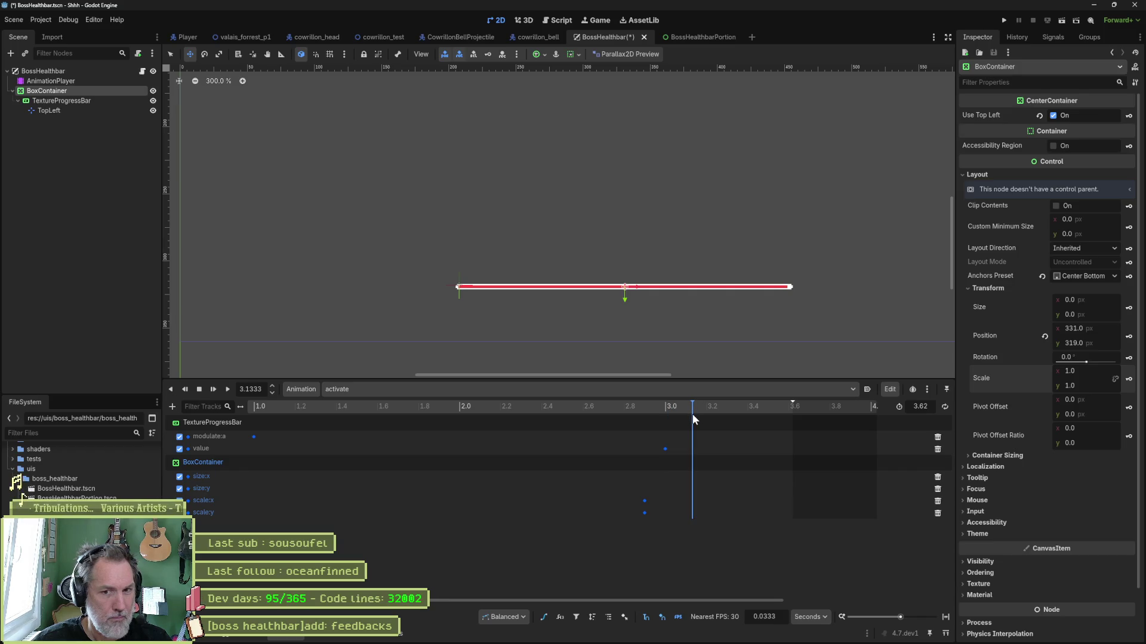
pyautogui.click(1128, 378)
# Key an enlarged 1.19 scale at 3.0 seconds, preview the swell, and save the scene
pyautogui.click(666, 407)
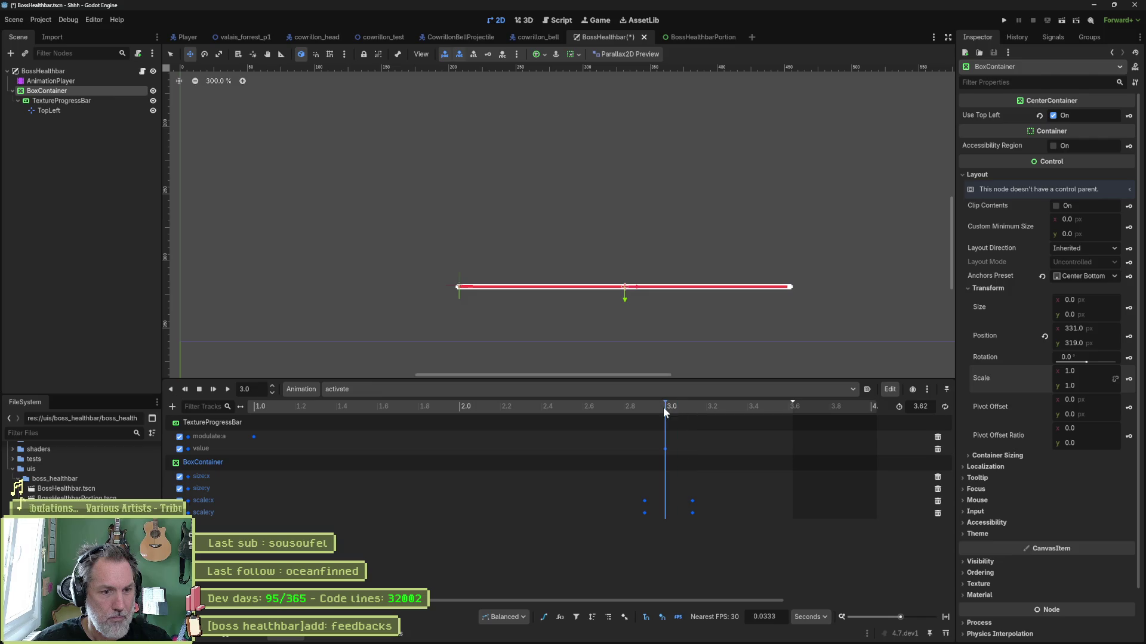
pyautogui.moveTo(1090, 369); pyautogui.dragTo(1121, 385)
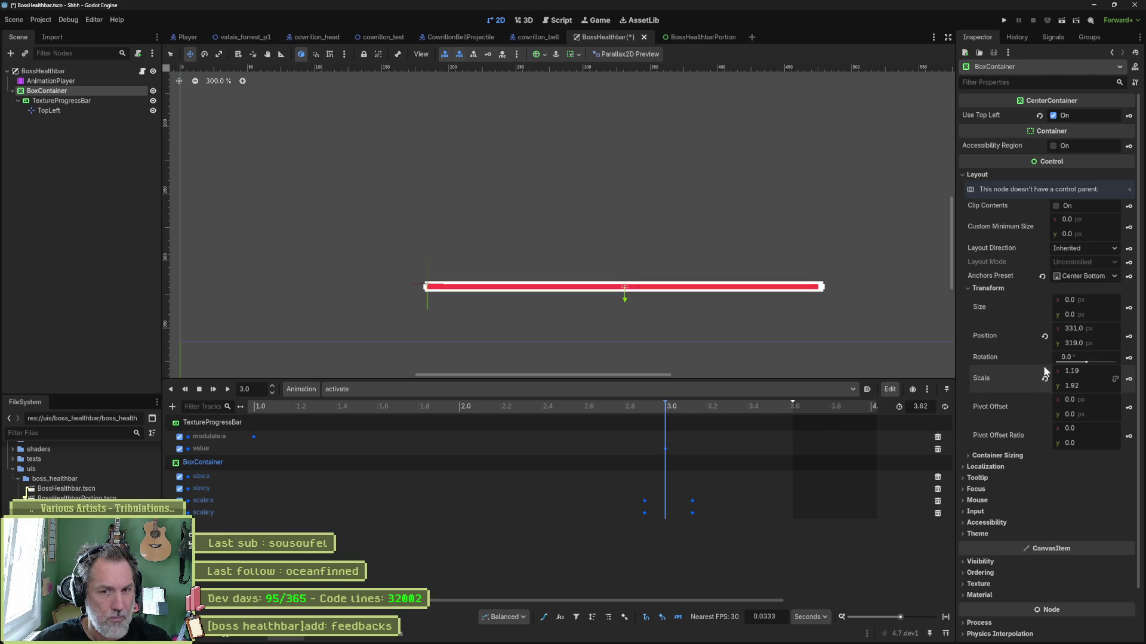
pyautogui.click(1128, 380)
pyautogui.moveTo(658, 492)
pyautogui.mouseDown()
pyautogui.moveTo(663, 507)
pyautogui.moveTo(645, 503)
pyautogui.mouseUp()
pyautogui.moveTo(617, 405)
pyautogui.mouseDown()
pyautogui.moveTo(717, 415)
pyautogui.moveTo(651, 408)
pyautogui.mouseUp()
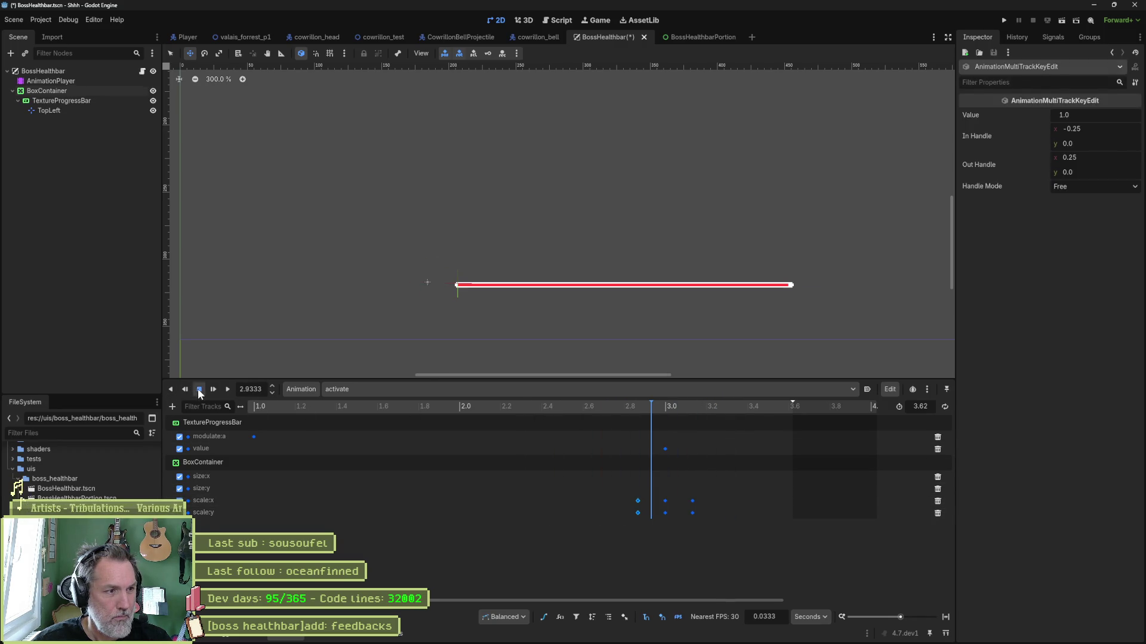
pyautogui.click(199, 388)
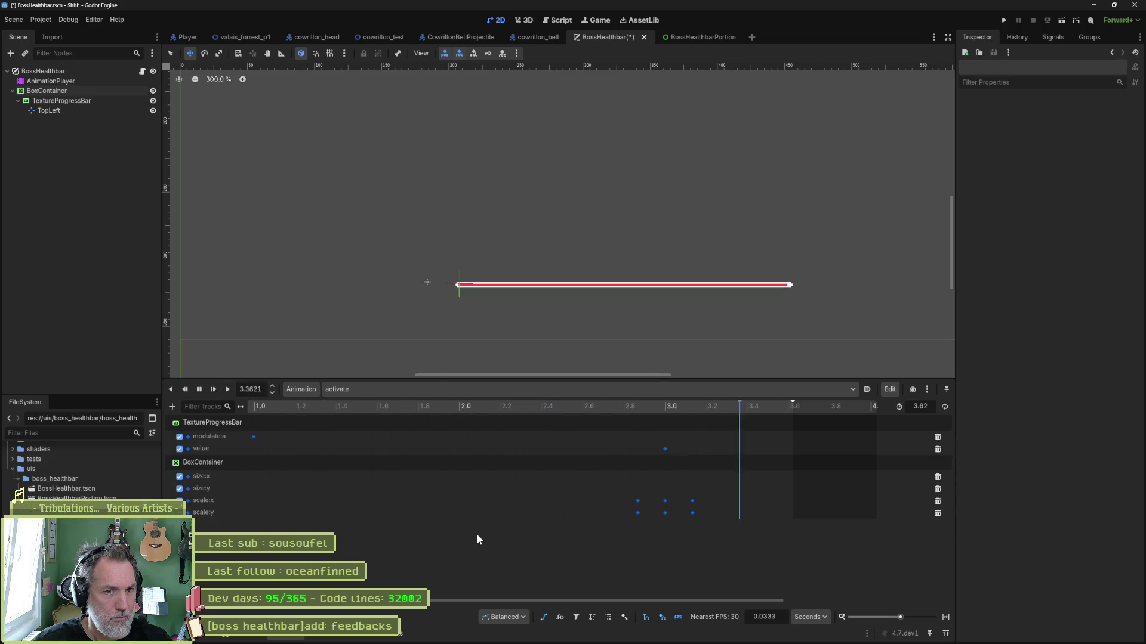
pyautogui.hotkey('ctrl', 's')
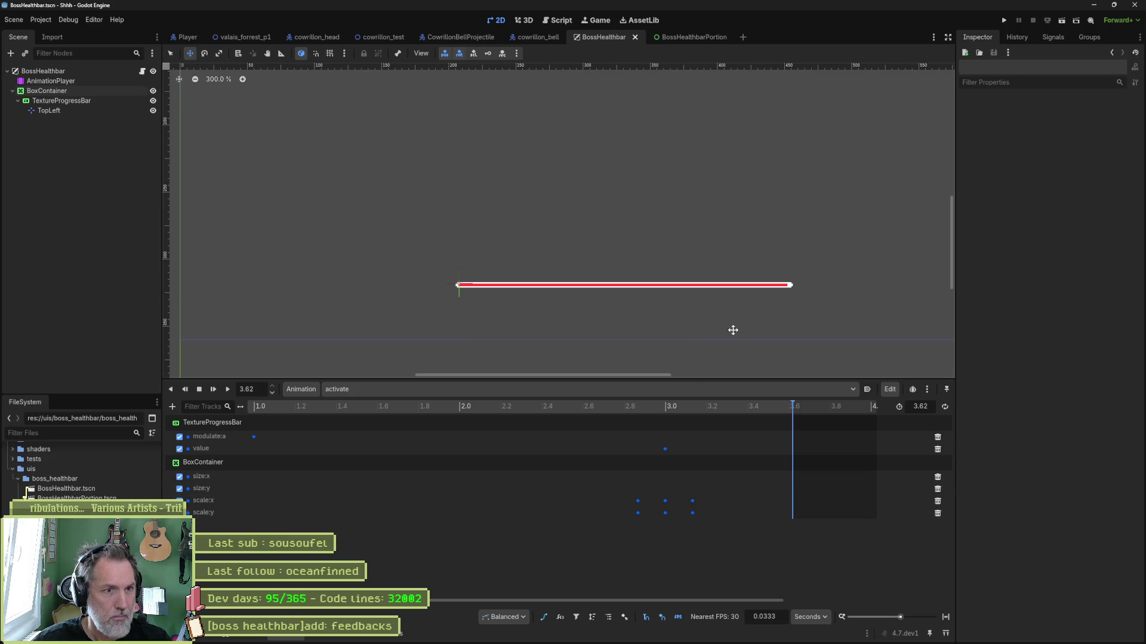
# Run the valais_forrest_p1 level, tick Is Activated on the live BossHealthbar, stop, and show errors
pyautogui.click(265, 40)
pyautogui.press('F6')
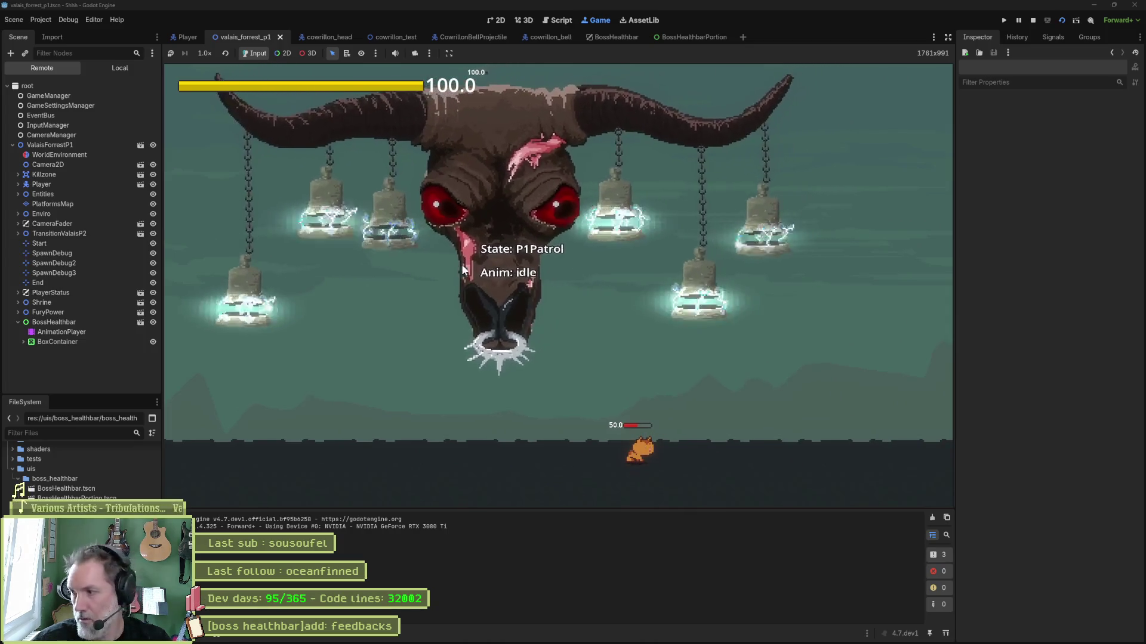
pyautogui.click(54, 322)
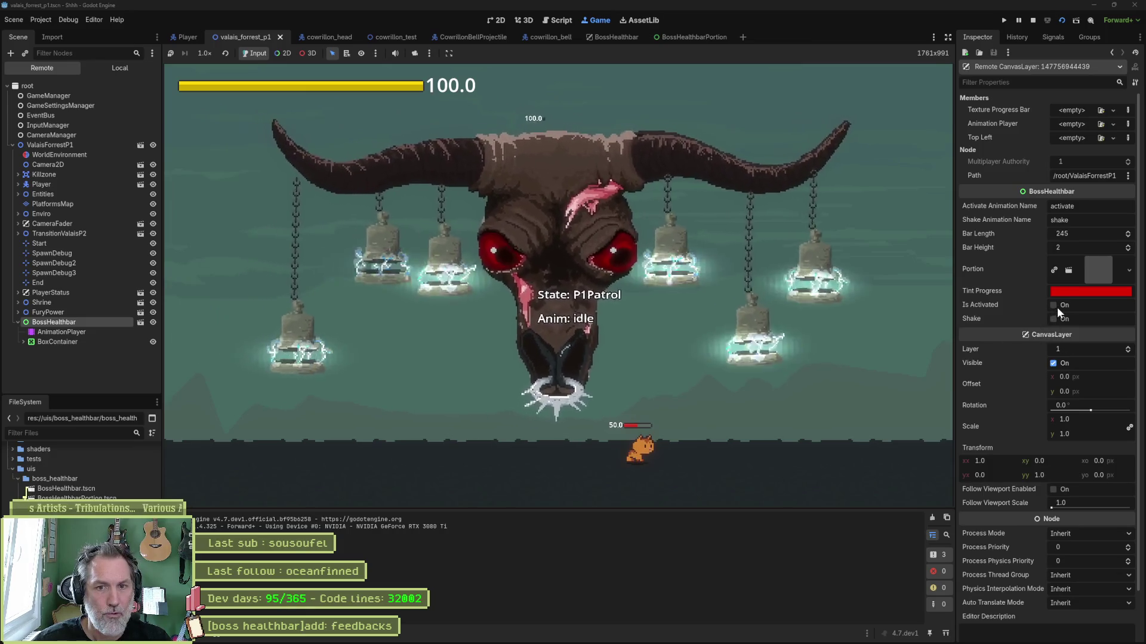
pyautogui.click(1053, 304)
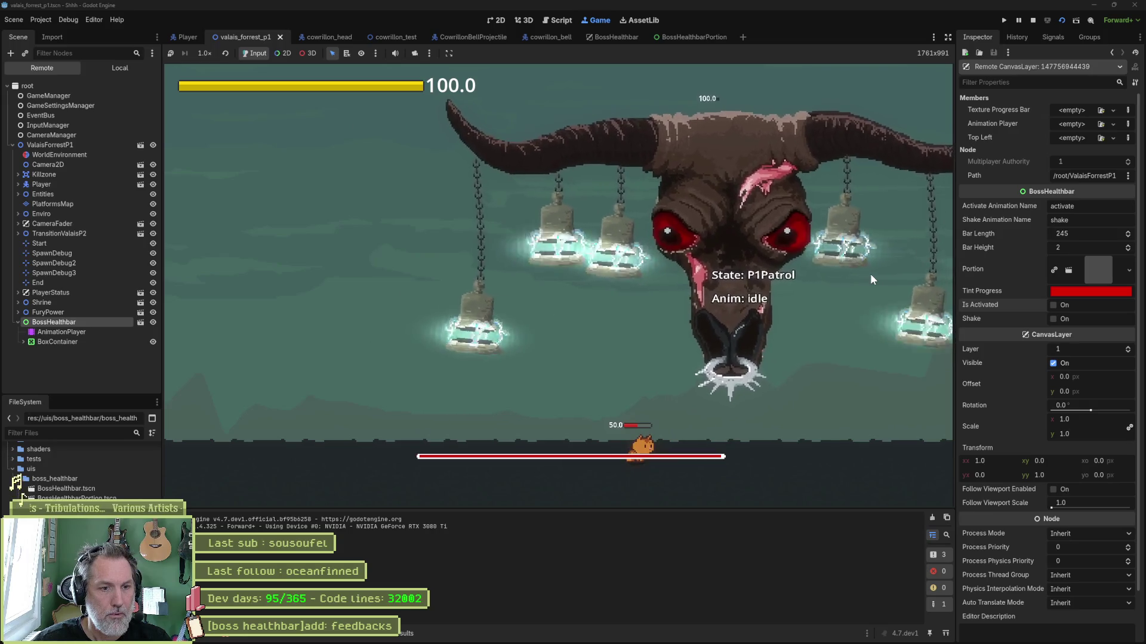
pyautogui.press('F8')
pyautogui.click(224, 634)
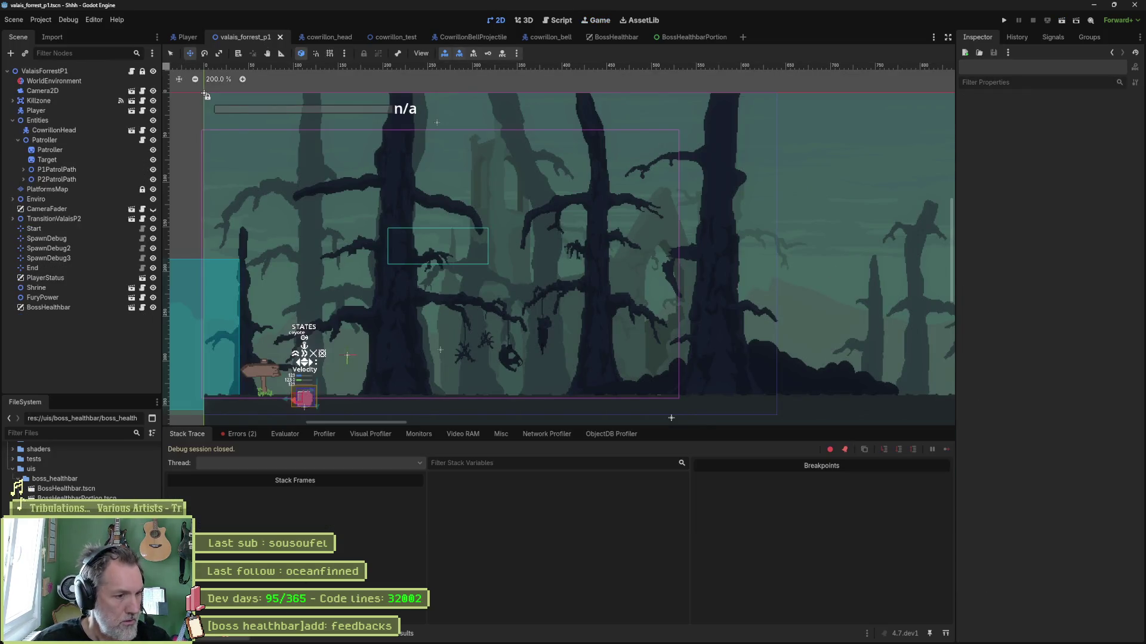
# Read the two errors about BoxContainer size:x and size:y tracks having no keys
pyautogui.click(239, 433)
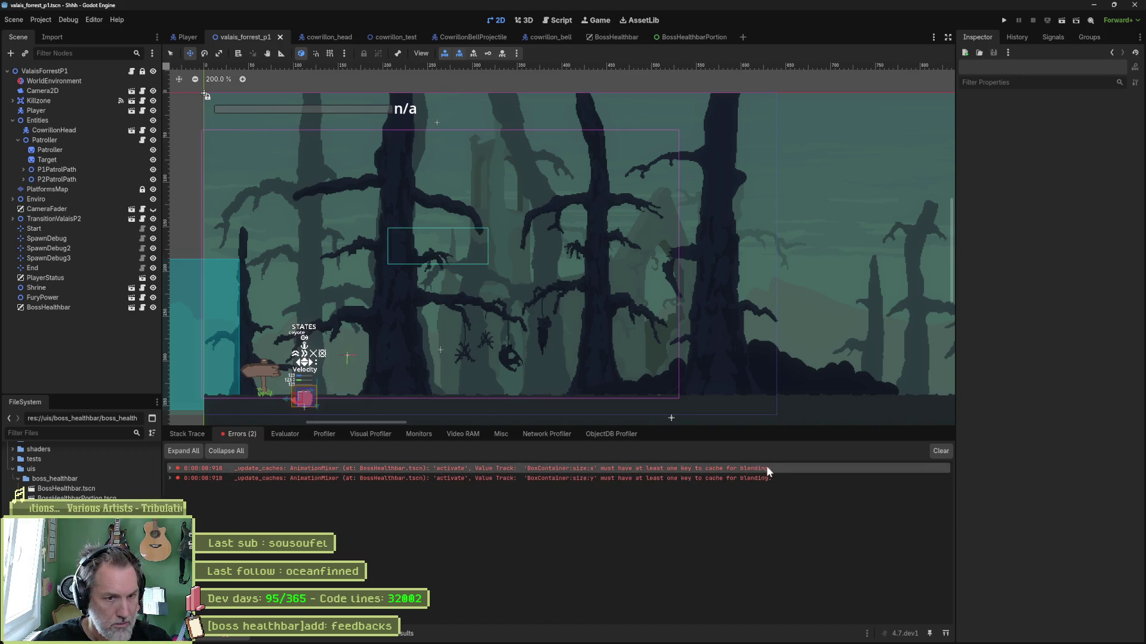
pyautogui.moveTo(780, 475)
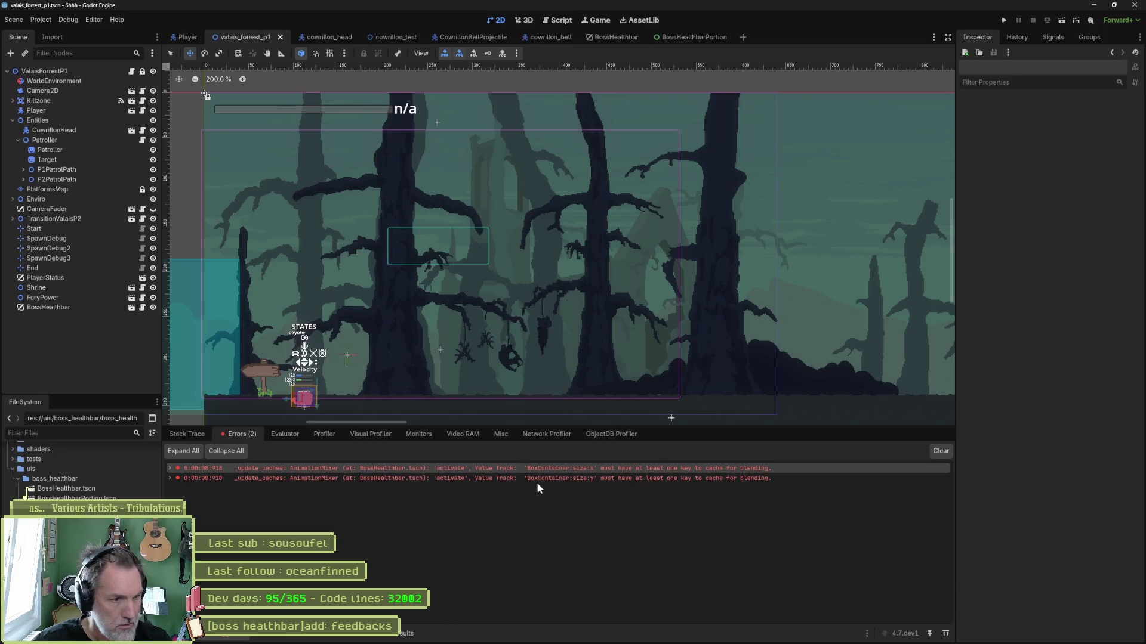
pyautogui.moveTo(601, 479)
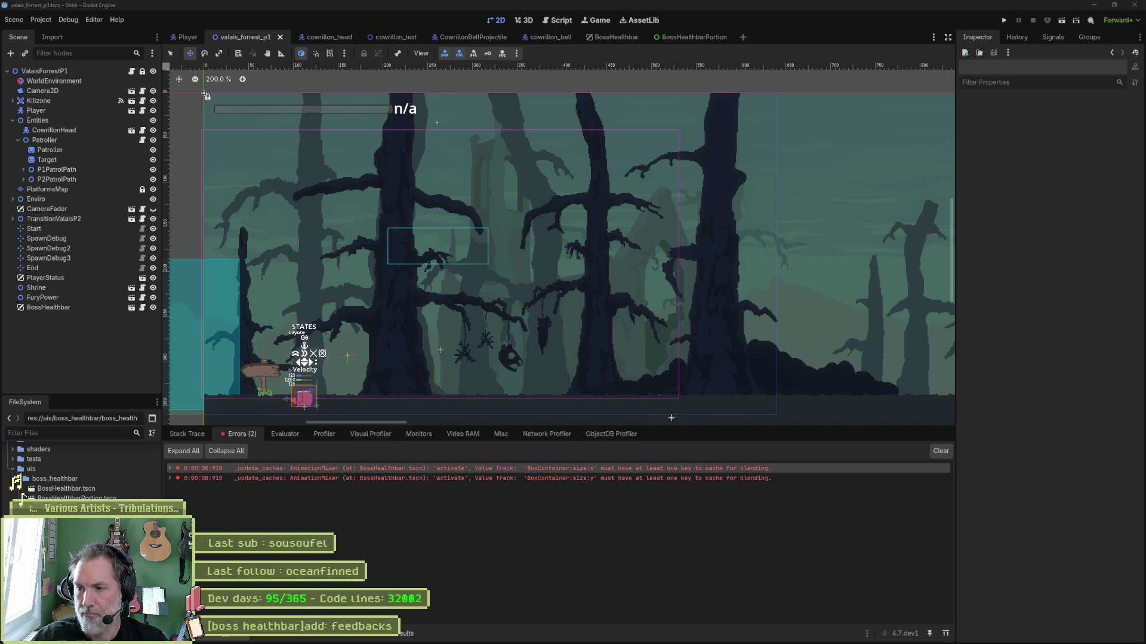
# Run the forest level again to check the boss bar, then stop the game
pyautogui.press('F6')
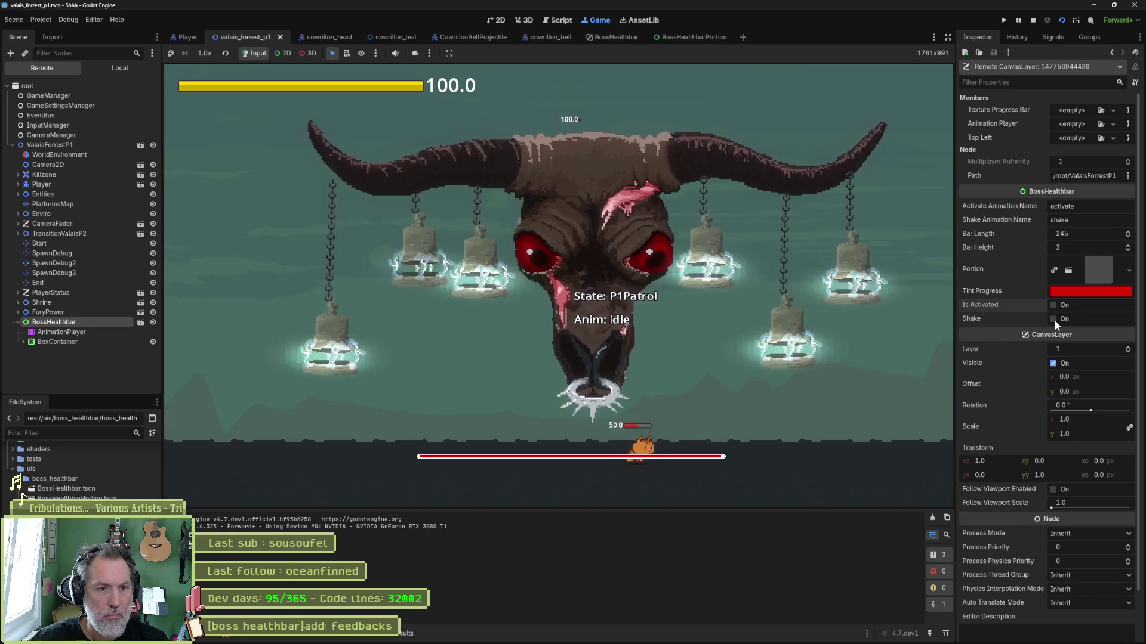
pyautogui.press('F8')
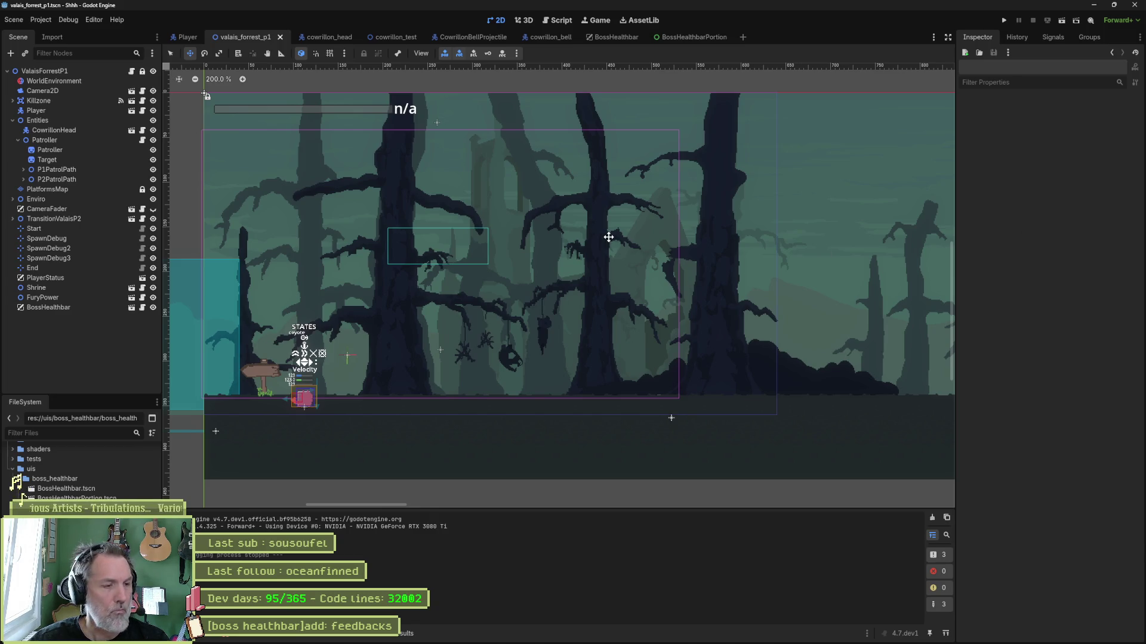
# Expand the fourth of four AnimationMixer size-track errors, then switch to the BossHealthbar scene
pyautogui.click(230, 635)
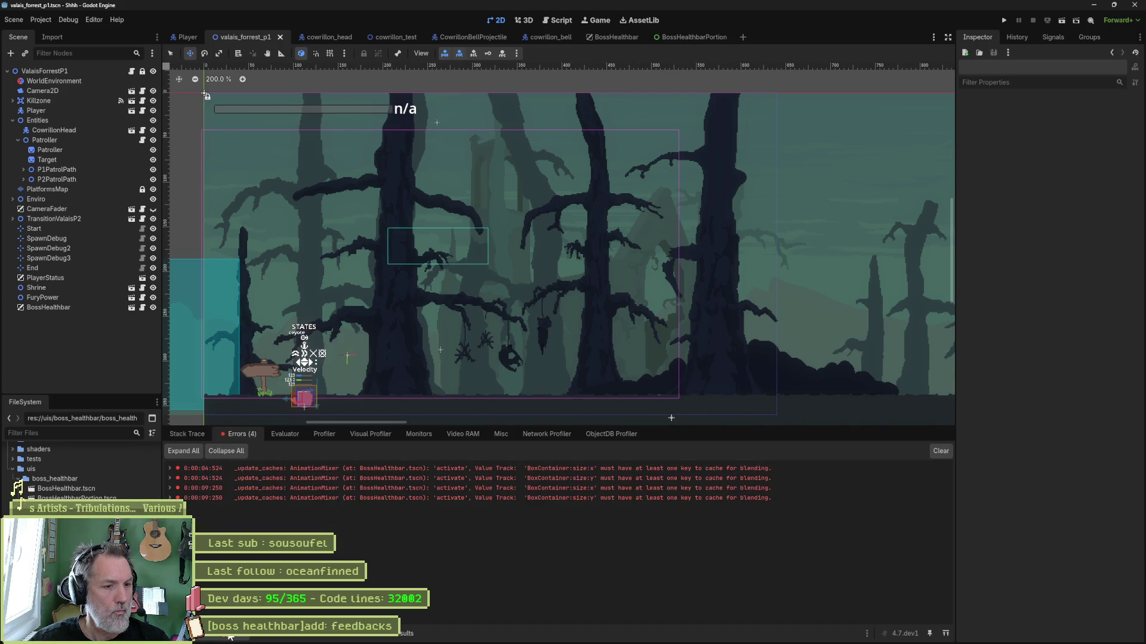
pyautogui.click(278, 498)
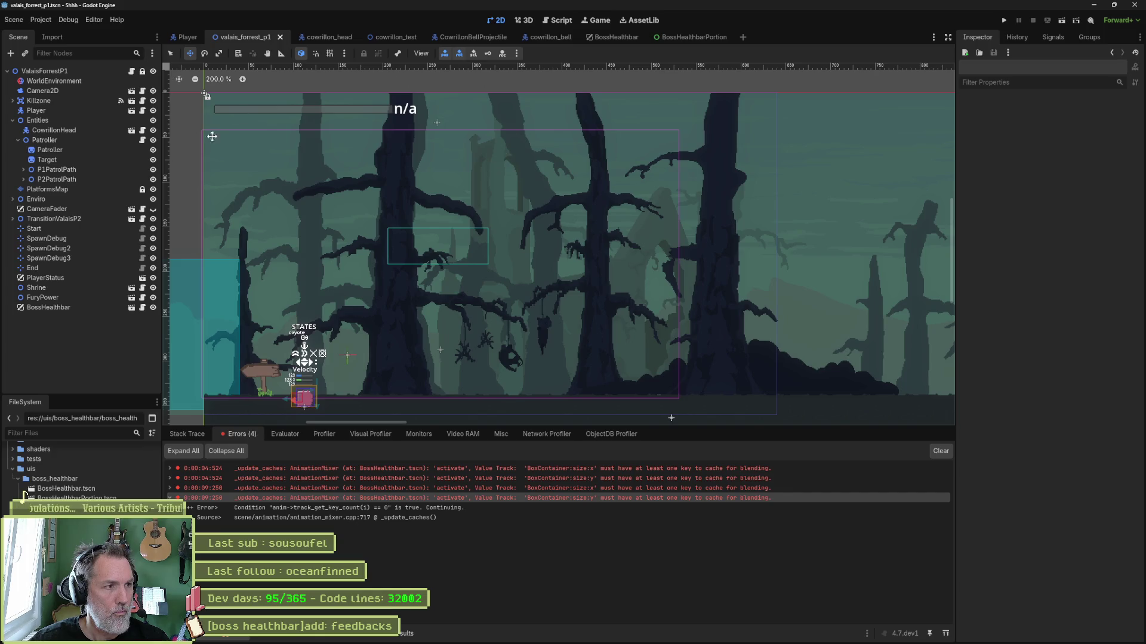
pyautogui.click(591, 37)
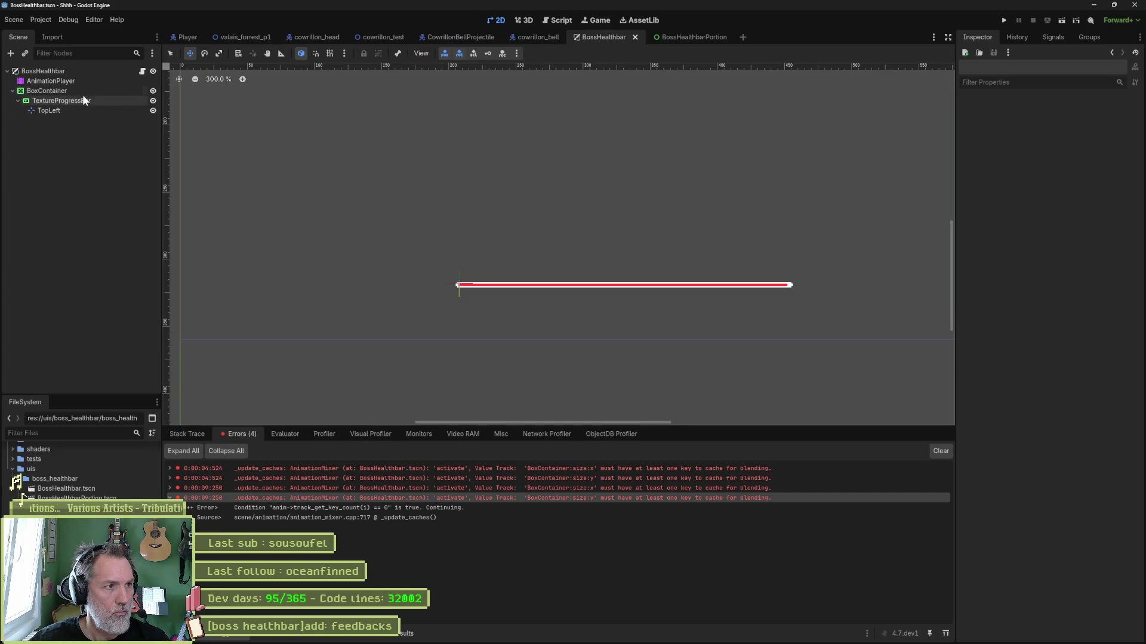
# On the AnimationPlayer, cut the activate animation's length to 3.133 seconds, ending at the last scale keyframe
pyautogui.click(74, 80)
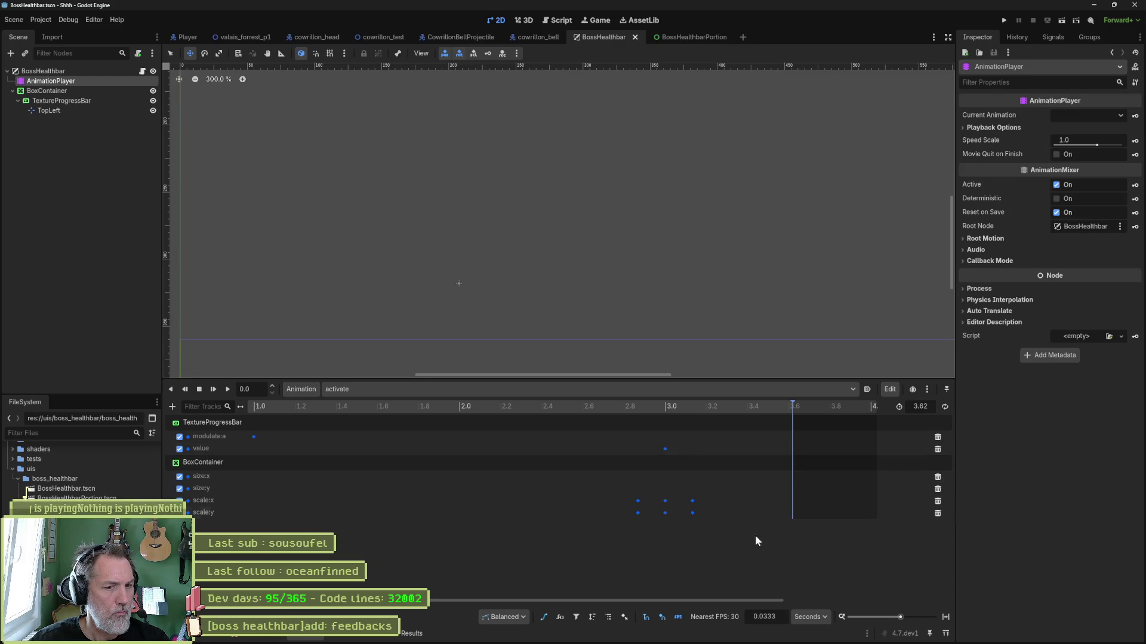
pyautogui.click(945, 617)
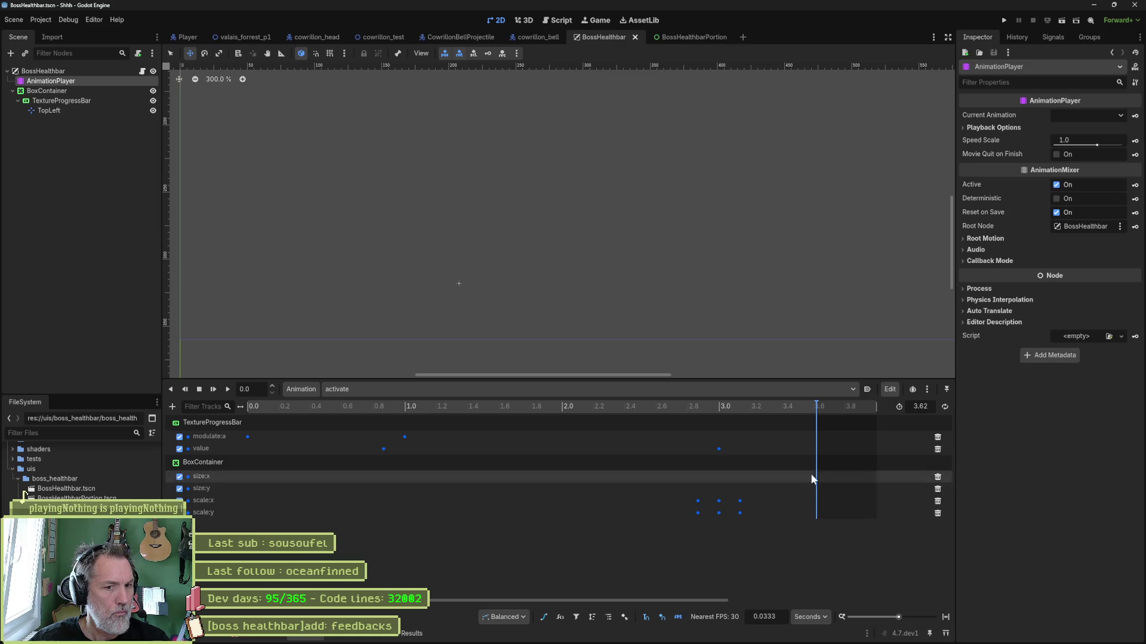
pyautogui.moveTo(812, 407)
pyautogui.mouseDown()
pyautogui.moveTo(714, 410)
pyautogui.moveTo(788, 420)
pyautogui.moveTo(741, 425)
pyautogui.mouseUp()
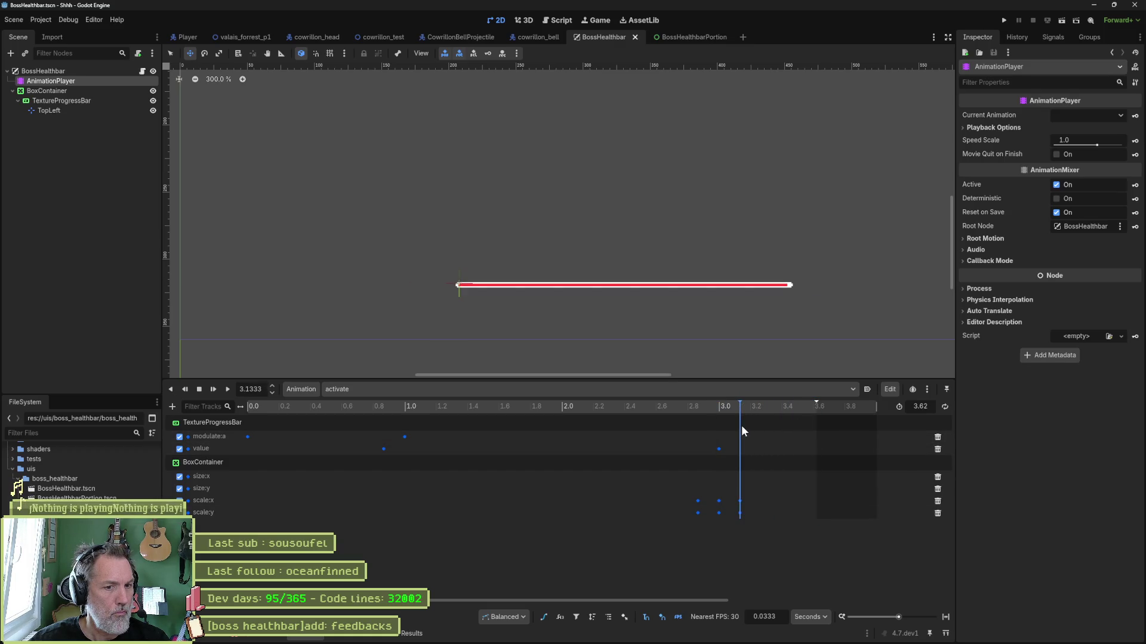
pyautogui.moveTo(816, 405); pyautogui.dragTo(743, 414)
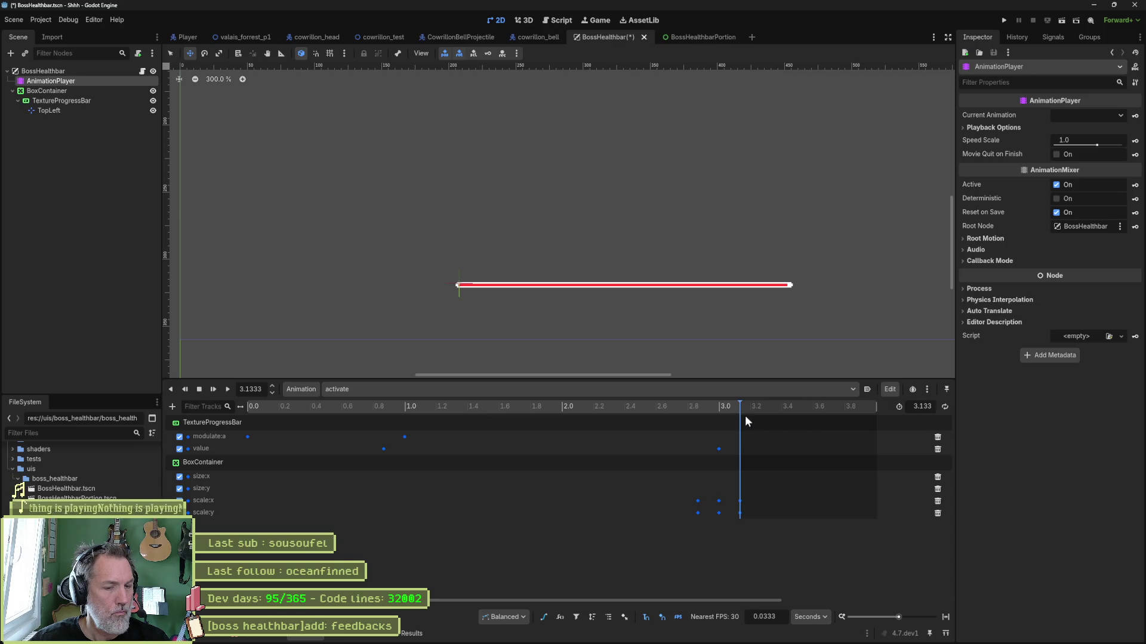
pyautogui.click(733, 434)
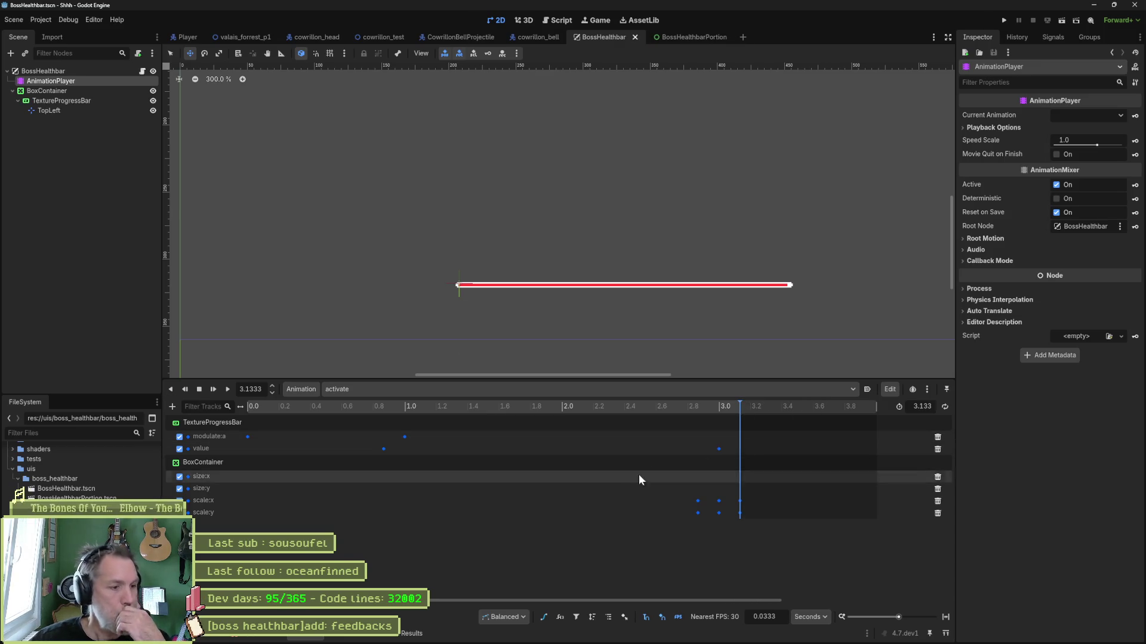
pyautogui.click(455, 391)
# Remove the position track from the RESET animation and save the scene
pyautogui.click(458, 408)
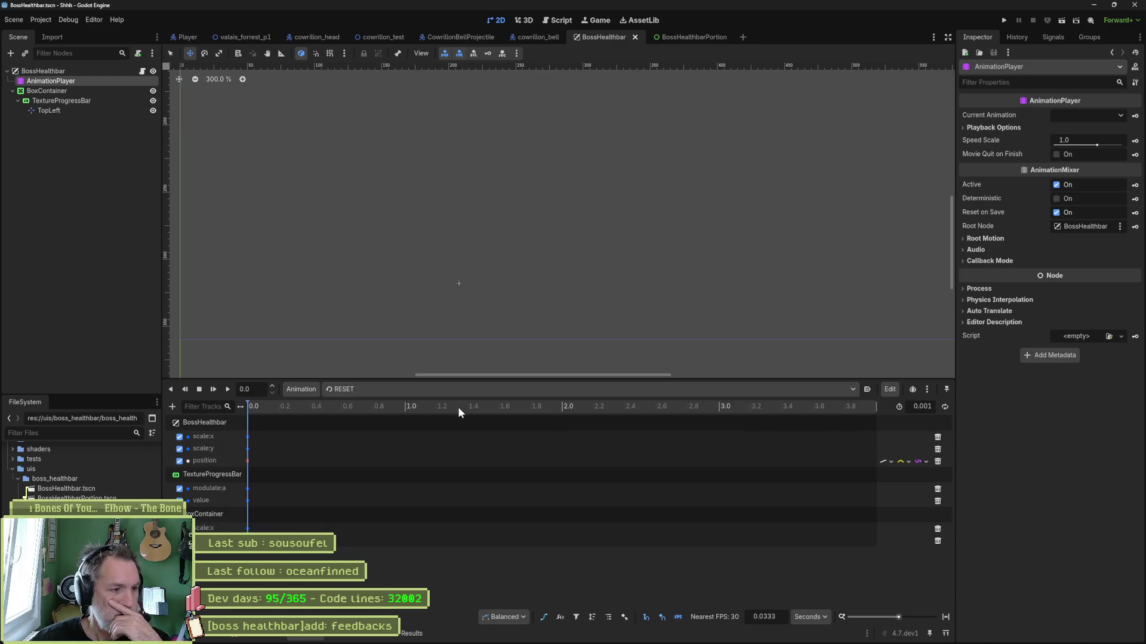
pyautogui.click(937, 461)
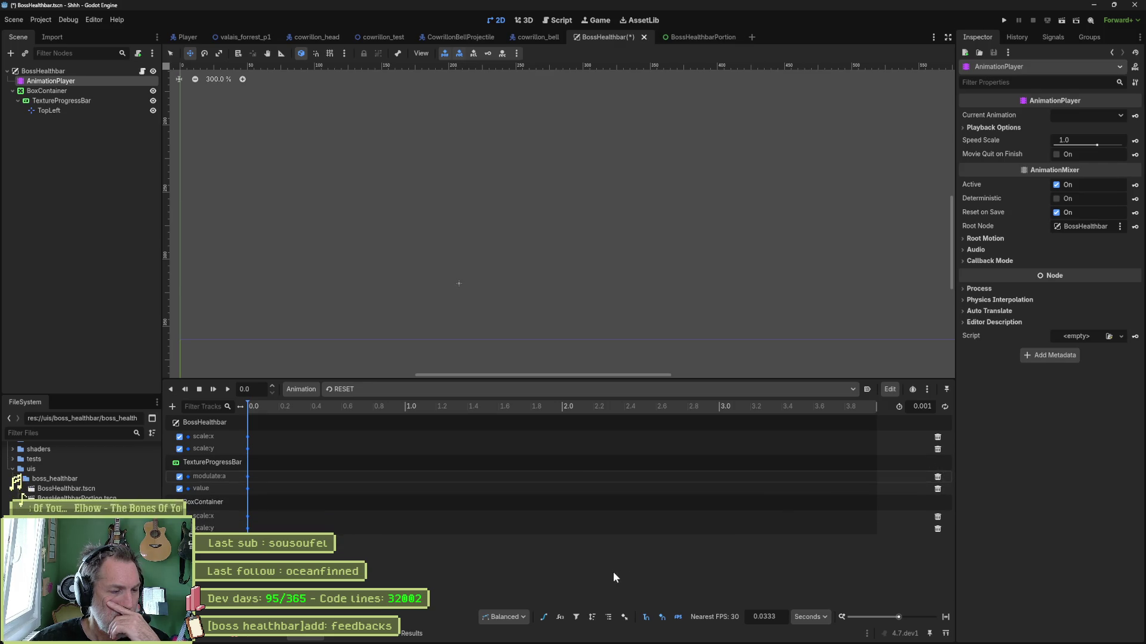
pyautogui.hotkey('ctrl', 's')
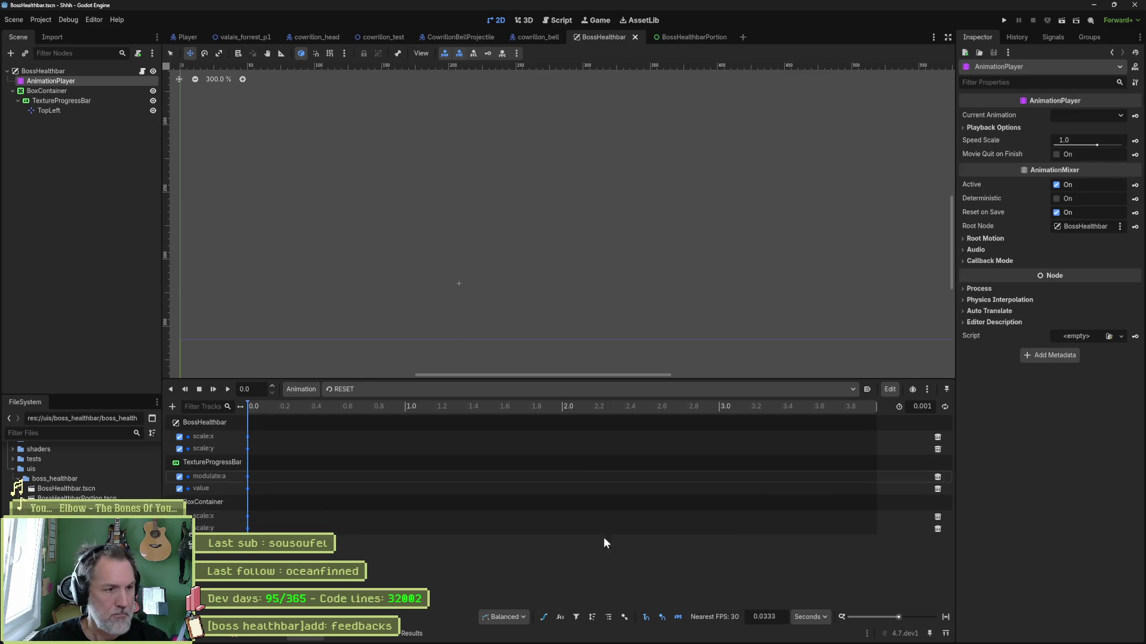
# Delete the shake animation's position track, leaving only scale:x and scale:y, and save
pyautogui.click(424, 389)
pyautogui.click(403, 413)
pyautogui.click(407, 392)
pyautogui.click(403, 421)
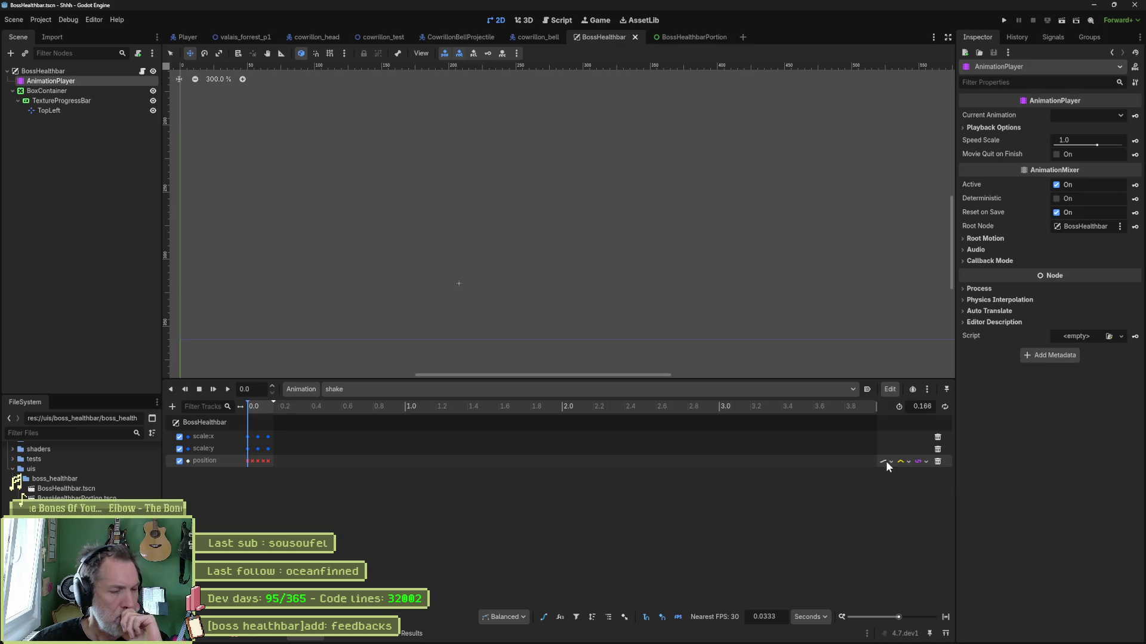
pyautogui.click(937, 461)
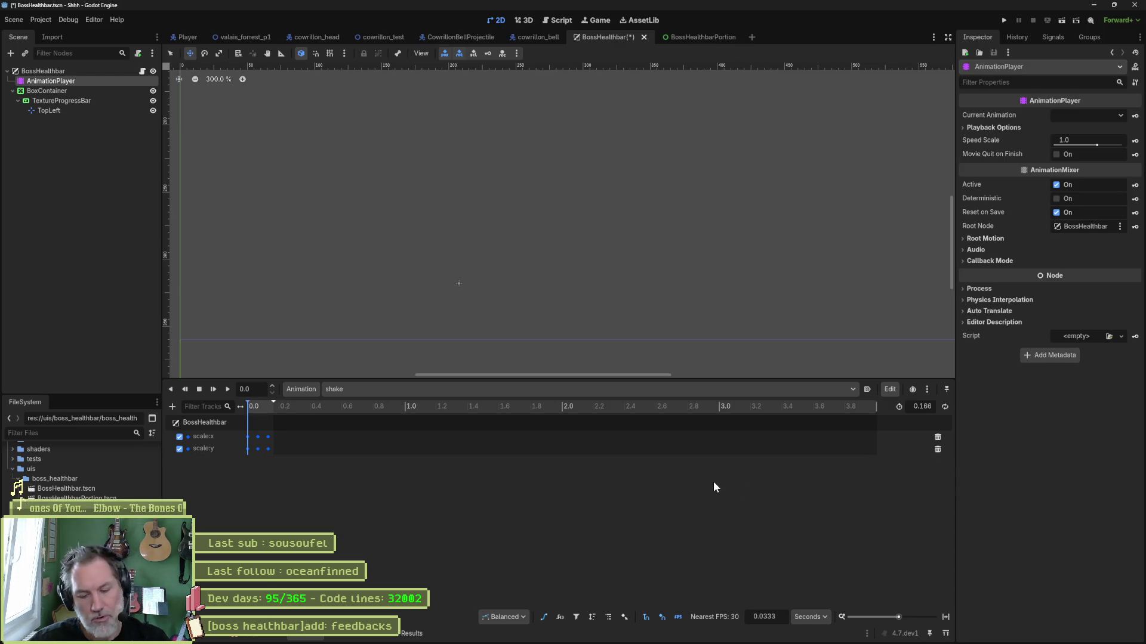
pyautogui.hotkey('ctrl', 's')
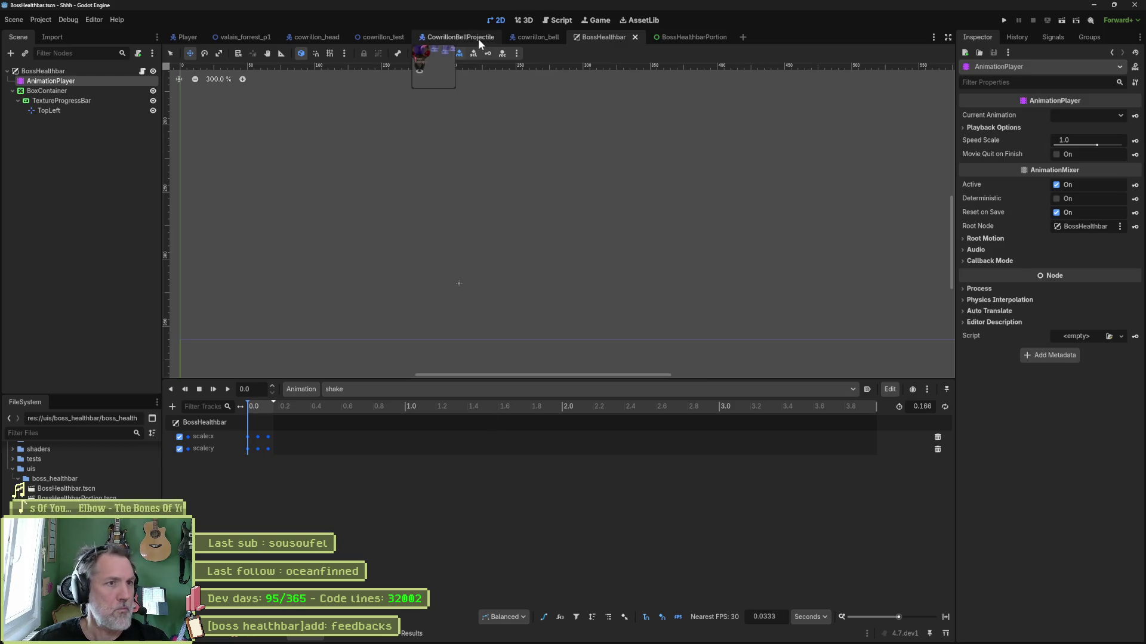
# Run the forest level, inspect BossHealthbar in the Remote tree, then stop and reopen the BossHealthbar scene
pyautogui.click(242, 36)
pyautogui.press('F6')
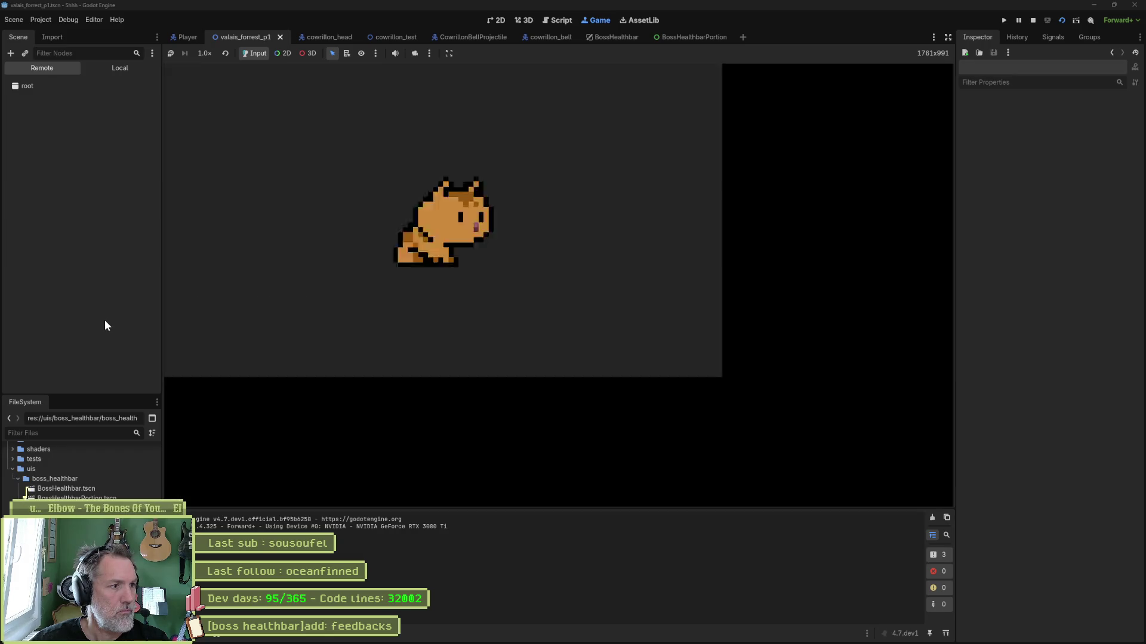
pyautogui.click(102, 321)
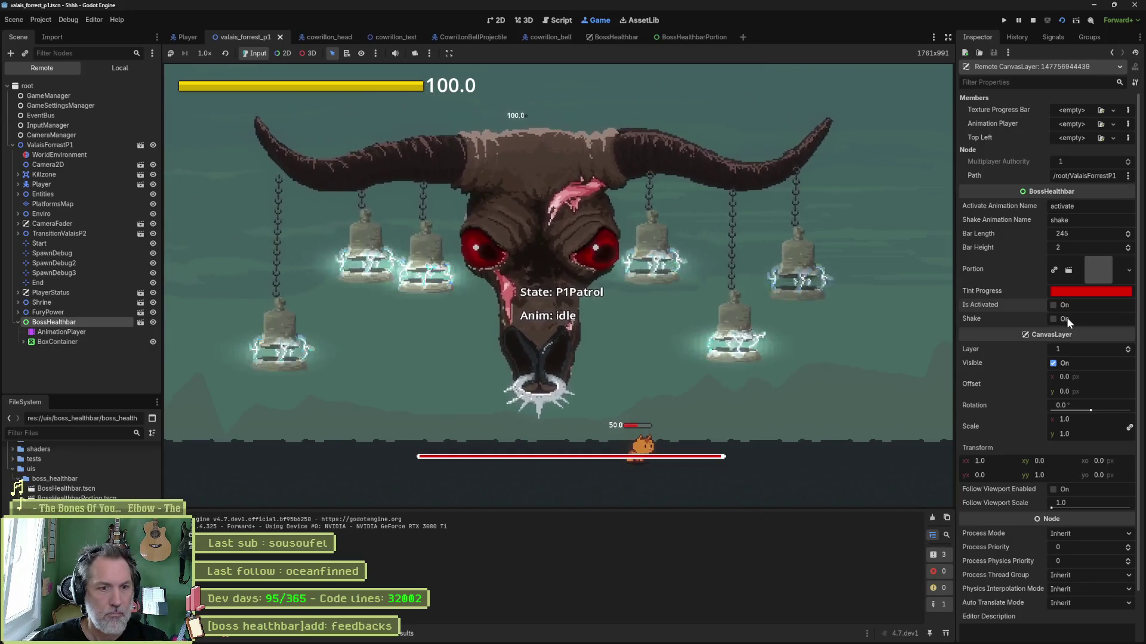
pyautogui.press('F8')
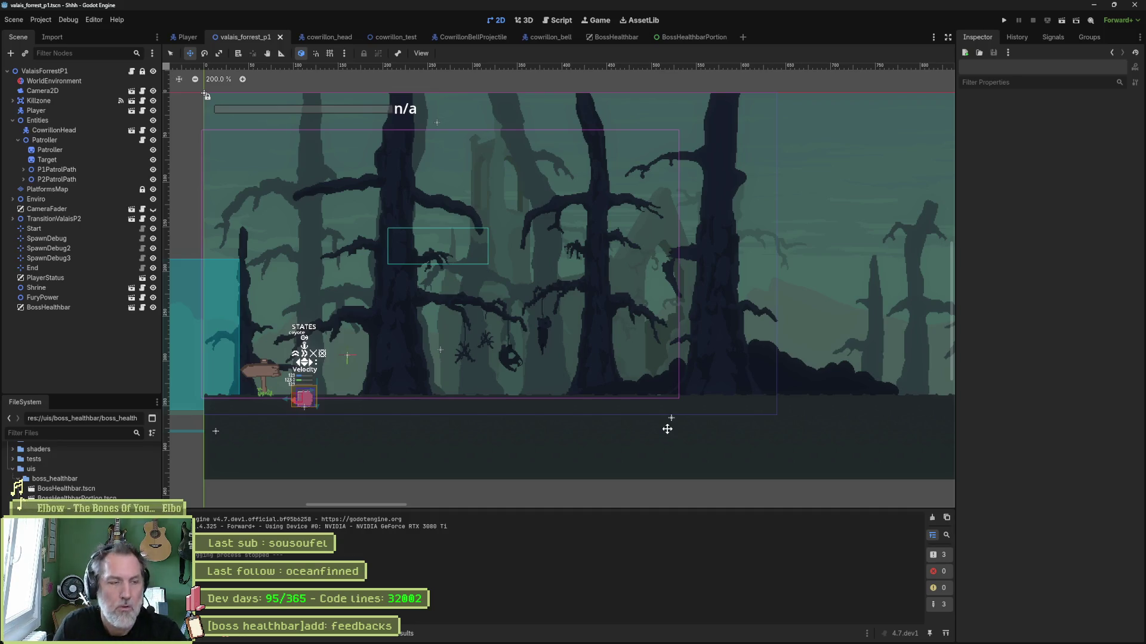
pyautogui.click(618, 38)
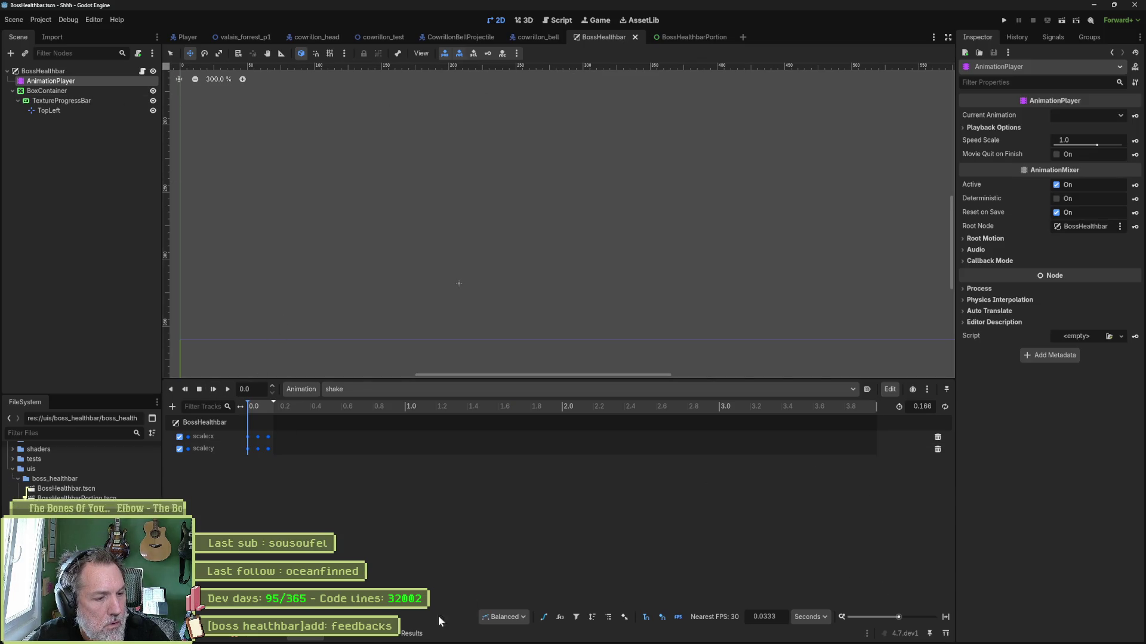
# Clear the Debugger errors and the Output log, then check for new blending errors
pyautogui.click(245, 634)
pyautogui.click(941, 451)
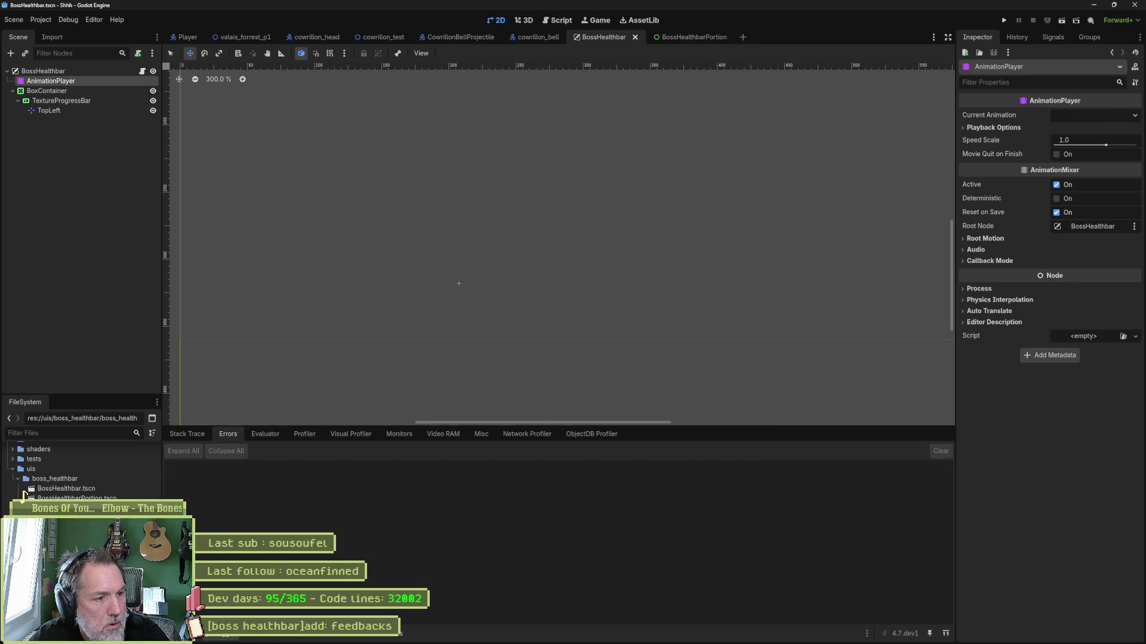
pyautogui.click(206, 634)
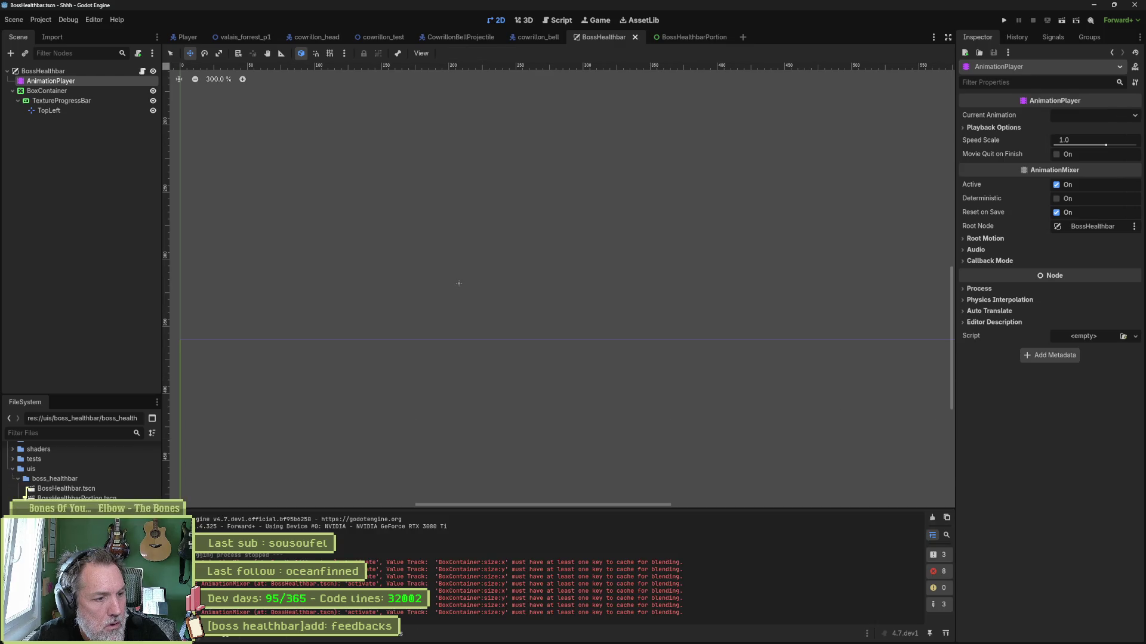
pyautogui.click(932, 516)
pyautogui.click(84, 77)
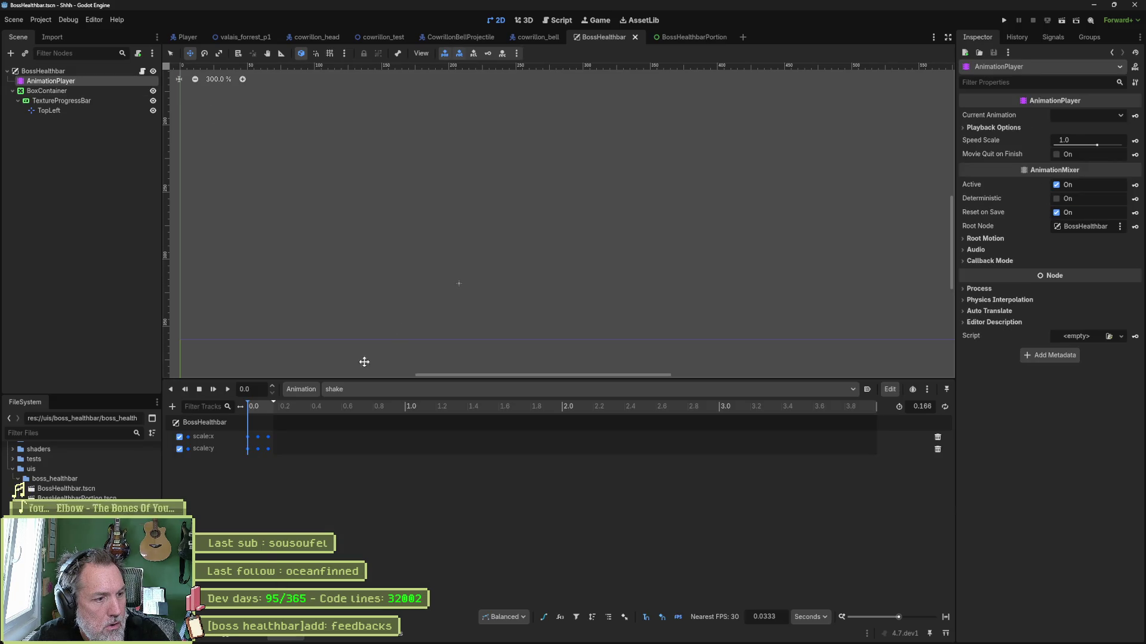
pyautogui.click(206, 633)
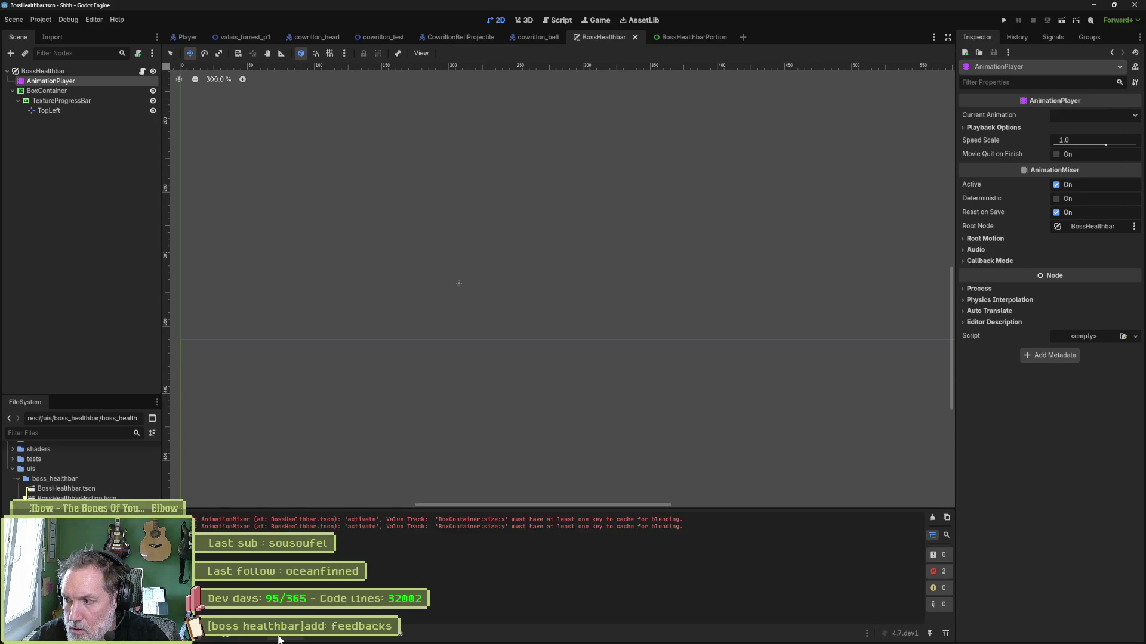
pyautogui.click(279, 635)
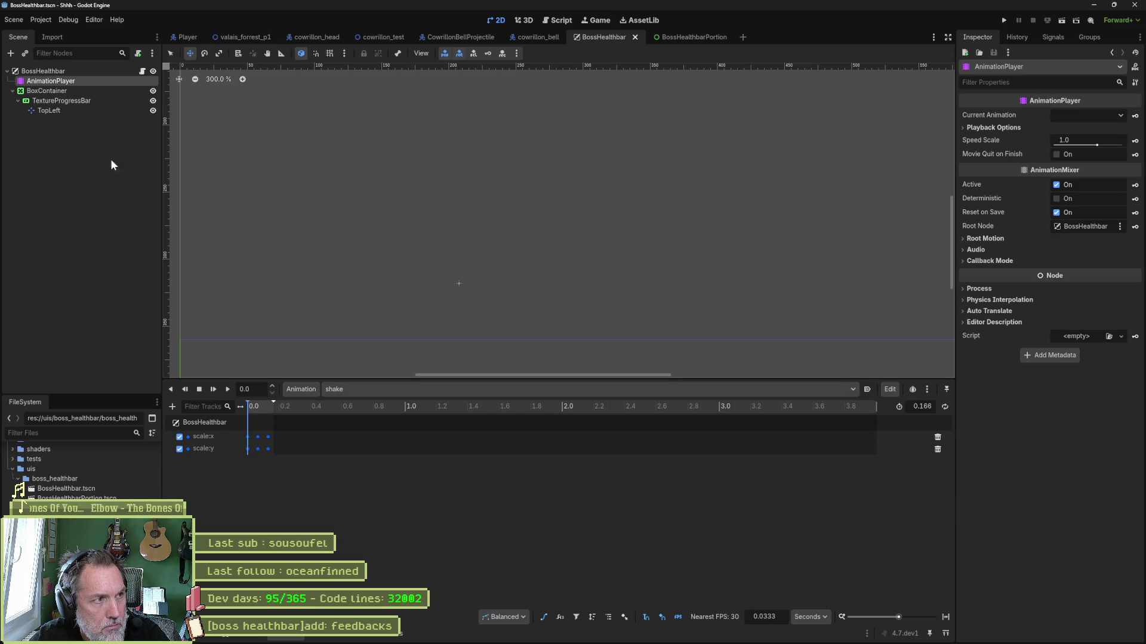
# Select BossHealthbar, expand its Transform properties and preview the shake scale at an early frame
pyautogui.click(63, 71)
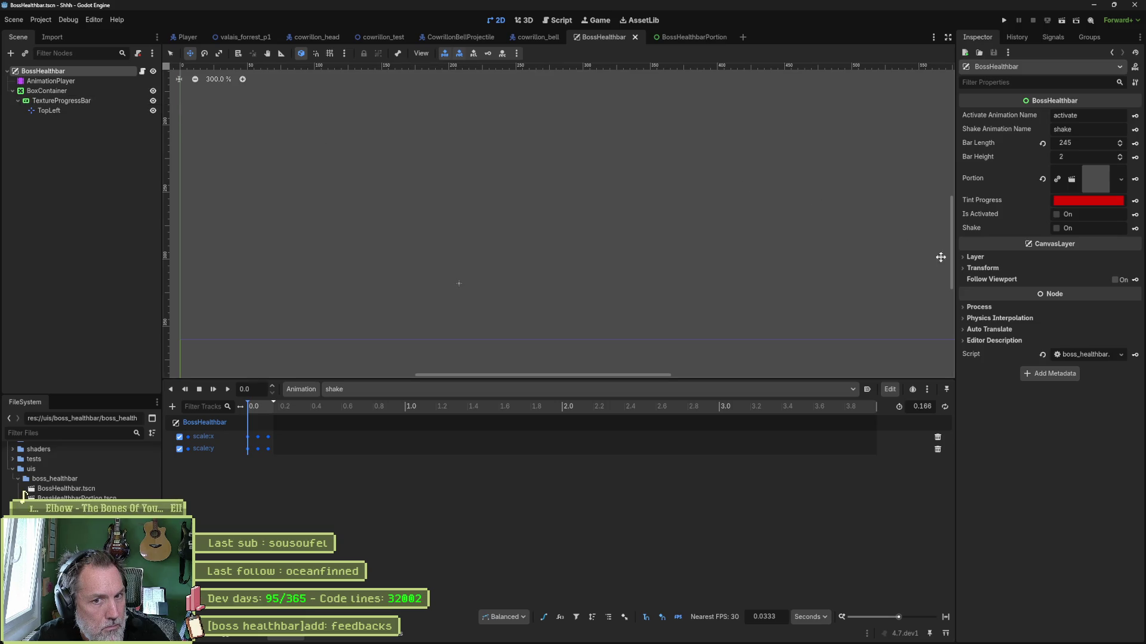
pyautogui.click(966, 269)
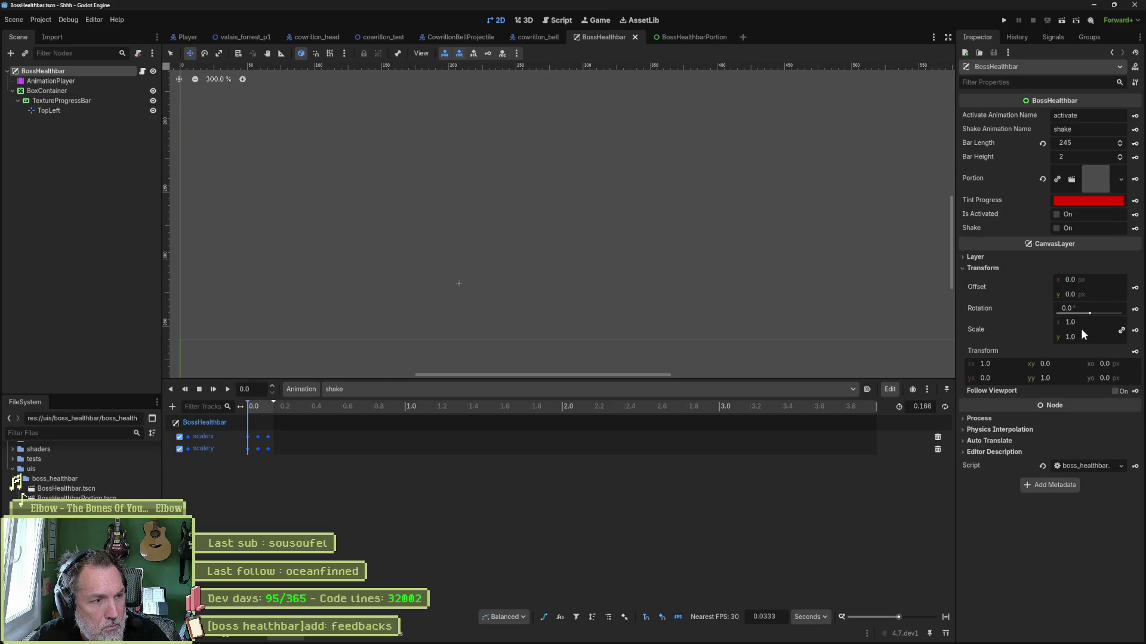
pyautogui.moveTo(263, 412); pyautogui.dragTo(244, 410)
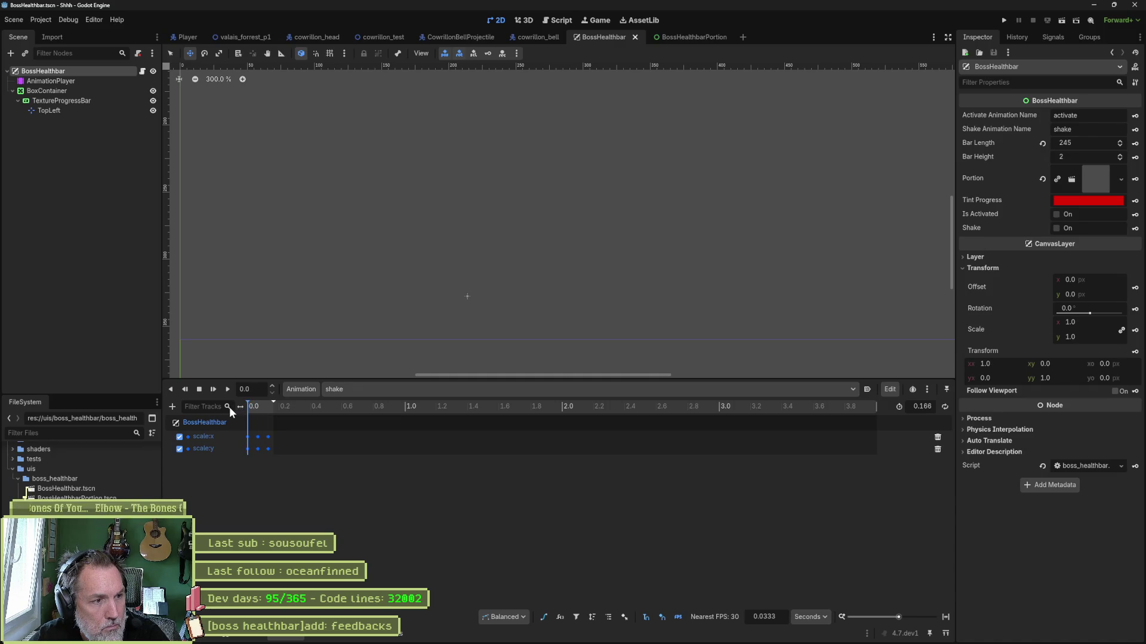
# In the activate animation, set the value keyframe at 0.8667 to 0 and save
pyautogui.click(348, 389)
pyautogui.click(374, 417)
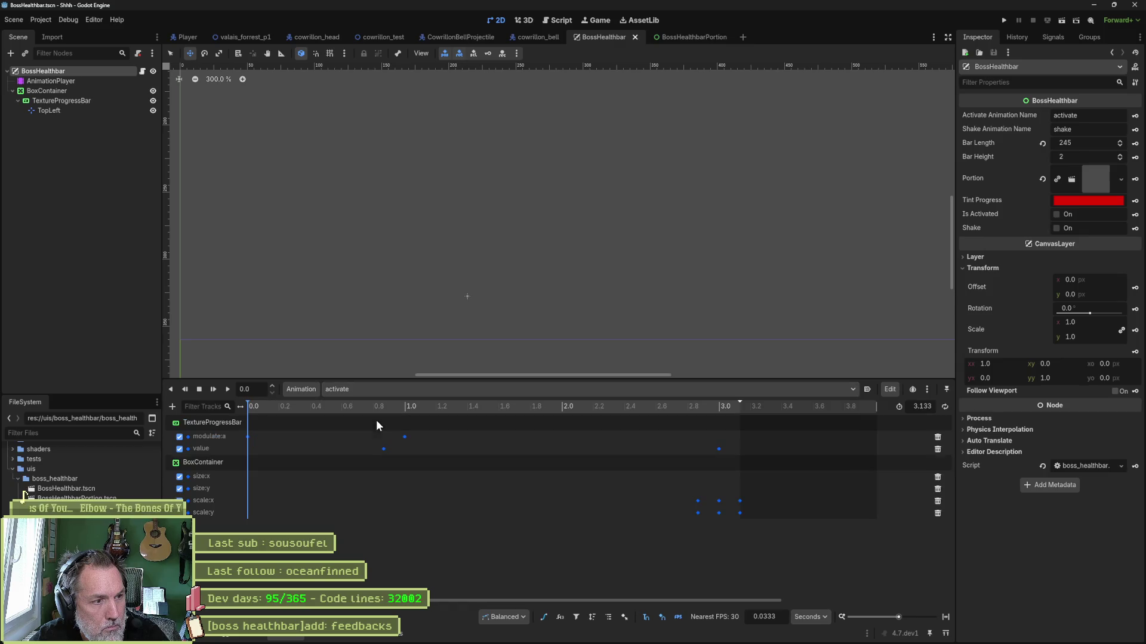
pyautogui.moveTo(257, 407)
pyautogui.mouseDown()
pyautogui.moveTo(764, 407)
pyautogui.moveTo(226, 402)
pyautogui.moveTo(320, 399)
pyautogui.moveTo(399, 404)
pyautogui.moveTo(213, 414)
pyautogui.mouseUp()
pyautogui.click(383, 449)
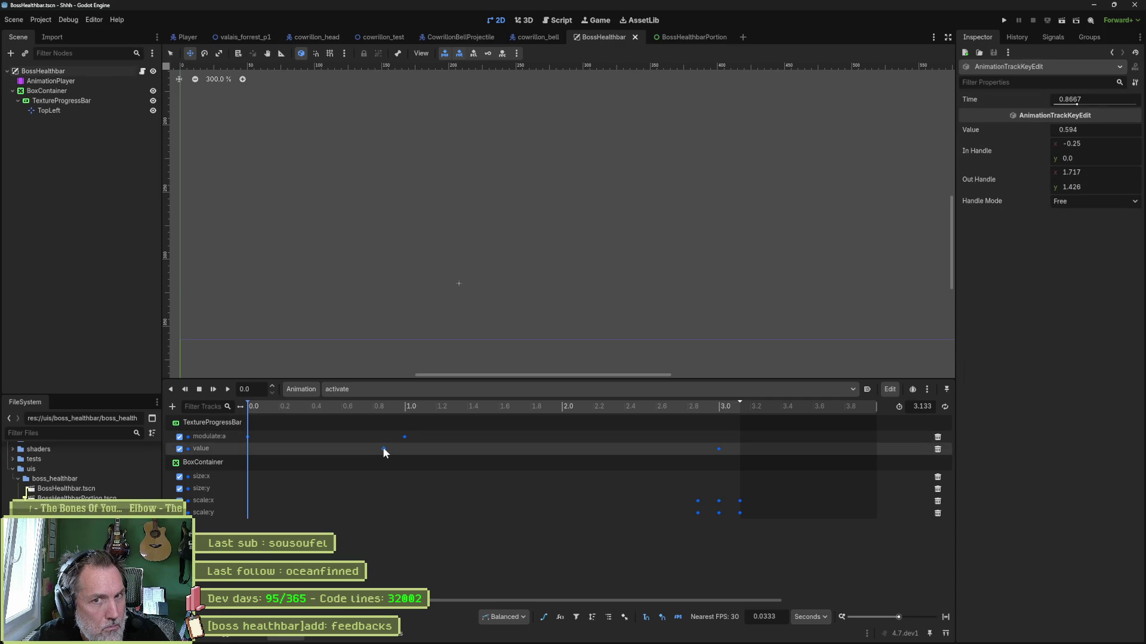
pyautogui.click(1111, 128)
pyautogui.write('0')
pyautogui.press('Return')
pyautogui.hotkey('ctrl', 's')
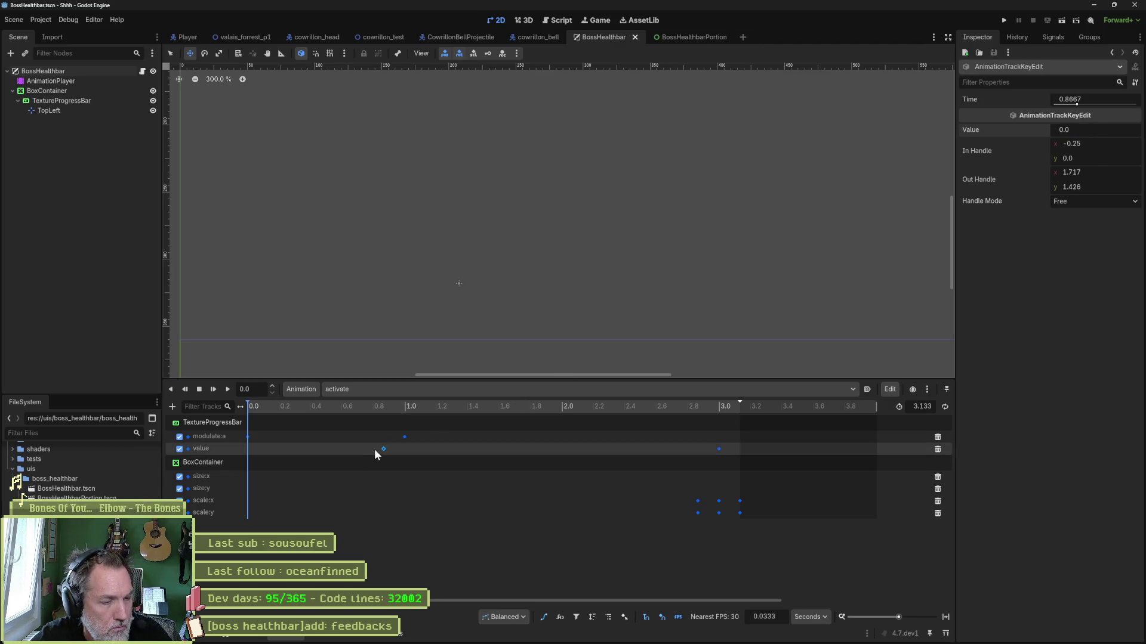
# Add a value key at time 0 and duplicate the scale keys from about 2.85 s to time 0
pyautogui.click(245, 450)
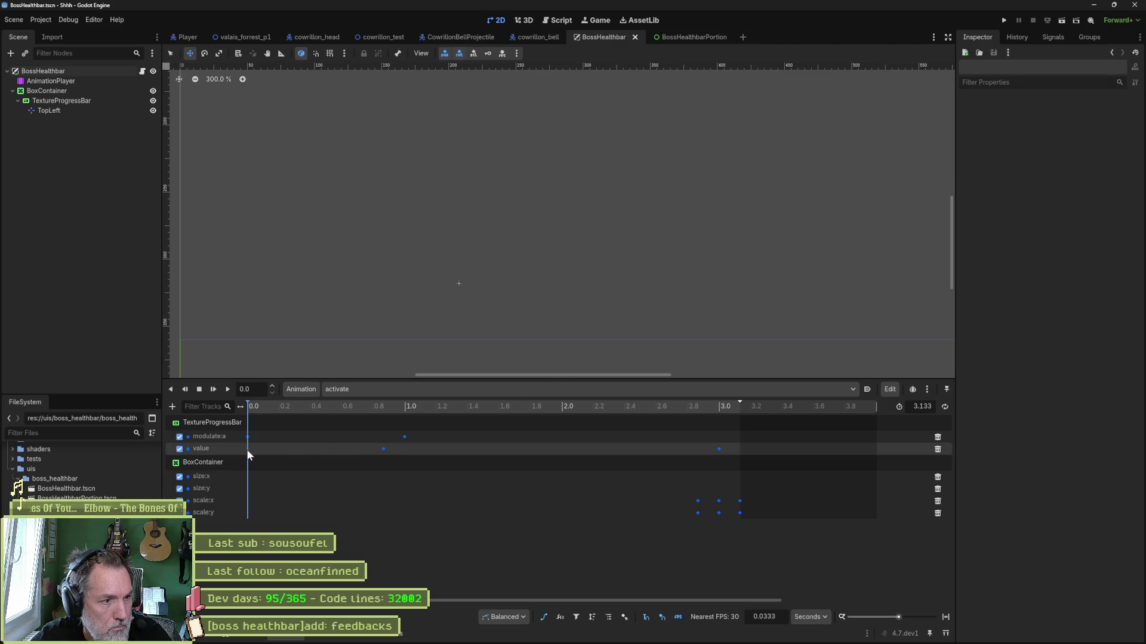
pyautogui.rightClick(246, 449)
pyautogui.click(255, 449)
pyautogui.hotkey('ctrl', 's')
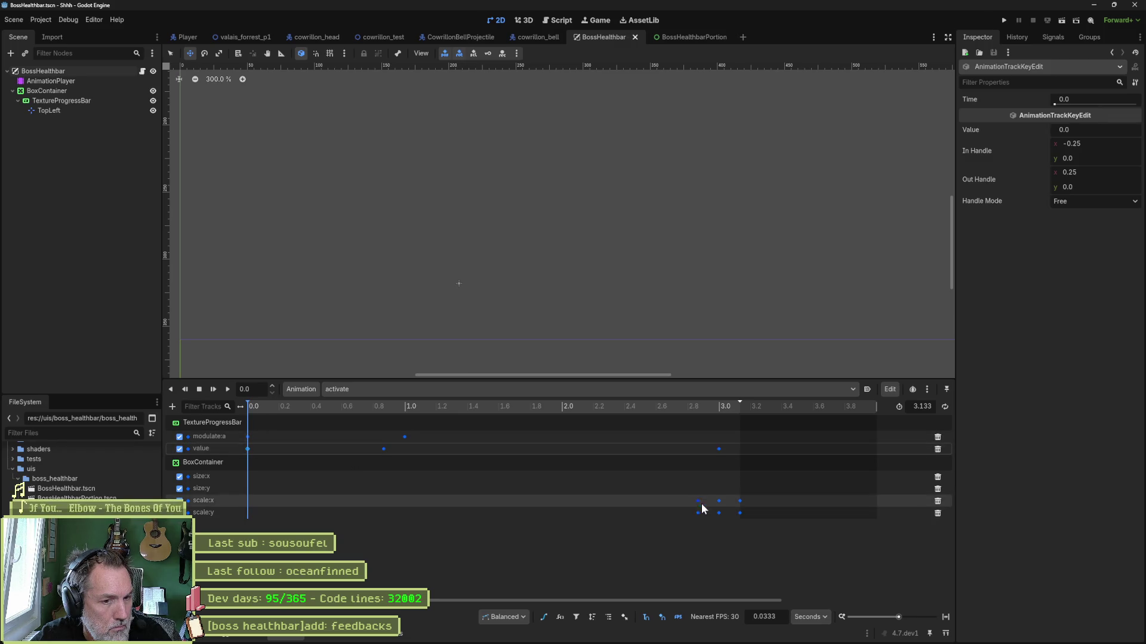
pyautogui.moveTo(704, 494); pyautogui.dragTo(689, 524)
pyautogui.hotkey('ctrl', 'd')
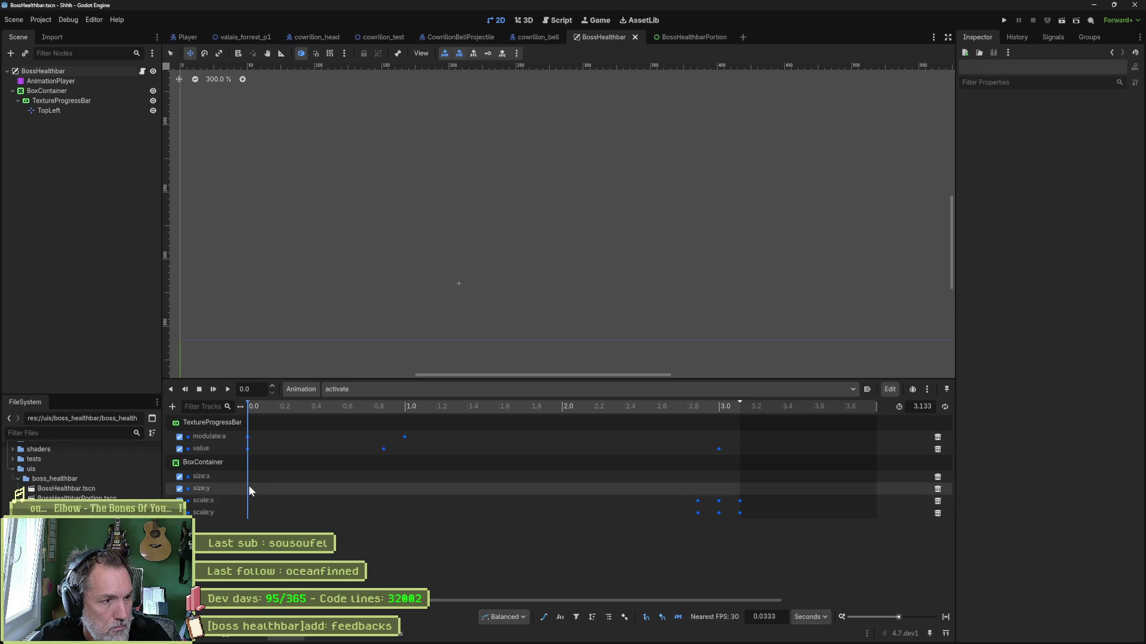
pyautogui.hotkey('ctrl', 'z')
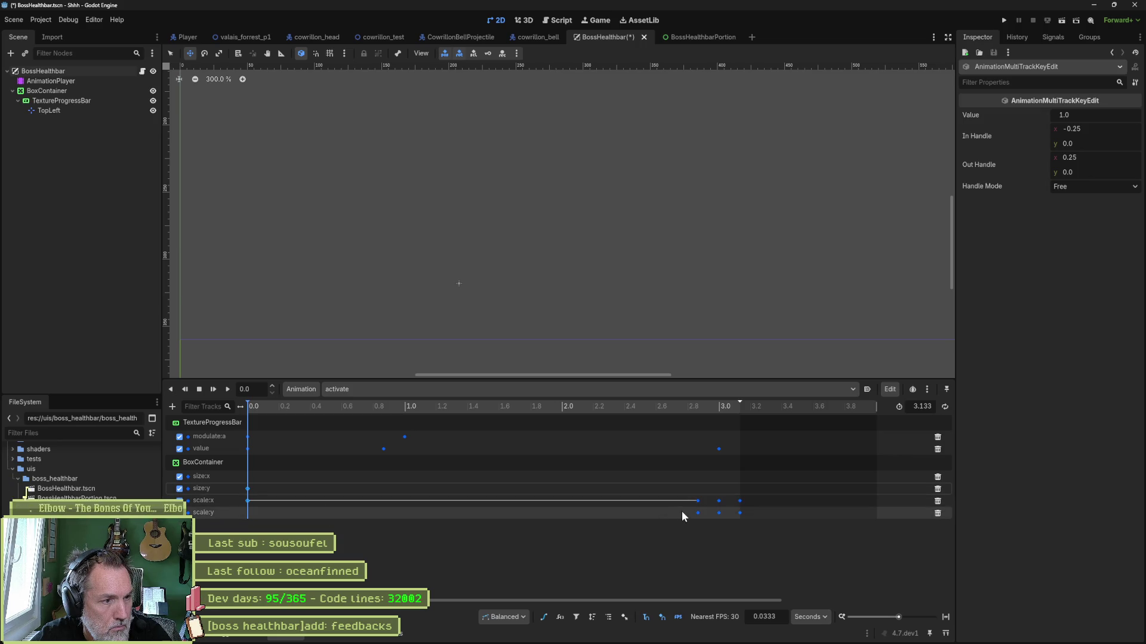
pyautogui.hotkey('ctrl', 'd')
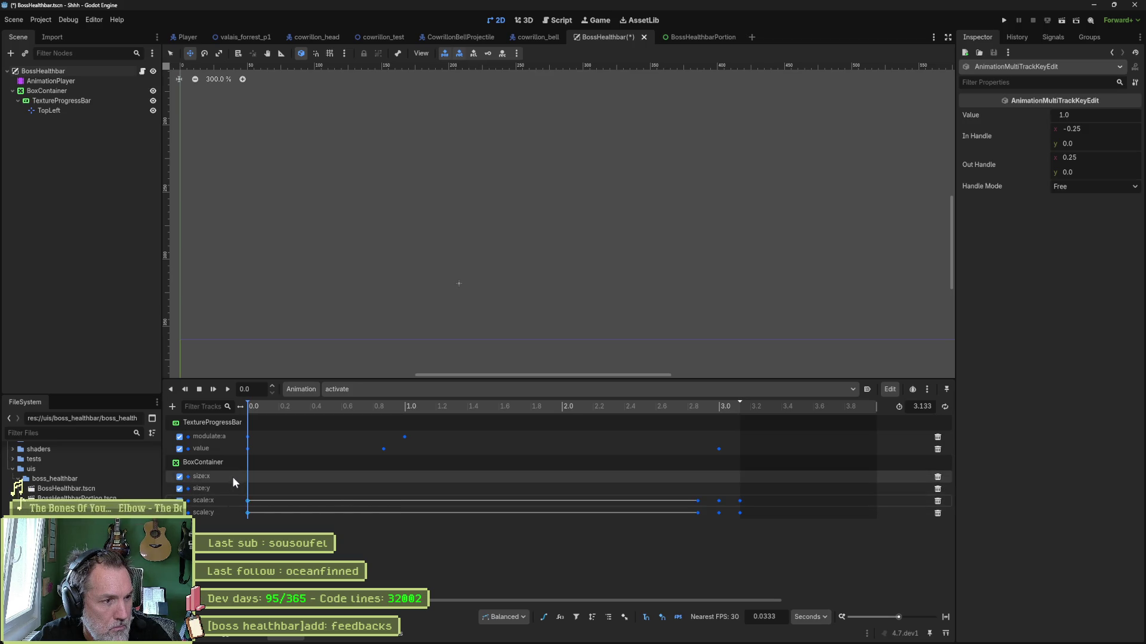
# Delete the size:x and size:y tracks, save, and preview the end of the activate animation
pyautogui.click(934, 477)
pyautogui.click(934, 477)
pyautogui.hotkey('ctrl', 's')
pyautogui.moveTo(262, 406)
pyautogui.mouseDown()
pyautogui.moveTo(776, 421)
pyautogui.moveTo(233, 419)
pyautogui.moveTo(611, 433)
pyautogui.moveTo(213, 439)
pyautogui.mouseUp()
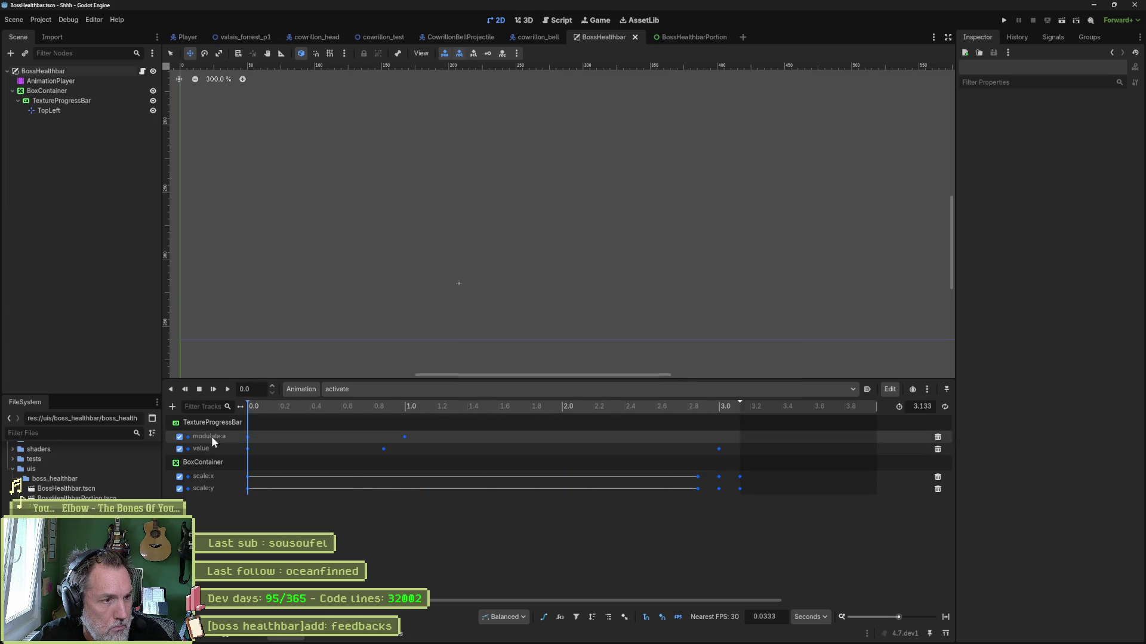
pyautogui.click(400, 389)
pyautogui.click(409, 425)
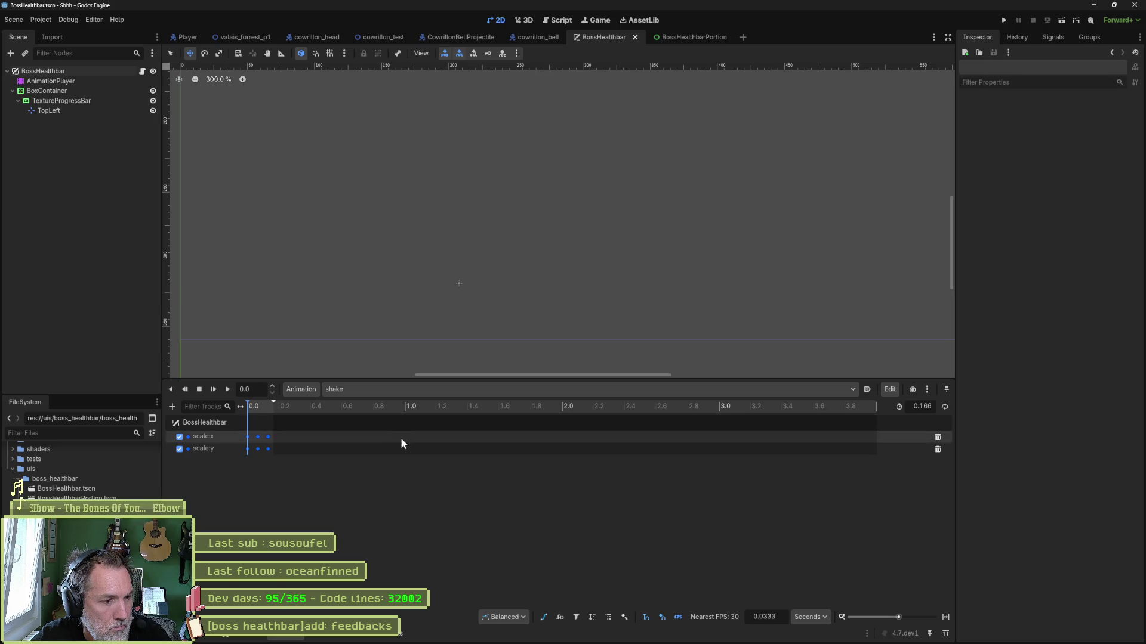
# Run the valais_forrest_p1 level and inspect BossHealthbar in the Remote scene tree
pyautogui.click(250, 38)
pyautogui.press('F6')
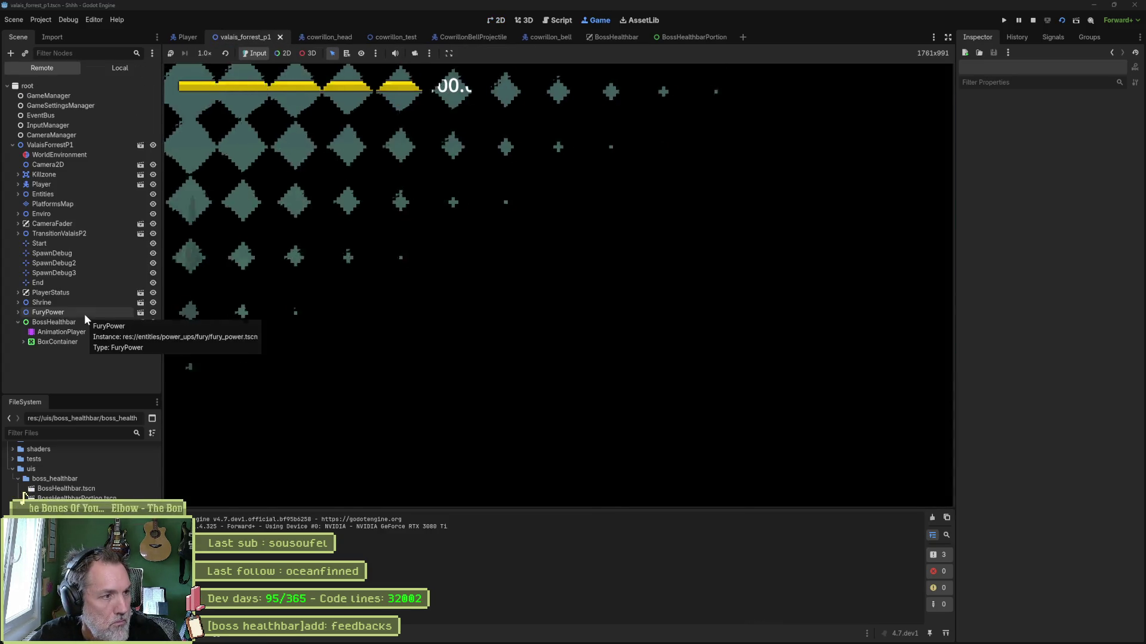
pyautogui.click(83, 317)
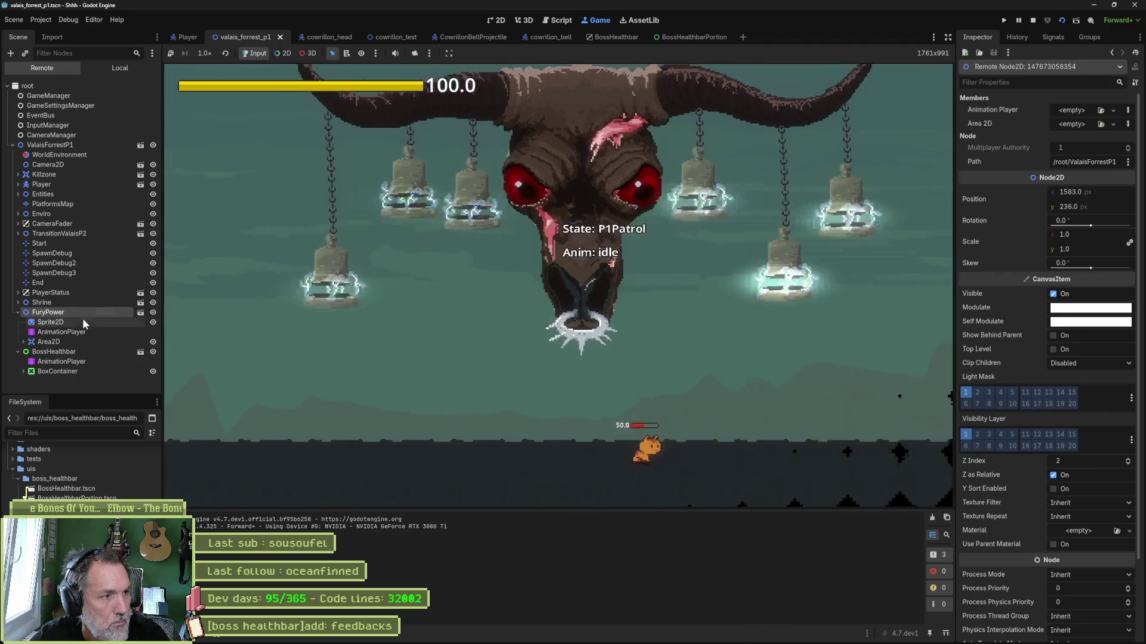
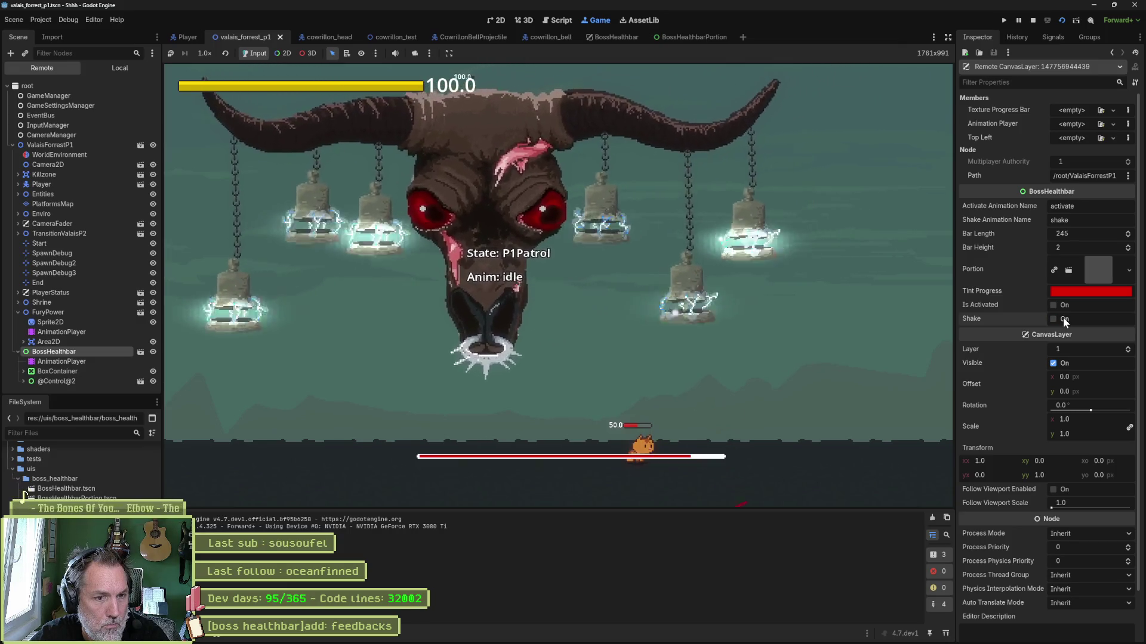
# Stop the game and bring up the BossHealthbarPortion feedback animation for preview
pyautogui.press('F8')
pyautogui.click(692, 37)
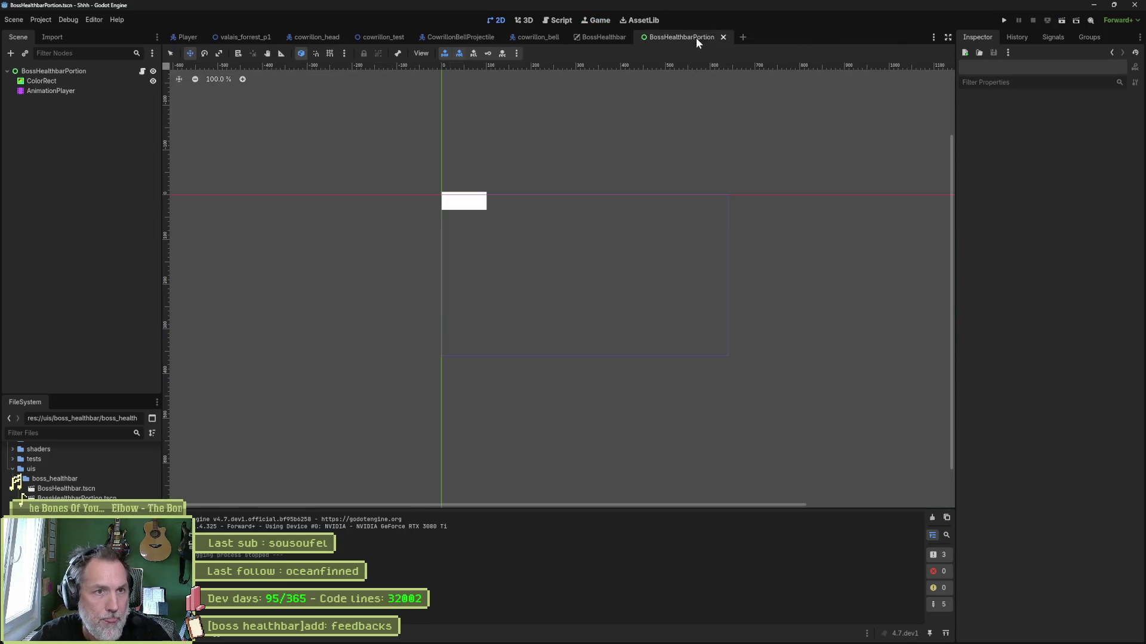
pyautogui.click(66, 91)
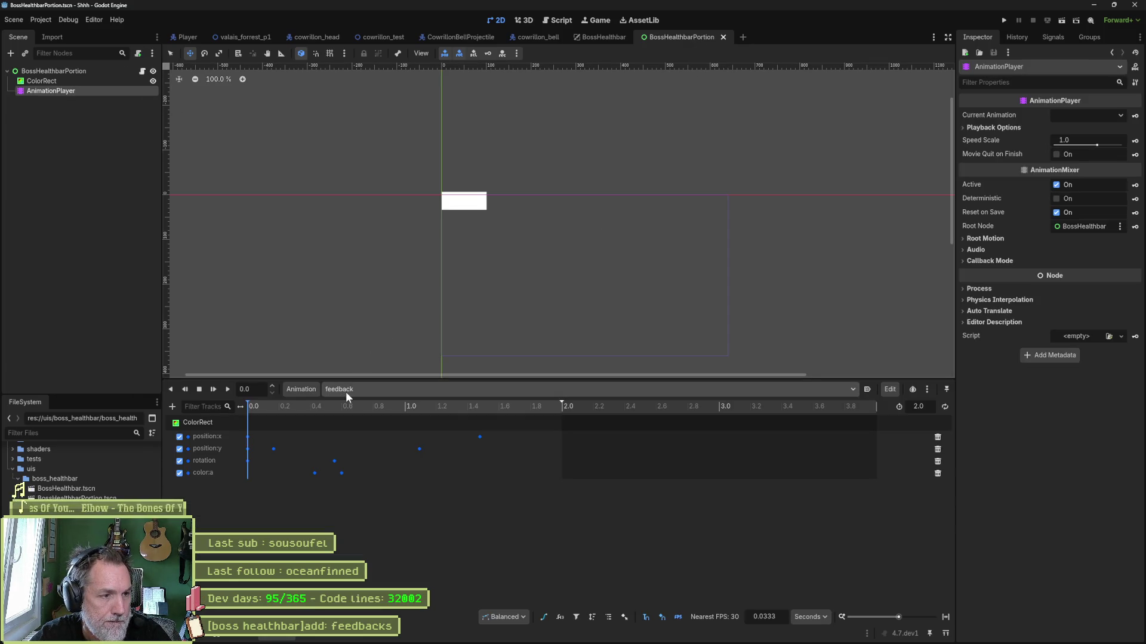
pyautogui.moveTo(253, 407)
pyautogui.mouseDown()
pyautogui.moveTo(296, 407)
pyautogui.moveTo(210, 407)
pyautogui.mouseUp()
# Resize the ColorRect to 20 by 2 pixels in the Inspector
pyautogui.click(197, 421)
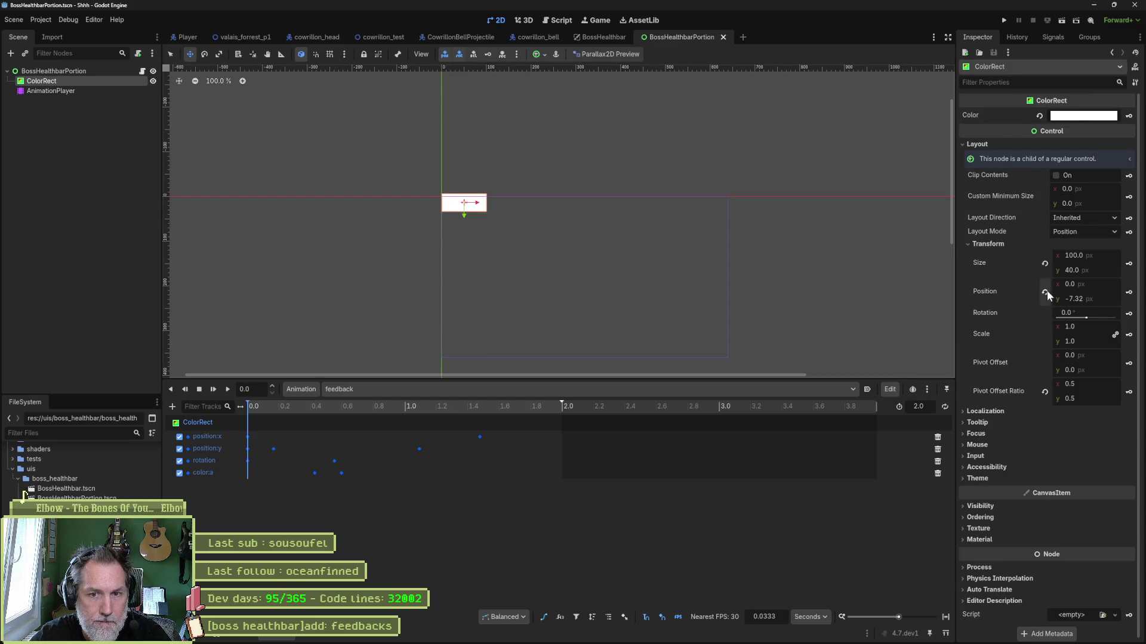
pyautogui.click(1100, 254)
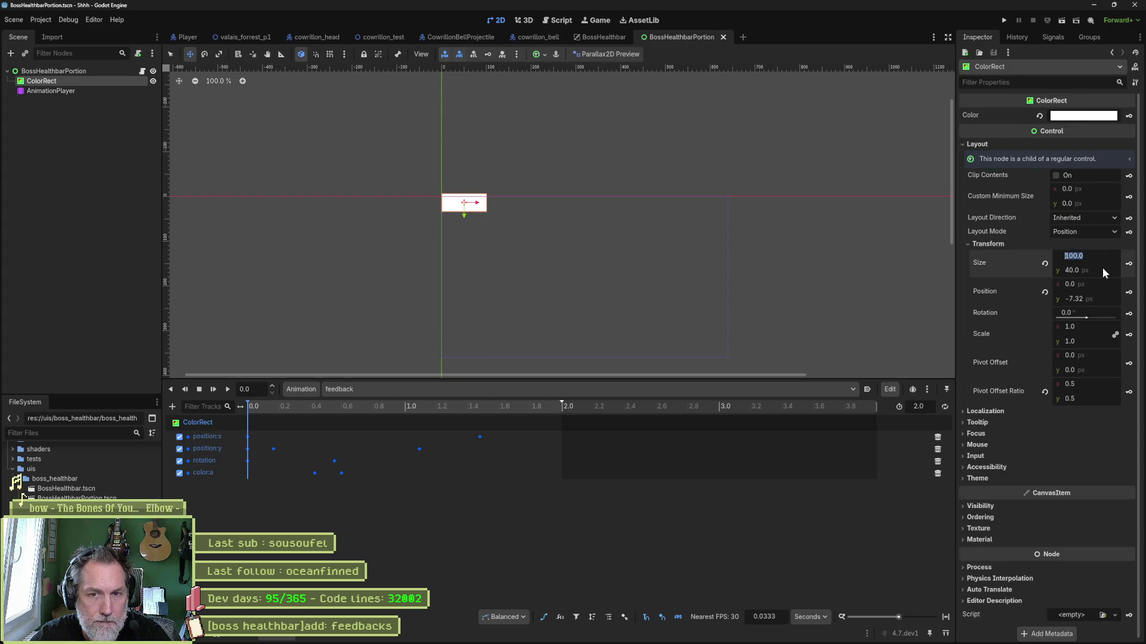
pyautogui.write('20')
pyautogui.press('Tab')
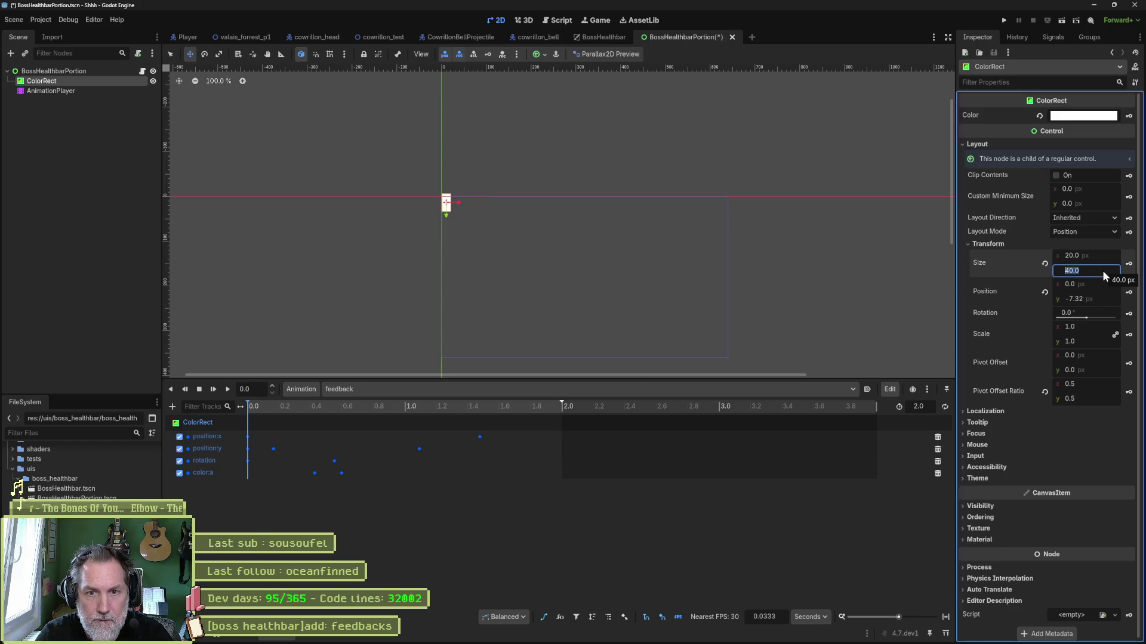
pyautogui.write('2')
pyautogui.press('Return')
# Move the ColorRect down to y -1, onto the origin line
pyautogui.scroll(6, 460, 174)
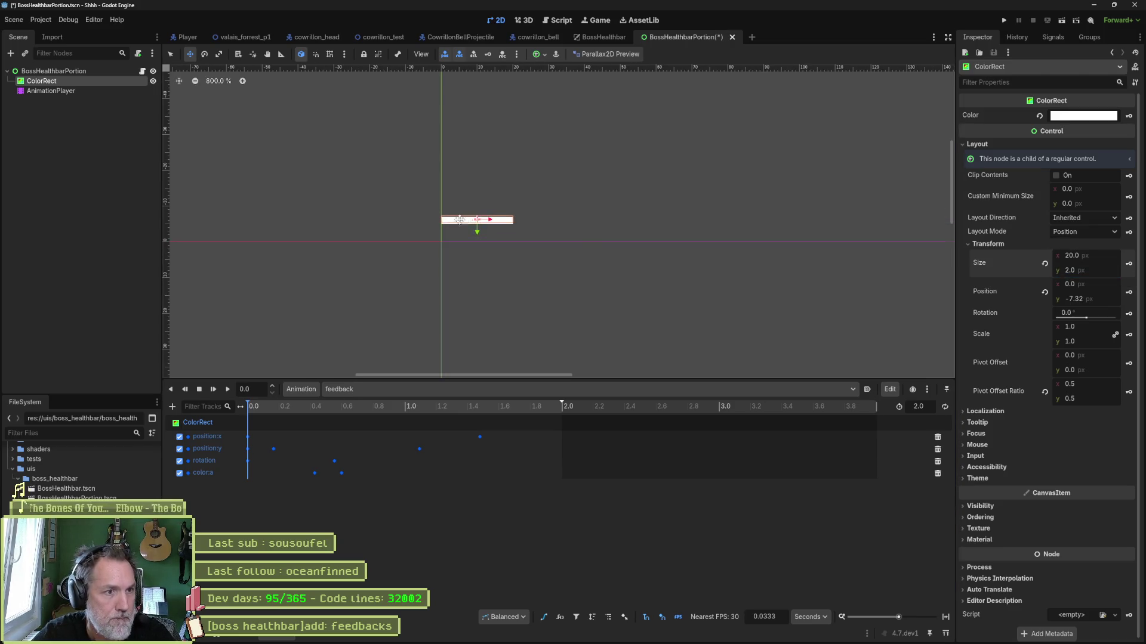
pyautogui.moveTo(284, 410); pyautogui.dragTo(212, 419)
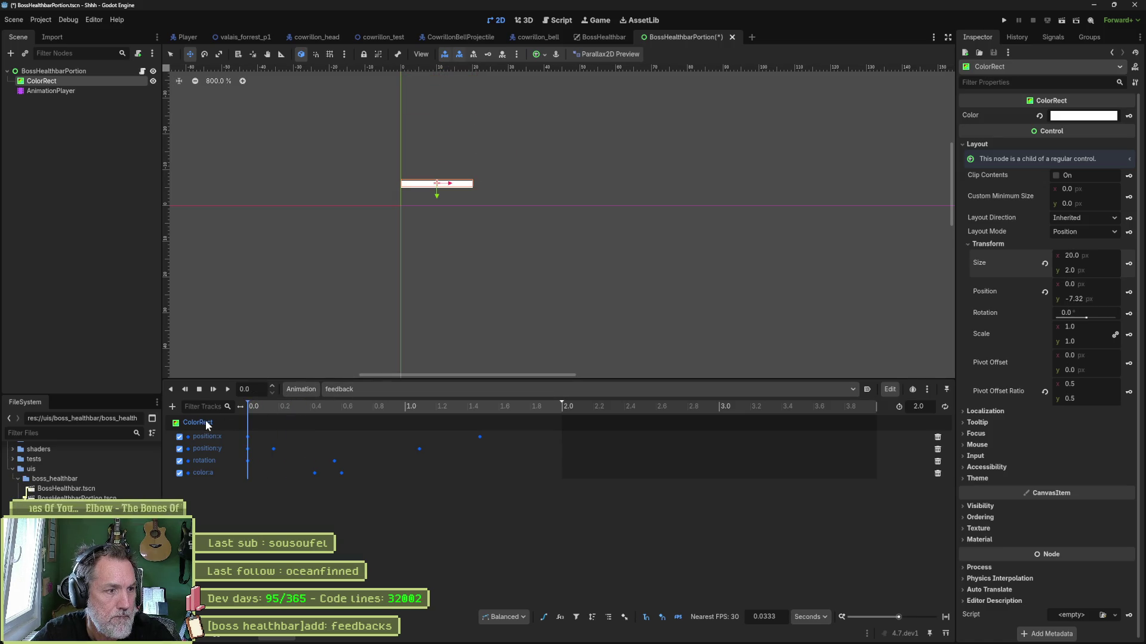
pyautogui.moveTo(435, 195); pyautogui.dragTo(438, 216)
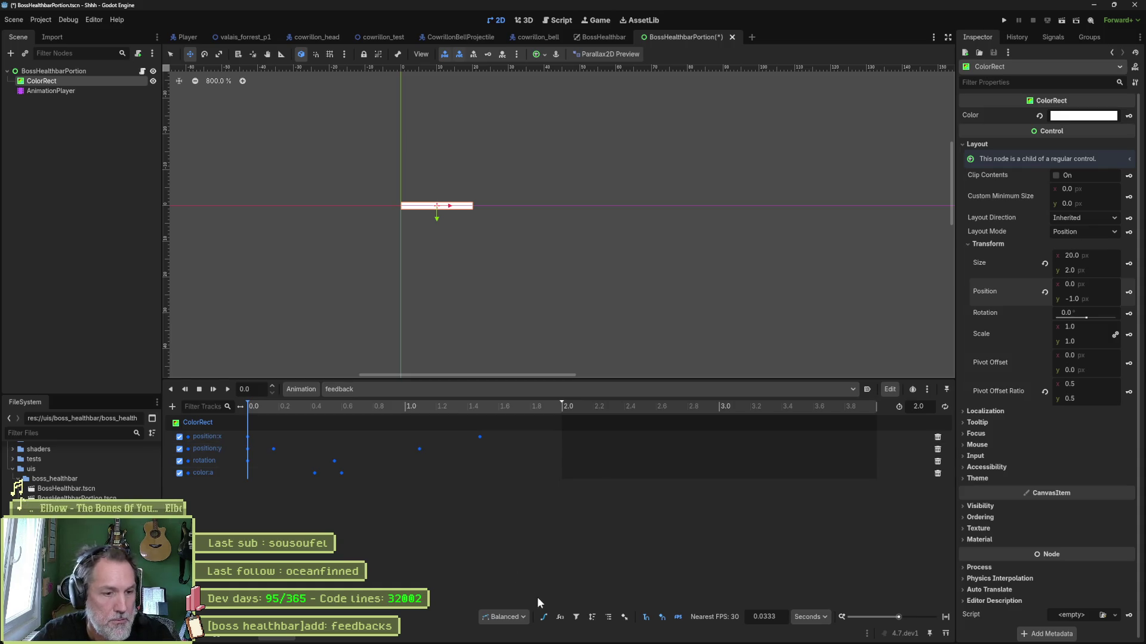
pyautogui.click(543, 617)
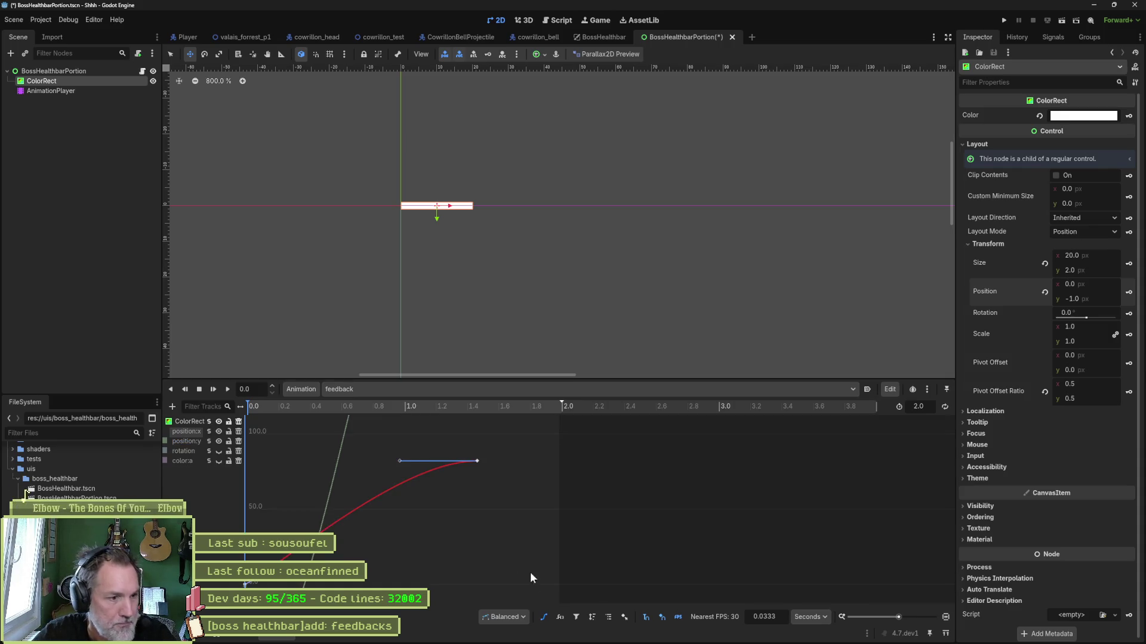
# Raise the position:y key at 0.1667 s in the Bezier curve editor
pyautogui.click(185, 441)
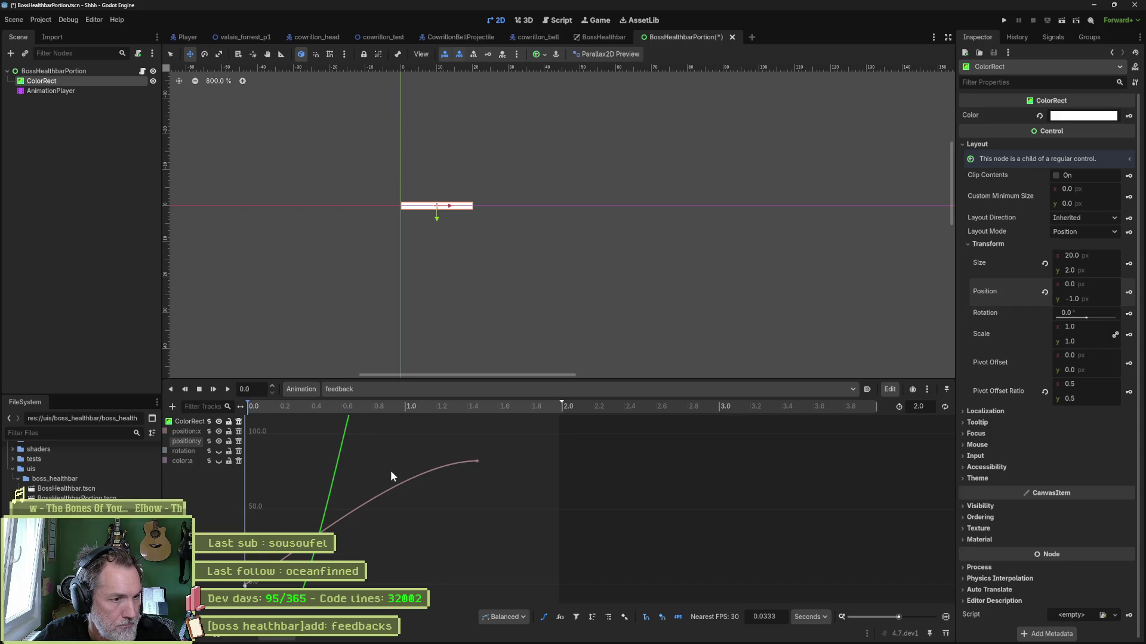
pyautogui.press('f')
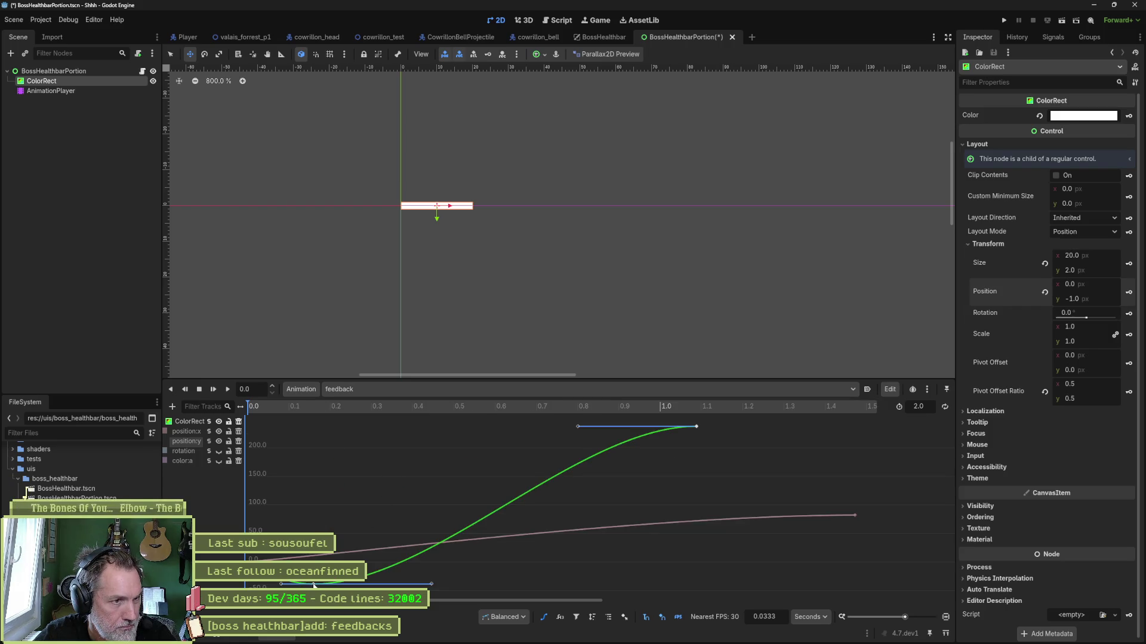
pyautogui.moveTo(256, 407); pyautogui.dragTo(315, 410)
pyautogui.moveTo(314, 584); pyautogui.dragTo(313, 566)
pyautogui.moveTo(314, 407)
pyautogui.mouseDown()
pyautogui.moveTo(276, 408)
pyautogui.moveTo(470, 414)
pyautogui.moveTo(439, 414)
pyautogui.mouseUp()
# Lower the final position:y key to about 145.3 and save the portion scene
pyautogui.moveTo(697, 427); pyautogui.dragTo(697, 480)
pyautogui.moveTo(460, 410); pyautogui.dragTo(252, 418)
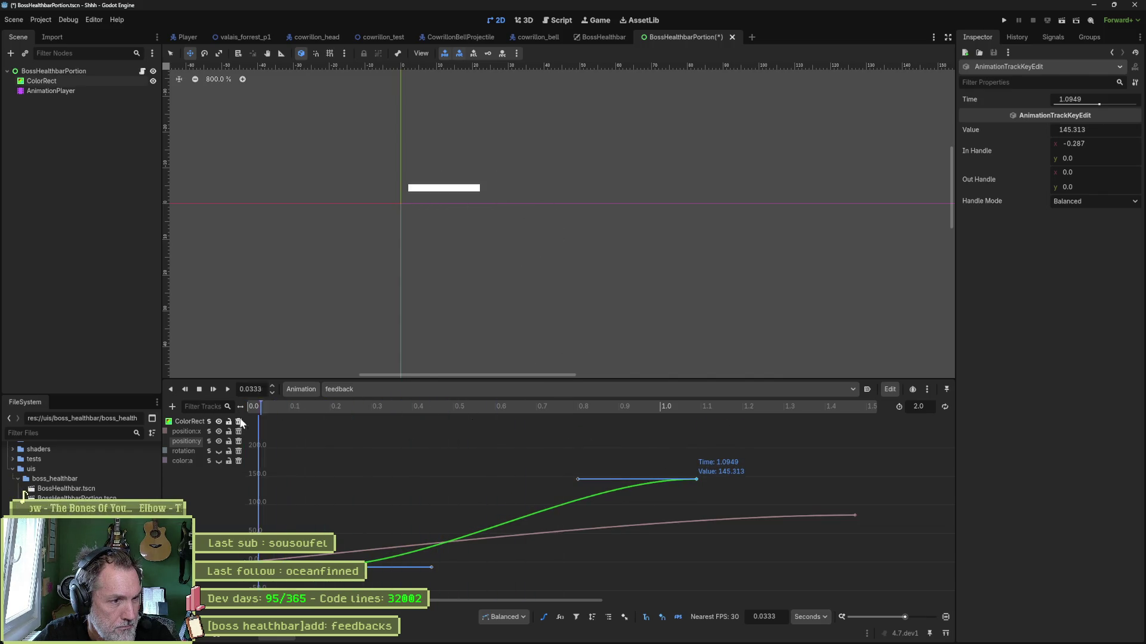
pyautogui.hotkey('ctrl', 's')
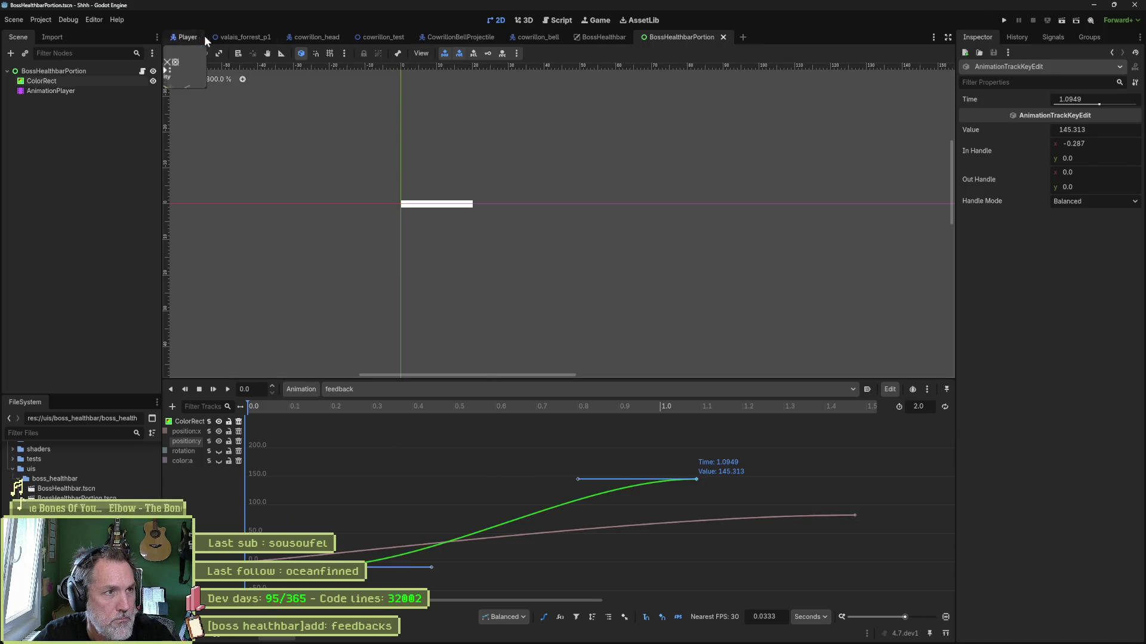
pyautogui.click(588, 38)
# Run the BossHealthbar scene, tick Is Activated and Shake on the remote node, then stop
pyautogui.press('F5')
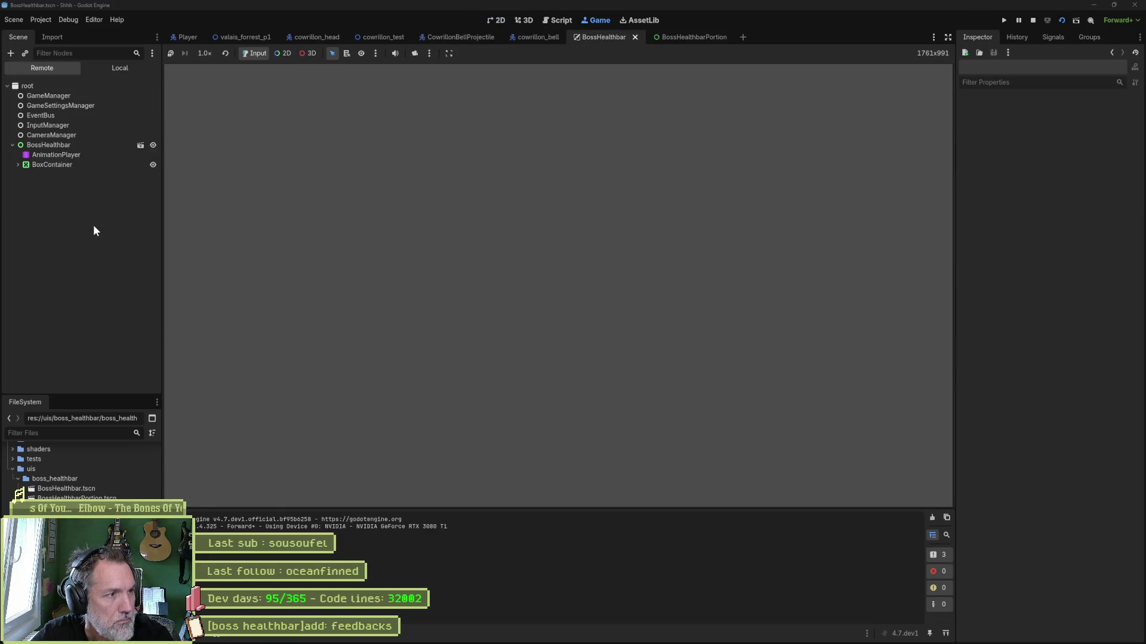
pyautogui.click(48, 145)
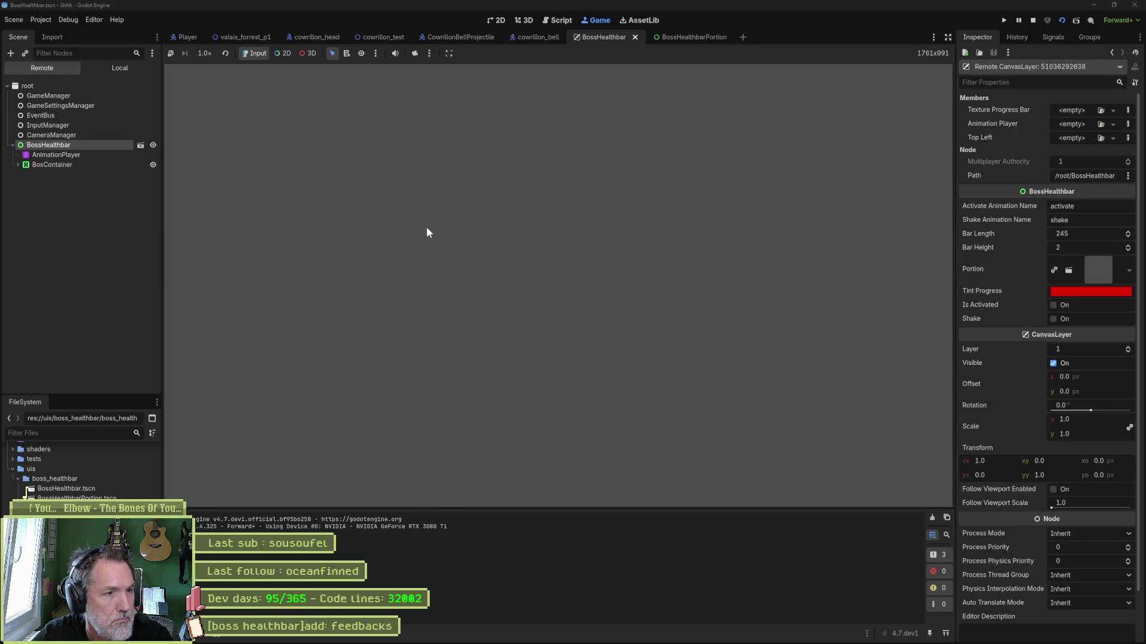
pyautogui.click(1054, 305)
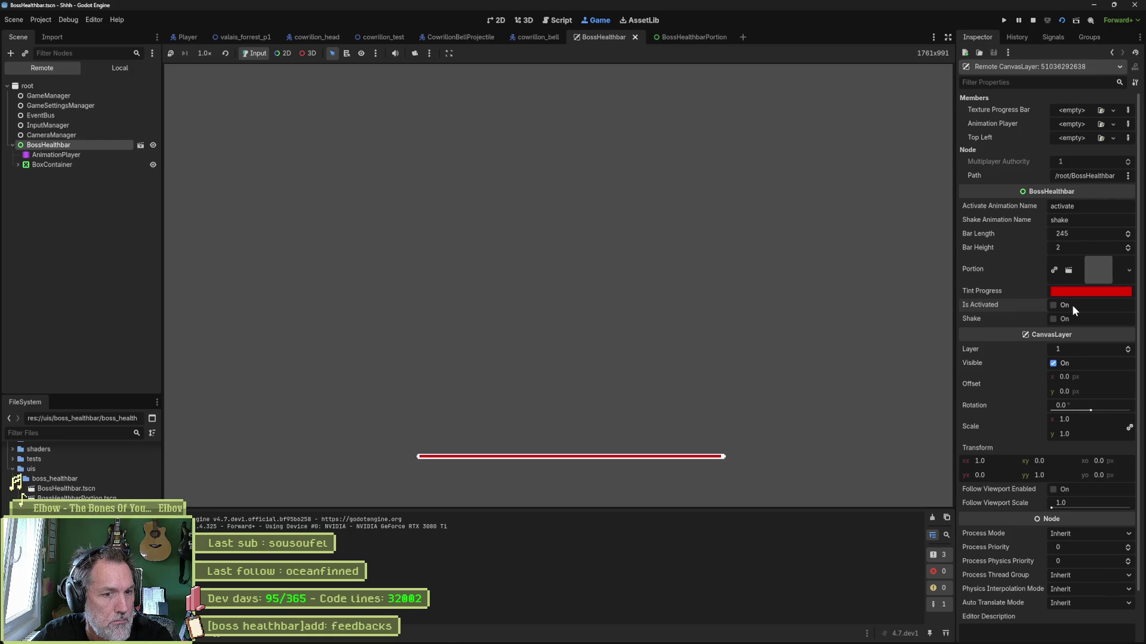
pyautogui.click(1064, 321)
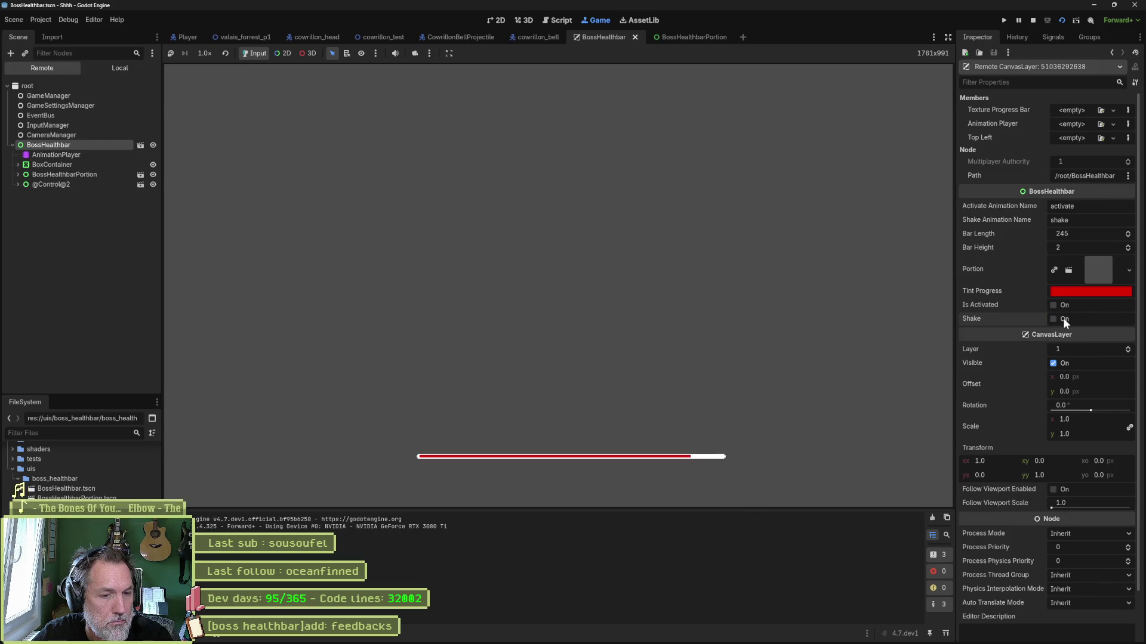
pyautogui.press('F8')
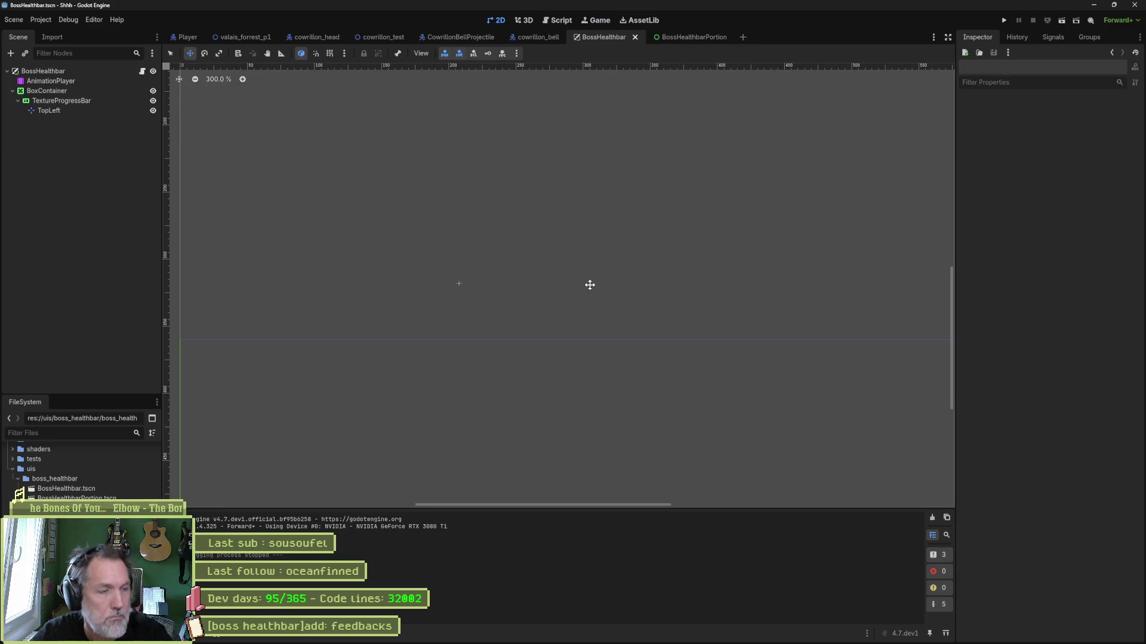
# Show the portion's feedback animation in Bezier view with only the position:y curve framed
pyautogui.click(697, 38)
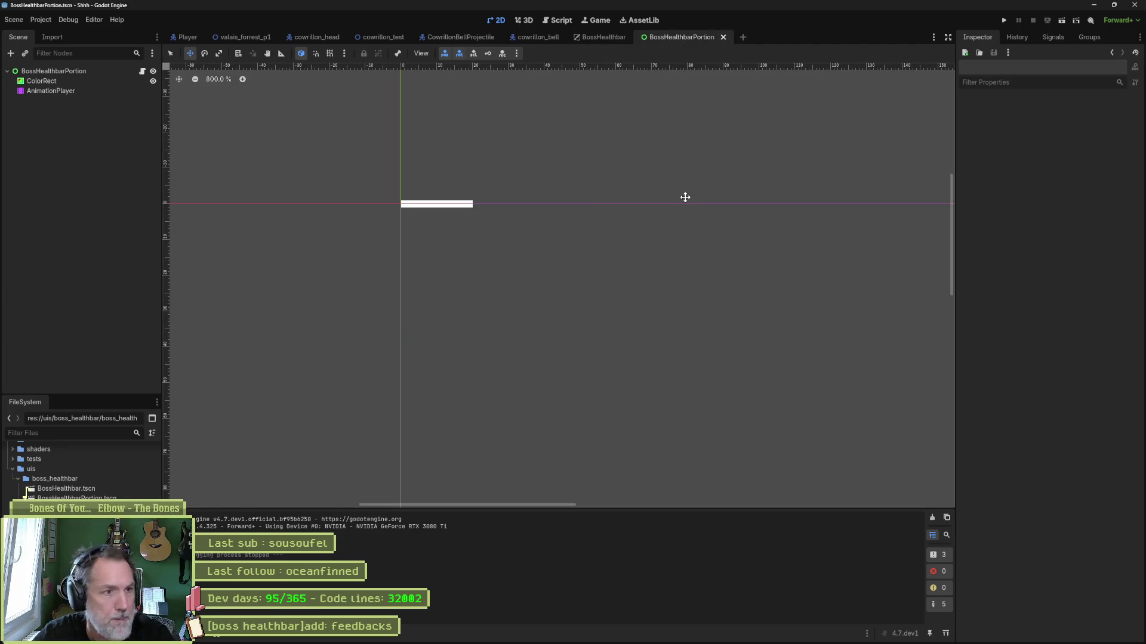
pyautogui.click(46, 91)
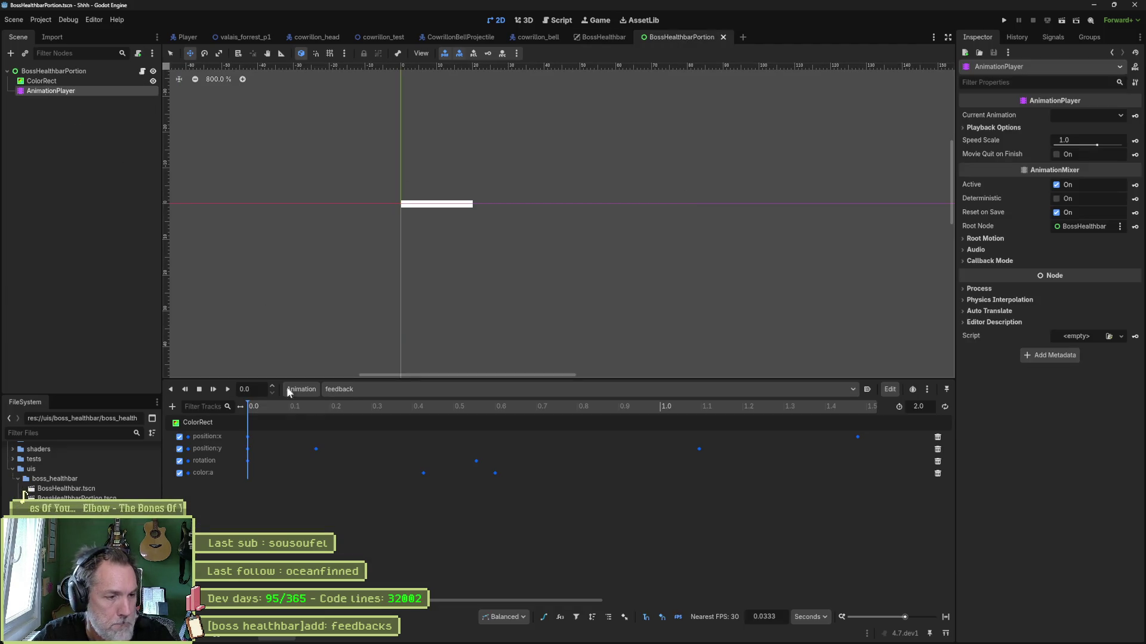
pyautogui.click(543, 617)
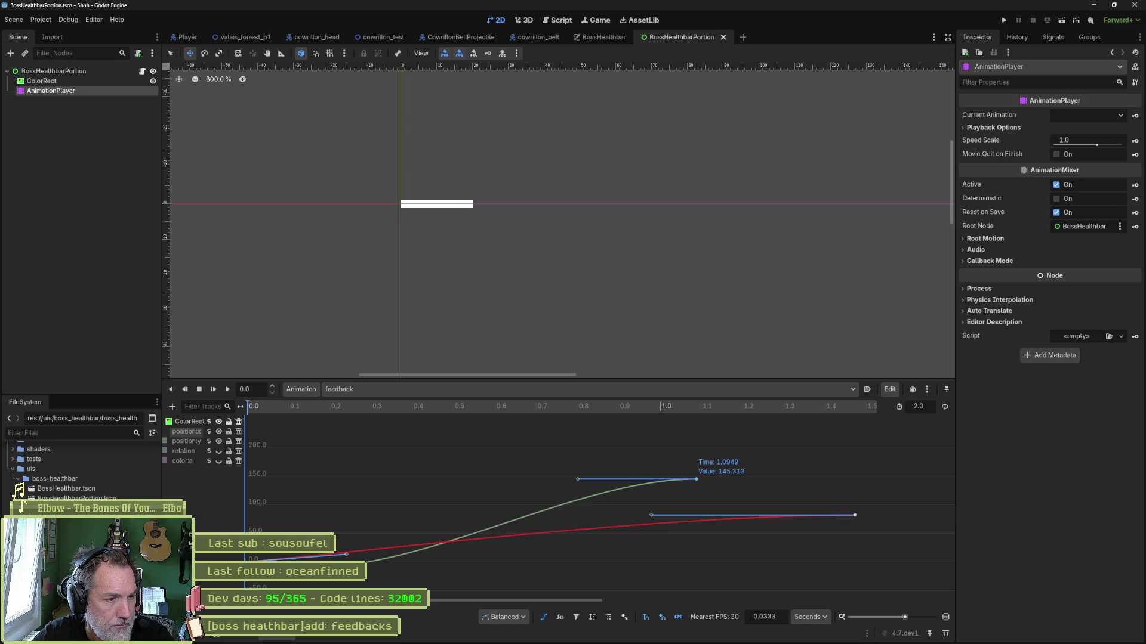
pyautogui.click(188, 441)
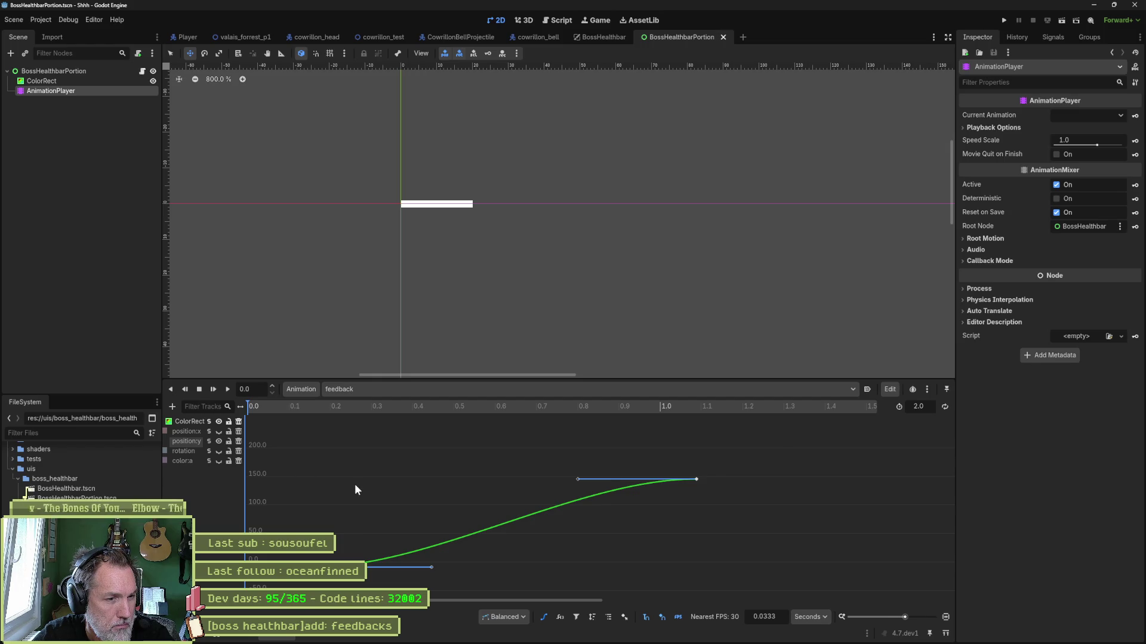
pyautogui.press('f')
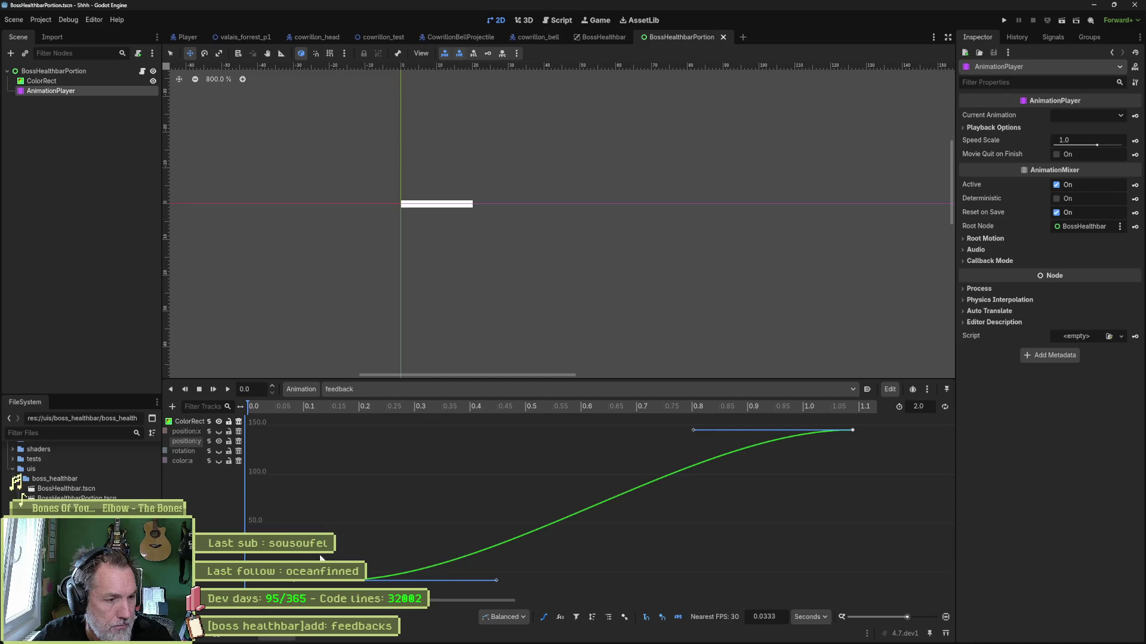
# Raise the position:y key at 0.1667 to about -1.8, soften its curve, and save
pyautogui.scroll(-4, 382, 535)
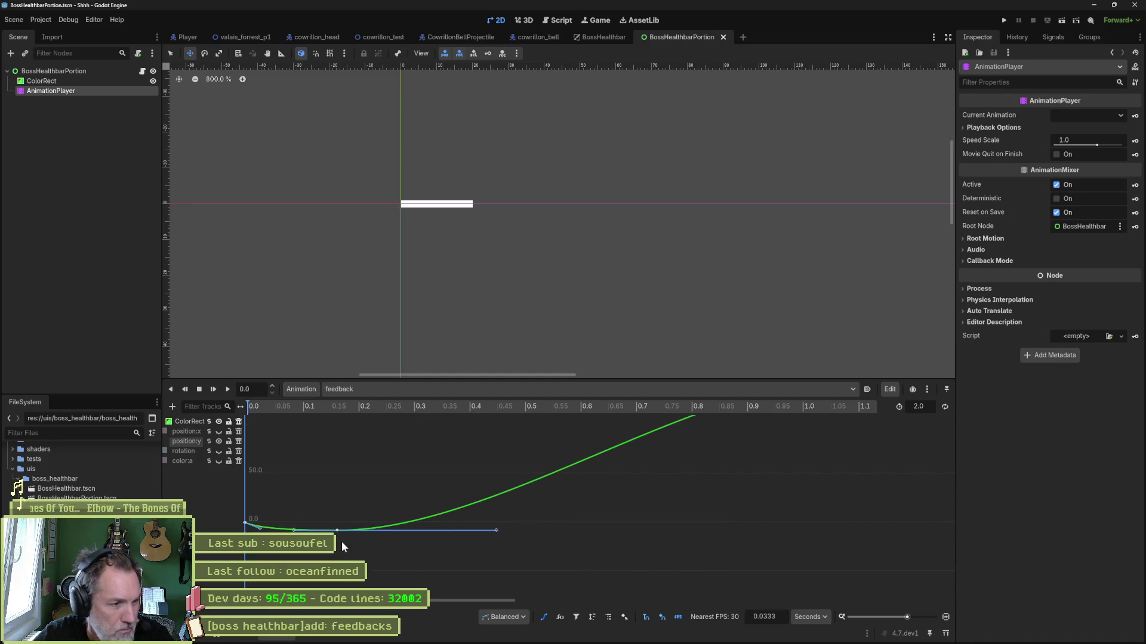
pyautogui.moveTo(337, 530); pyautogui.dragTo(335, 528)
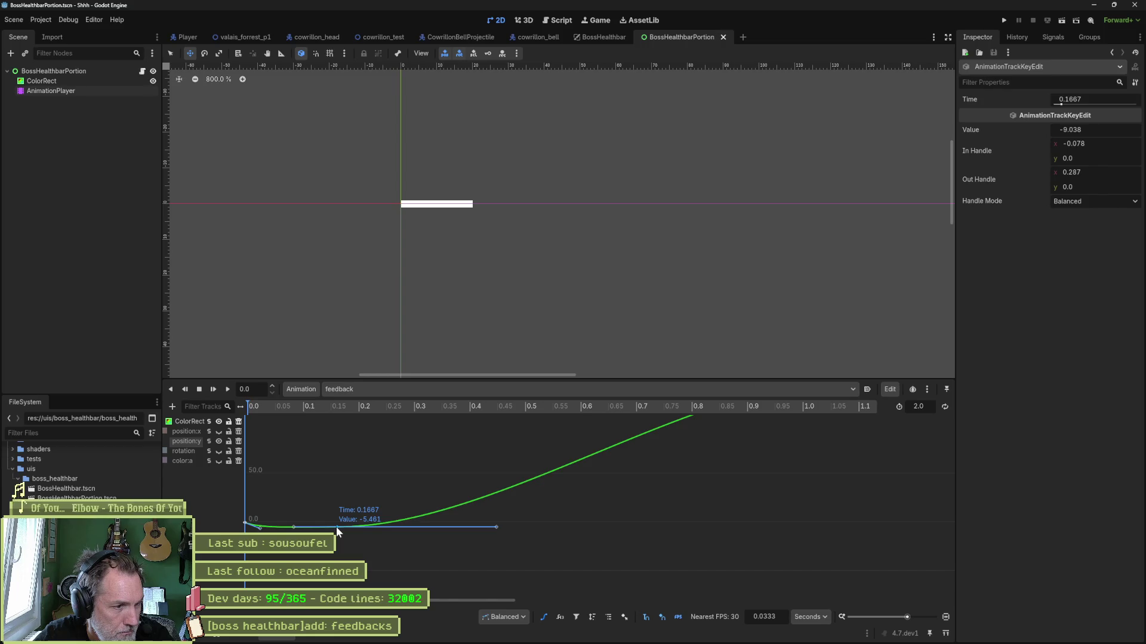
pyautogui.moveTo(496, 526); pyautogui.dragTo(493, 513)
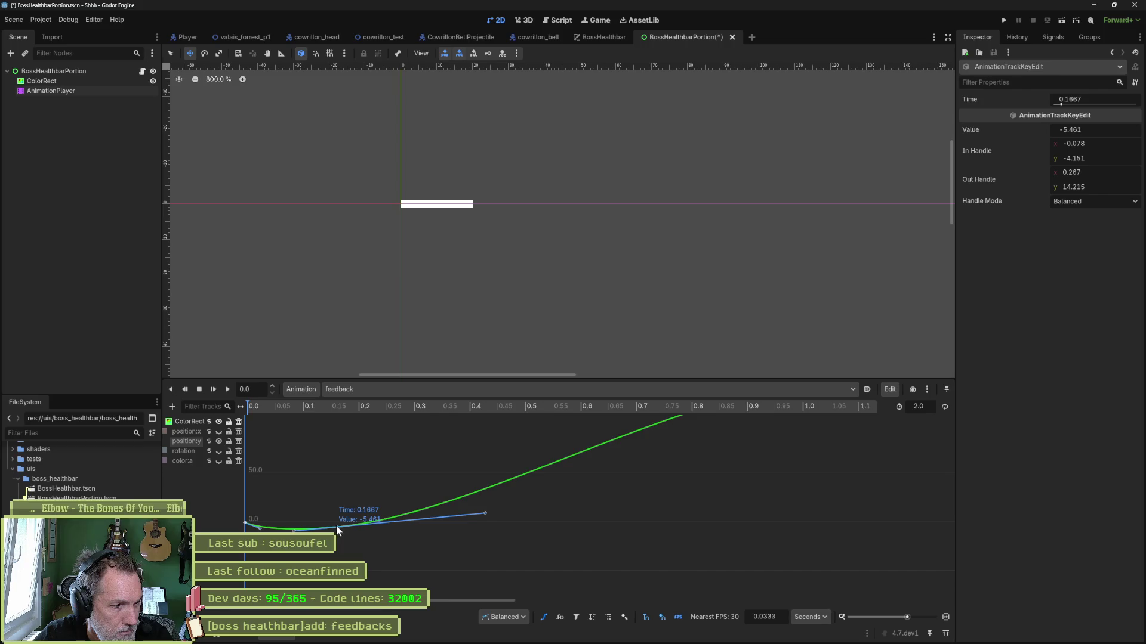
pyautogui.moveTo(337, 528); pyautogui.dragTo(338, 522)
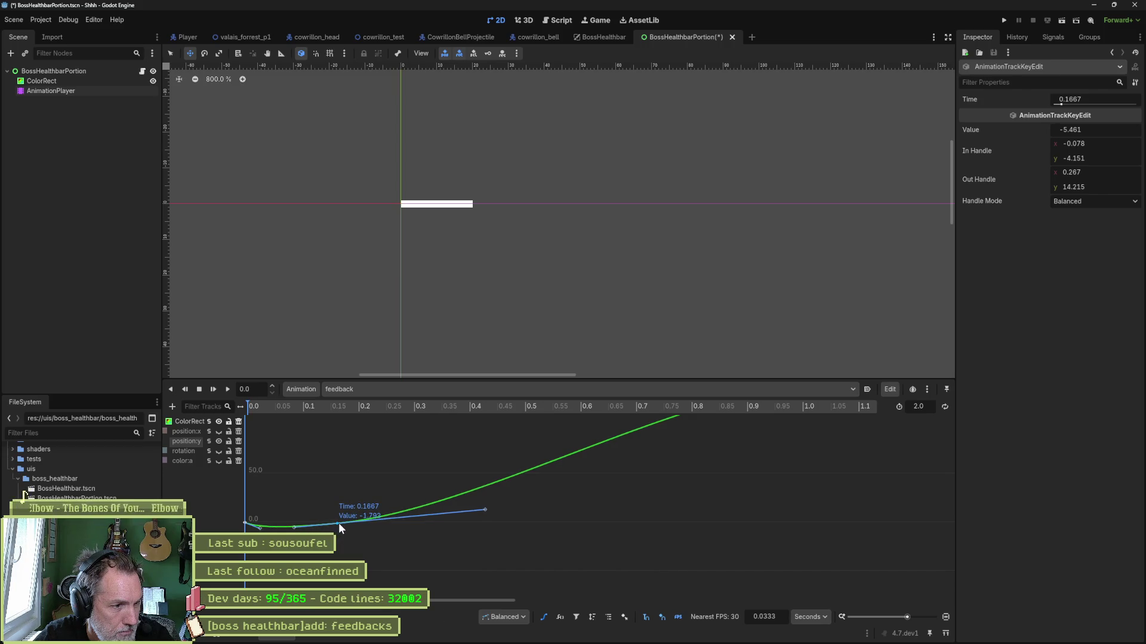
pyautogui.hotkey('ctrl', 's')
# Lower the position:y end key to about 107.8 and save
pyautogui.moveTo(293, 408)
pyautogui.mouseDown()
pyautogui.moveTo(232, 404)
pyautogui.moveTo(572, 410)
pyautogui.moveTo(413, 405)
pyautogui.mouseUp()
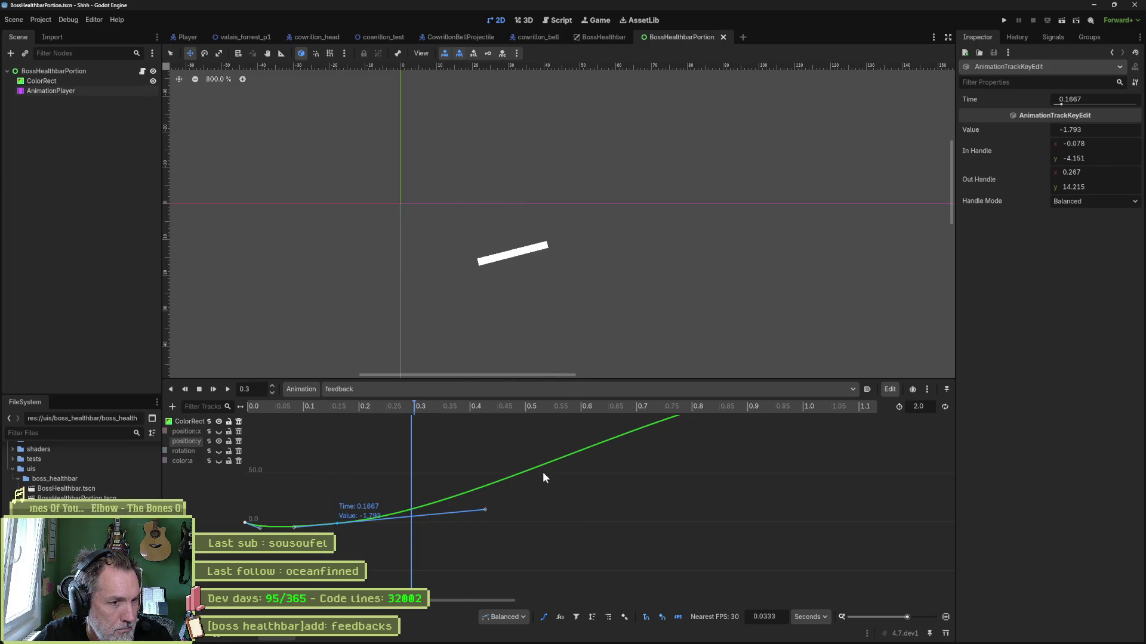
pyautogui.scroll(-2, 585, 478)
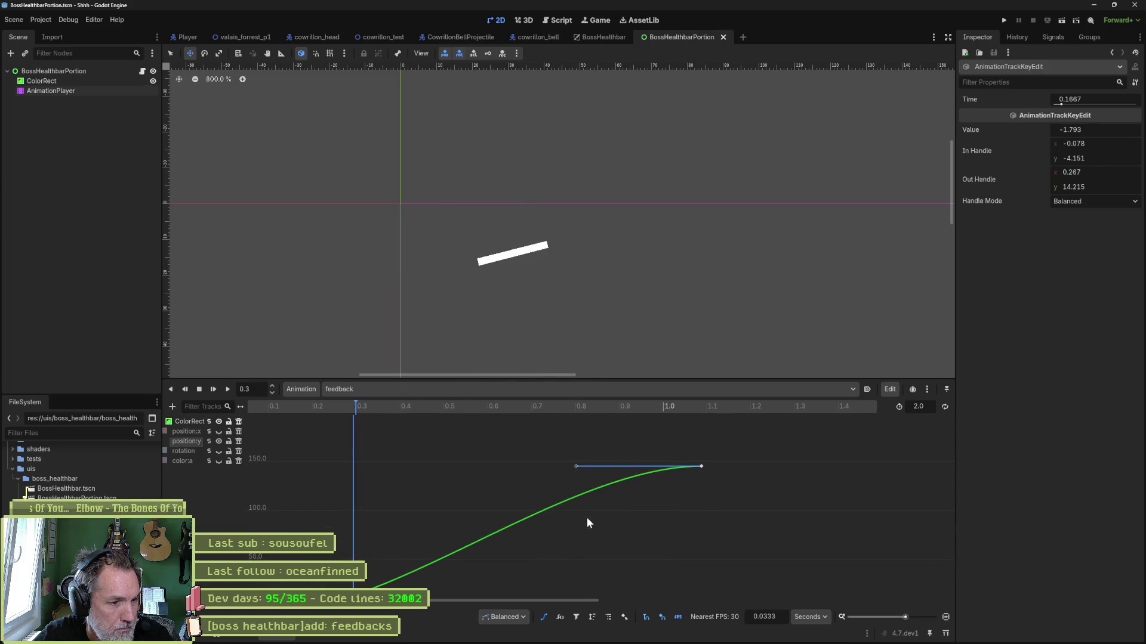
pyautogui.scroll(2, 578, 488)
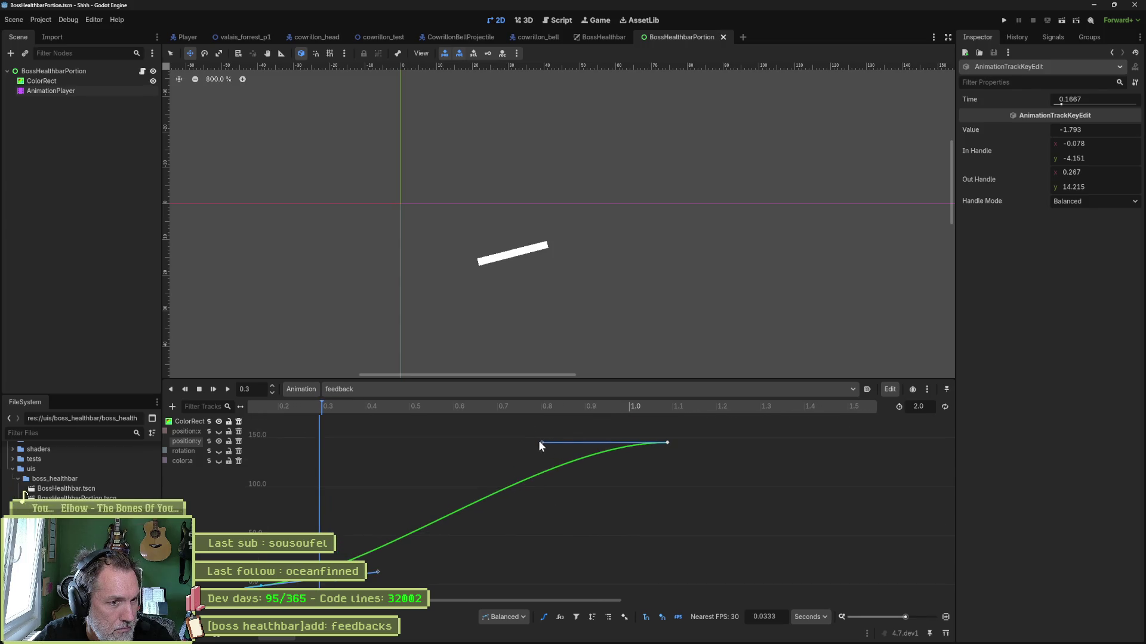
pyautogui.moveTo(539, 442); pyautogui.dragTo(568, 478)
pyautogui.moveTo(668, 442); pyautogui.dragTo(665, 480)
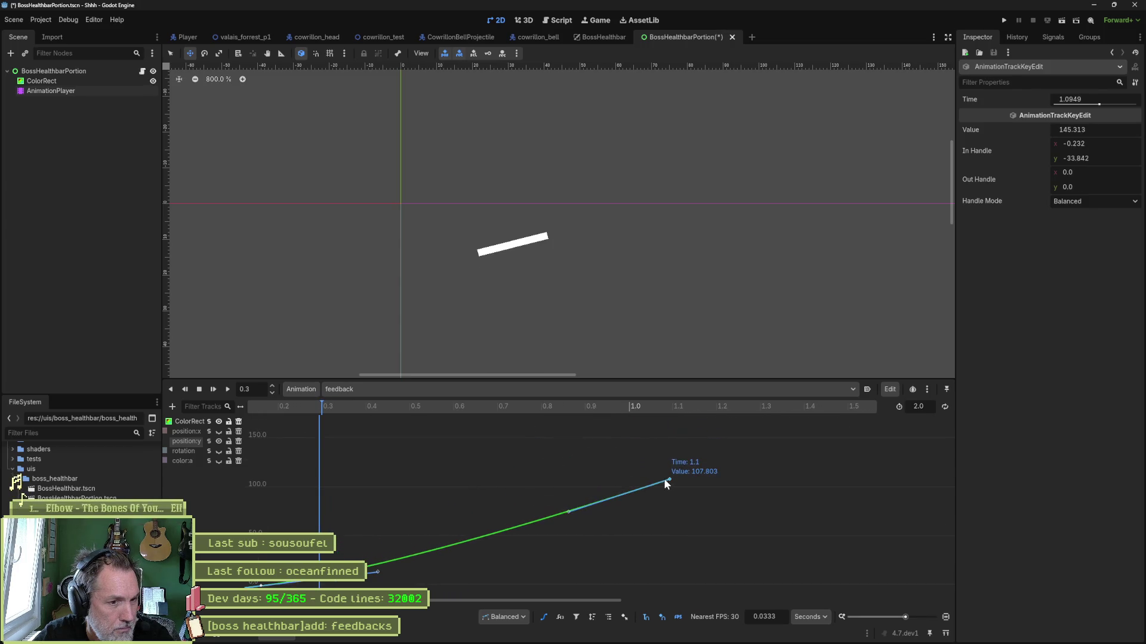
pyautogui.hotkey('ctrl', 's')
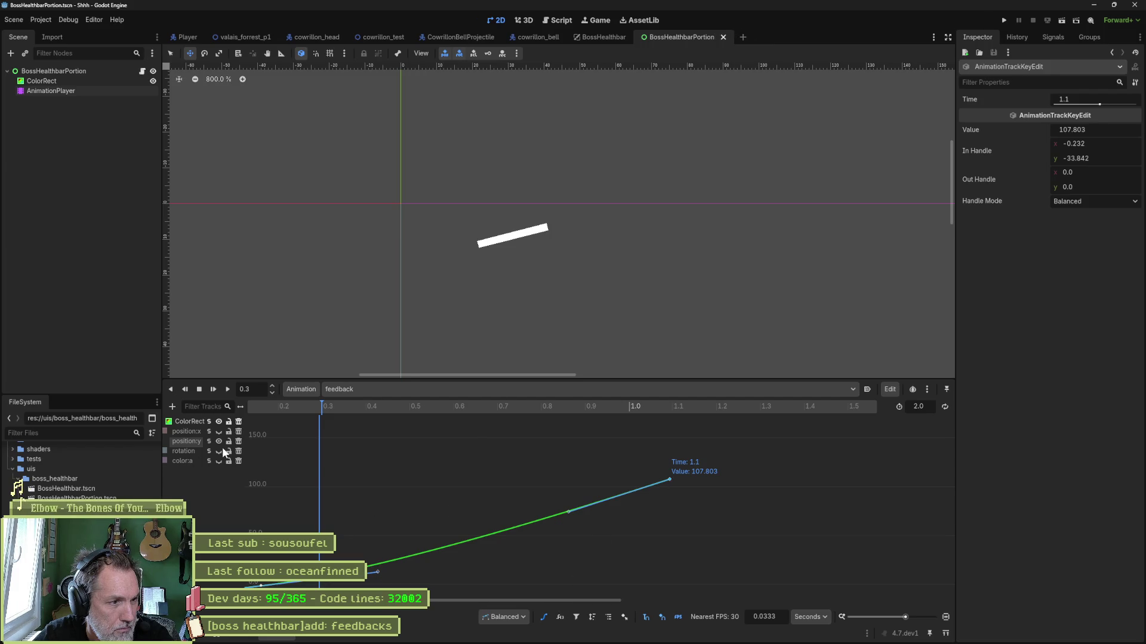
# Lower the position:y key at time 1.1 to about 81.7 and save
pyautogui.moveTo(411, 505)
pyautogui.mouseDown()
pyautogui.moveTo(464, 446)
pyautogui.moveTo(469, 491)
pyautogui.mouseUp()
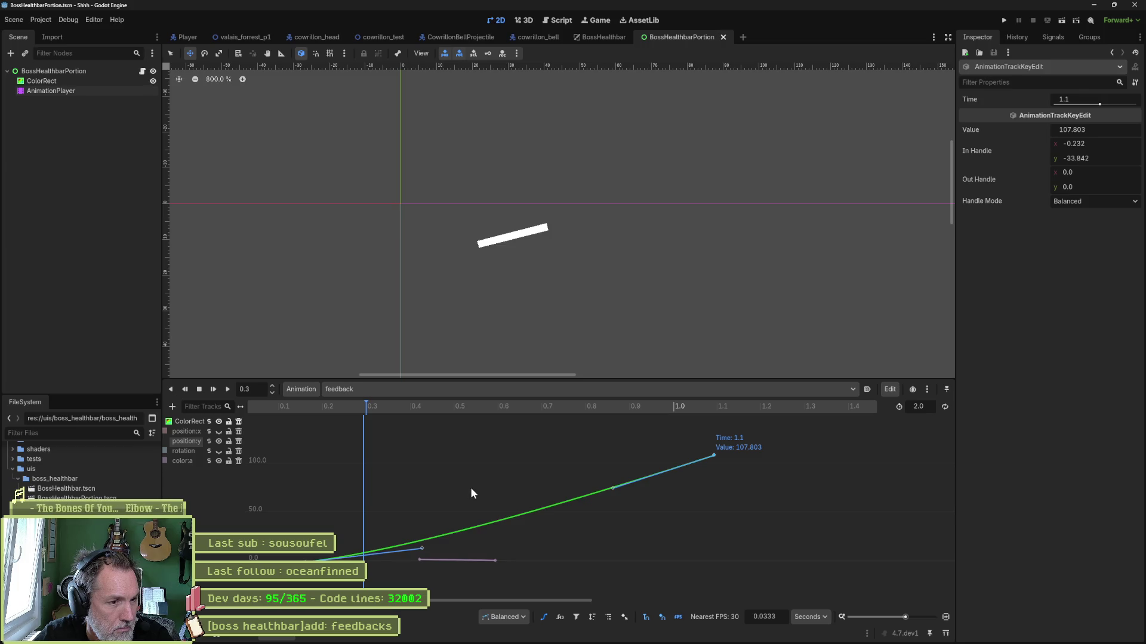
pyautogui.moveTo(714, 456); pyautogui.dragTo(714, 482)
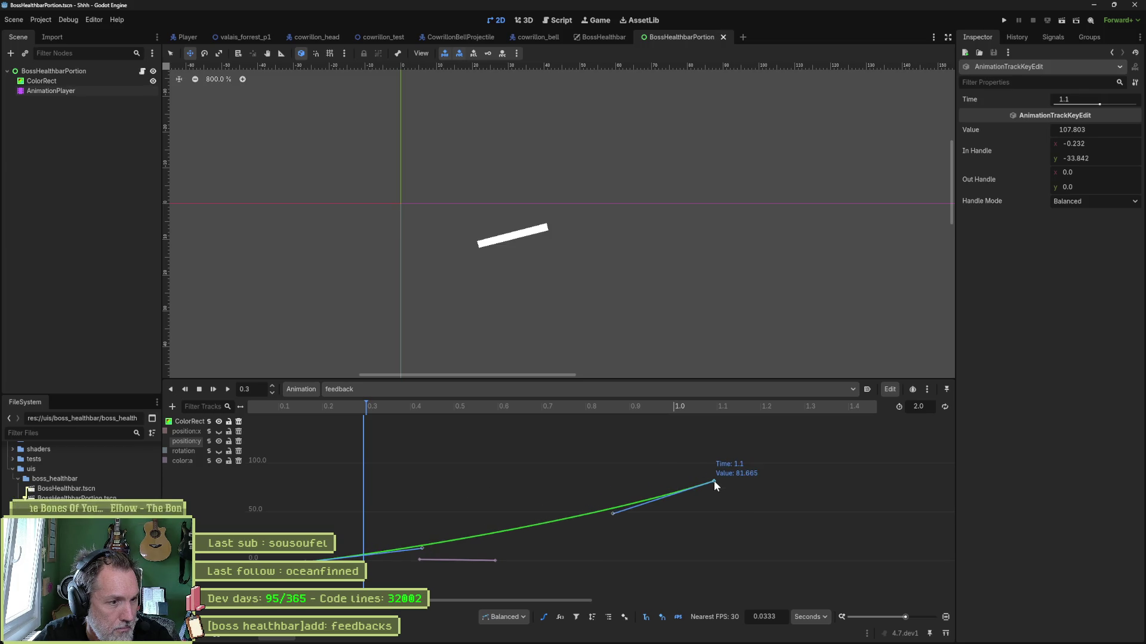
pyautogui.hotkey('ctrl', 's')
pyautogui.moveTo(358, 408)
pyautogui.mouseDown()
pyautogui.moveTo(277, 410)
pyautogui.moveTo(520, 431)
pyautogui.moveTo(241, 428)
pyautogui.moveTo(418, 422)
pyautogui.moveTo(210, 431)
pyautogui.mouseUp()
# Isolate the position:x curve, lower its end key to about 35.4, and save
pyautogui.click(188, 431)
pyautogui.click(218, 431)
pyautogui.click(218, 441)
pyautogui.click(218, 460)
pyautogui.click(718, 473)
pyautogui.moveTo(878, 480); pyautogui.dragTo(879, 527)
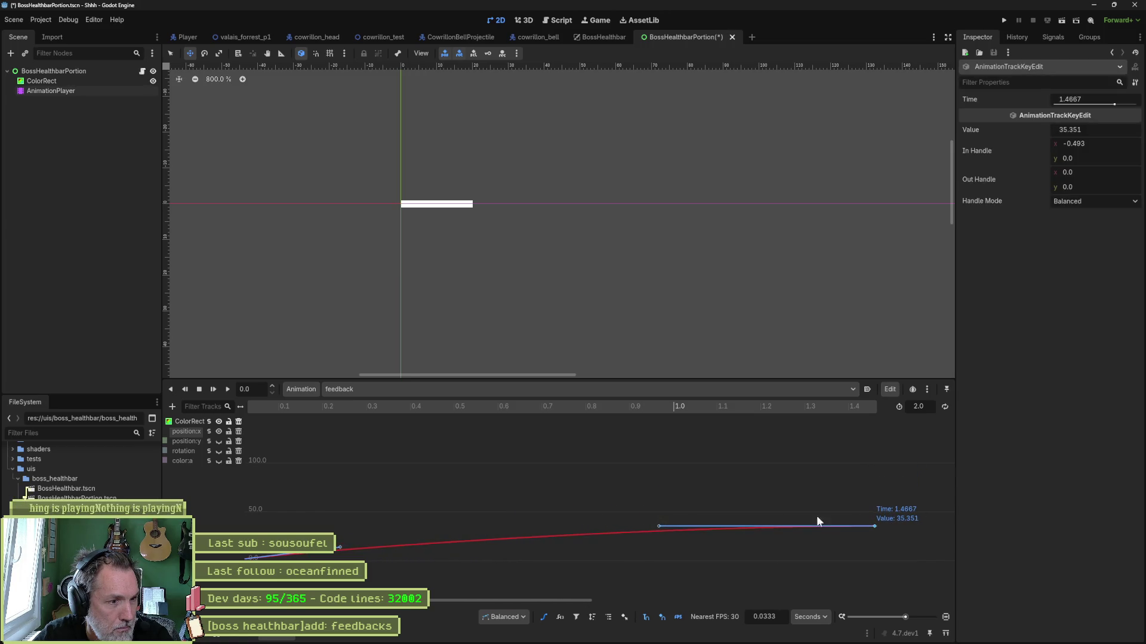
pyautogui.moveTo(280, 408)
pyautogui.mouseDown()
pyautogui.moveTo(539, 428)
pyautogui.moveTo(293, 425)
pyautogui.moveTo(256, 410)
pyautogui.mouseUp()
pyautogui.hotkey('ctrl', 's')
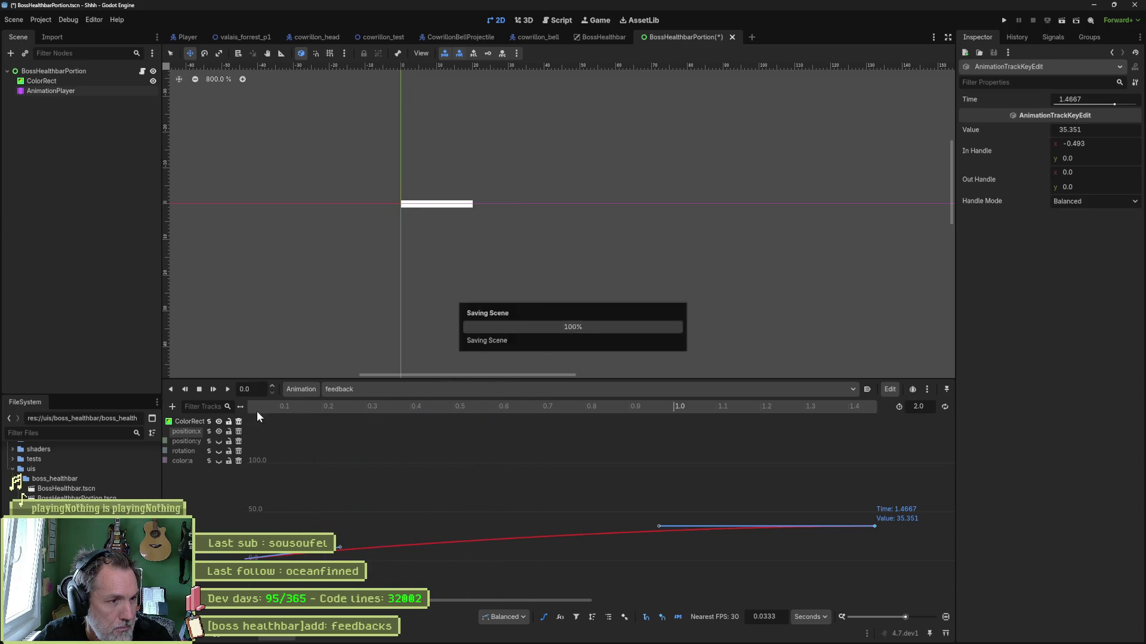
# Run the BossHealthbar scene, activate the bar and trigger its shake, then stop the game
pyautogui.click(599, 41)
pyautogui.press('F6')
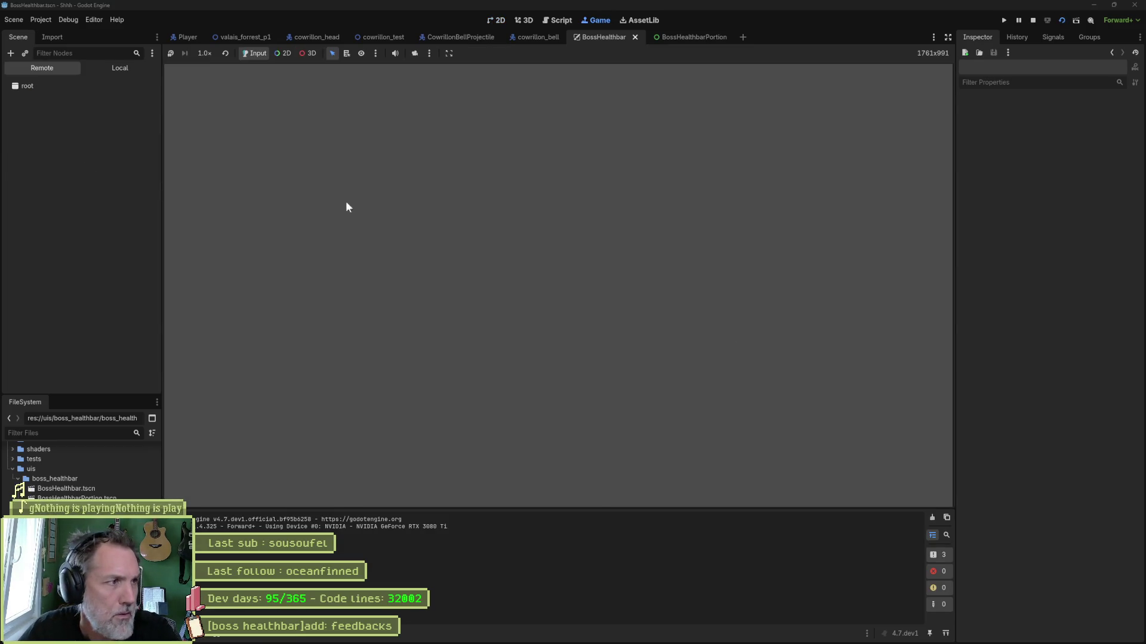
pyautogui.click(62, 145)
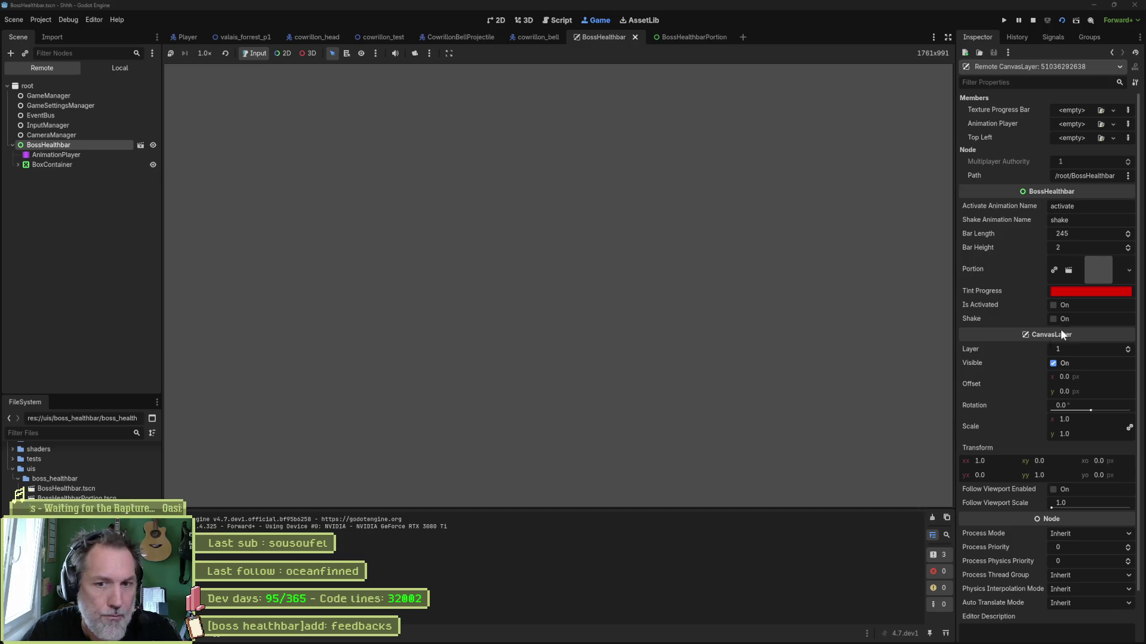
pyautogui.click(1062, 305)
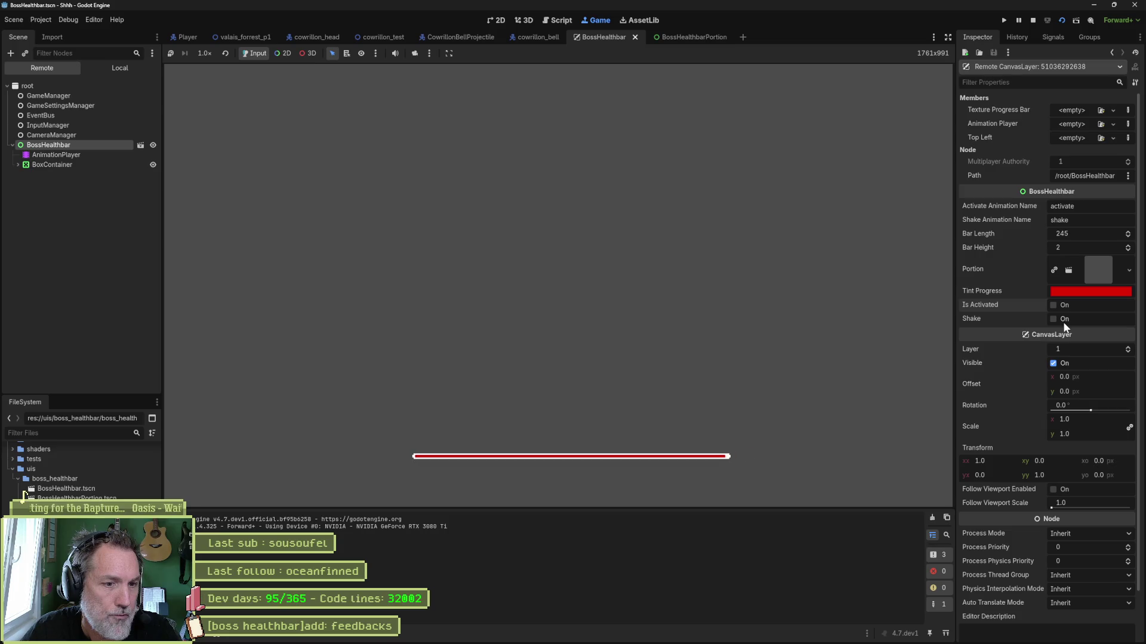
pyautogui.click(1062, 318)
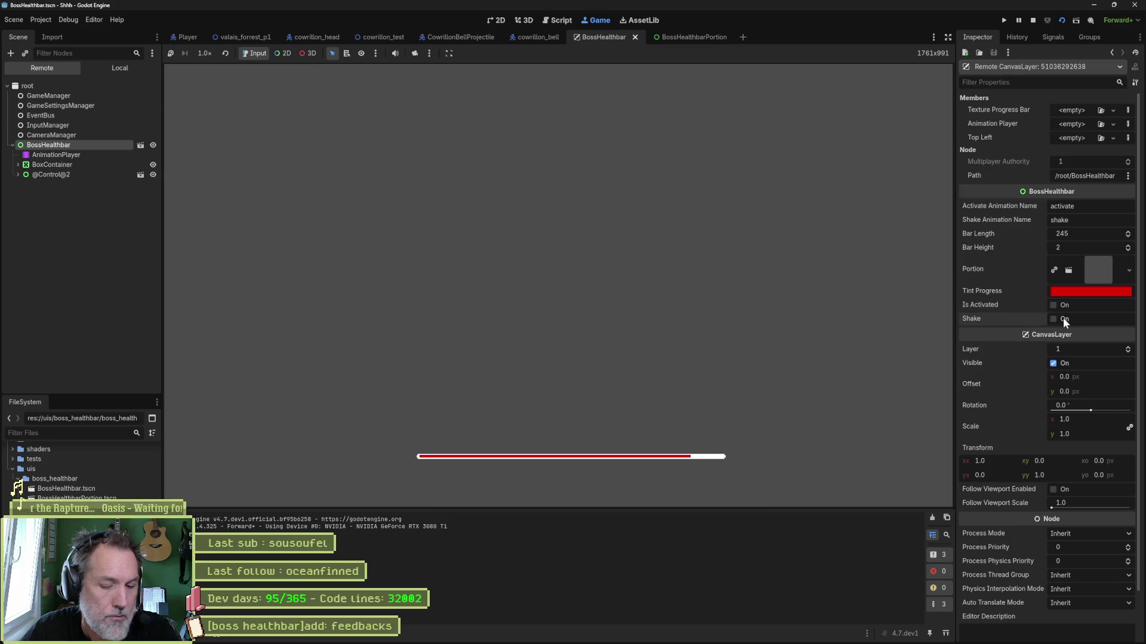
pyautogui.press('F8')
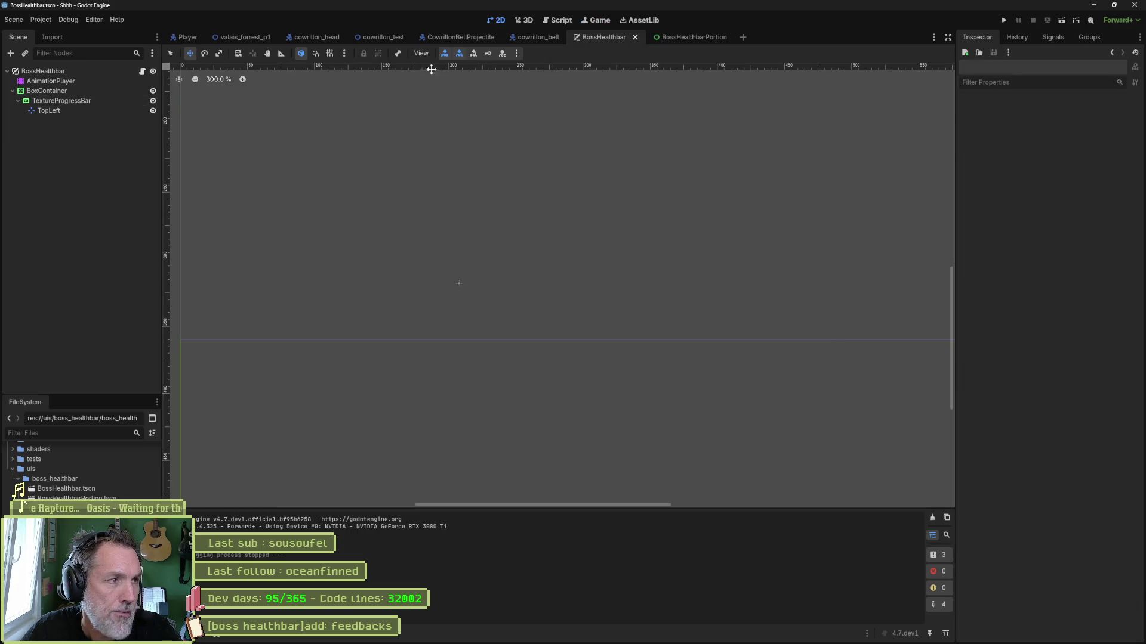
# Select the AnimationPlayer's shake animation and rewind it to the start
pyautogui.click(59, 81)
pyautogui.click(407, 387)
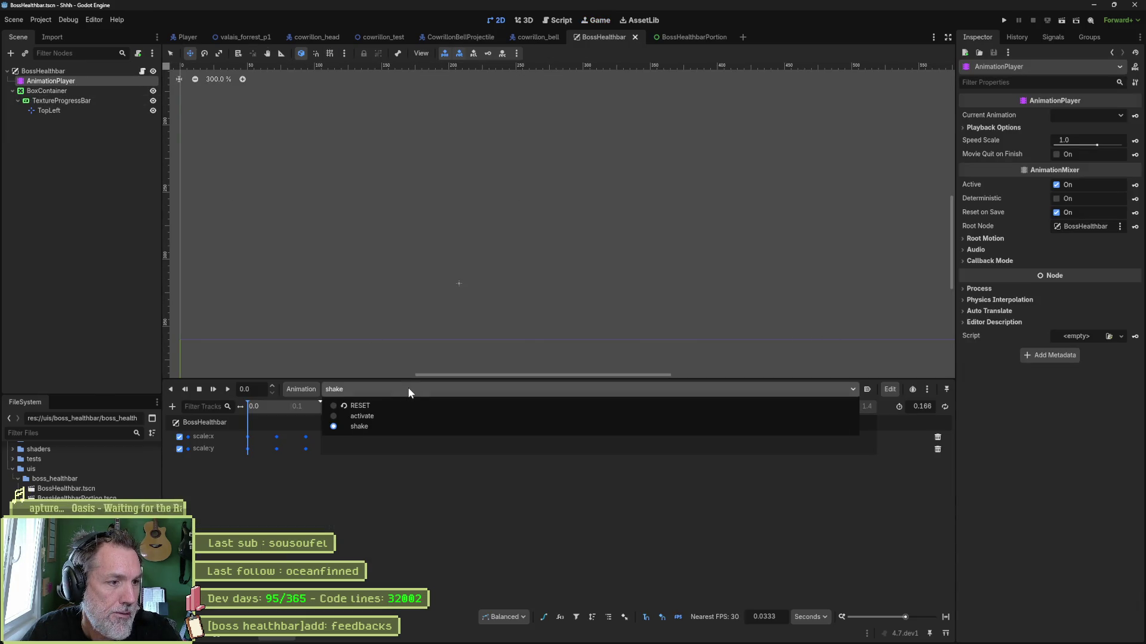
pyautogui.click(348, 464)
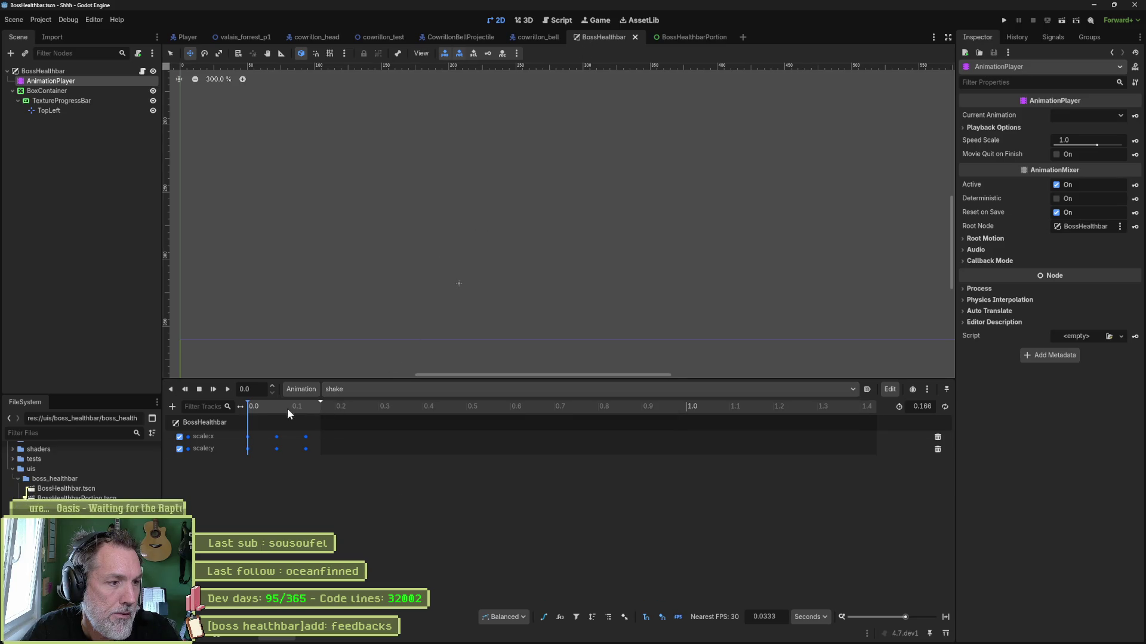
pyautogui.moveTo(306, 413); pyautogui.dragTo(248, 411)
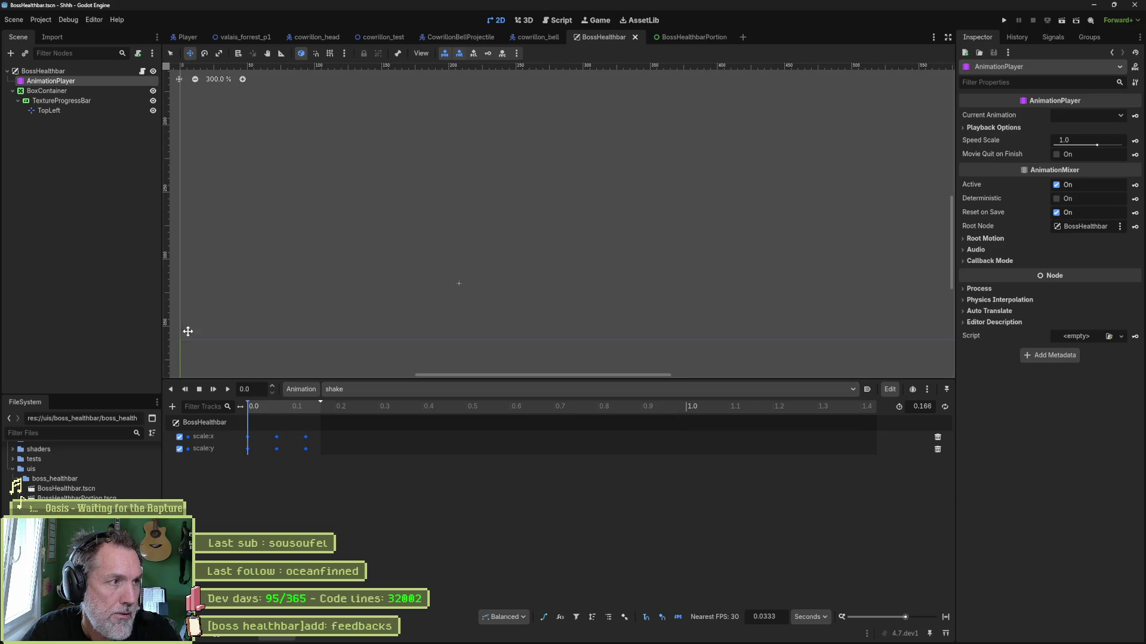
# Revert the TextureProgressBar's Modulate to opaque white
pyautogui.click(92, 100)
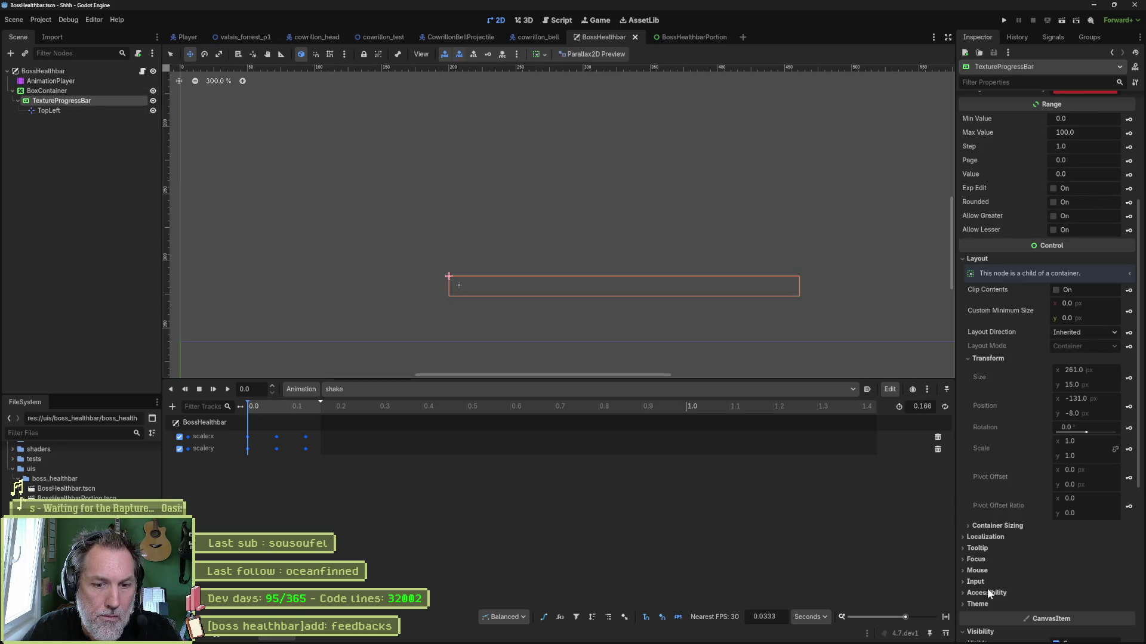
pyautogui.scroll(-5, 1005, 603)
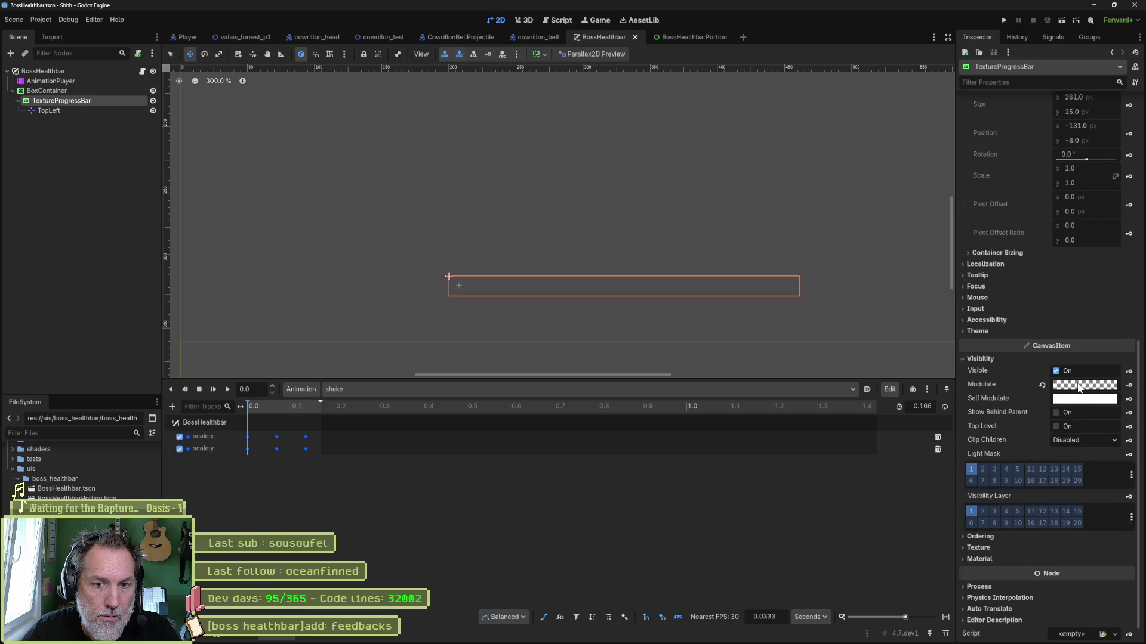
pyautogui.click(1042, 385)
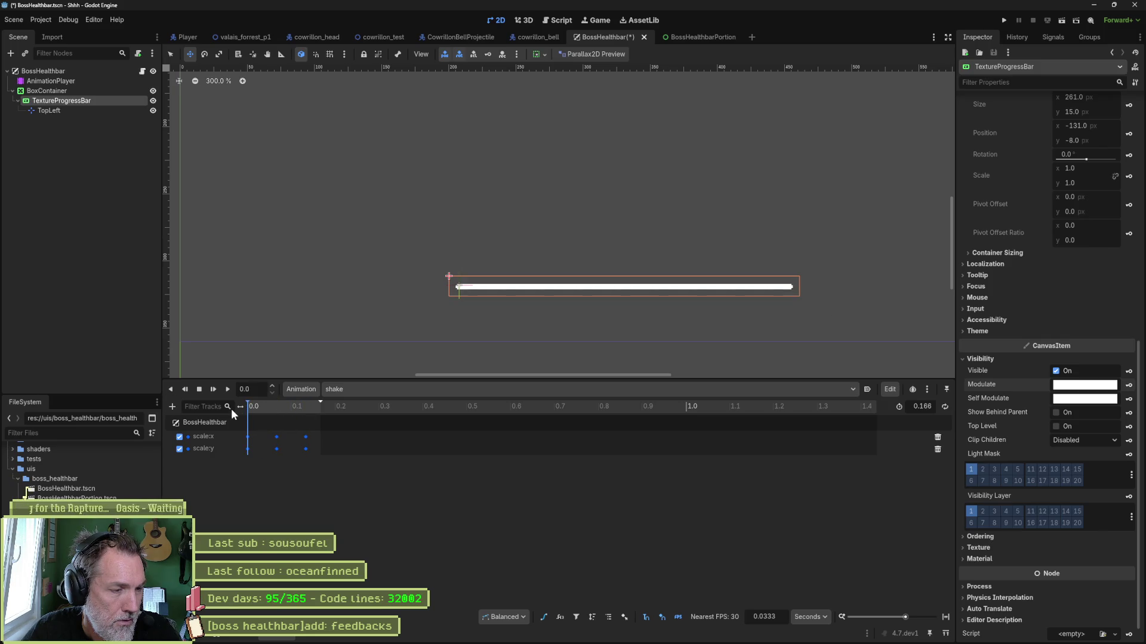
pyautogui.click(544, 618)
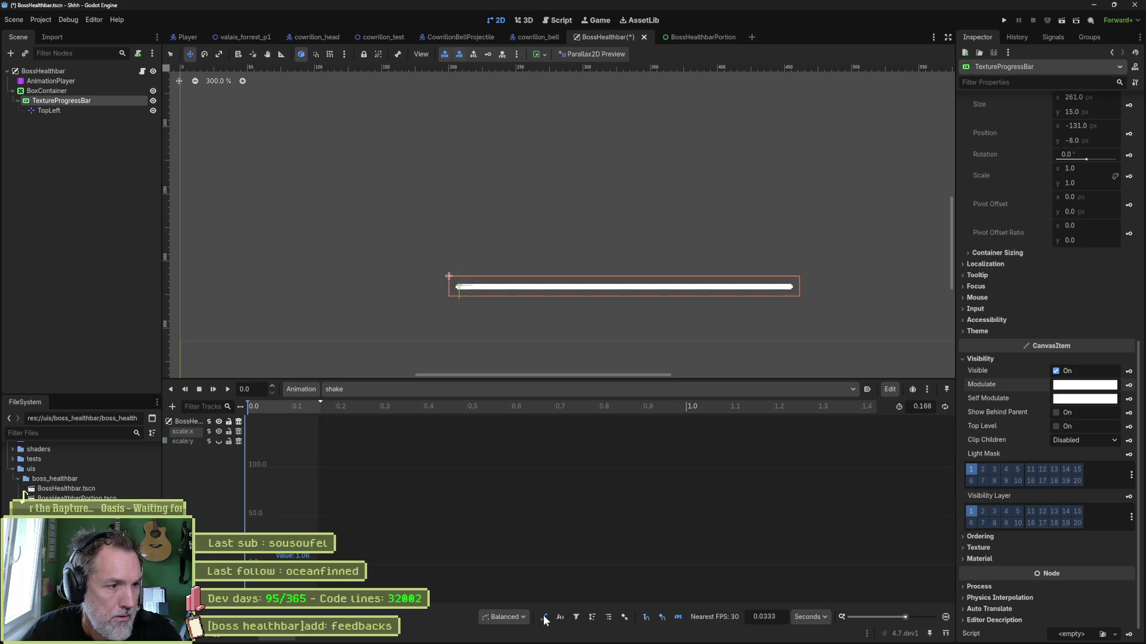
# Flatten the shake animation's scale:y peak down to about 1.006
pyautogui.click(191, 441)
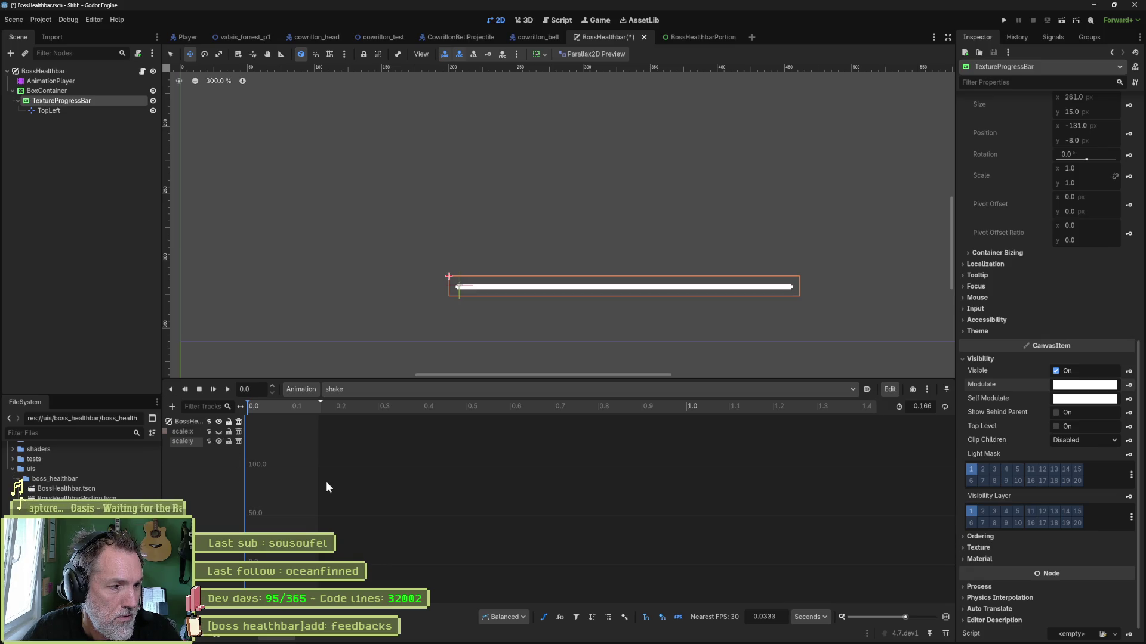
pyautogui.press('f')
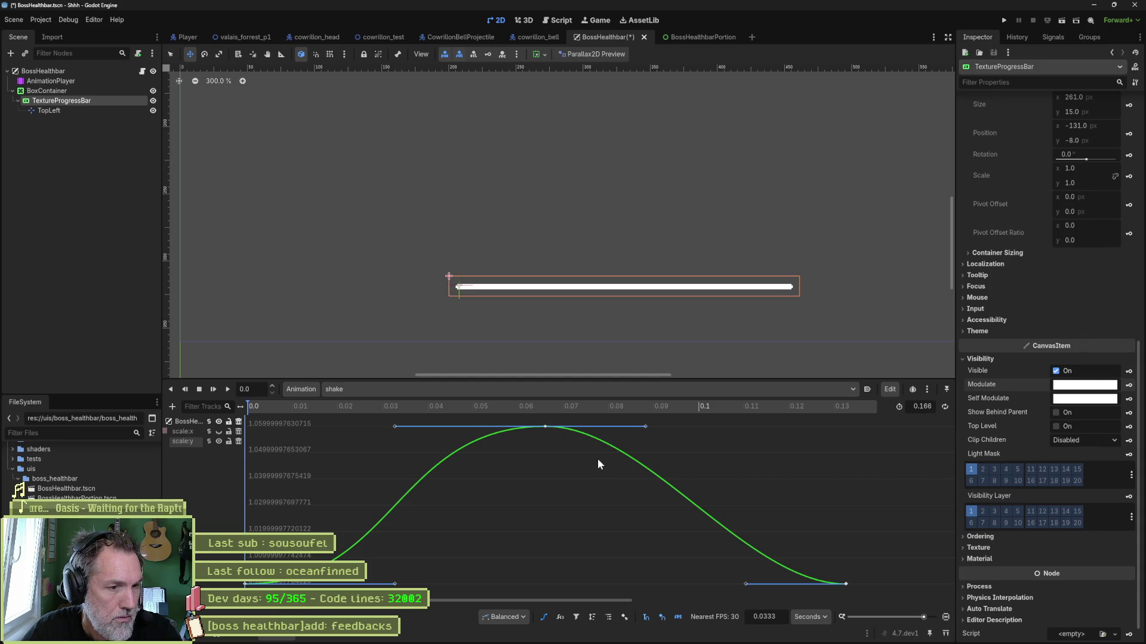
pyautogui.hotkey('ctrl', 'a')
pyautogui.moveTo(564, 422); pyautogui.dragTo(543, 543)
pyautogui.press('d')
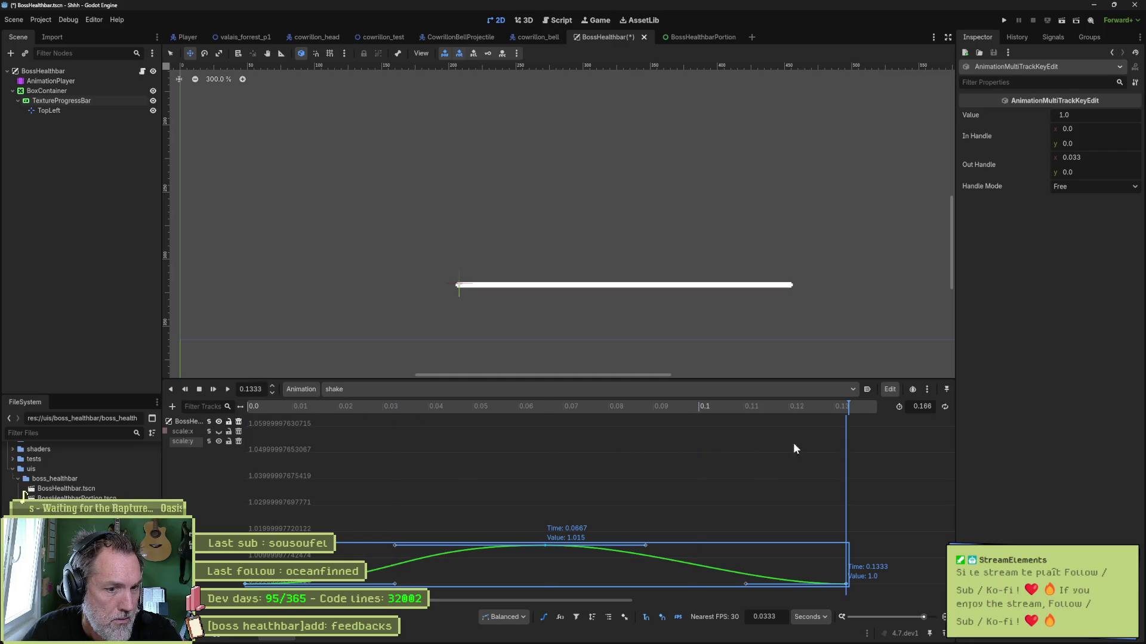
pyautogui.press('a')
pyautogui.moveTo(378, 545); pyautogui.dragTo(378, 567)
pyautogui.moveTo(246, 409)
pyautogui.mouseDown()
pyautogui.moveTo(721, 420)
pyautogui.moveTo(288, 414)
pyautogui.mouseUp()
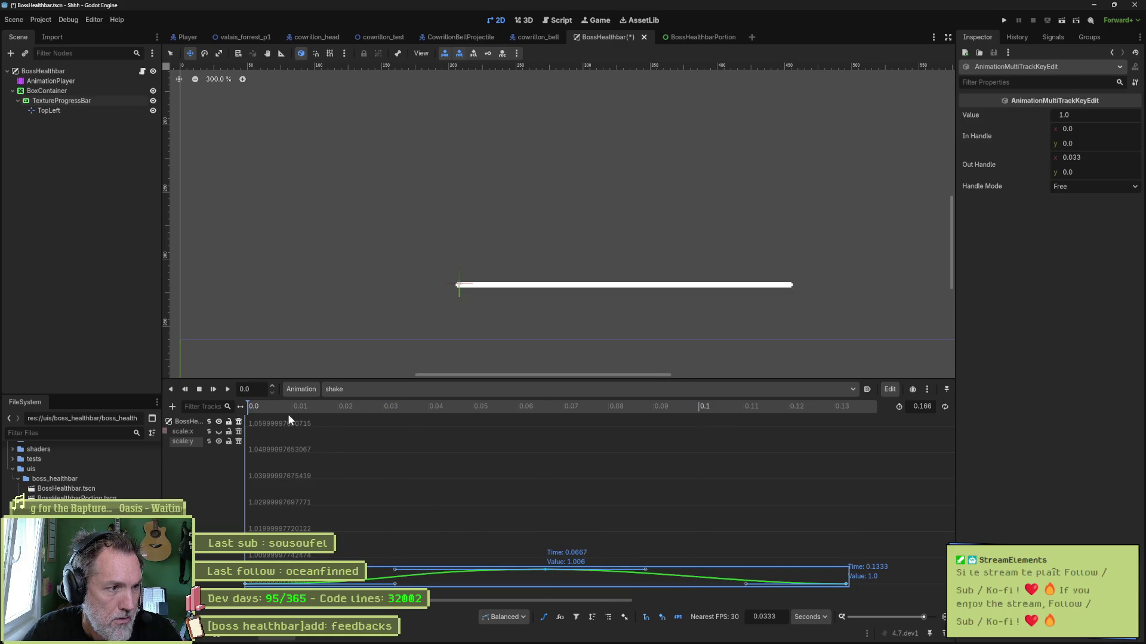
# Flatten the scale:x peak to about 1.005 and save the scene
pyautogui.click(190, 432)
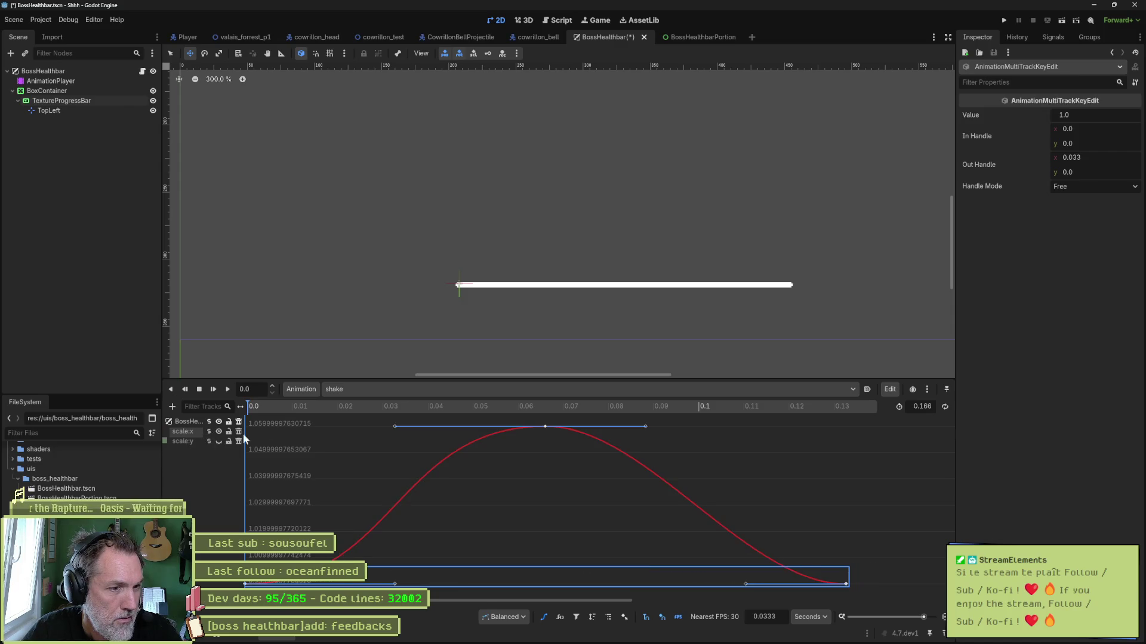
pyautogui.click(454, 451)
pyautogui.hotkey('ctrl', 'a')
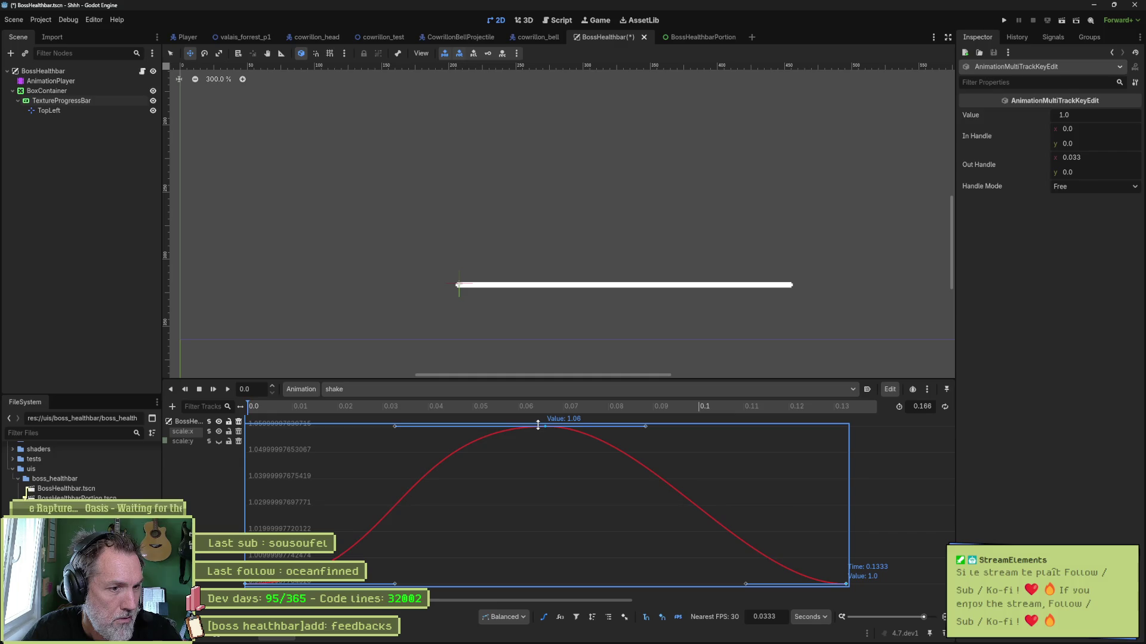
pyautogui.moveTo(532, 427); pyautogui.dragTo(532, 568)
pyautogui.hotkey('ctrl', 's')
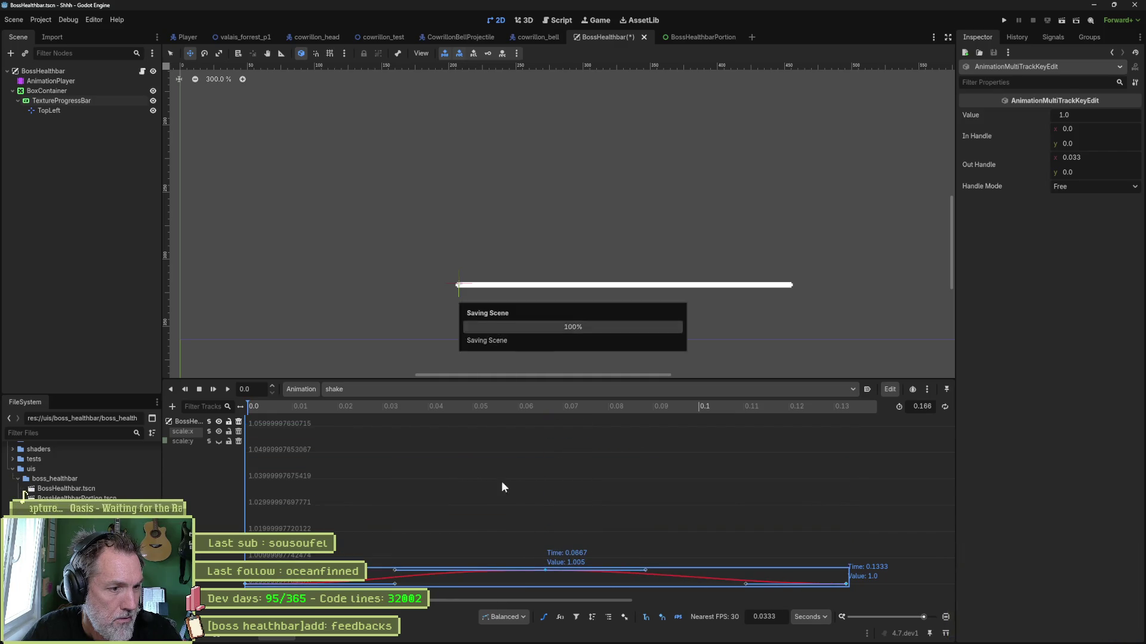
# Preview the shake with both scale curves shown, then run the scene with F6
pyautogui.click(398, 475)
pyautogui.click(218, 442)
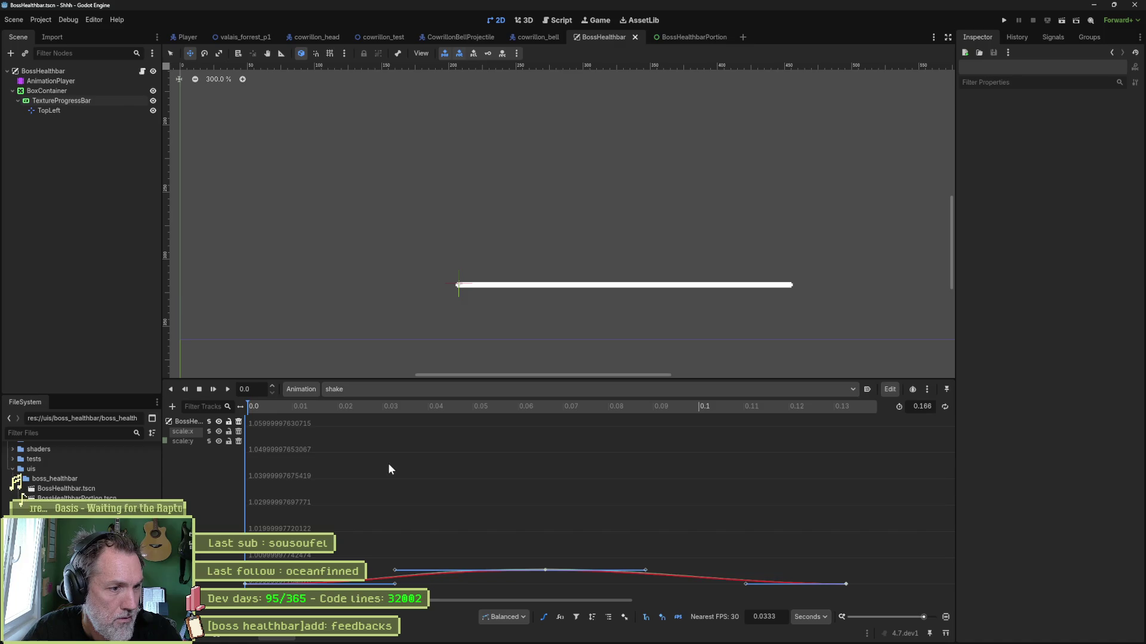
pyautogui.press('f')
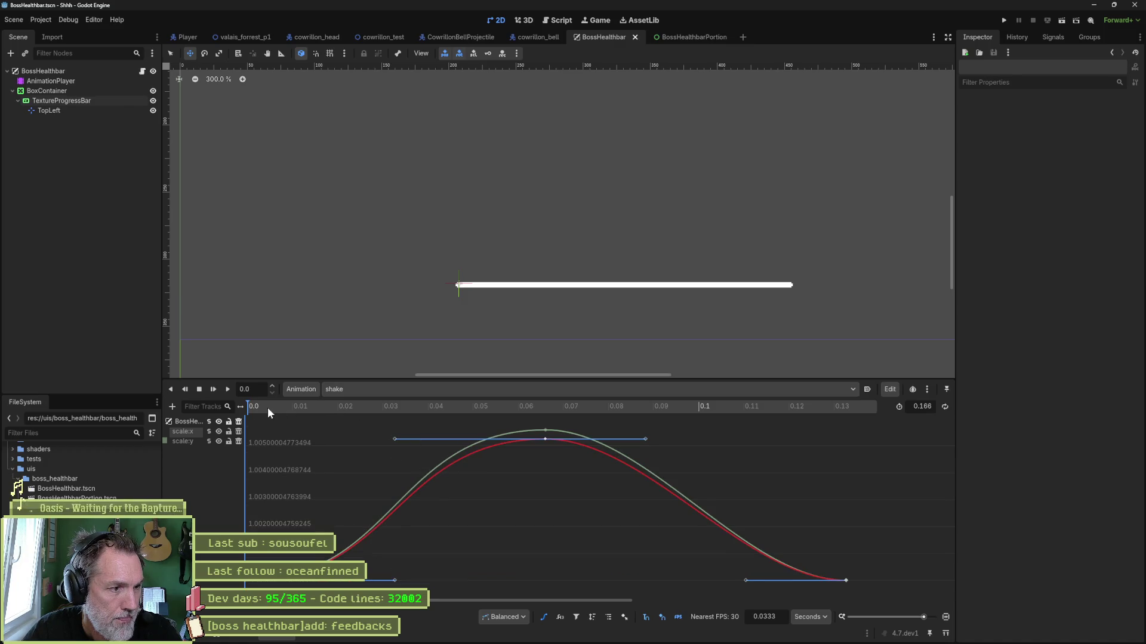
pyautogui.click(226, 389)
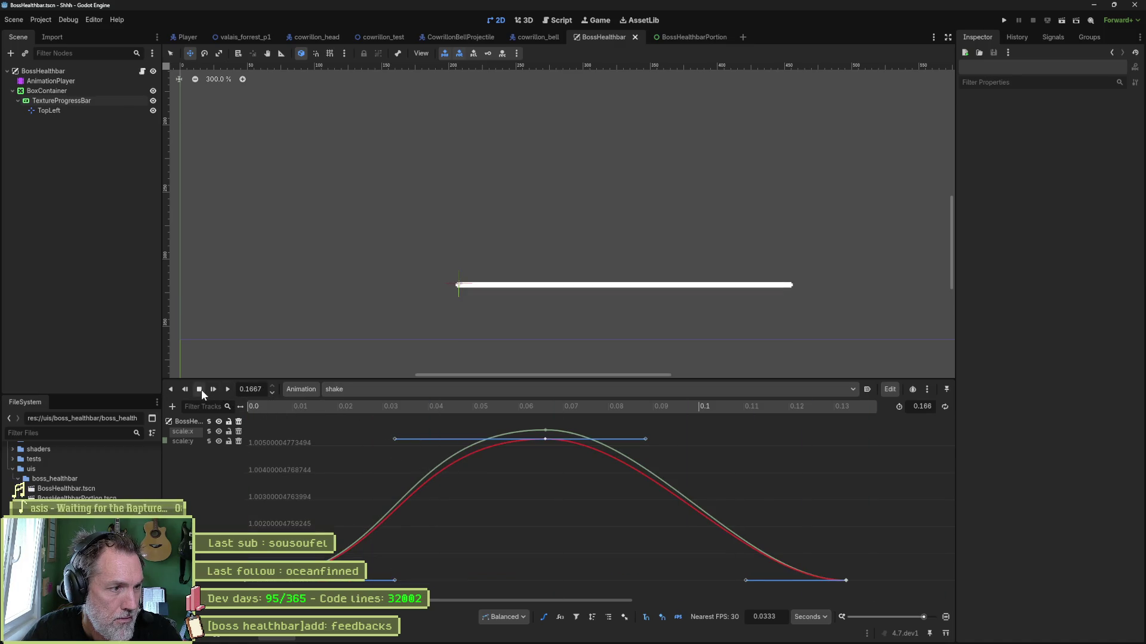
pyautogui.click(228, 386)
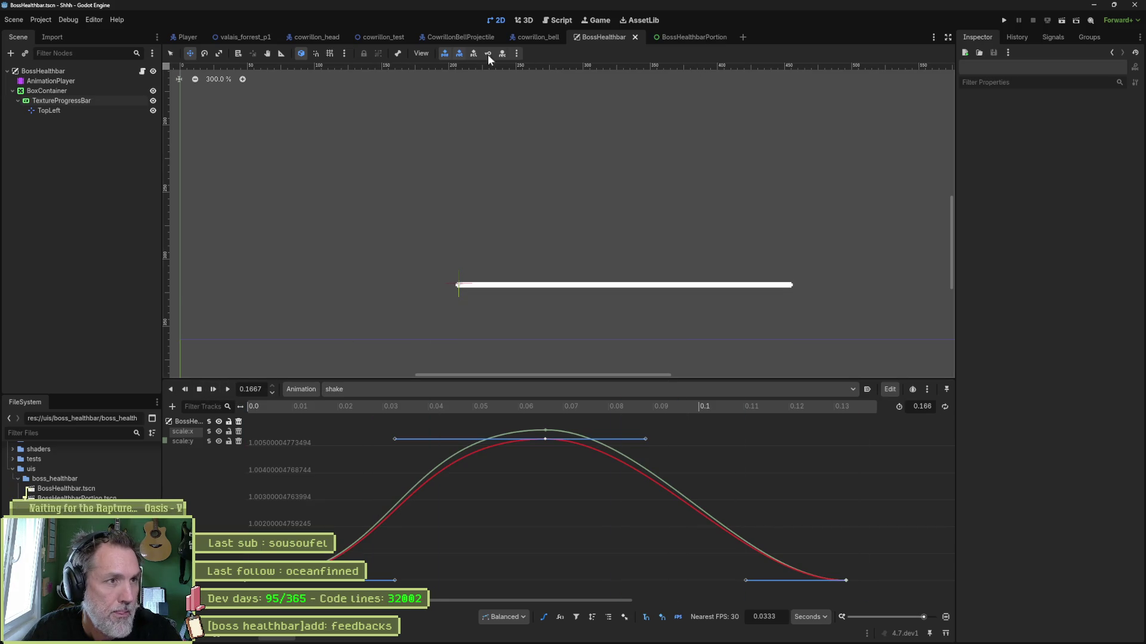
pyautogui.press('F6')
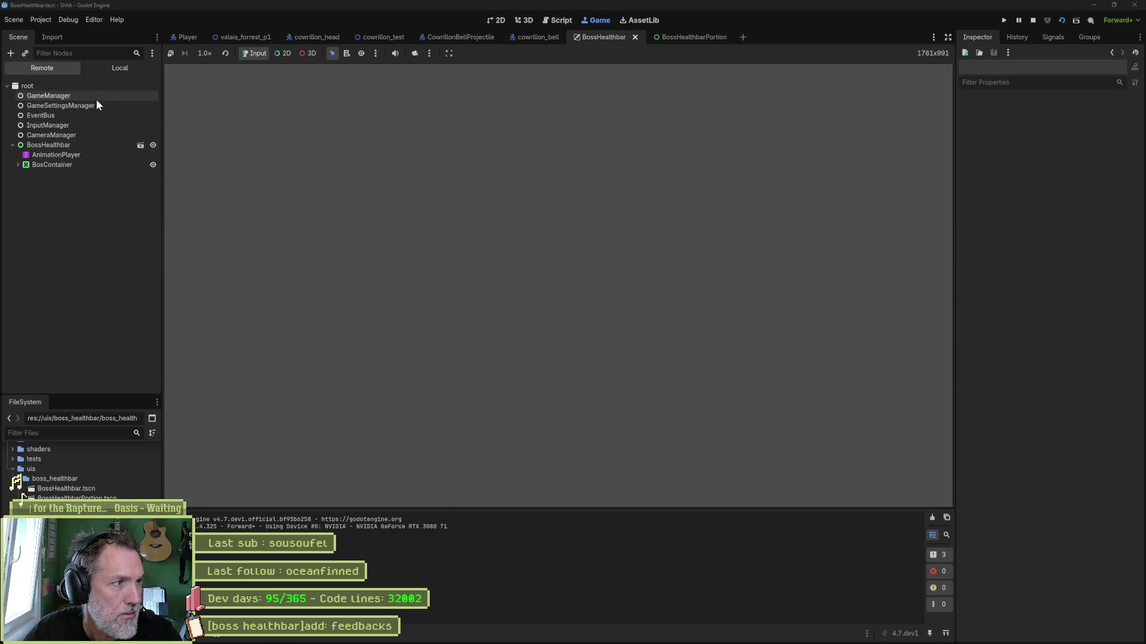
# Activate the running bar, trigger Shake three times, then reopen the portion's feedback animation
pyautogui.click(62, 145)
pyautogui.click(1053, 304)
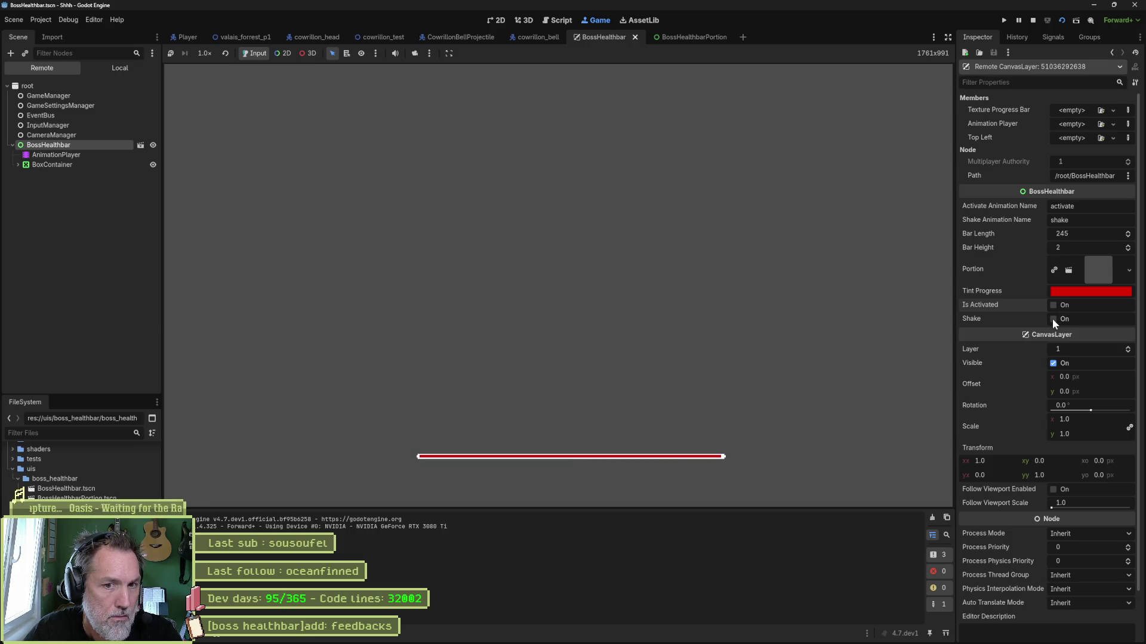
pyautogui.click(1052, 318)
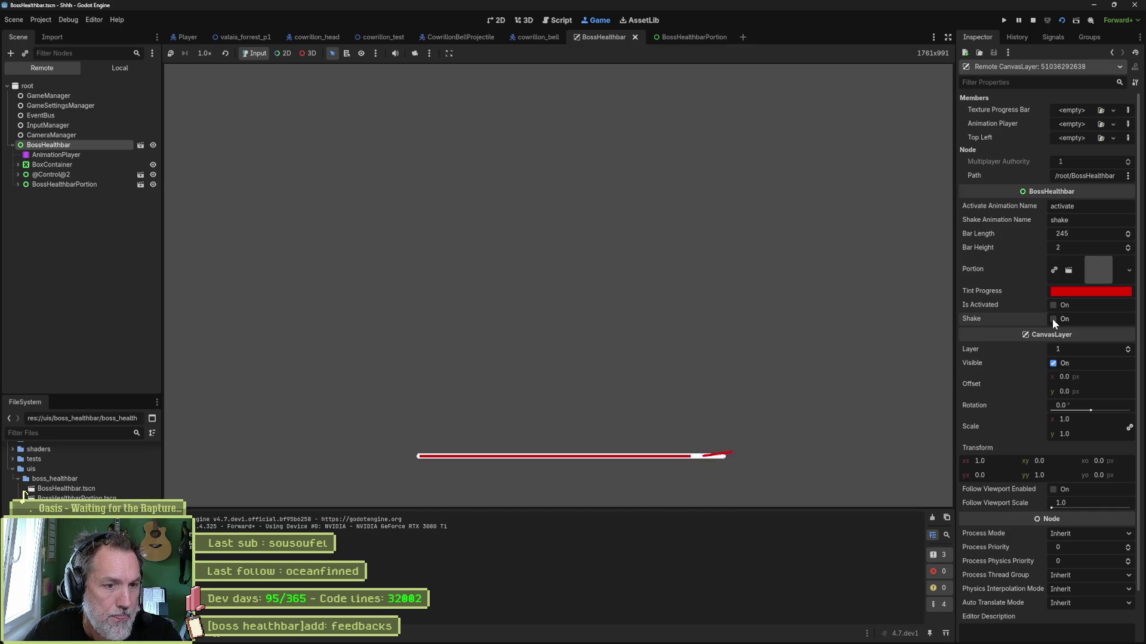
pyautogui.click(1051, 319)
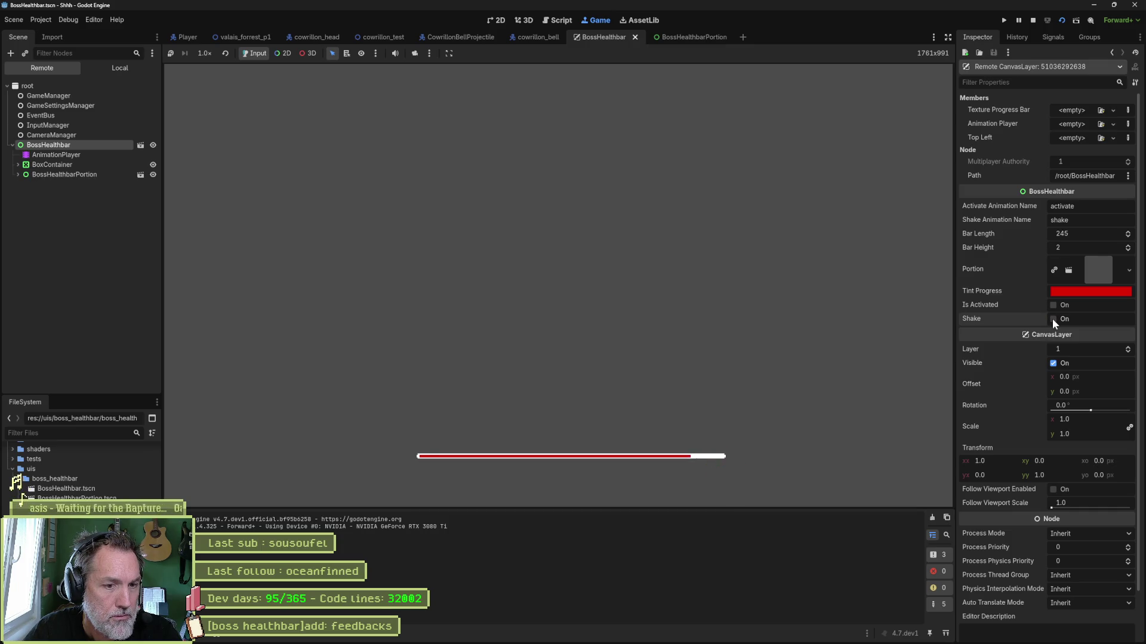
pyautogui.click(1052, 319)
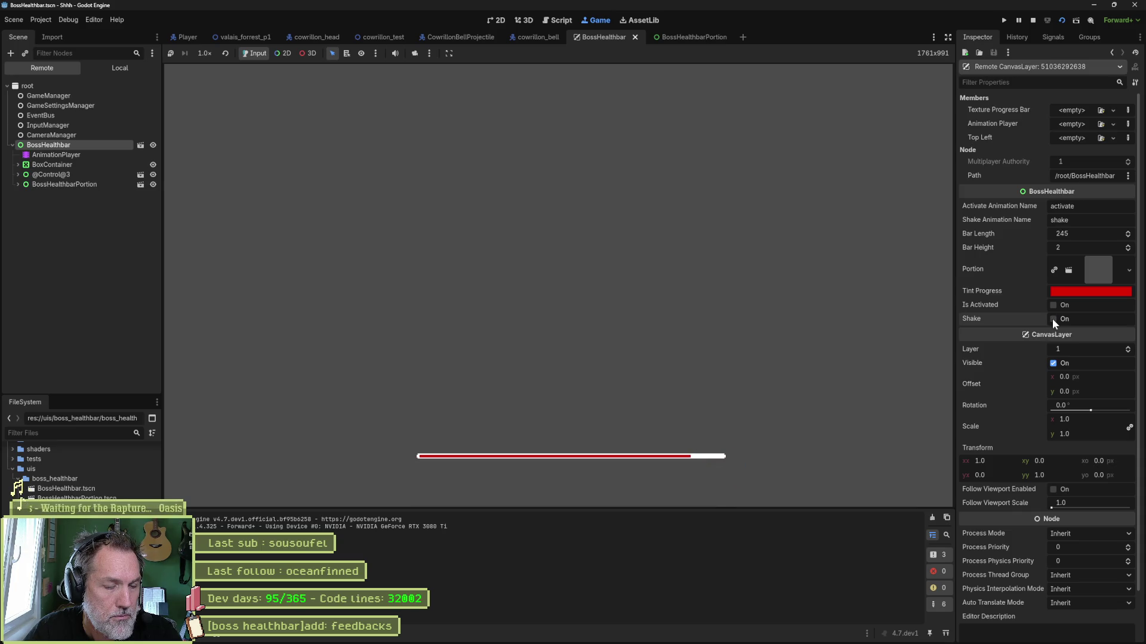
pyautogui.click(689, 38)
pyautogui.click(89, 91)
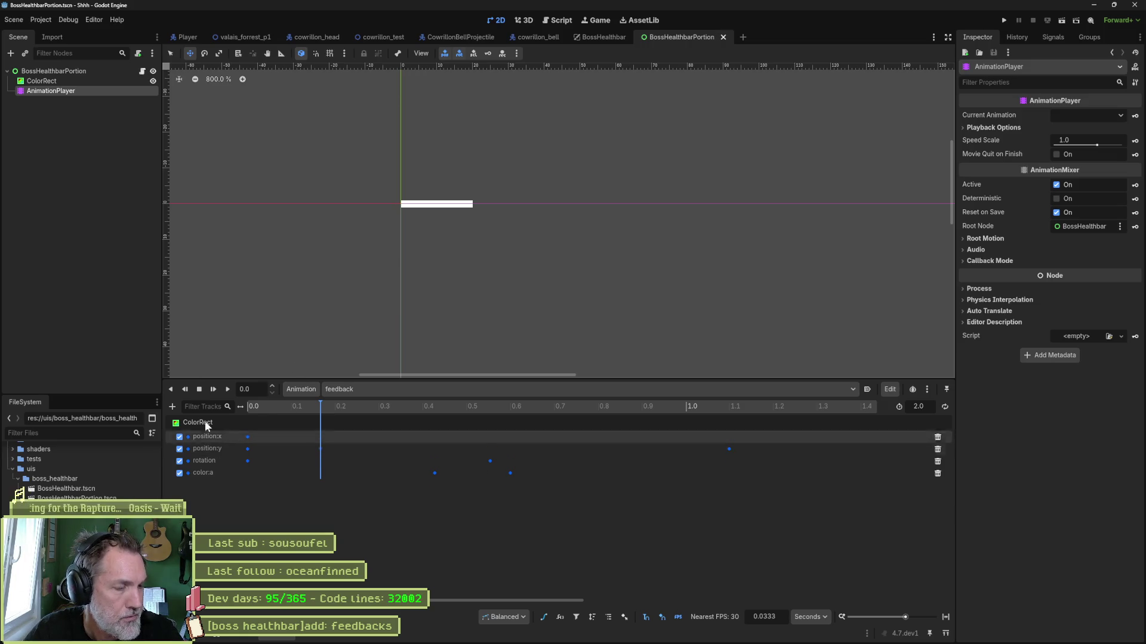
# Drag the position:y tangent handle so the fragment's motion eases out
pyautogui.hotkey('ctrl', 'b')
pyautogui.click(190, 441)
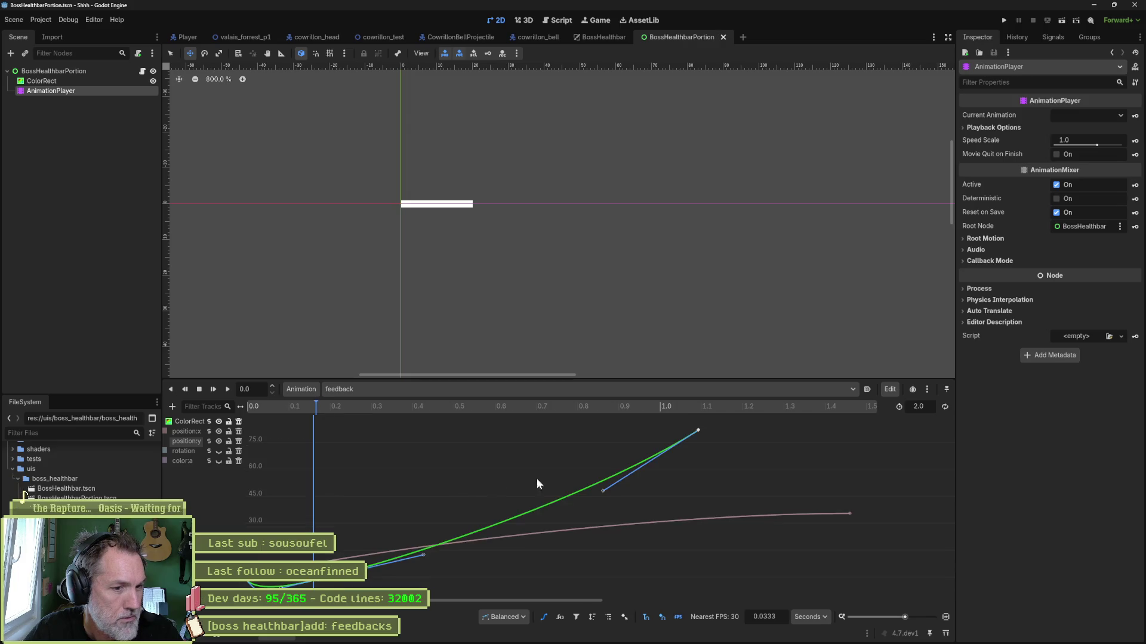
pyautogui.scroll(2, 386, 453)
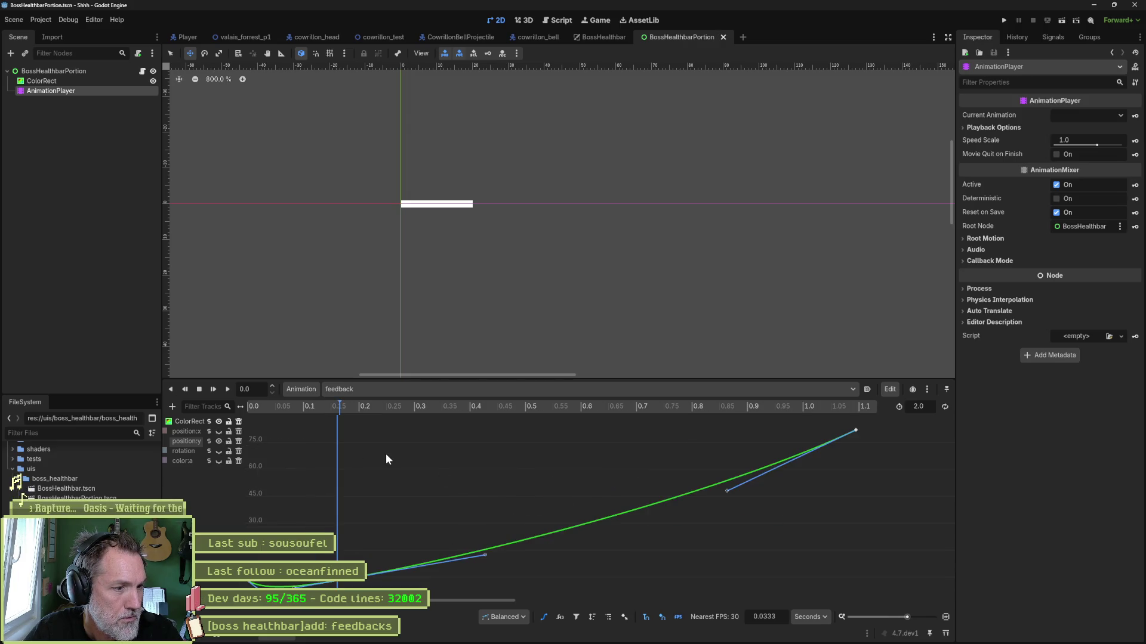
pyautogui.scroll(-3, 704, 458)
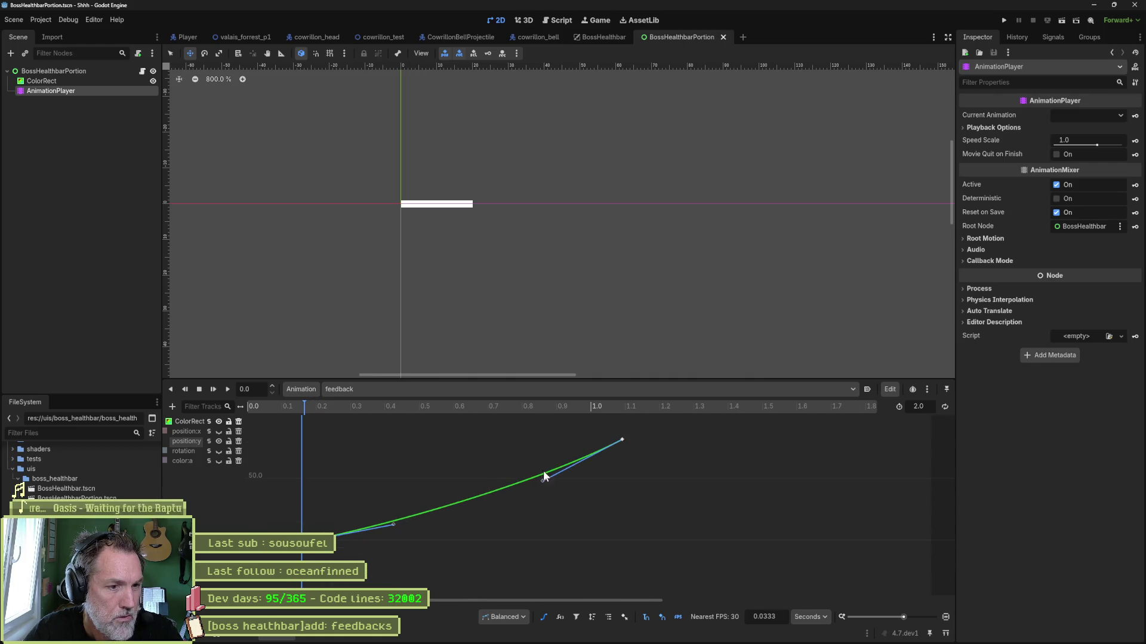
pyautogui.moveTo(542, 481); pyautogui.dragTo(416, 441)
pyautogui.moveTo(306, 407); pyautogui.dragTo(464, 414)
pyautogui.scroll(-2, 502, 348)
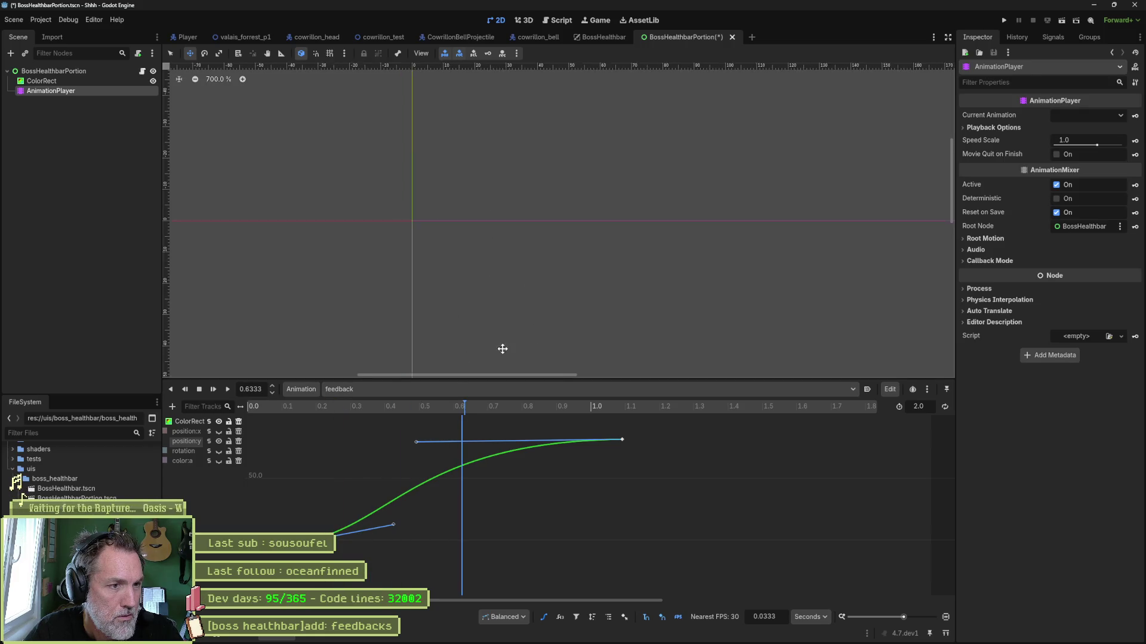
pyautogui.click(424, 409)
pyautogui.moveTo(423, 412)
pyautogui.mouseDown()
pyautogui.moveTo(455, 417)
pyautogui.moveTo(287, 421)
pyautogui.mouseUp()
# Raise the last position:y key to 116.589 and play the feedback animation to preview
pyautogui.scroll(2, 626, 484)
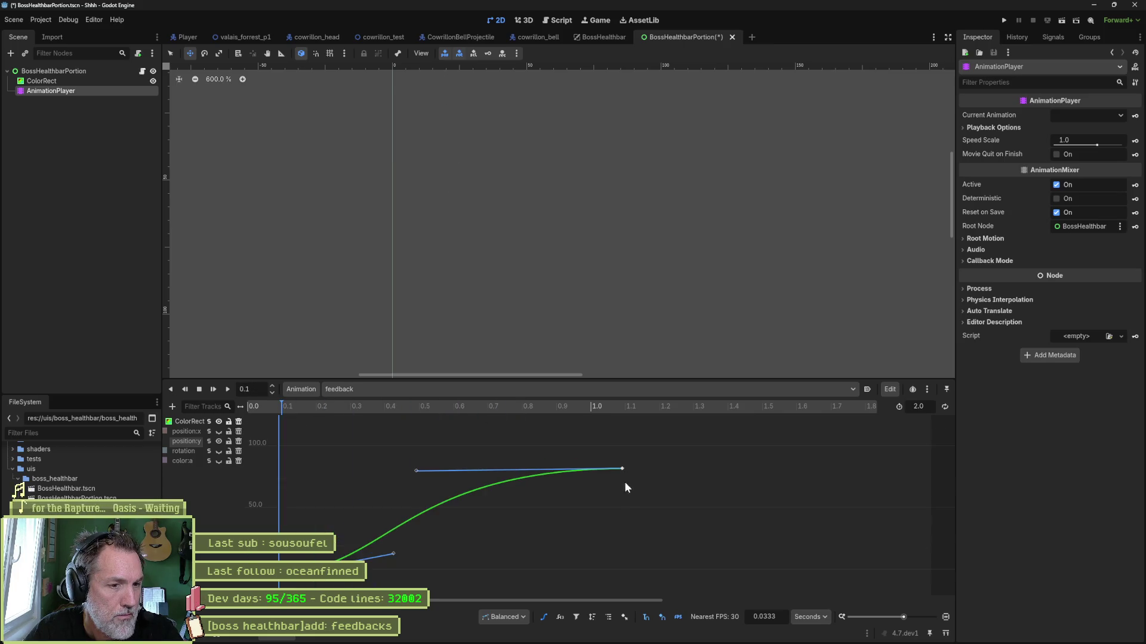
pyautogui.moveTo(622, 470)
pyautogui.mouseDown()
pyautogui.moveTo(632, 432)
pyautogui.moveTo(646, 426)
pyautogui.mouseUp()
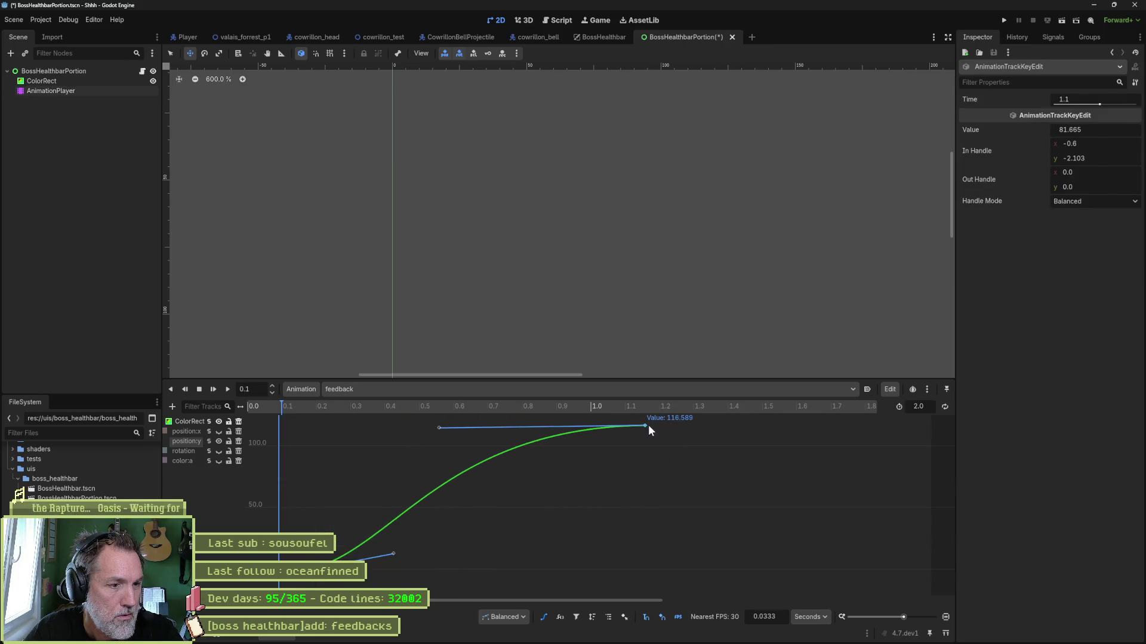
pyautogui.click(227, 389)
pyautogui.click(199, 389)
pyautogui.scroll(-1, 524, 227)
pyautogui.click(227, 389)
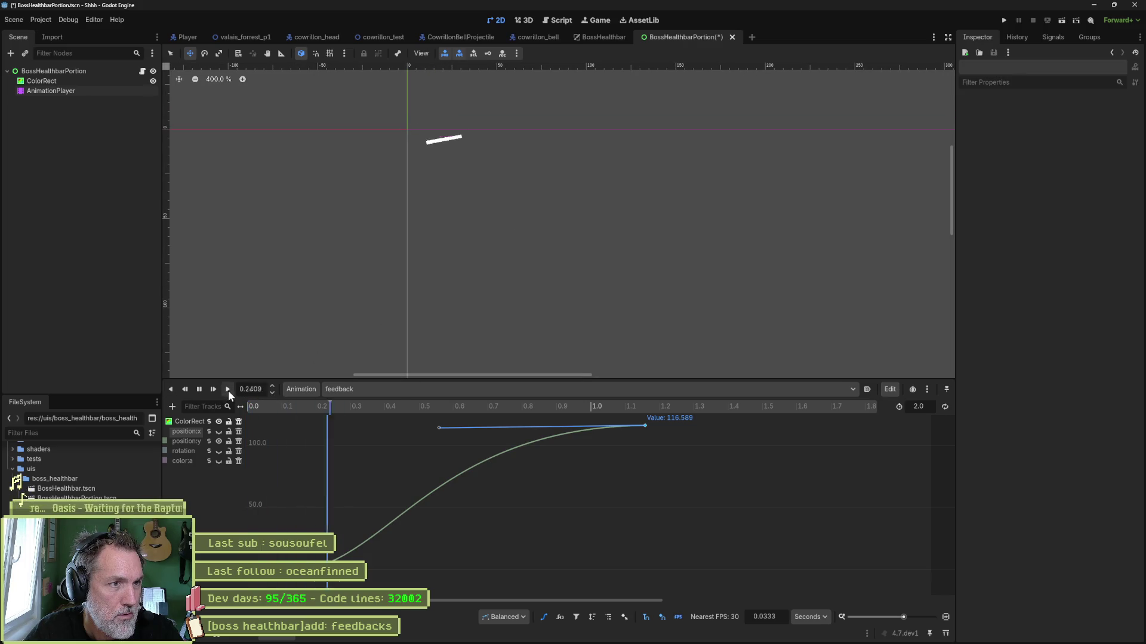
# Save the portion scene and bring the color:a curve into view
pyautogui.click(199, 390)
pyautogui.hotkey('ctrl', 's')
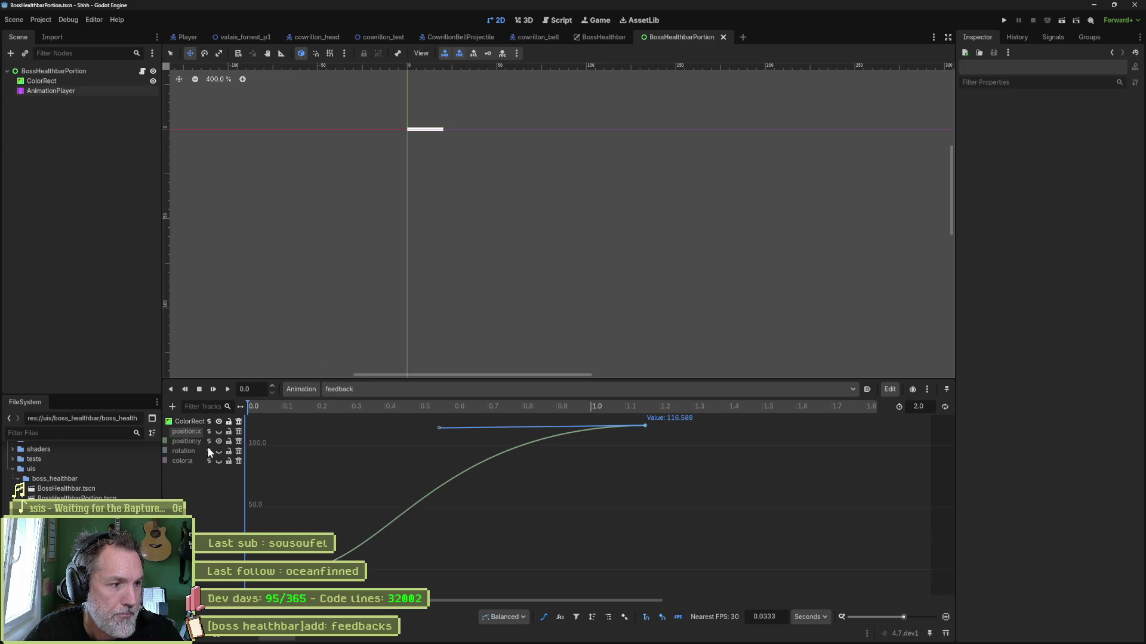
pyautogui.click(219, 461)
pyautogui.click(219, 441)
pyautogui.click(218, 441)
# Shift both color:a keys earlier so the fade ends at 0.4 s, then replay to check
pyautogui.moveTo(385, 554); pyautogui.dragTo(506, 585)
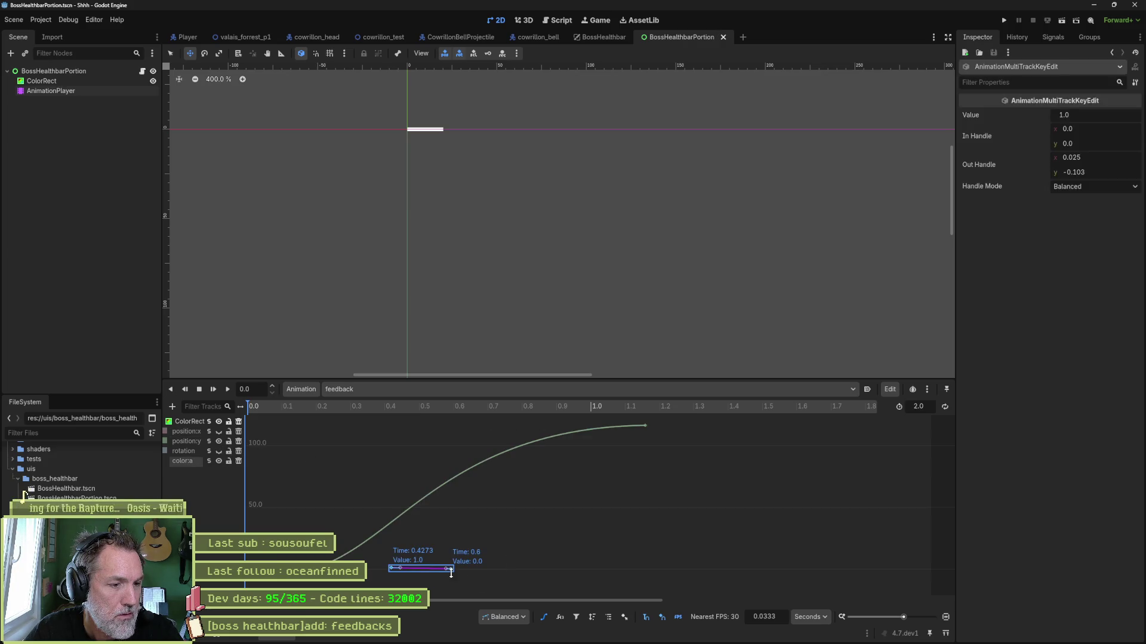
pyautogui.moveTo(411, 568); pyautogui.dragTo(403, 574)
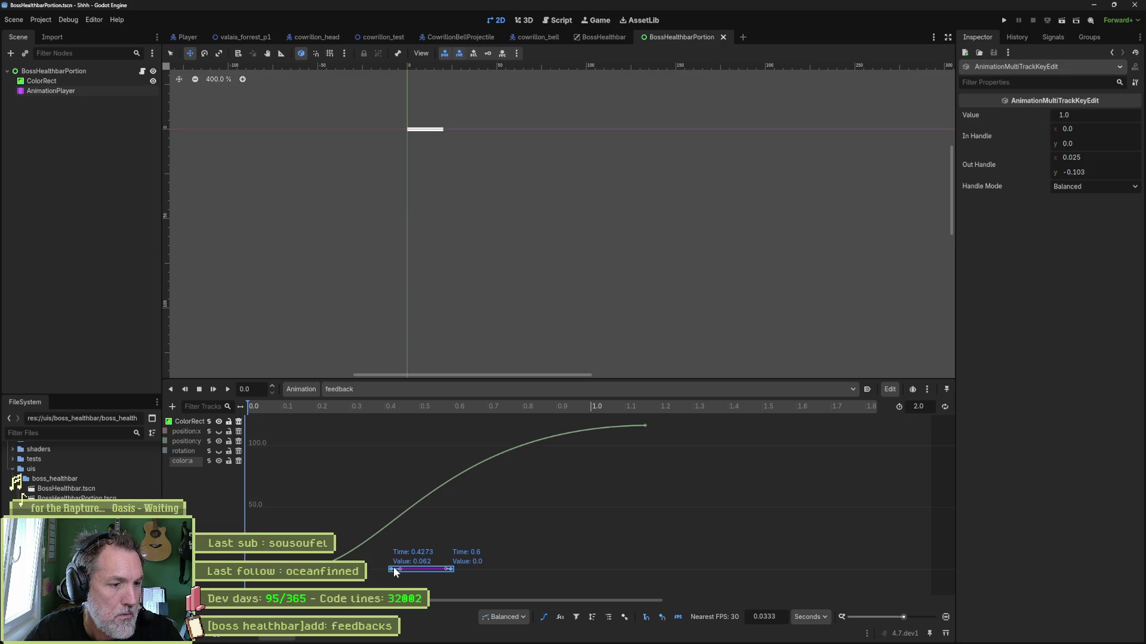
pyautogui.hotkey('ctrl', 'z')
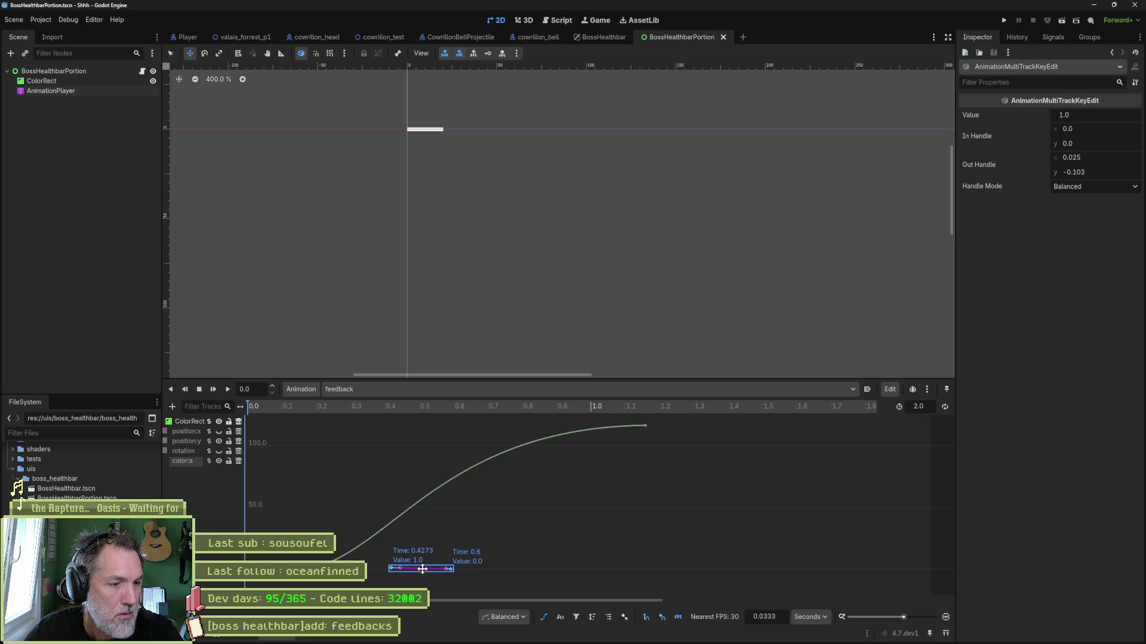
pyautogui.moveTo(416, 570); pyautogui.dragTo(378, 571)
pyautogui.click(227, 390)
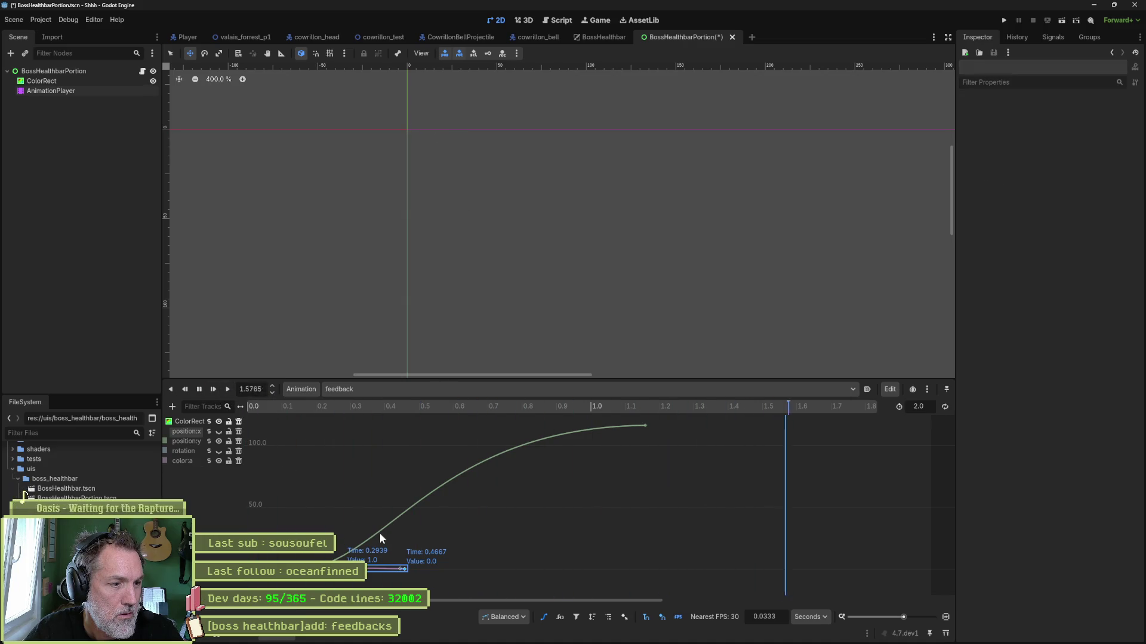
pyautogui.moveTo(382, 569); pyautogui.dragTo(359, 569)
pyautogui.click(201, 388)
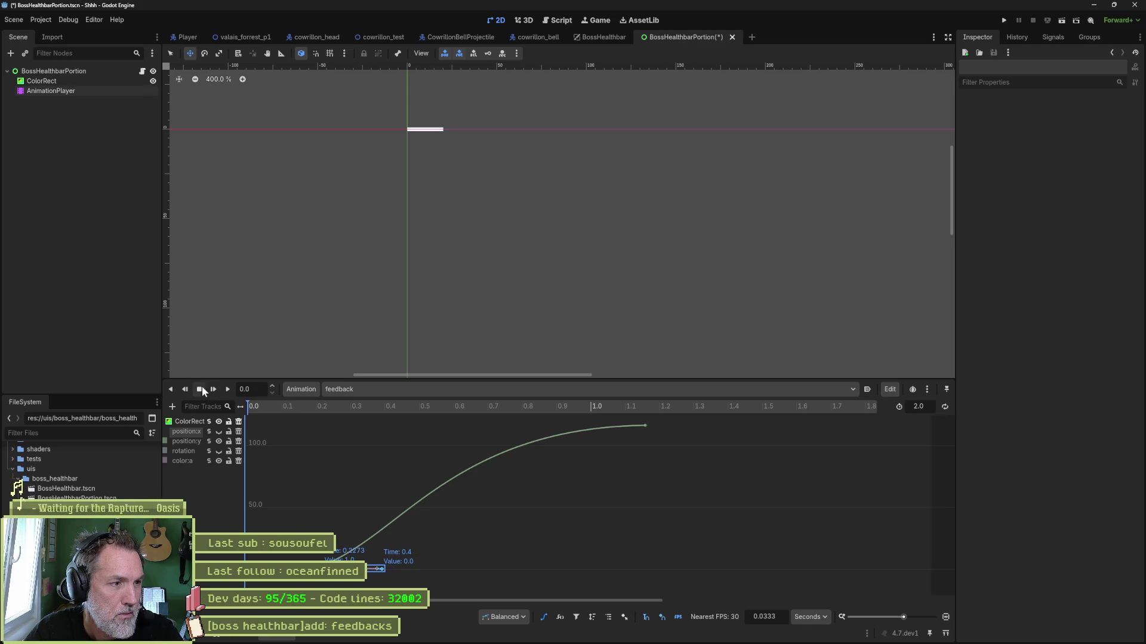
pyautogui.click(227, 389)
# Stop playback, save the portion scene, and run the BossHealthbar scene with F6
pyautogui.doubleClick(199, 388)
pyautogui.hotkey('ctrl', 's')
pyautogui.click(600, 38)
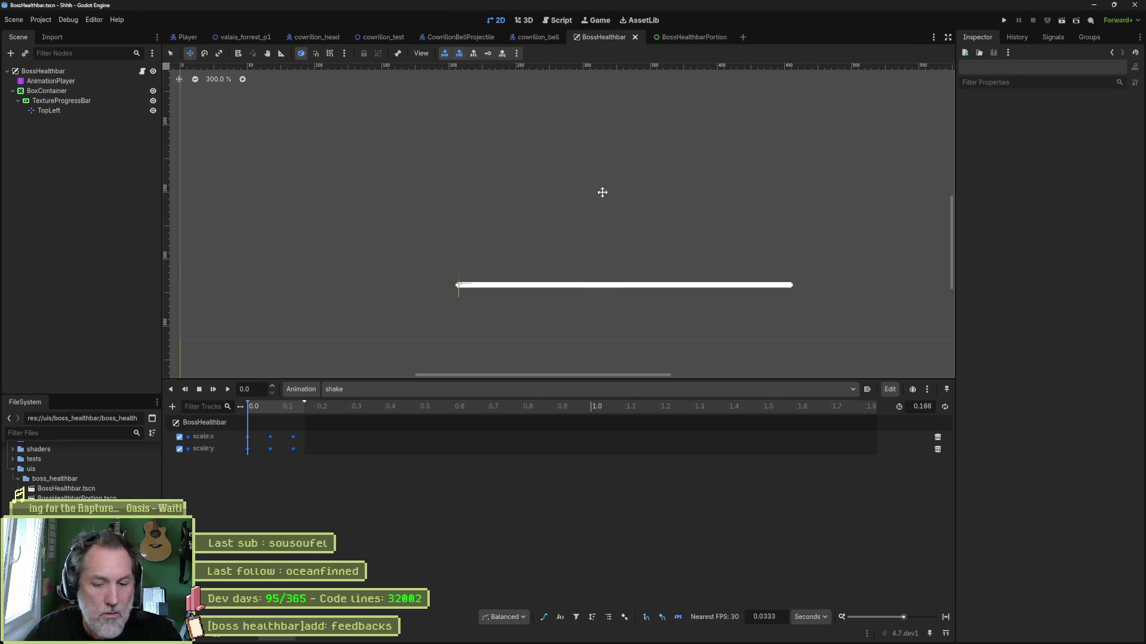
pyautogui.press('F6')
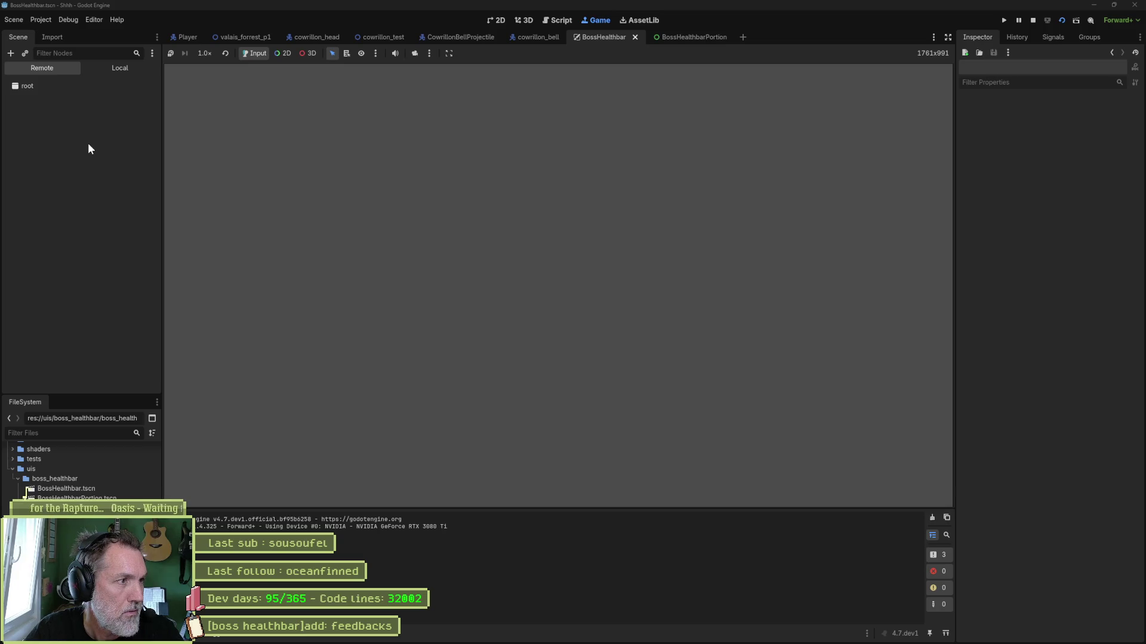
# Tick Is Activated and Shake on the live BossHealthbar, then select its AnimationPlayer
pyautogui.click(85, 145)
pyautogui.click(1066, 306)
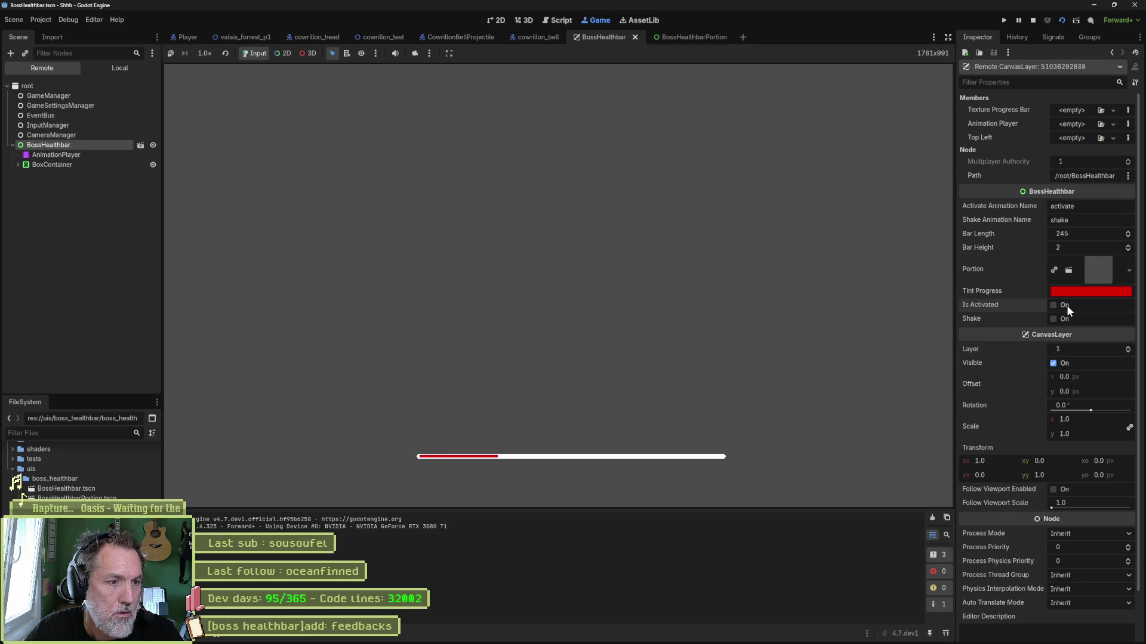
pyautogui.click(1057, 316)
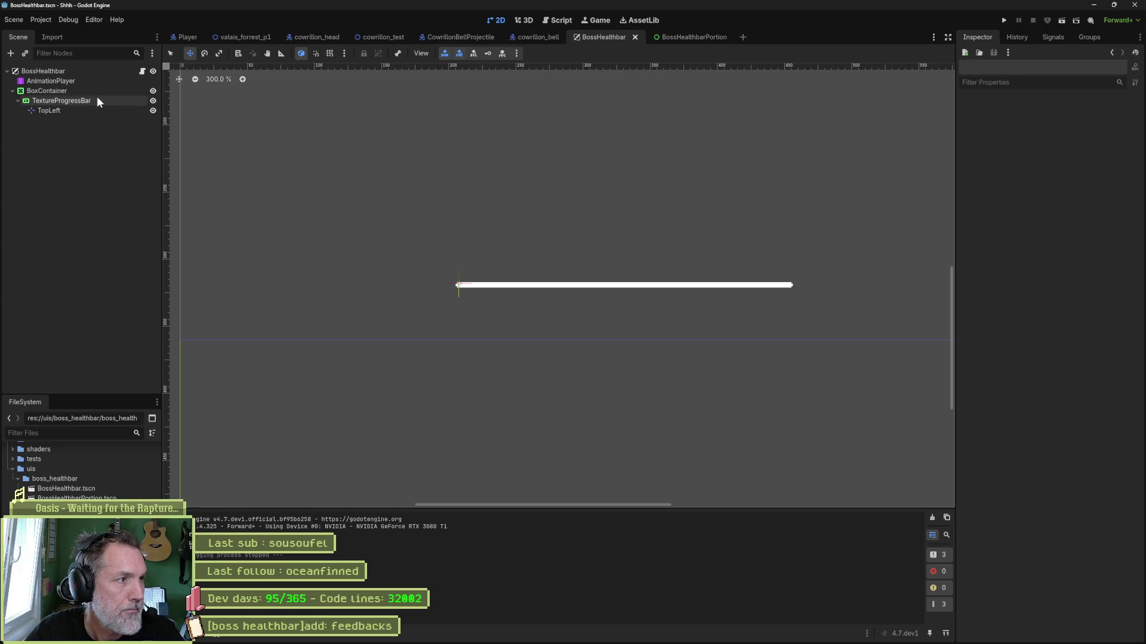
pyautogui.click(88, 81)
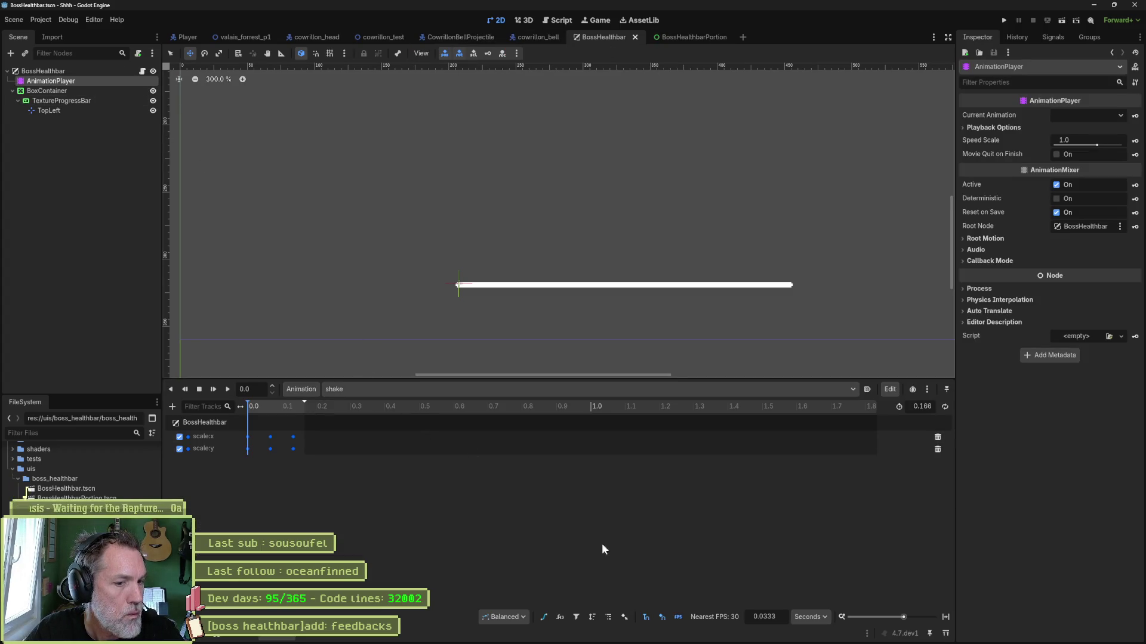
# Show the activate animation's curve editor with only the BoxContainer scale:x and scale:y curves, fitted
pyautogui.click(520, 391)
pyautogui.click(465, 415)
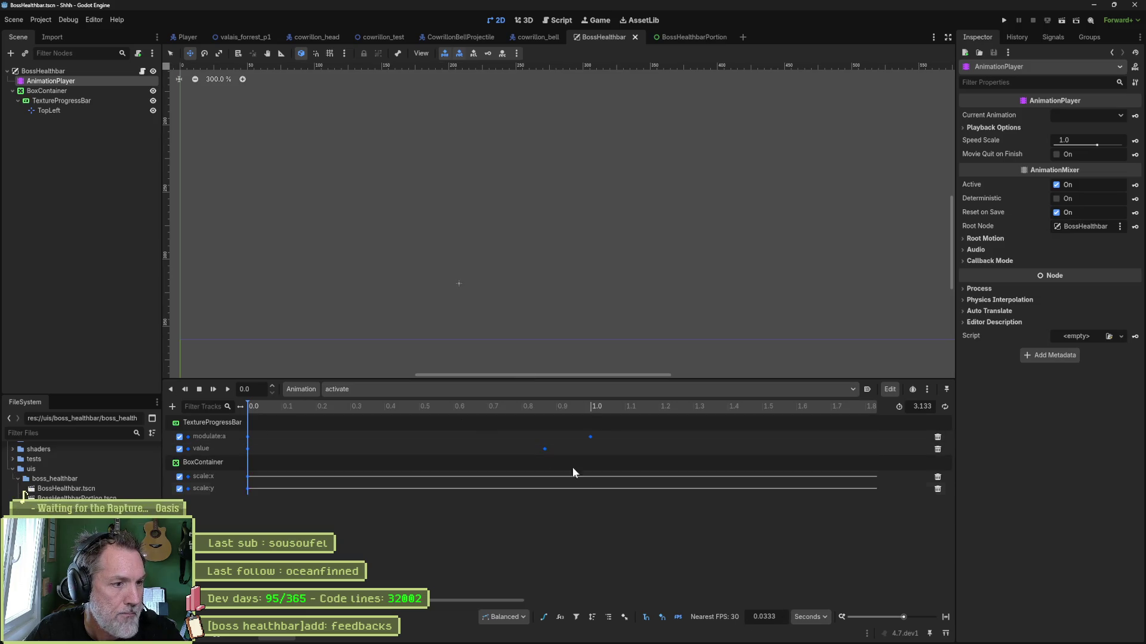
pyautogui.click(543, 617)
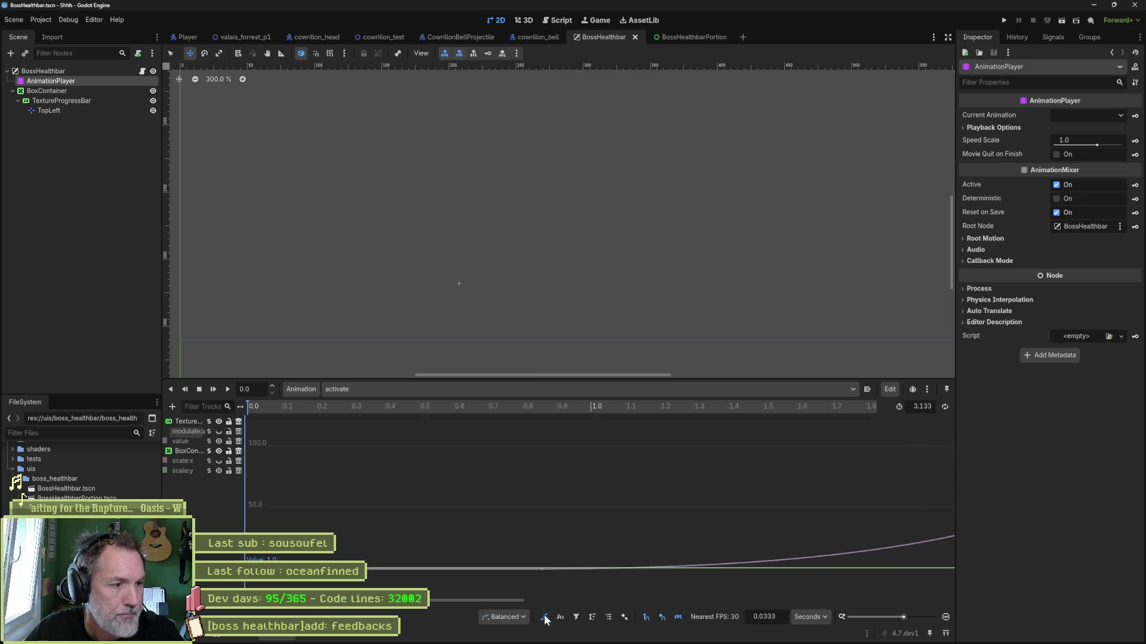
pyautogui.click(218, 451)
pyautogui.click(217, 441)
pyautogui.click(219, 461)
pyautogui.click(219, 471)
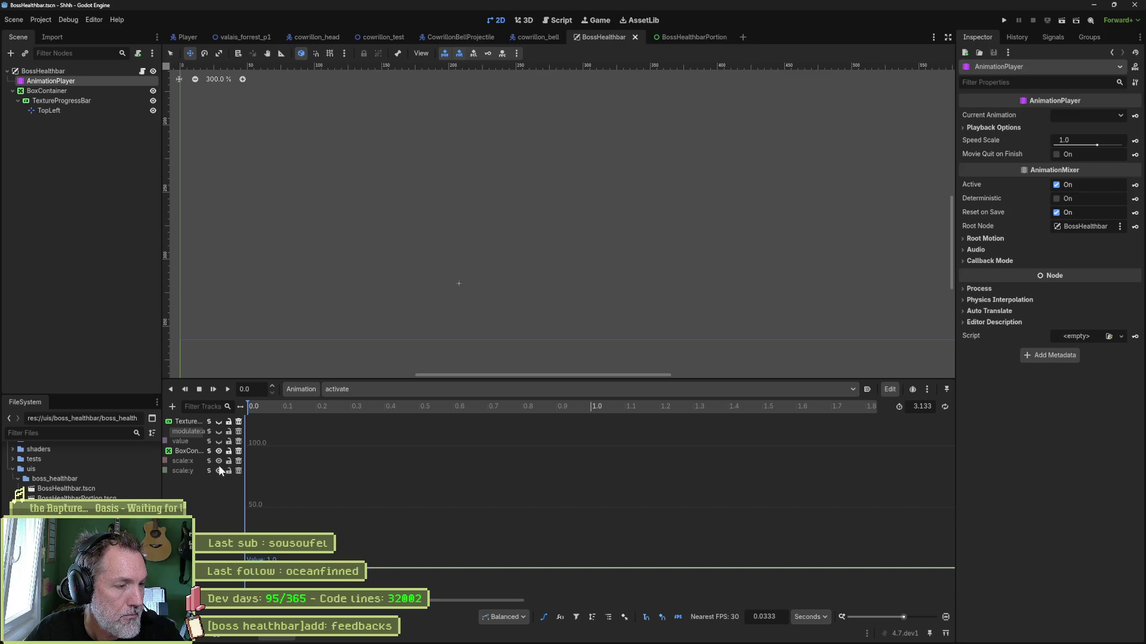
pyautogui.press('f')
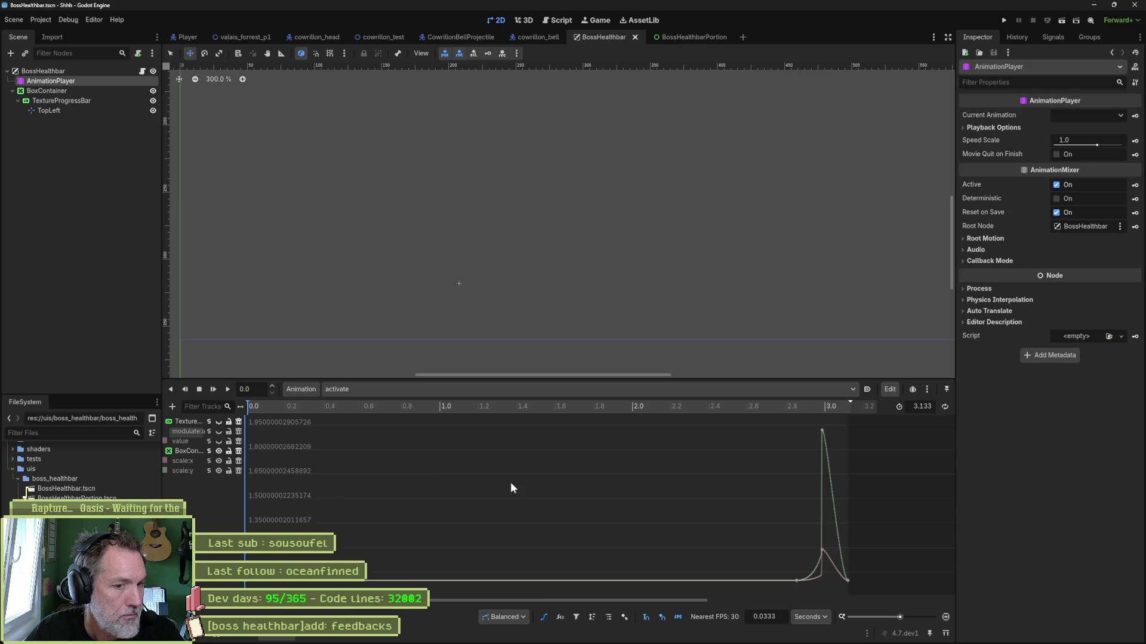
# Select the keys around the scale peak, lower the scale:y peak, and save
pyautogui.moveTo(779, 489)
pyautogui.mouseDown()
pyautogui.moveTo(543, 480)
pyautogui.moveTo(537, 494)
pyautogui.mouseUp()
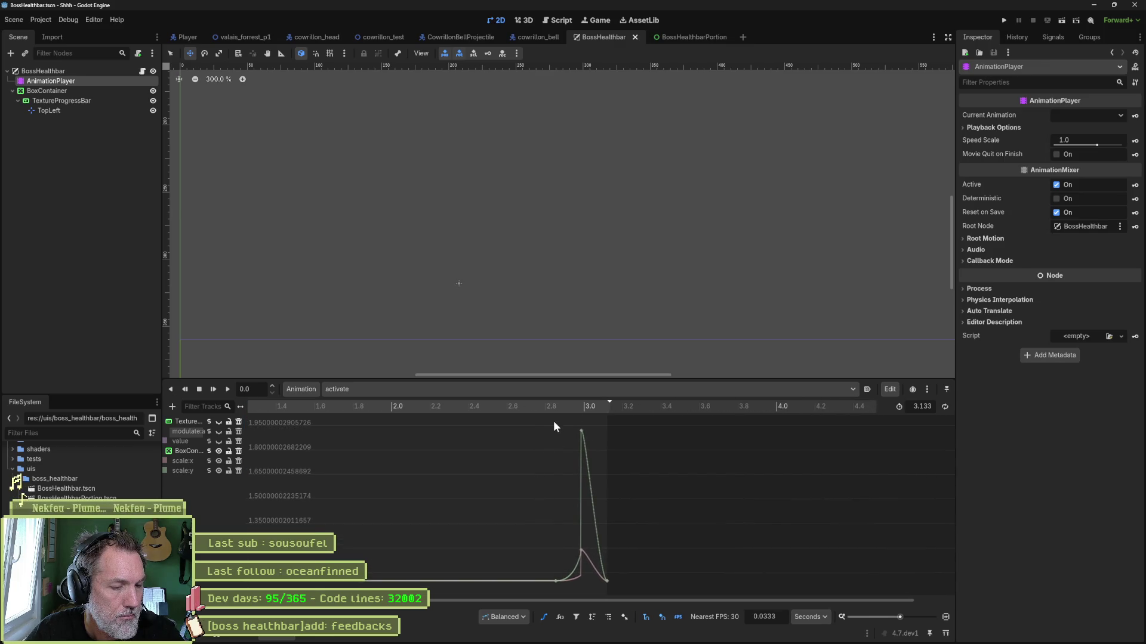
pyautogui.moveTo(537, 420); pyautogui.dragTo(632, 554)
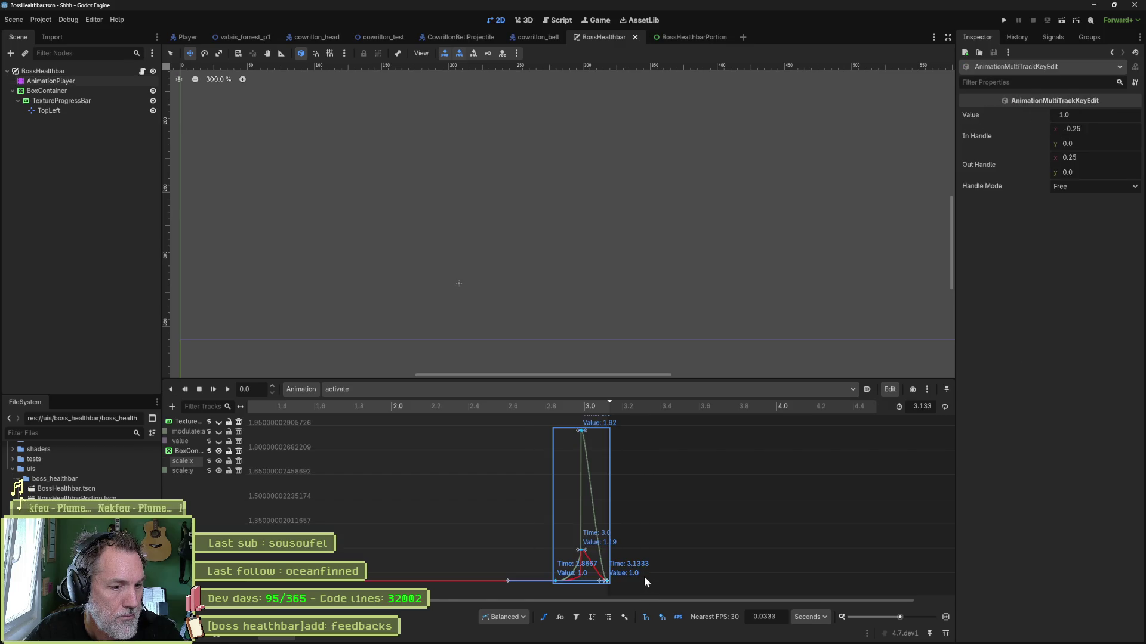
pyautogui.click(507, 618)
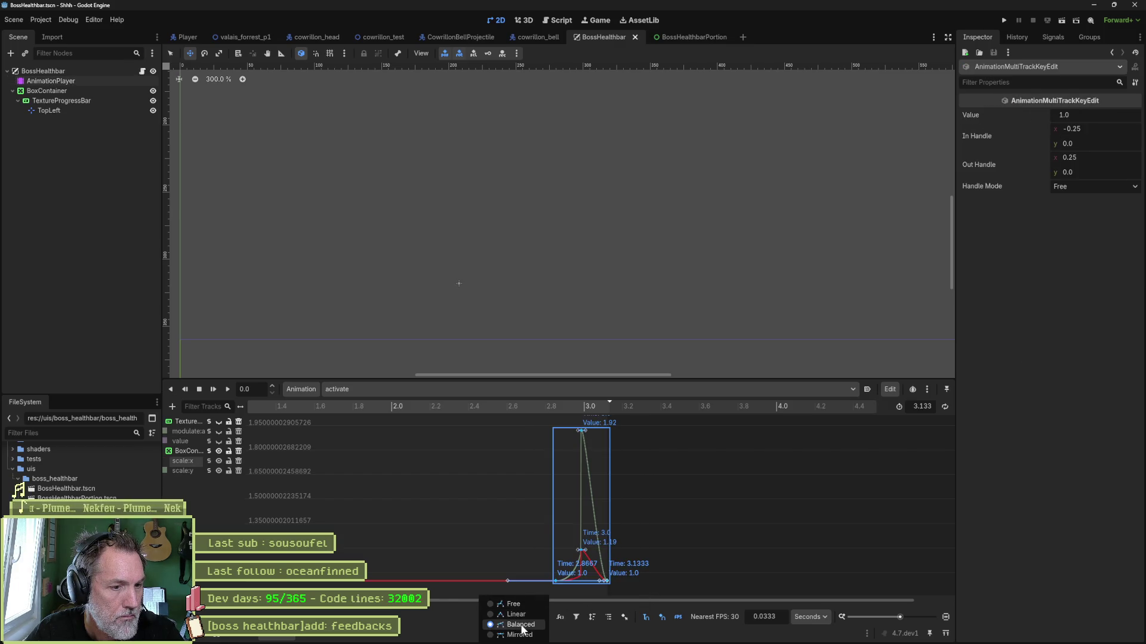
pyautogui.click(521, 624)
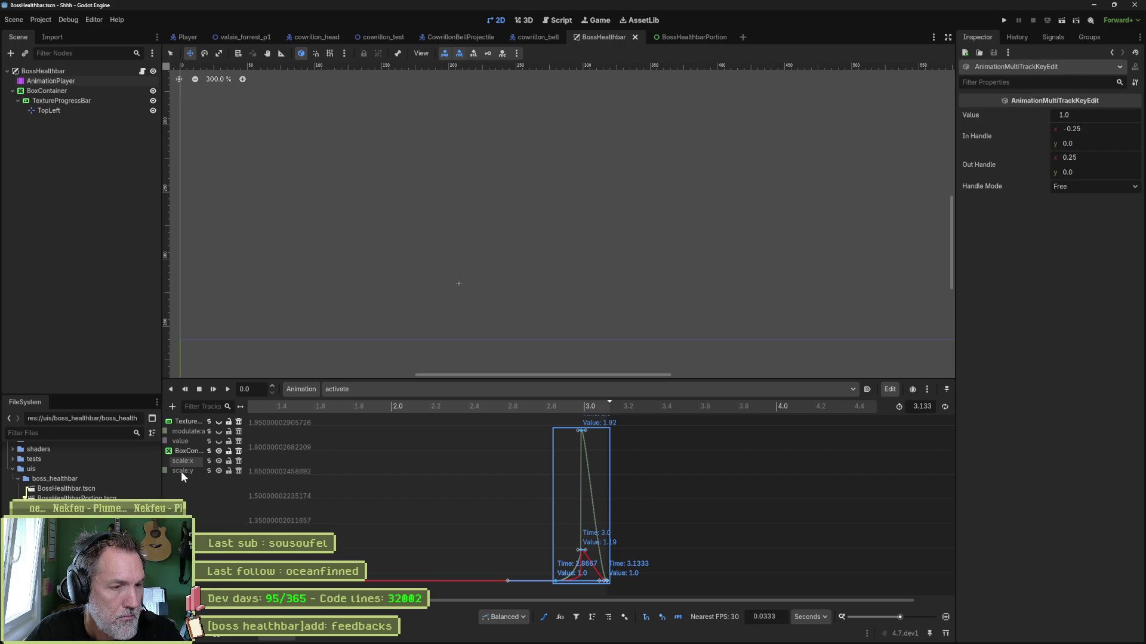
pyautogui.click(180, 471)
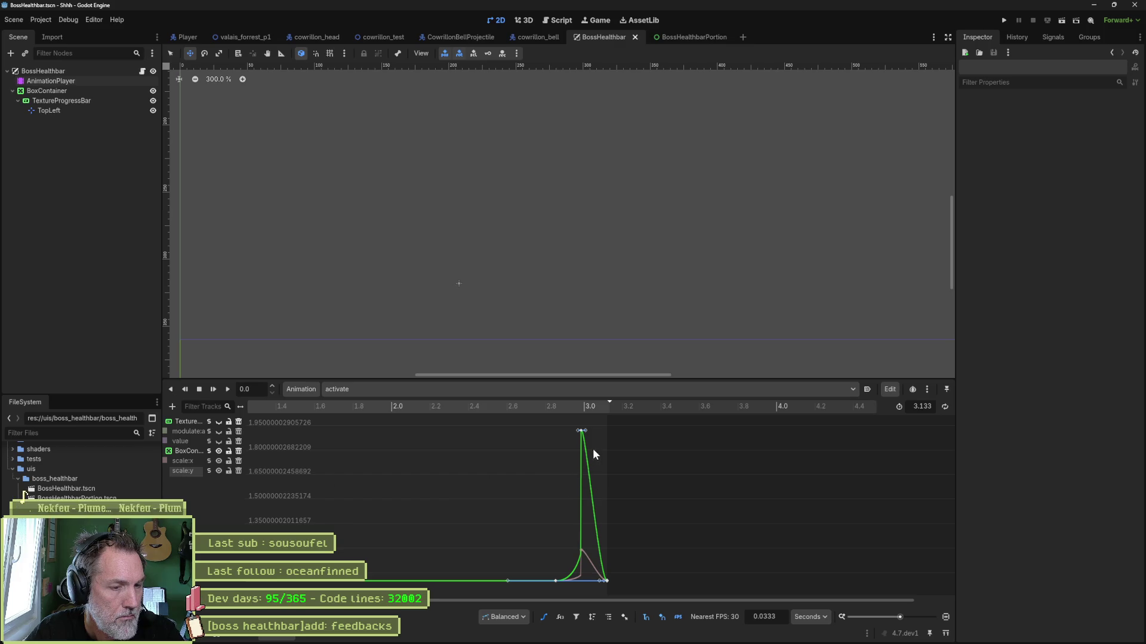
pyautogui.moveTo(582, 435); pyautogui.dragTo(579, 520)
pyautogui.hotkey('ctrl', 's')
# Focus the scale:x curve, zoom in around 3.0 s, and select its starting keyframe
pyautogui.moveTo(543, 408)
pyautogui.mouseDown()
pyautogui.moveTo(532, 415)
pyautogui.moveTo(658, 417)
pyautogui.moveTo(539, 414)
pyautogui.moveTo(589, 419)
pyautogui.moveTo(553, 428)
pyautogui.mouseUp()
pyautogui.click(190, 461)
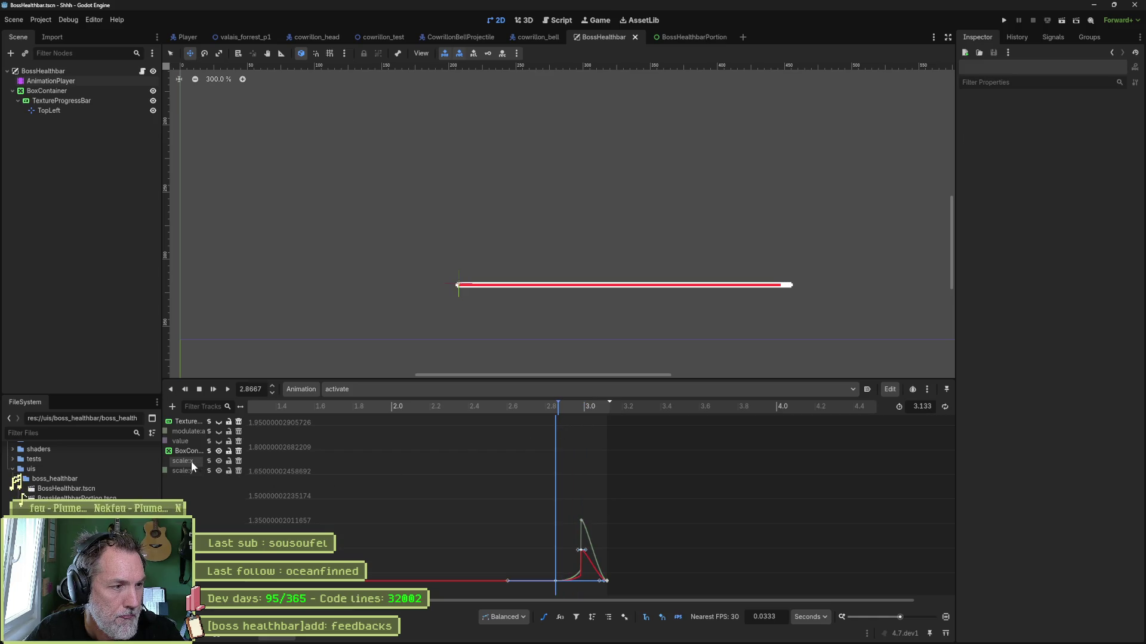
pyautogui.scroll(10, 580, 564)
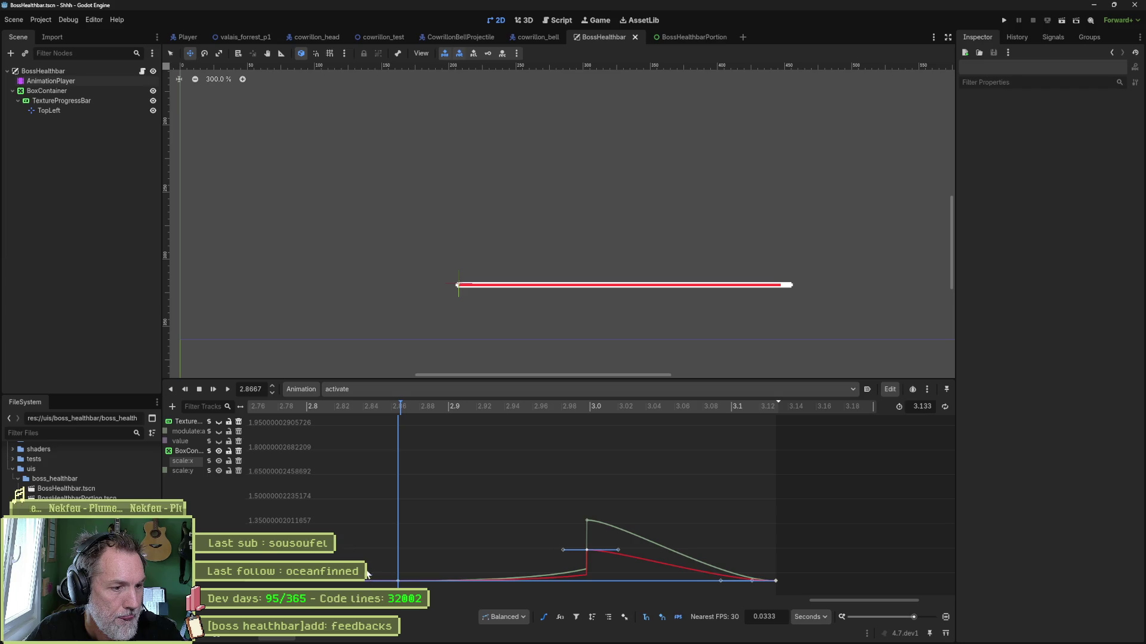
pyautogui.click(397, 580)
# Balance the keyframe handles, lower the scale peaks to 1.068 (x) and 1.232 (y), and save
pyautogui.rightClick(396, 582)
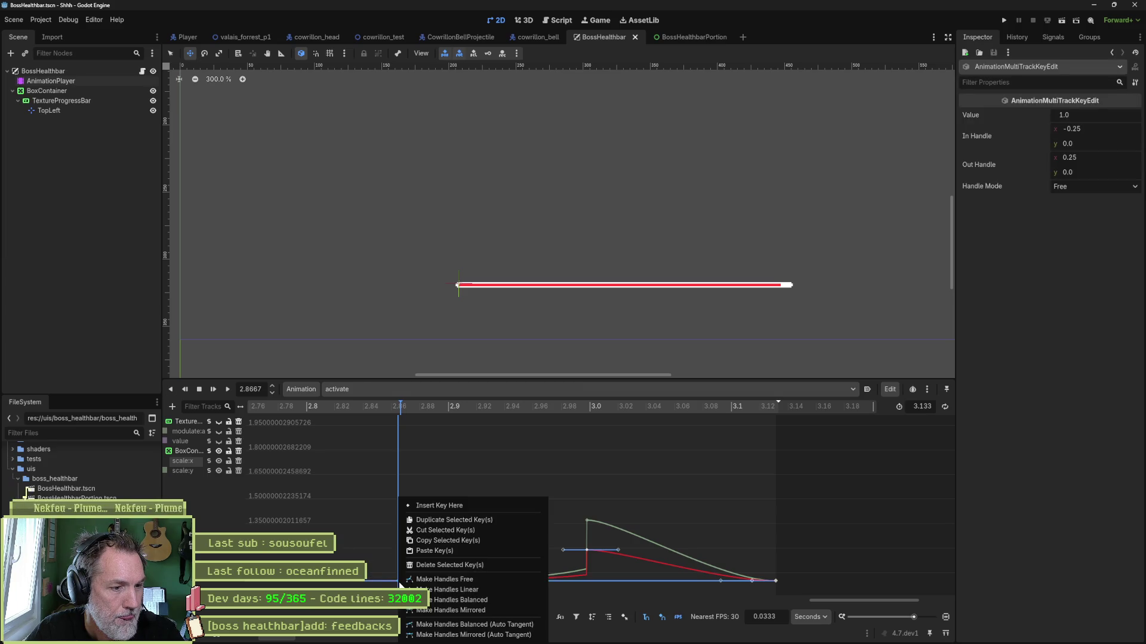
pyautogui.click(489, 599)
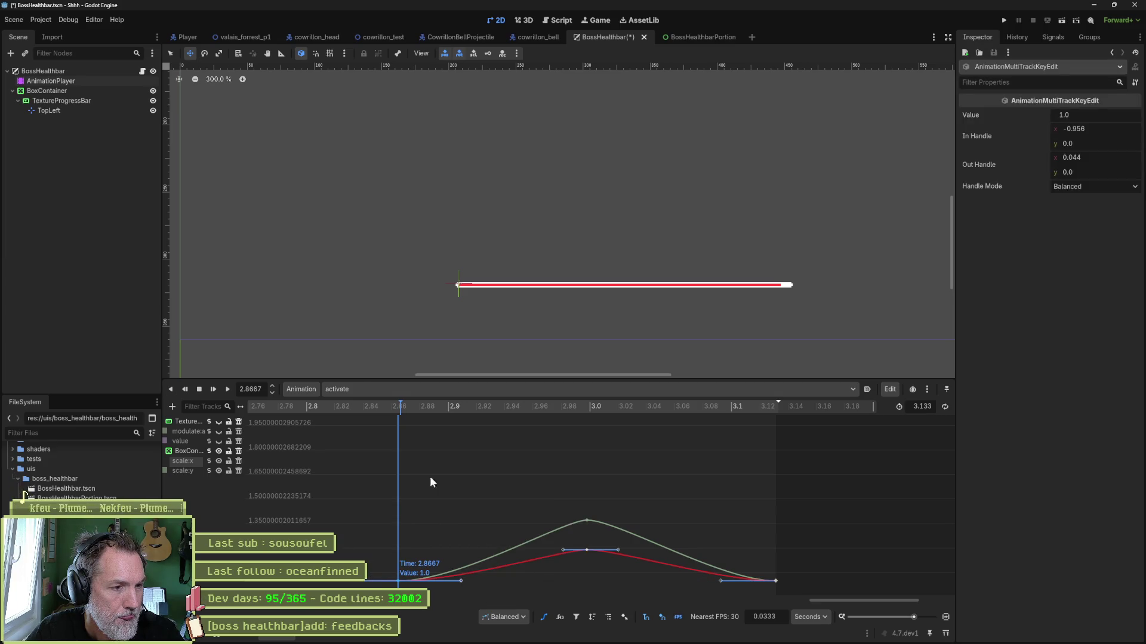
pyautogui.moveTo(410, 403)
pyautogui.mouseDown()
pyautogui.moveTo(593, 402)
pyautogui.moveTo(350, 421)
pyautogui.mouseUp()
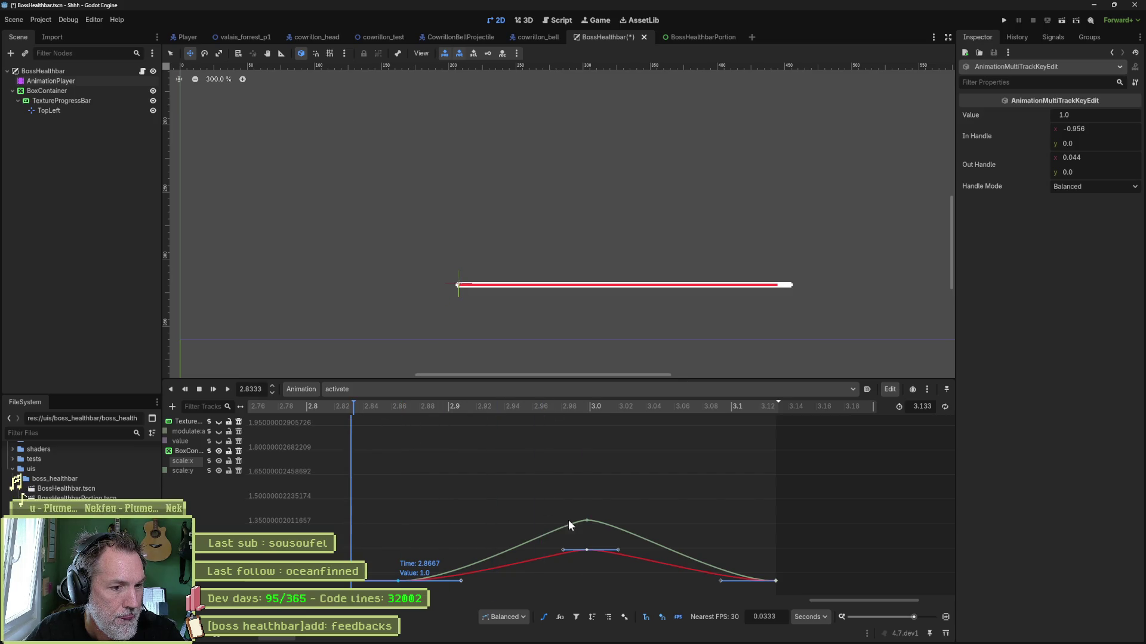
pyautogui.moveTo(587, 549); pyautogui.dragTo(590, 566)
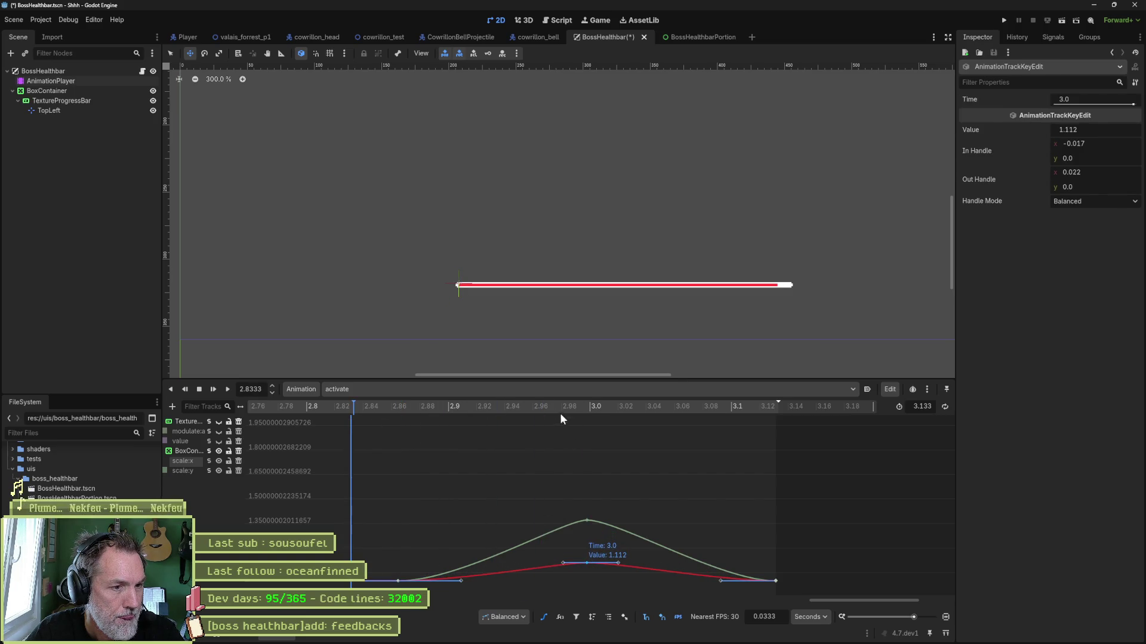
pyautogui.moveTo(460, 406)
pyautogui.mouseDown()
pyautogui.moveTo(611, 403)
pyautogui.moveTo(428, 407)
pyautogui.moveTo(817, 416)
pyautogui.moveTo(493, 408)
pyautogui.mouseUp()
pyautogui.moveTo(421, 437)
pyautogui.mouseDown()
pyautogui.moveTo(494, 455)
pyautogui.moveTo(621, 461)
pyautogui.moveTo(591, 466)
pyautogui.moveTo(579, 509)
pyautogui.moveTo(589, 569)
pyautogui.mouseUp()
pyautogui.click(587, 521)
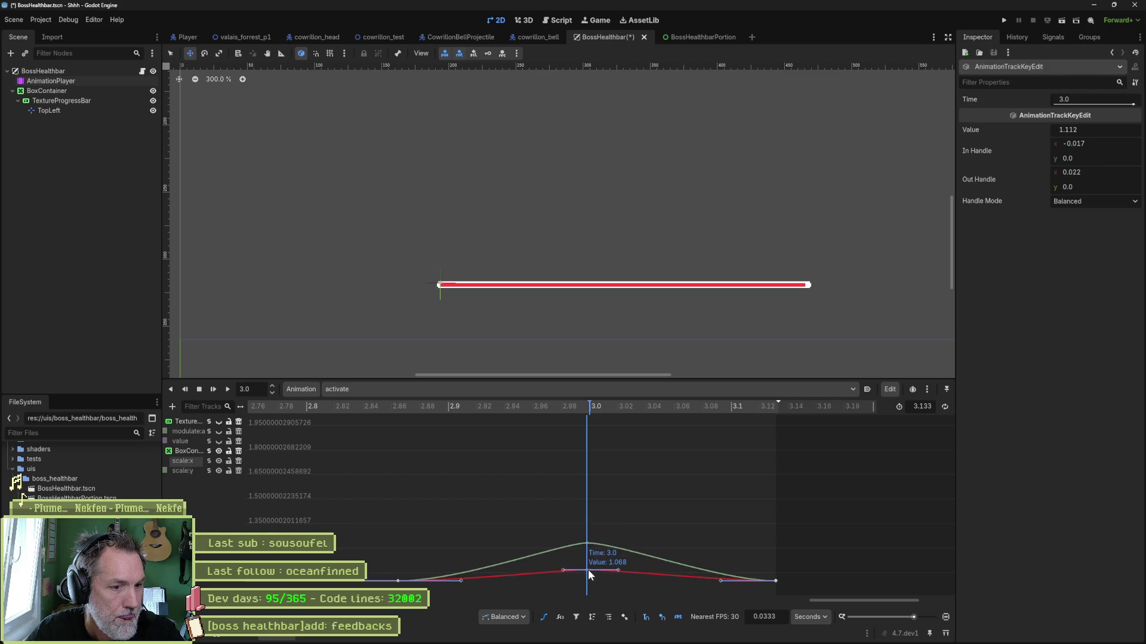
pyautogui.click(549, 408)
pyautogui.hotkey('ctrl', 's')
# Move all scale keys so the pop starts at 3.0 s, then replay the activate animation
pyautogui.click(219, 391)
pyautogui.click(227, 389)
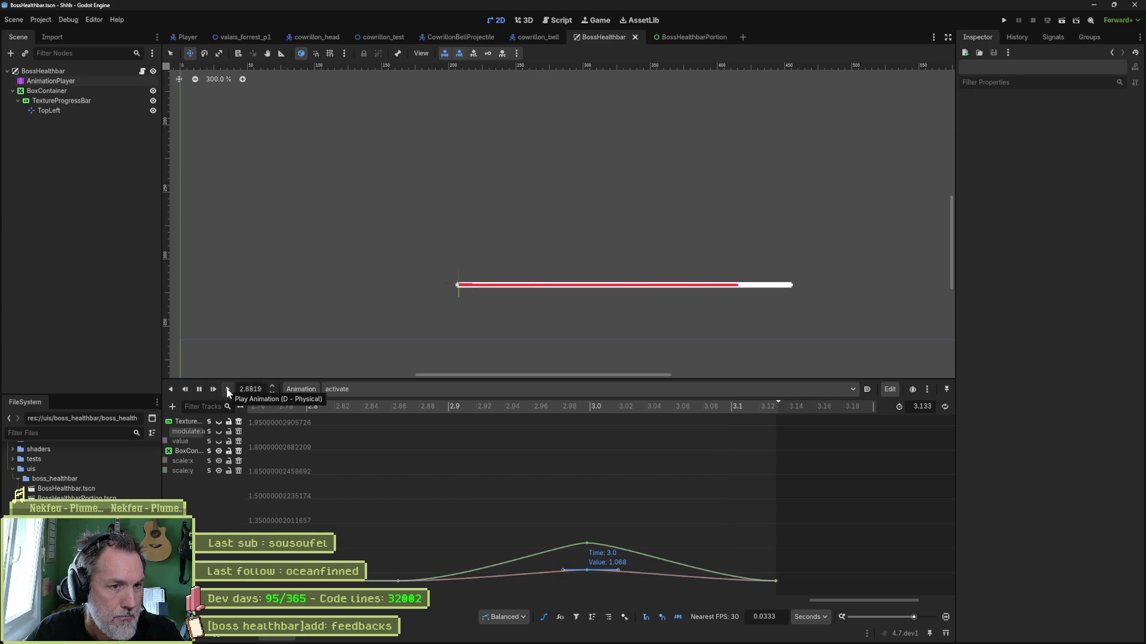
pyautogui.click(200, 389)
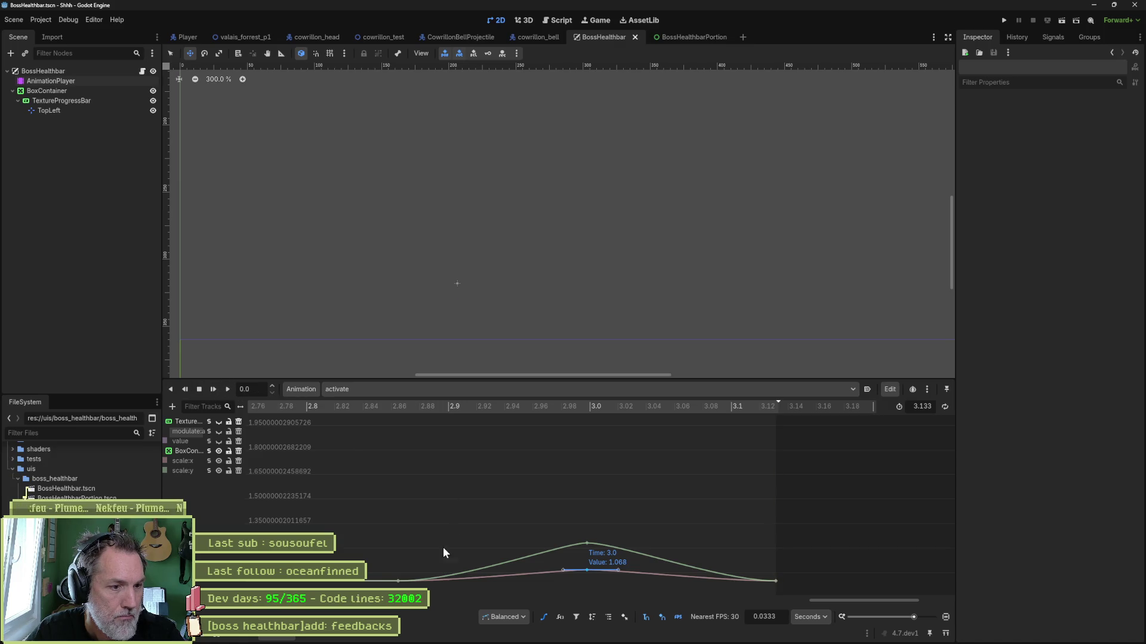
pyautogui.moveTo(375, 517)
pyautogui.mouseDown()
pyautogui.moveTo(408, 540)
pyautogui.moveTo(790, 597)
pyautogui.mouseUp()
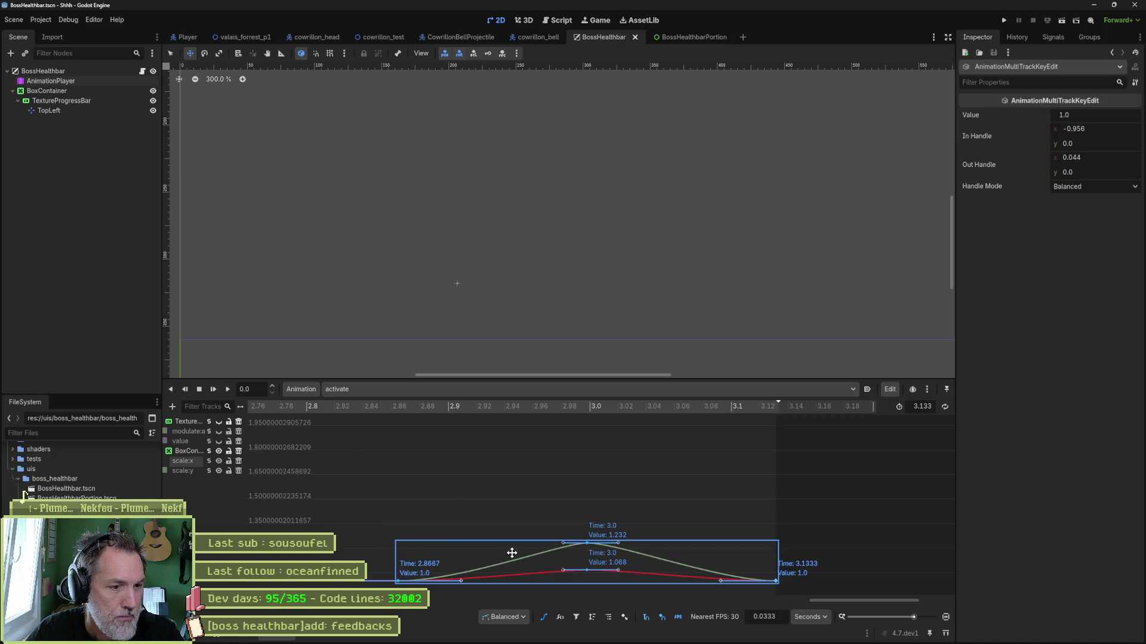
pyautogui.moveTo(398, 552); pyautogui.dragTo(586, 552)
pyautogui.click(225, 389)
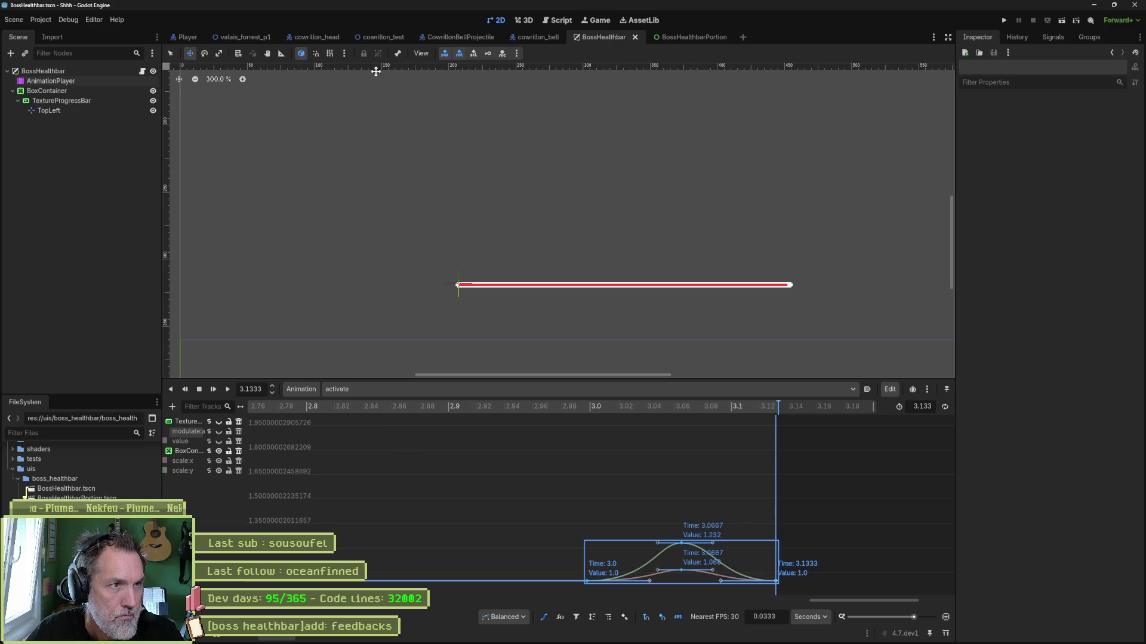
pyautogui.click(238, 37)
# Run the valais_forrest_p1 level, activate and shake the live BossHealthbar, then stop with F8
pyautogui.press('F6')
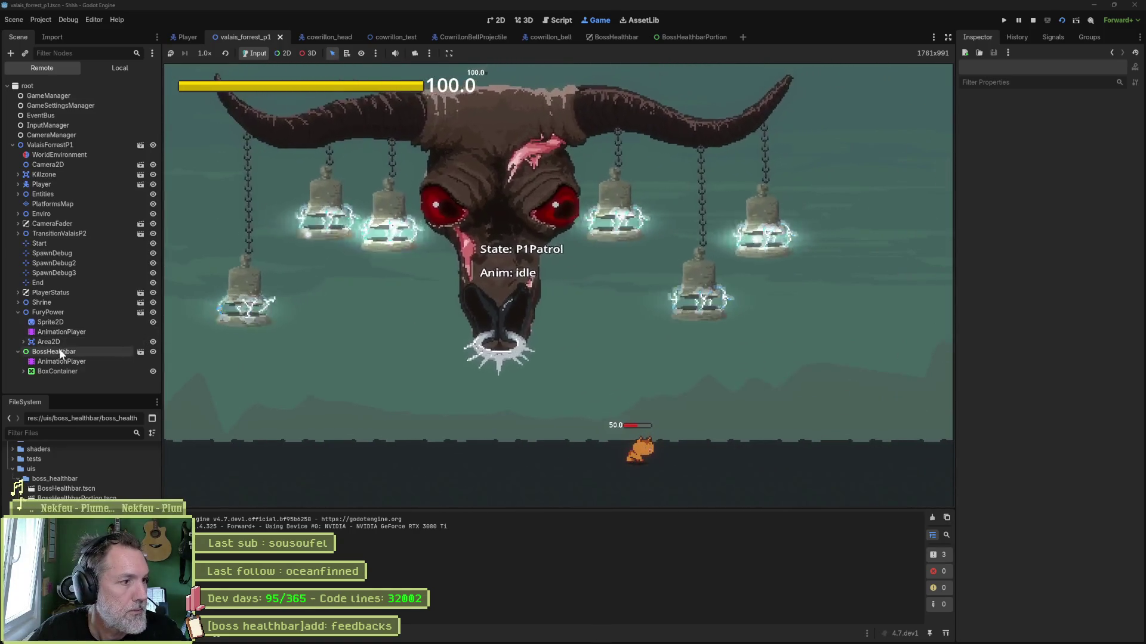
pyautogui.click(59, 351)
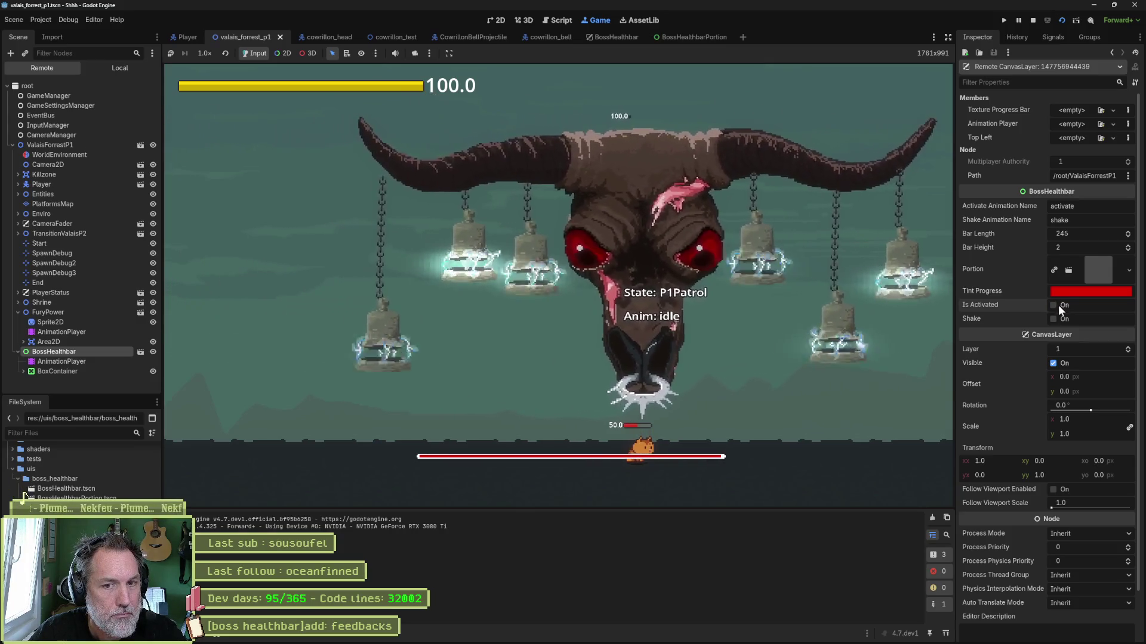
pyautogui.click(1054, 318)
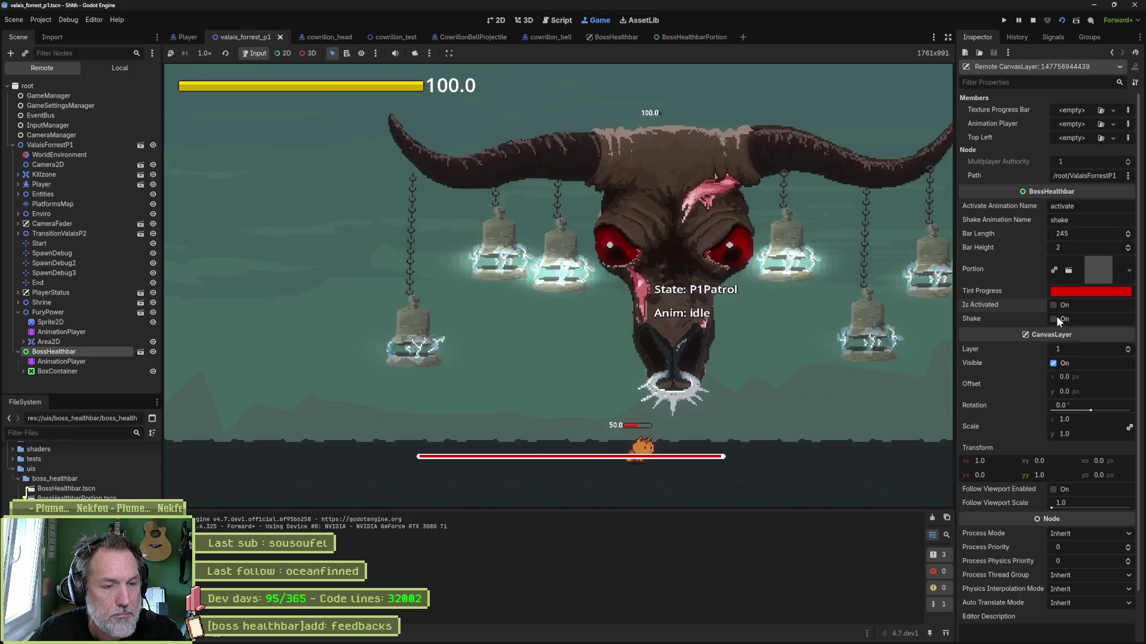
pyautogui.press('F8')
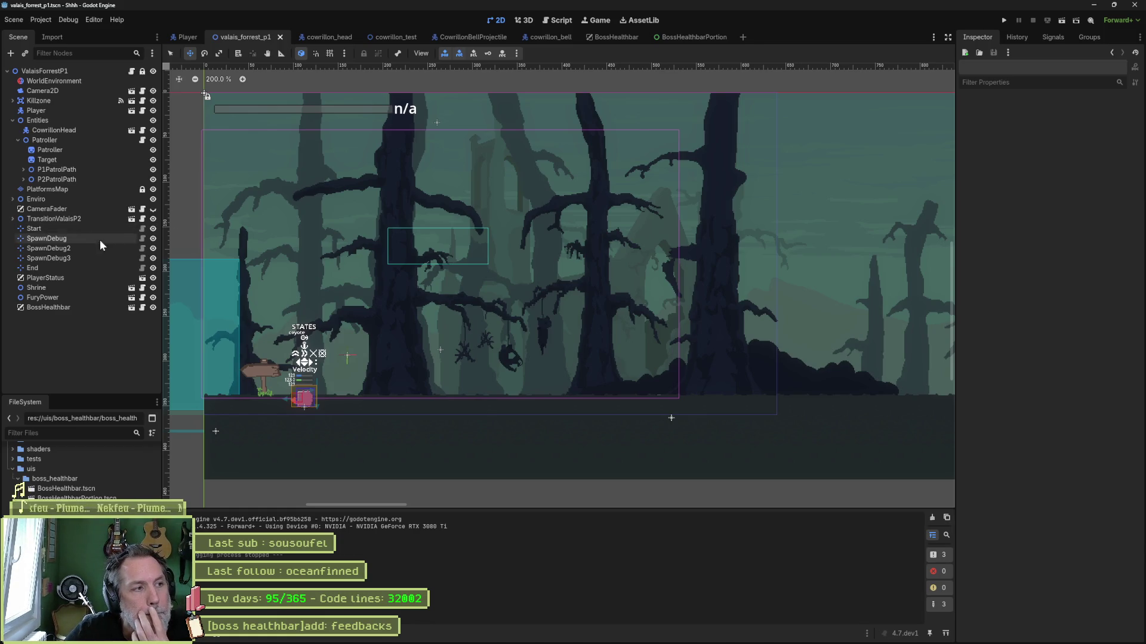
# Move BossHealthbar under Entities above Patroller, then test-run the level with Is Activated ticked
pyautogui.moveTo(37, 310); pyautogui.dragTo(94, 152)
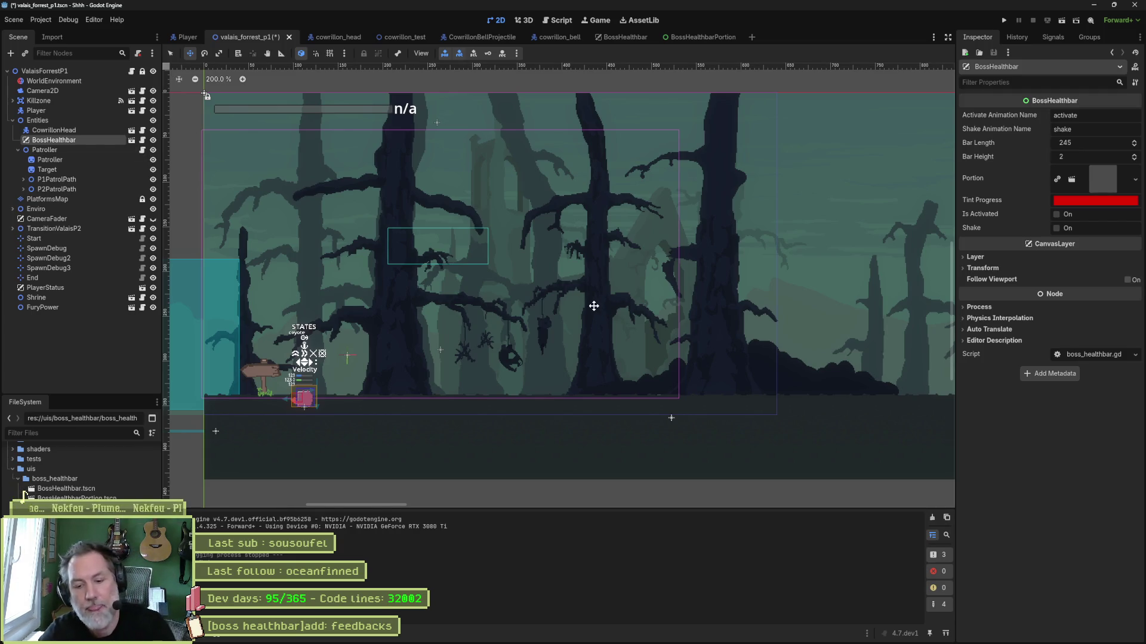
pyautogui.press('F6')
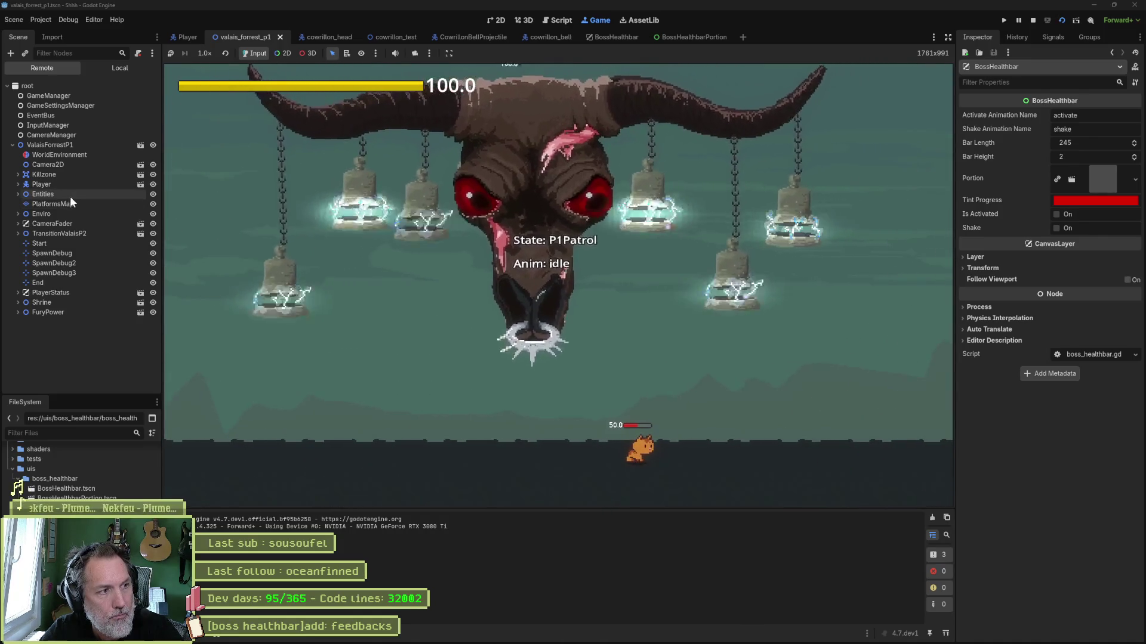
pyautogui.click(18, 194)
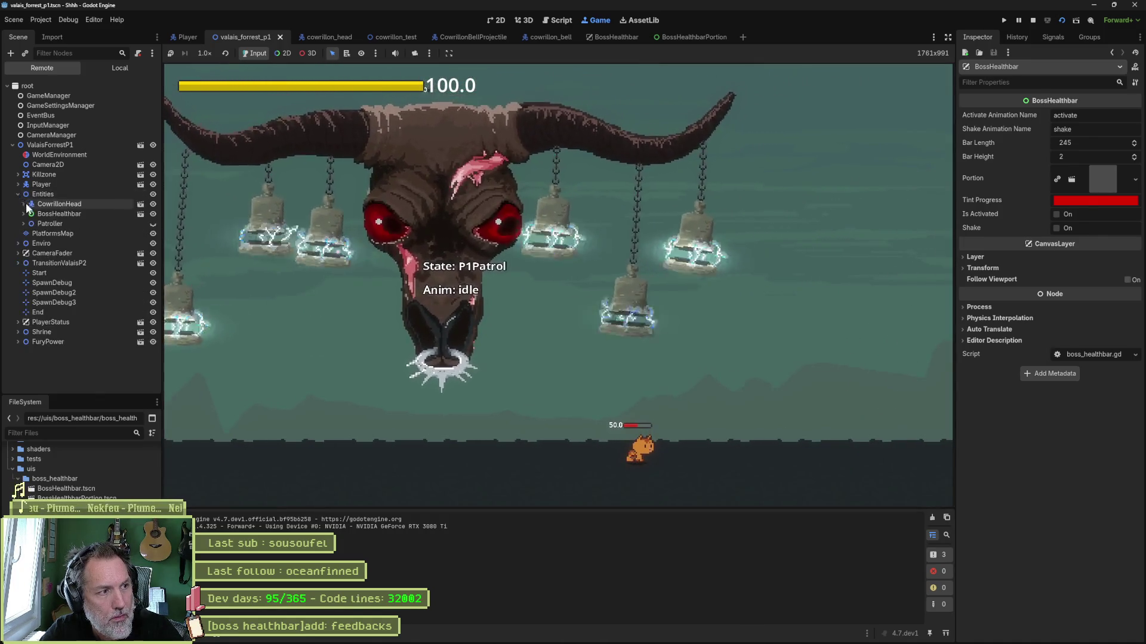
pyautogui.click(23, 214)
pyautogui.click(59, 214)
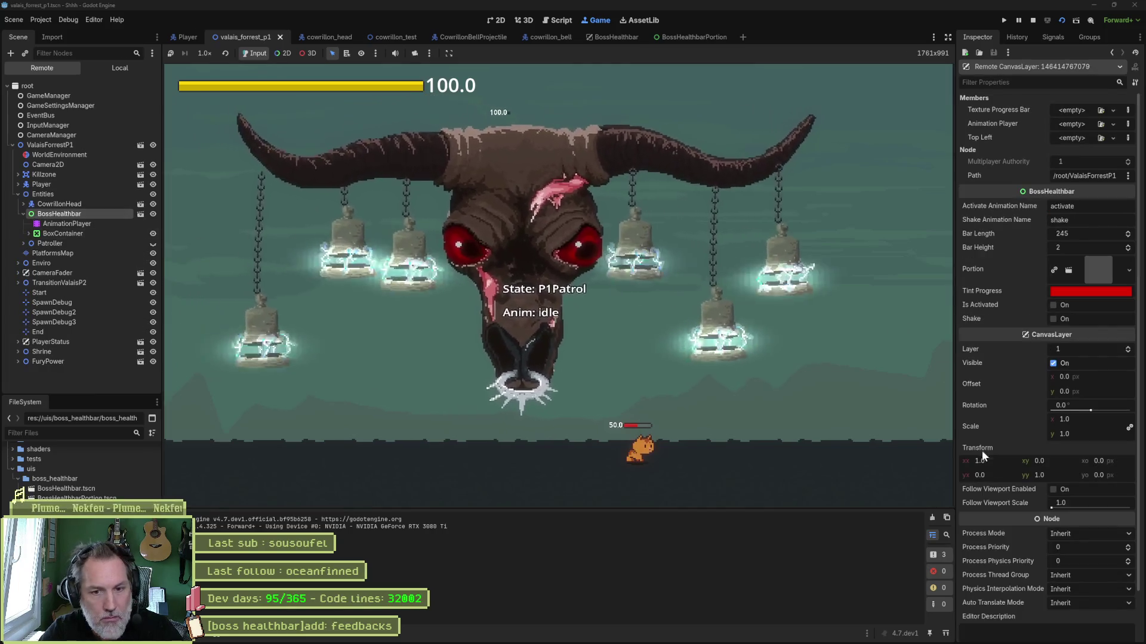
pyautogui.click(1054, 305)
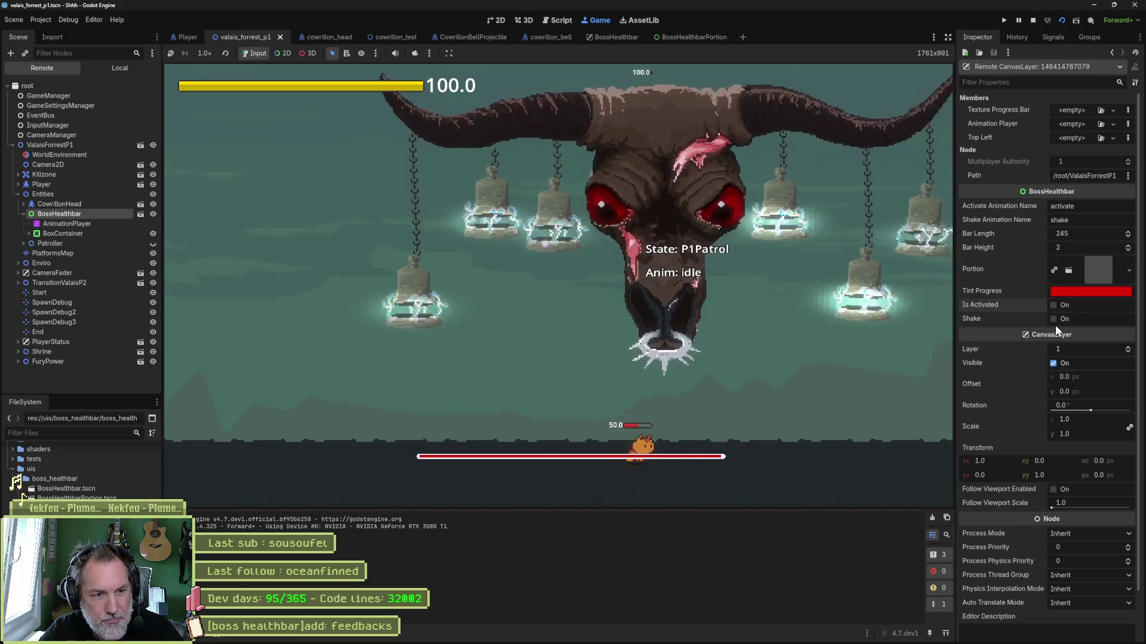
pyautogui.press('F8')
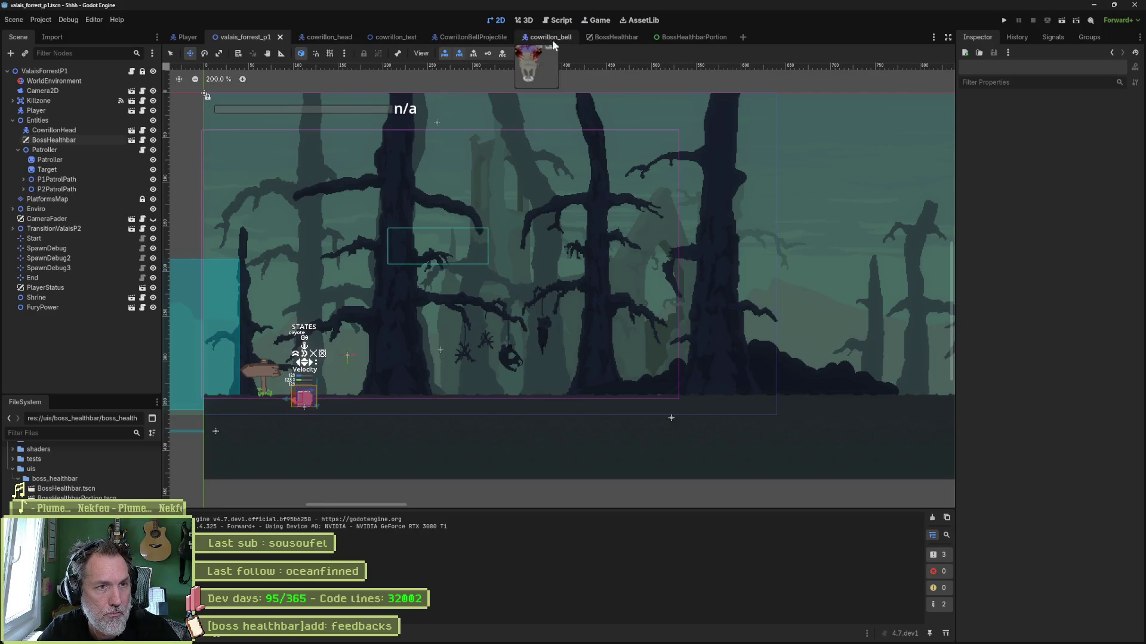
# Set the BossHealthbar BoxContainer's Position y to 339.17
pyautogui.click(605, 39)
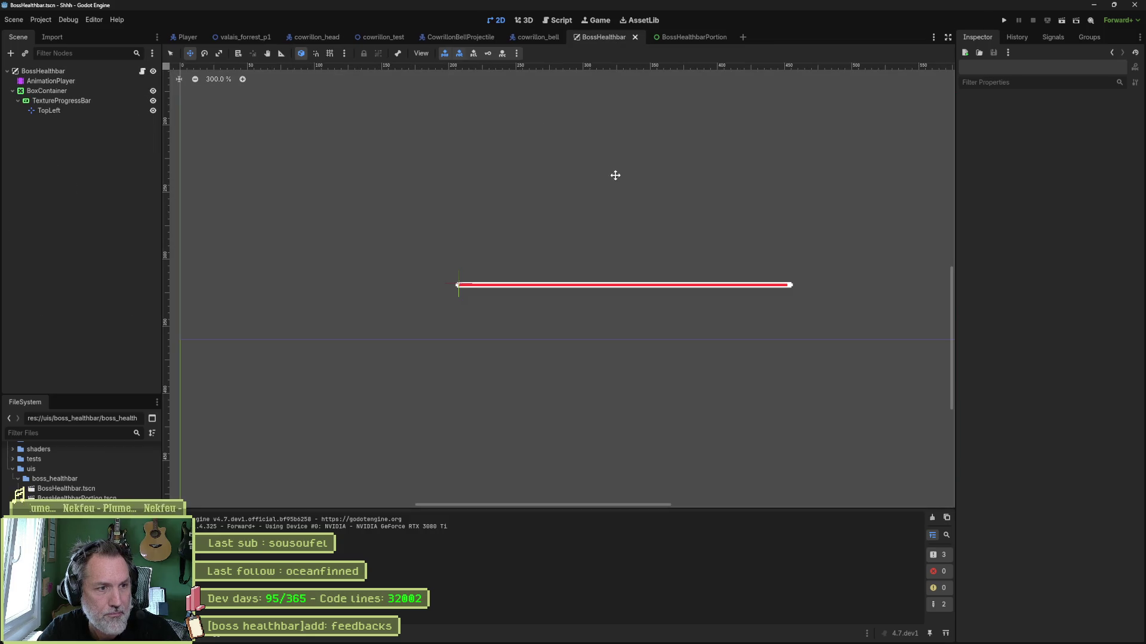
pyautogui.click(77, 92)
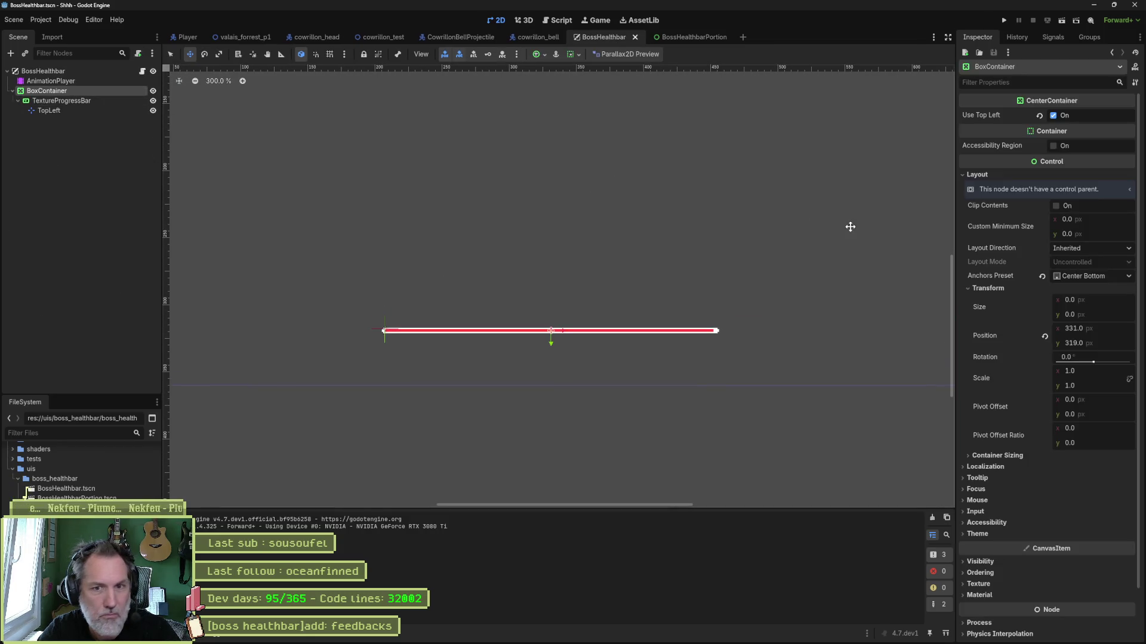
pyautogui.moveTo(1105, 341); pyautogui.dragTo(1122, 341)
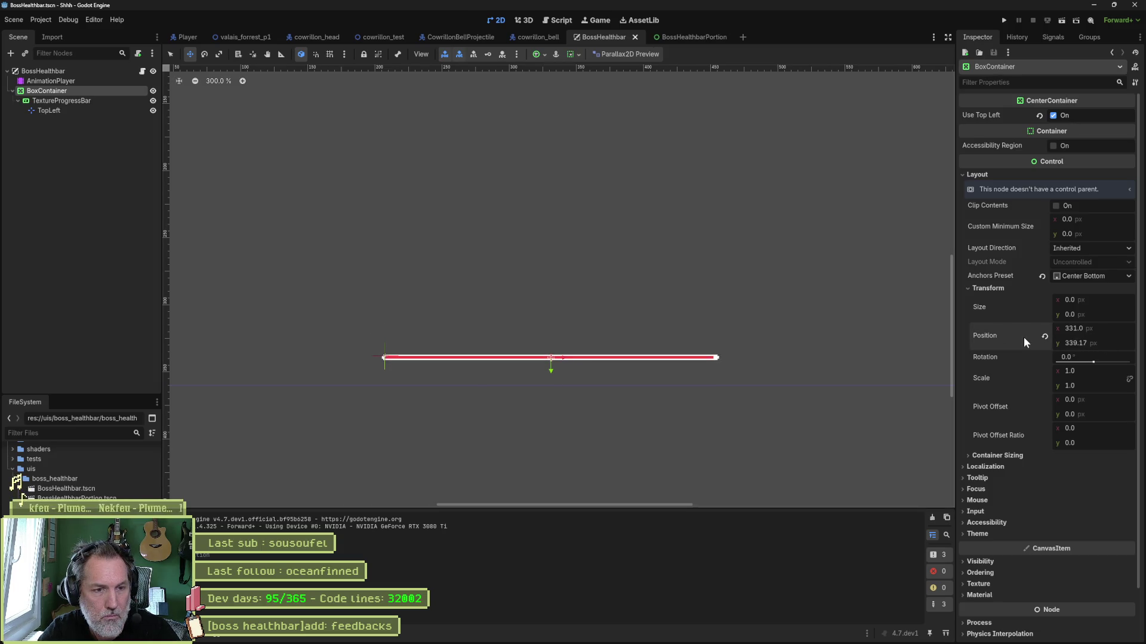
# Run the forest level and activate the live boss bar to check its new placement
pyautogui.click(239, 37)
pyautogui.press('F6')
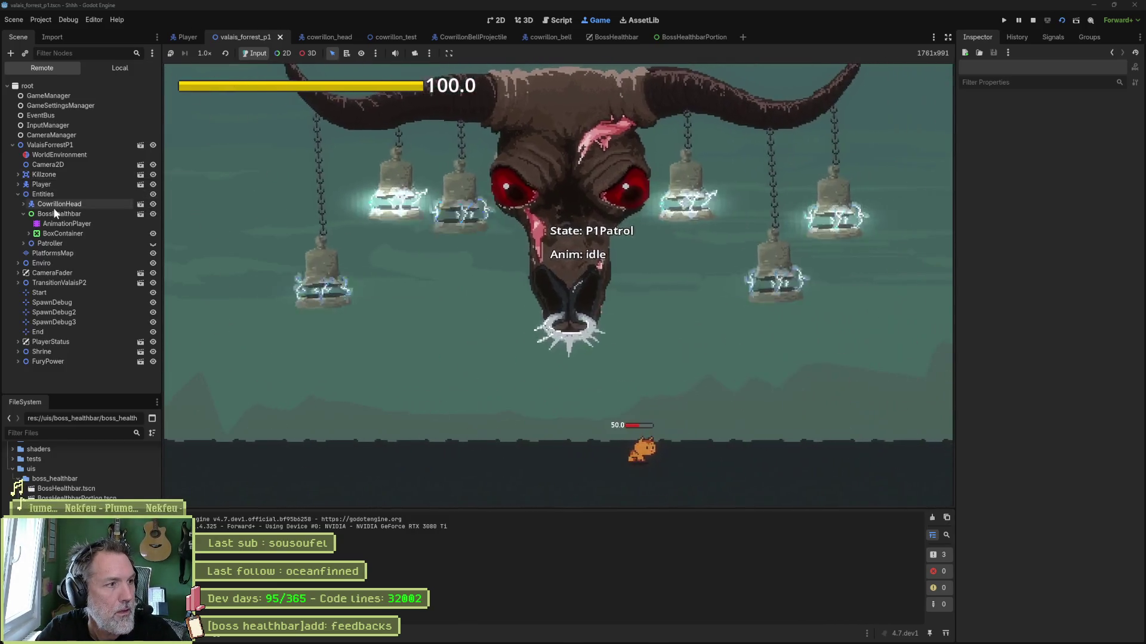
pyautogui.click(60, 213)
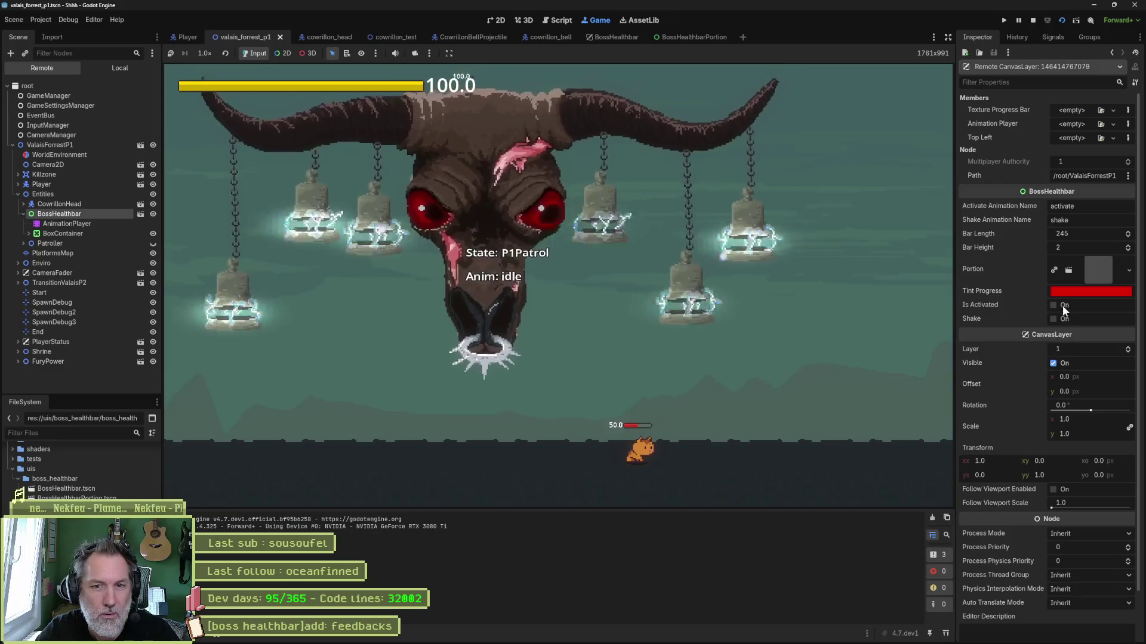
pyautogui.click(1063, 306)
pyautogui.click(612, 37)
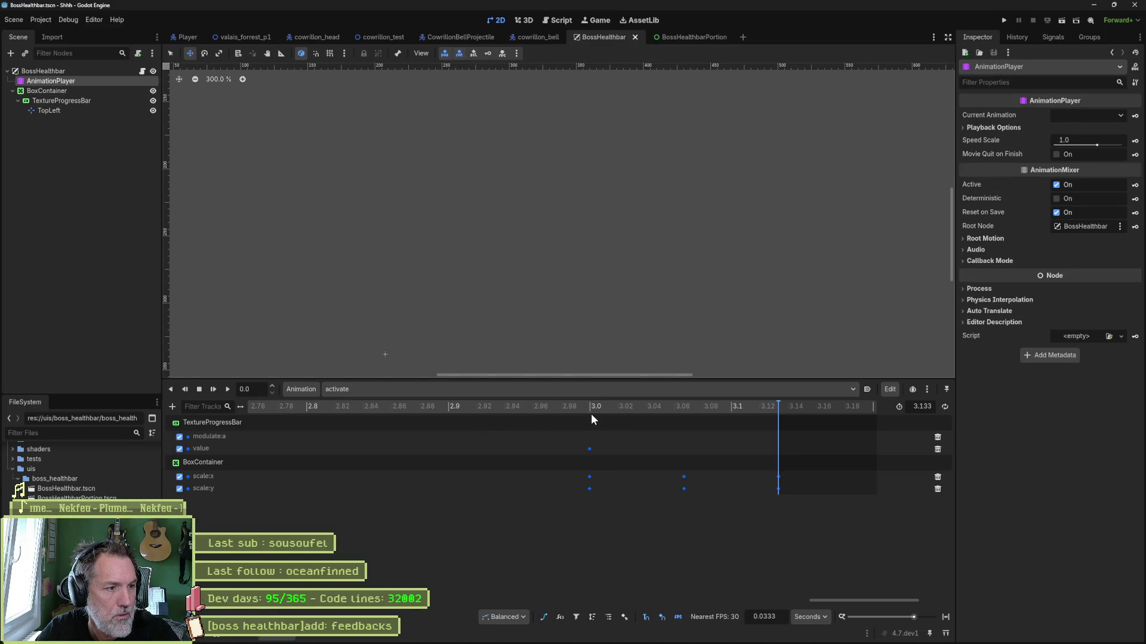
# Shift the three scale keyframe columns slightly earlier, then test-run the forest level
pyautogui.moveTo(568, 469); pyautogui.dragTo(821, 518)
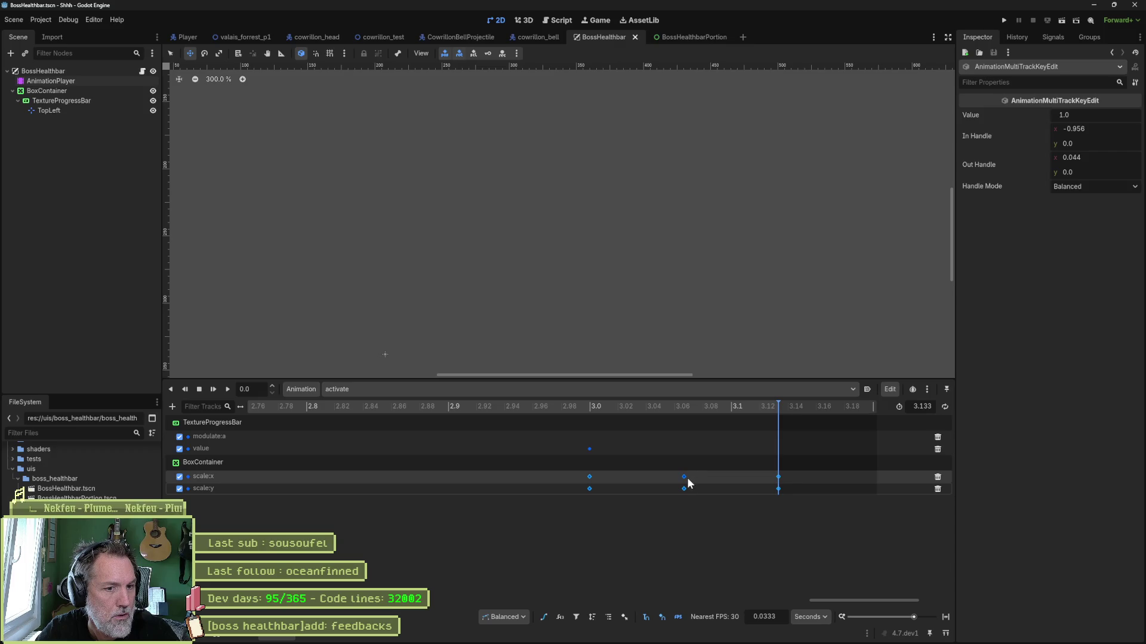
pyautogui.moveTo(684, 478); pyautogui.dragTo(624, 479)
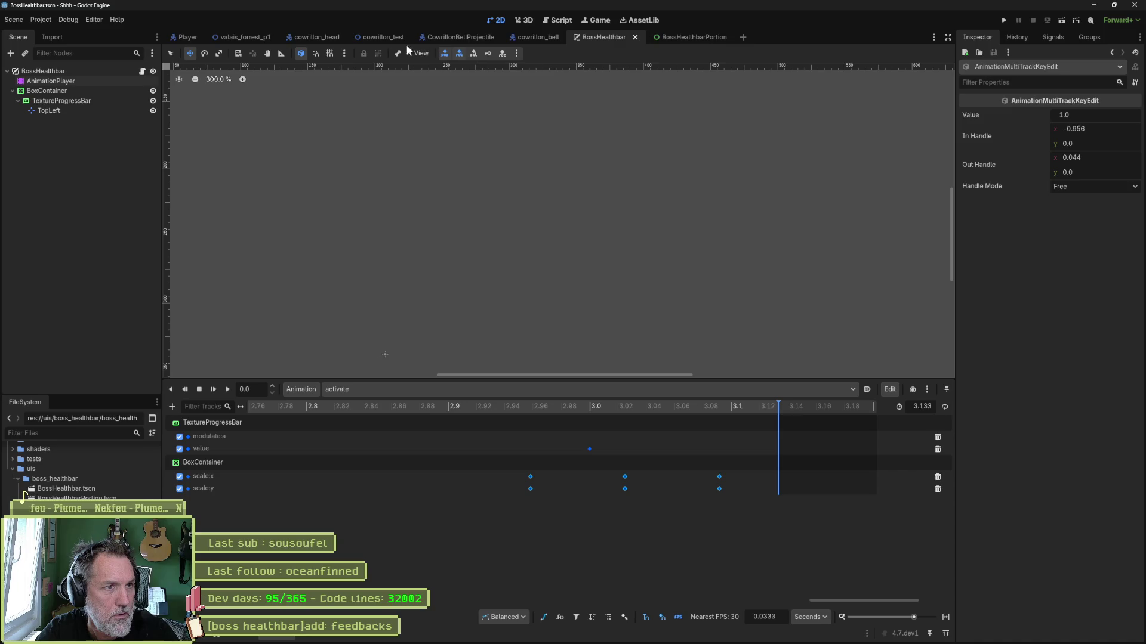
pyautogui.click(242, 37)
pyautogui.press('F6')
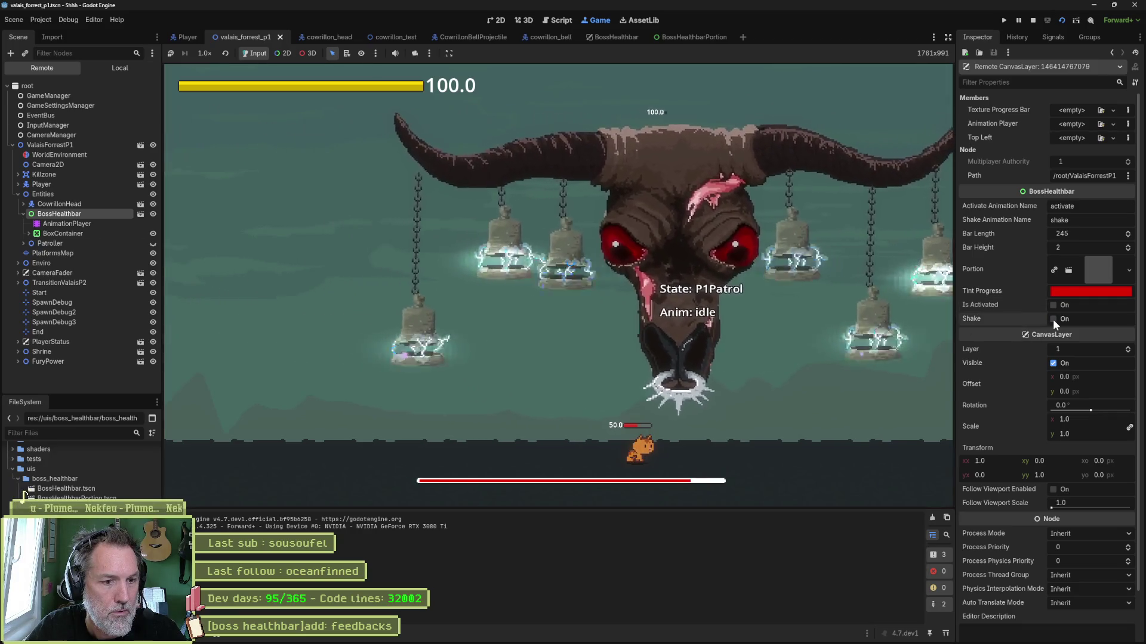
pyautogui.press('F8')
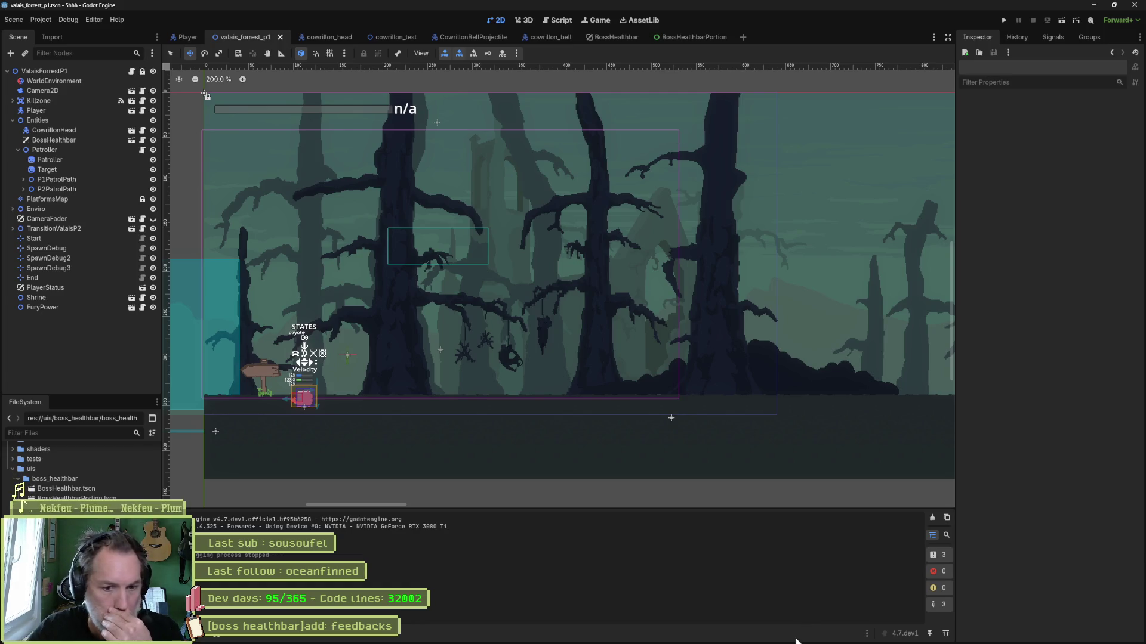
# Close the PotPlayer window from the taskbar and zoom the 2D viewport out to 100%
pyautogui.moveTo(795, 643)
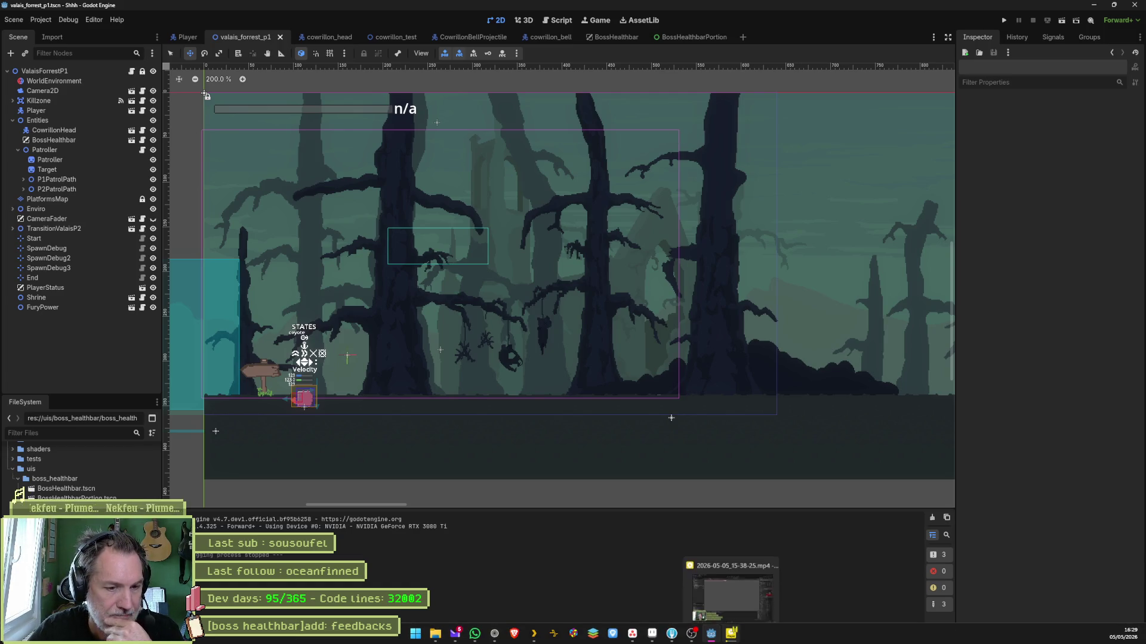
pyautogui.rightClick(733, 632)
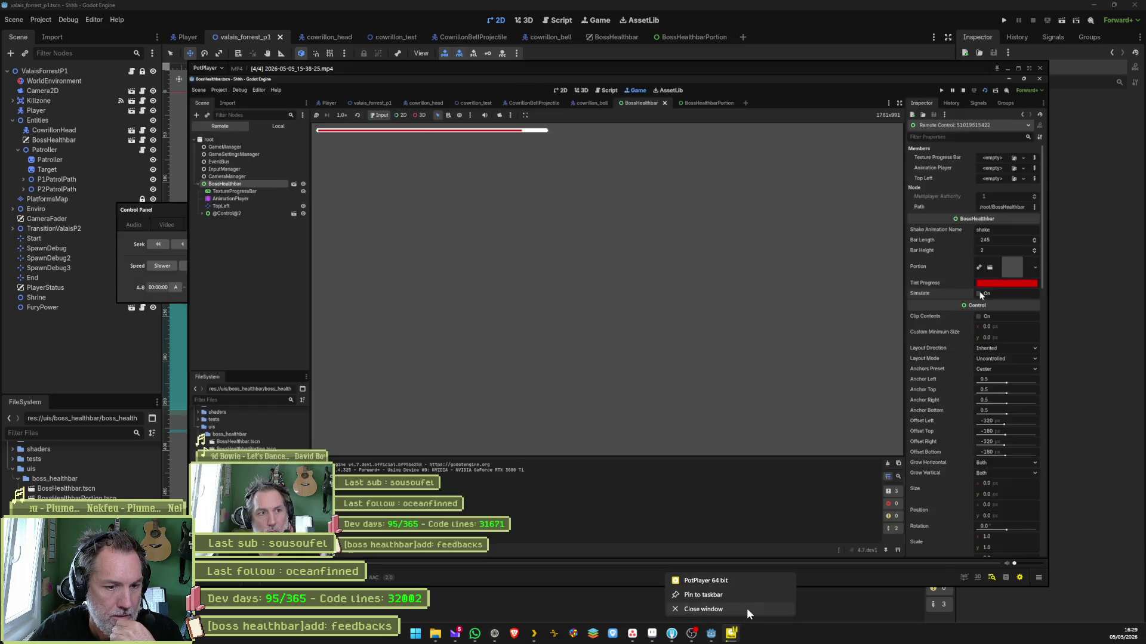
pyautogui.click(745, 615)
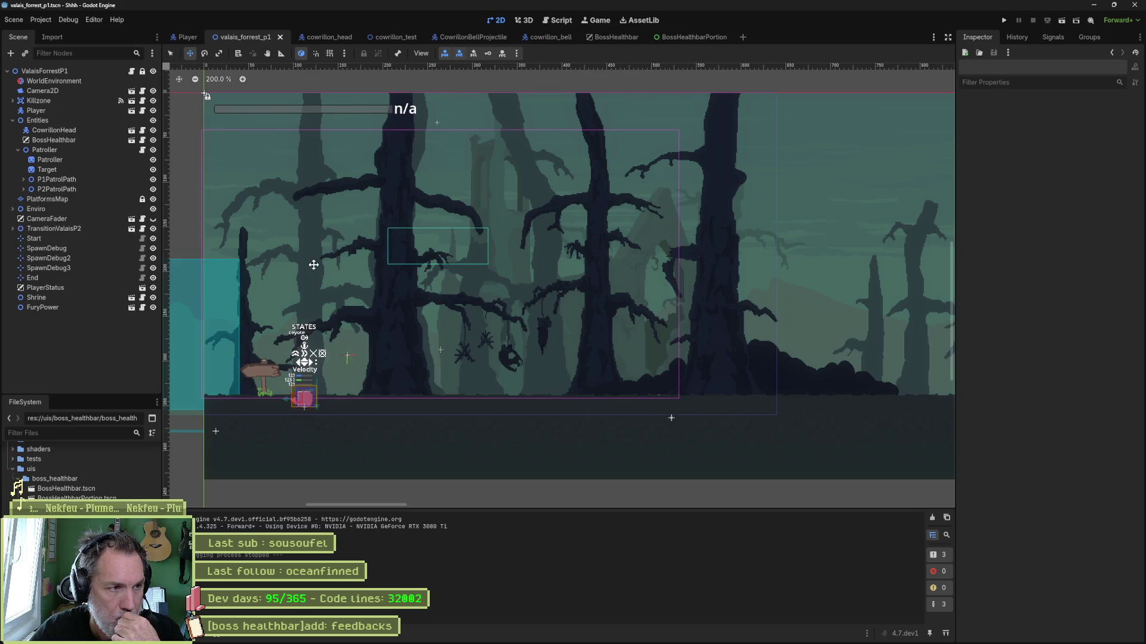
pyautogui.scroll(-3, 313, 264)
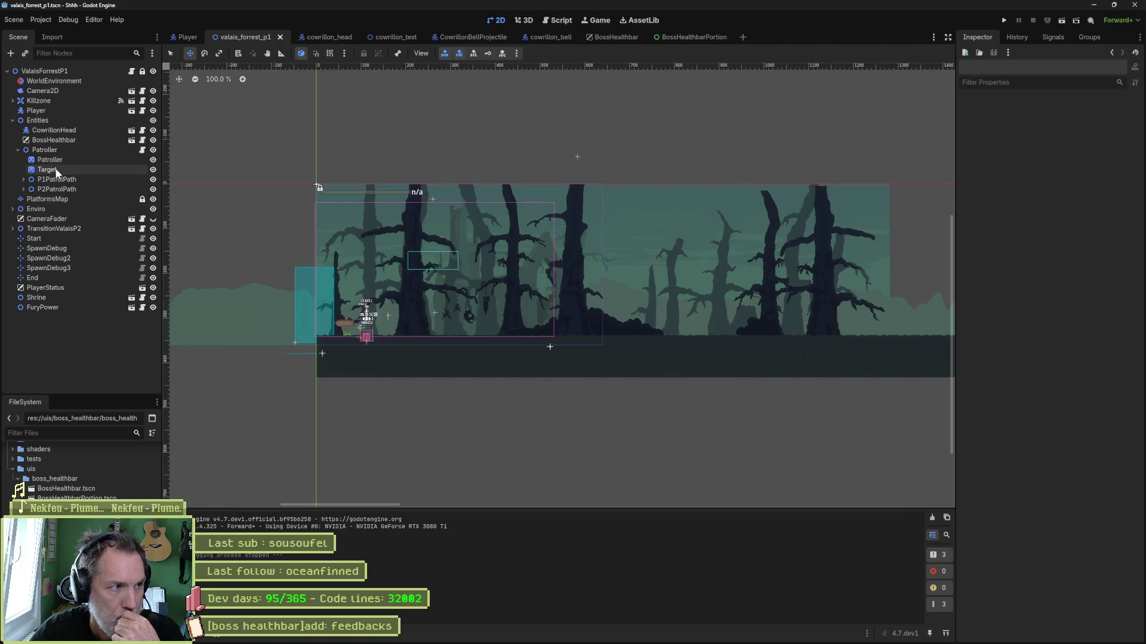
# Toggle BossHealthbar's visibility off and on, set its CanvasLayer Layer to 1, and tick Visible
pyautogui.click(54, 140)
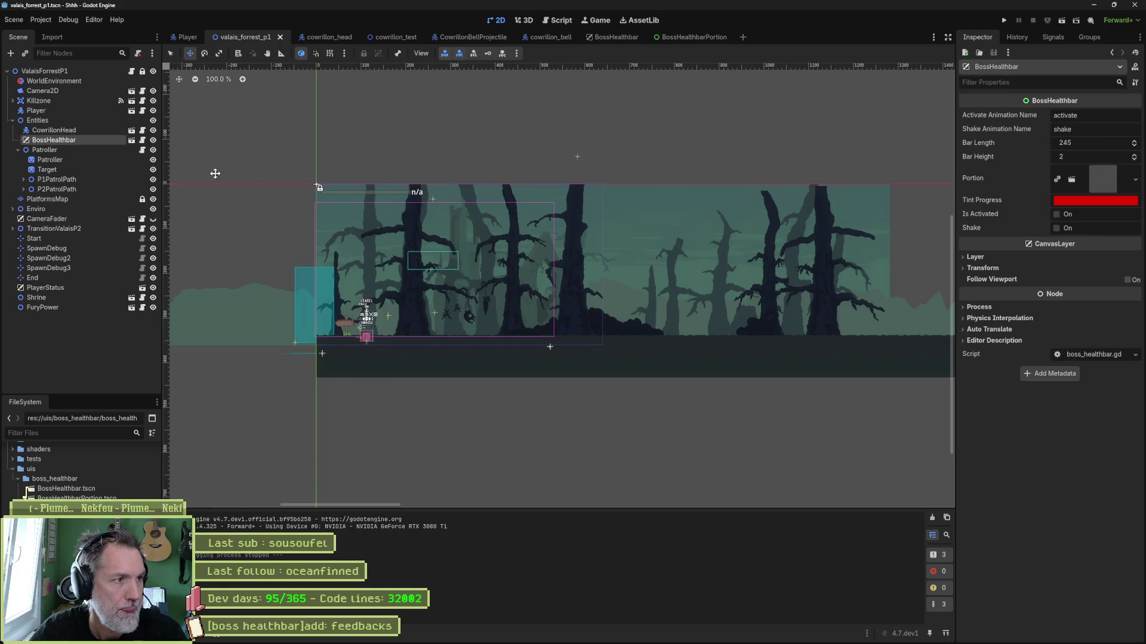
pyautogui.click(153, 142)
pyautogui.click(154, 141)
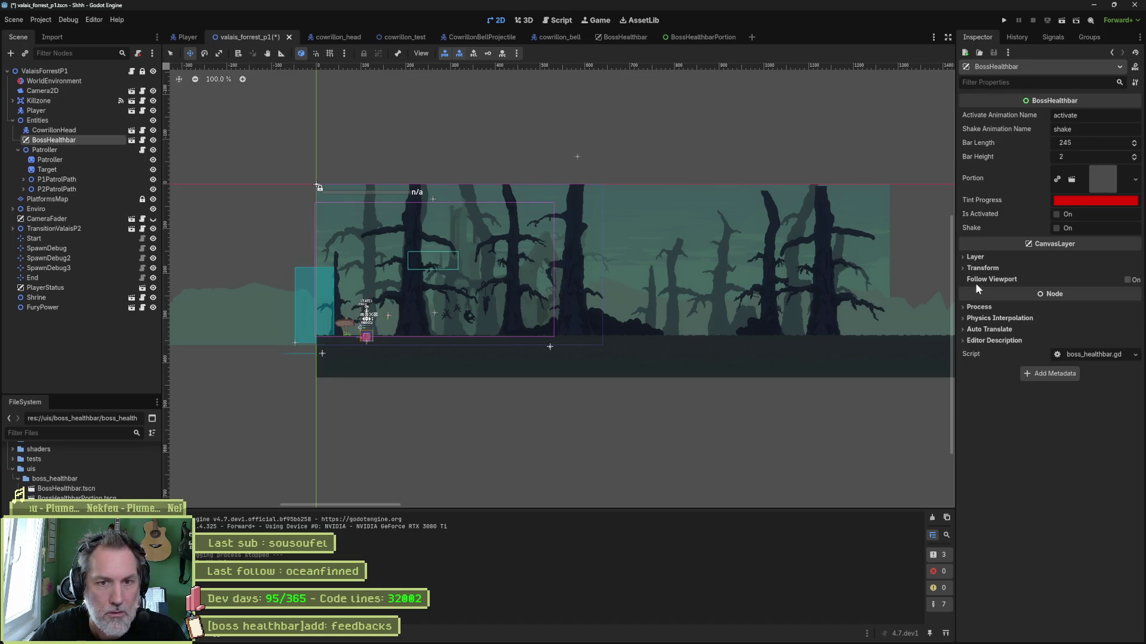
pyautogui.click(975, 257)
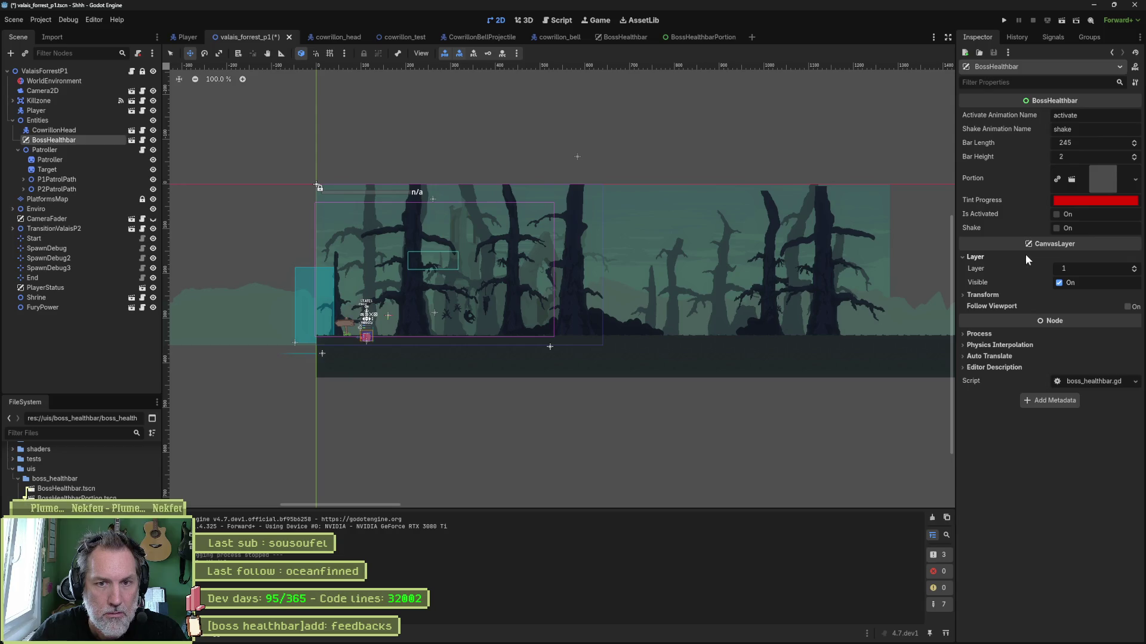
pyautogui.click(1134, 268)
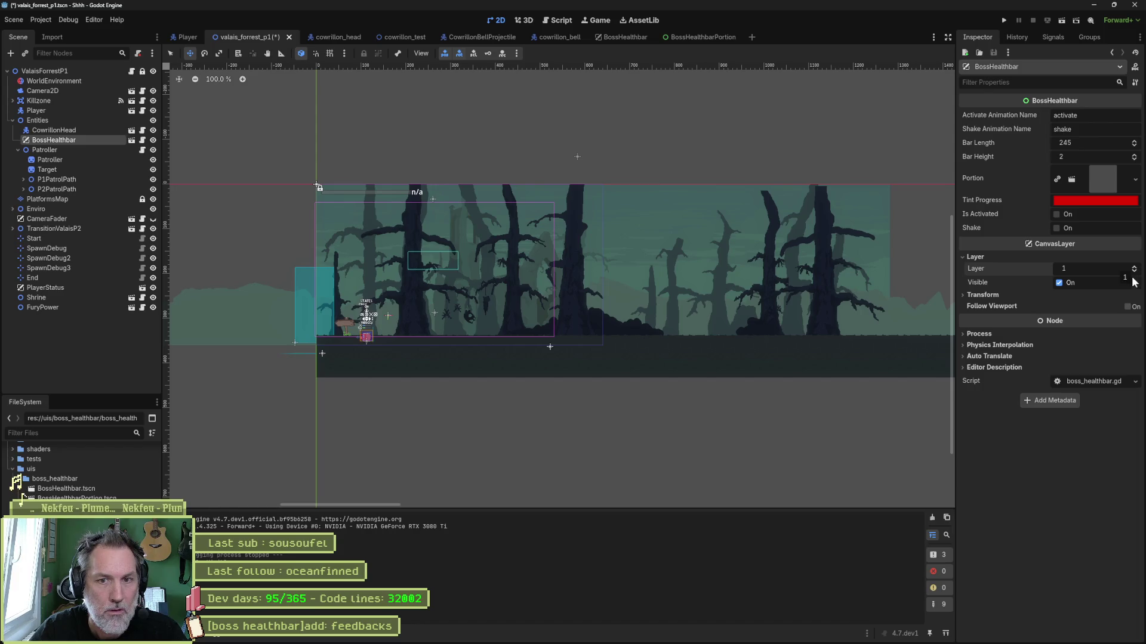
pyautogui.click(1060, 283)
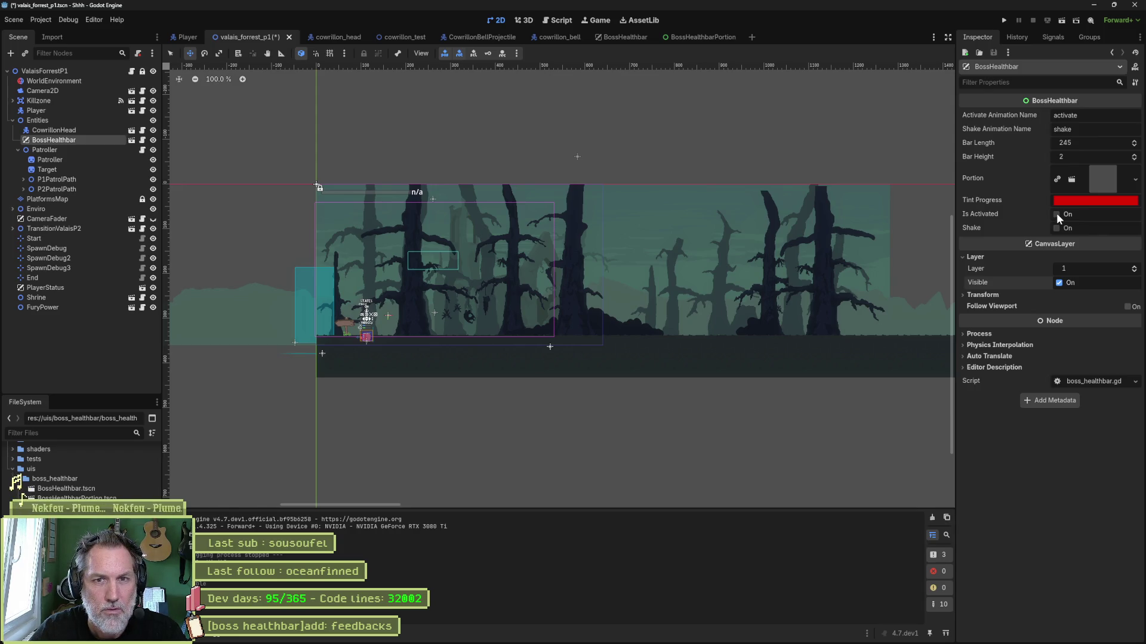
# Save the forest level and reset the TextureProgressBar's Modulate to opaque white
pyautogui.hotkey('ctrl', 's')
pyautogui.click(611, 37)
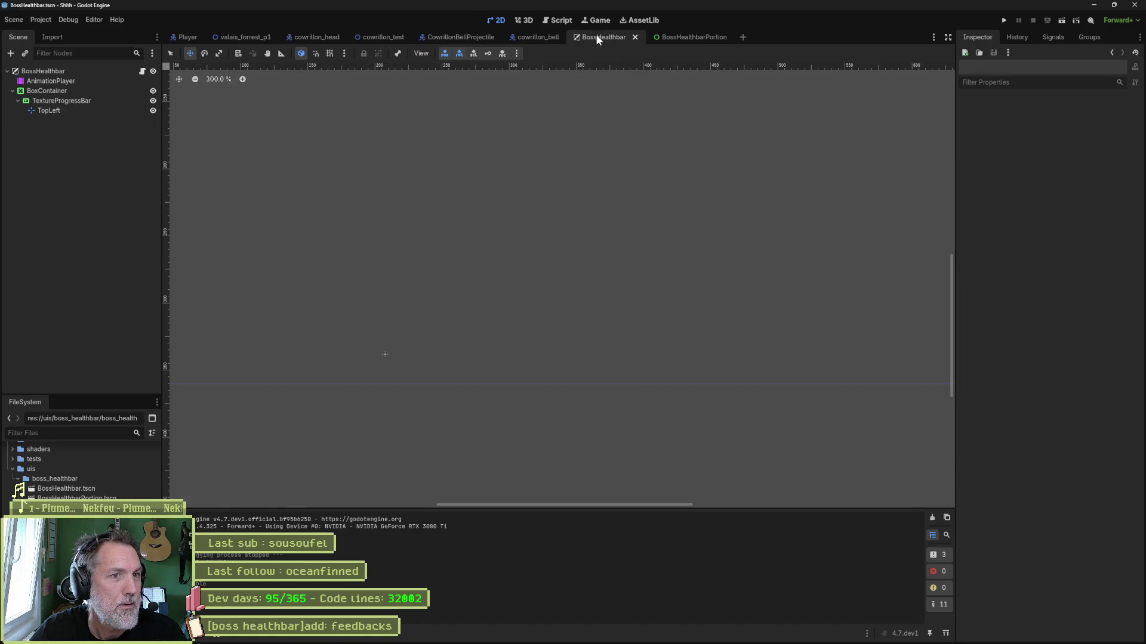
pyautogui.click(77, 99)
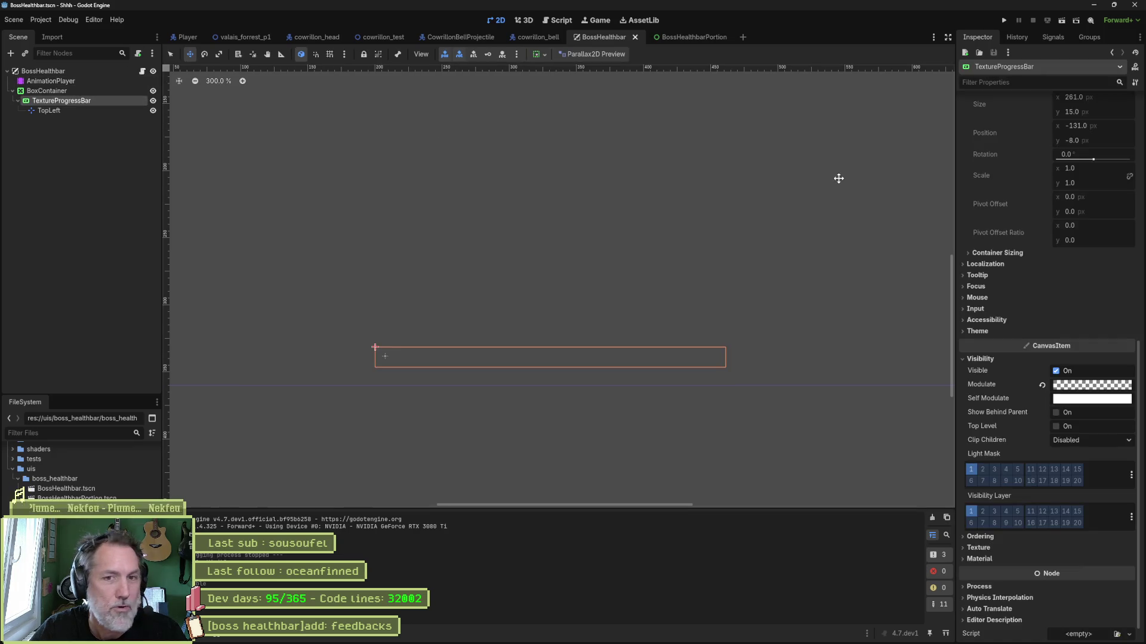
pyautogui.click(1041, 385)
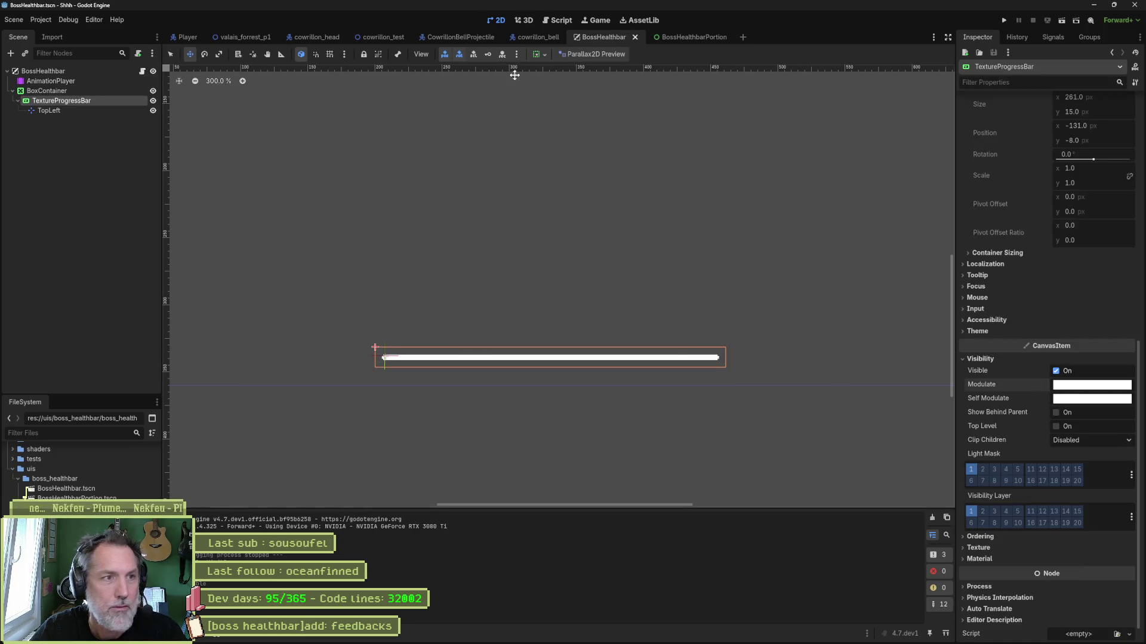
# Run the forest level, activate the live BossHealthbar to see it in the fight, then stop
pyautogui.click(245, 37)
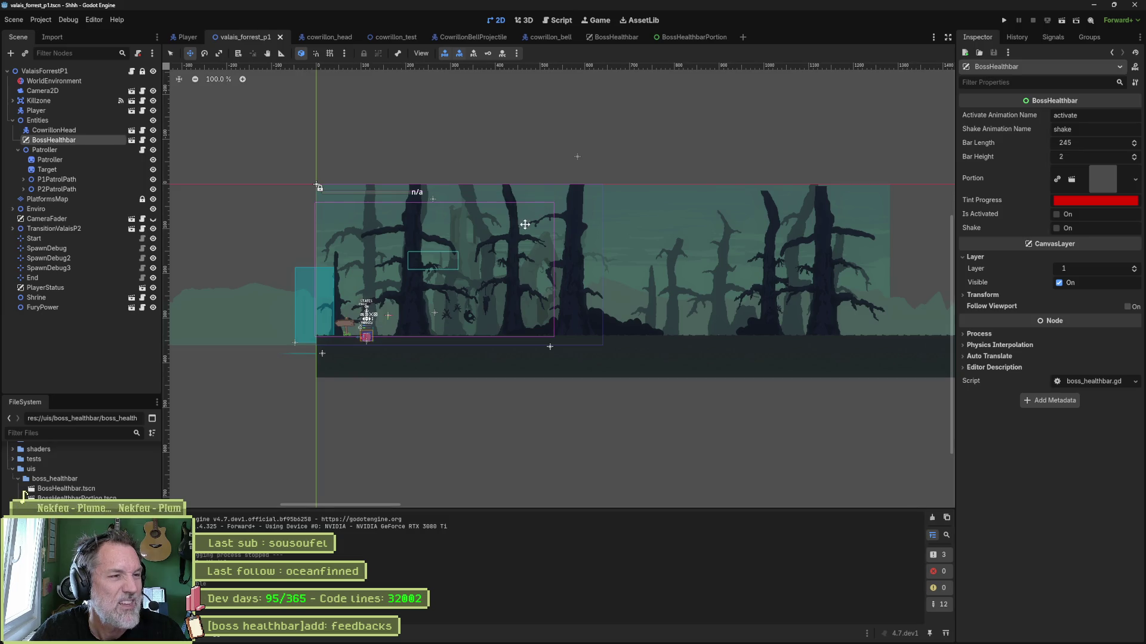
pyautogui.click(51, 150)
pyautogui.click(53, 139)
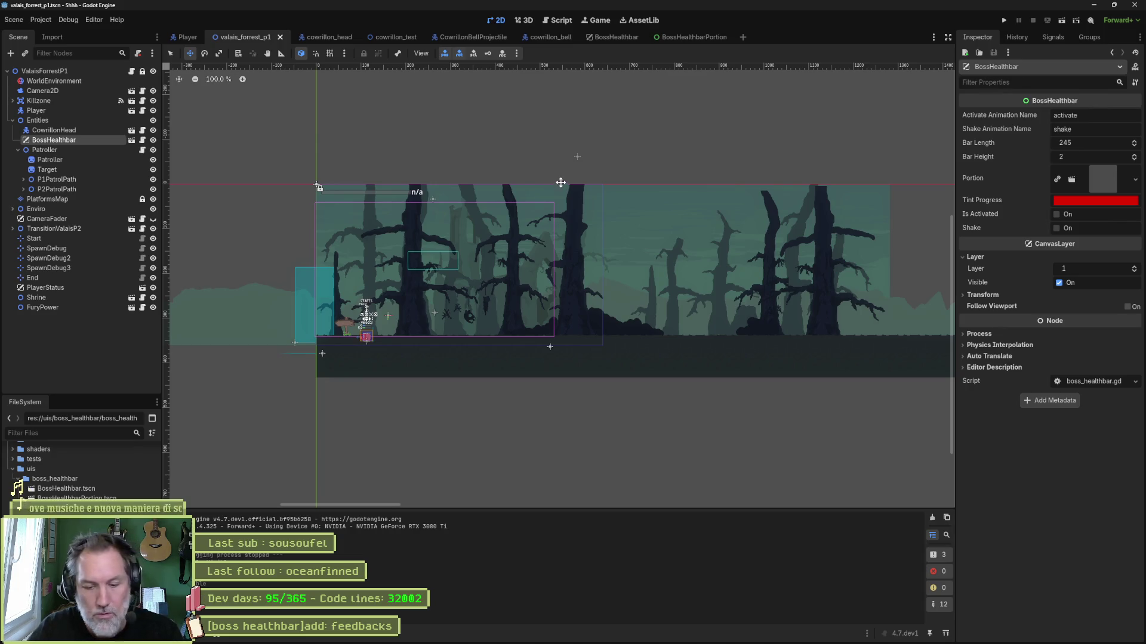
pyautogui.press('F6')
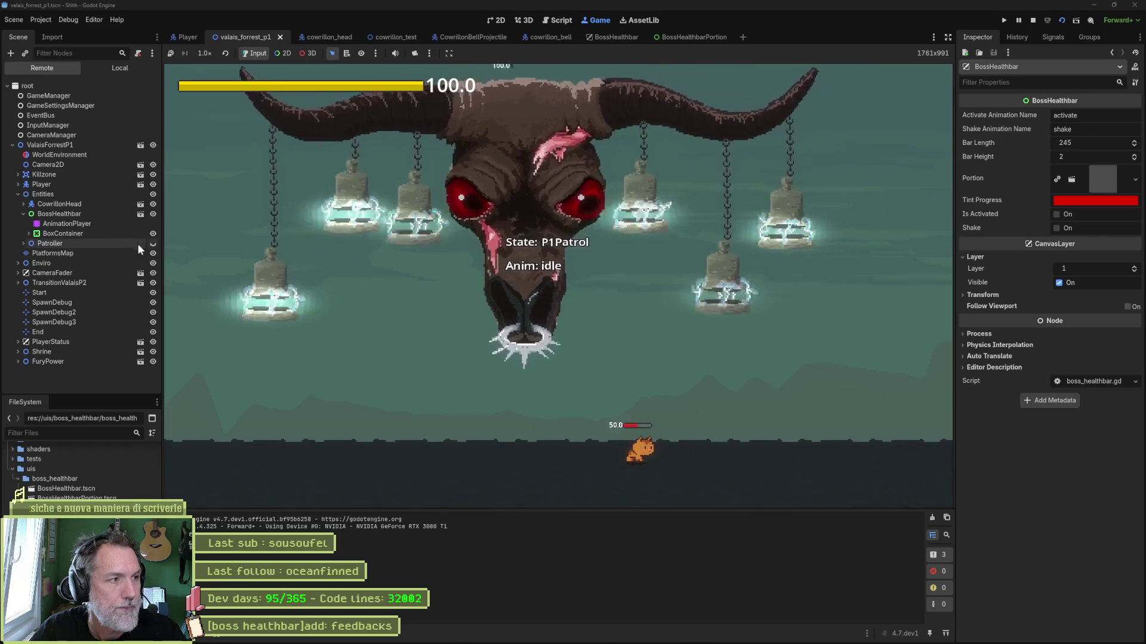
pyautogui.click(59, 213)
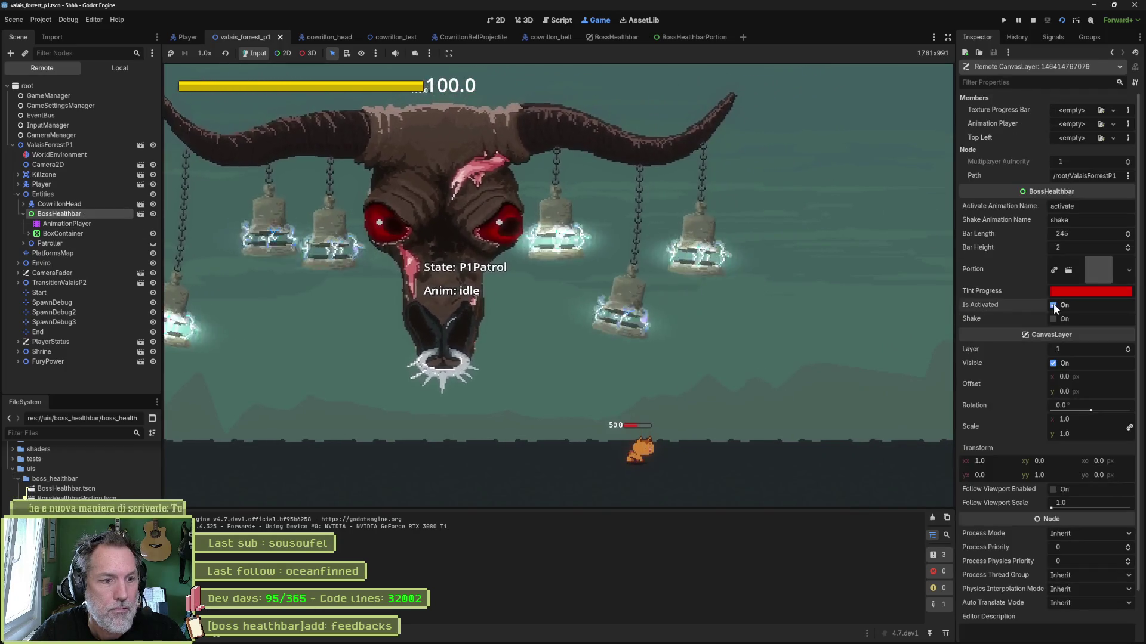
pyautogui.click(1053, 304)
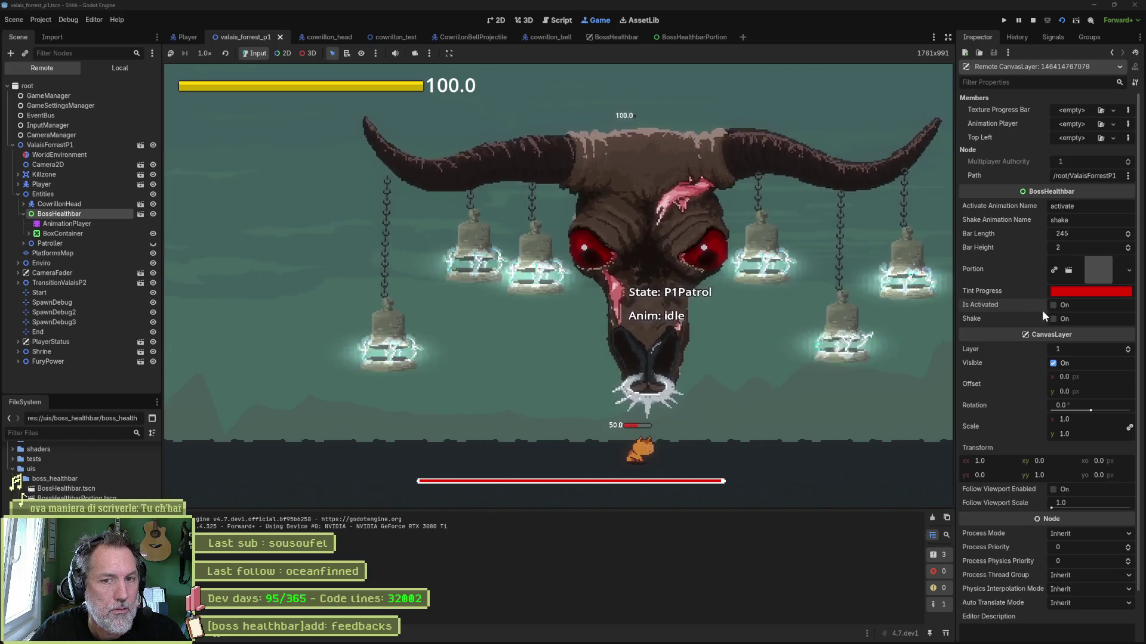
pyautogui.click(1052, 318)
pyautogui.press('F8')
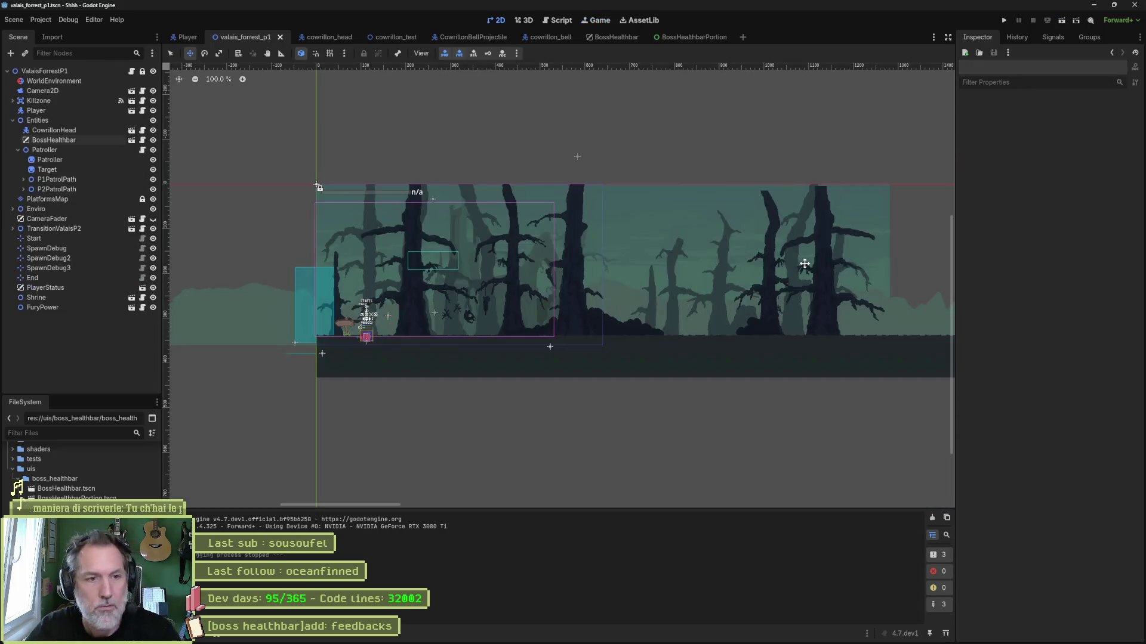
# In boss_healthbar.aseprite, undo the last change and apply a black Outline filter to the bar
pyautogui.click(661, 636)
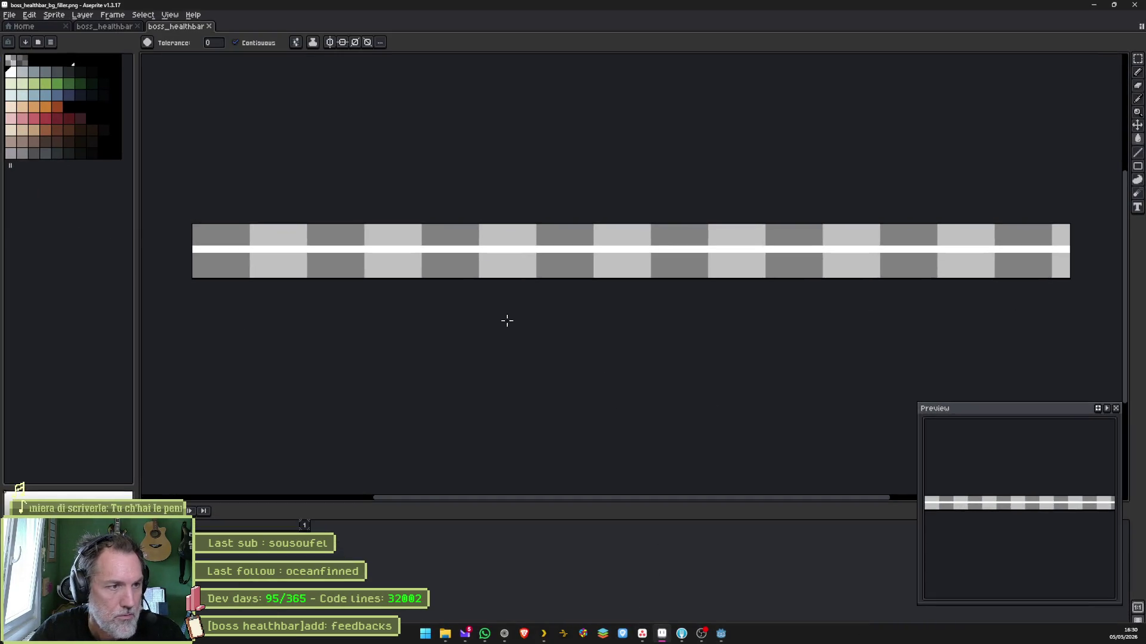
pyautogui.click(103, 27)
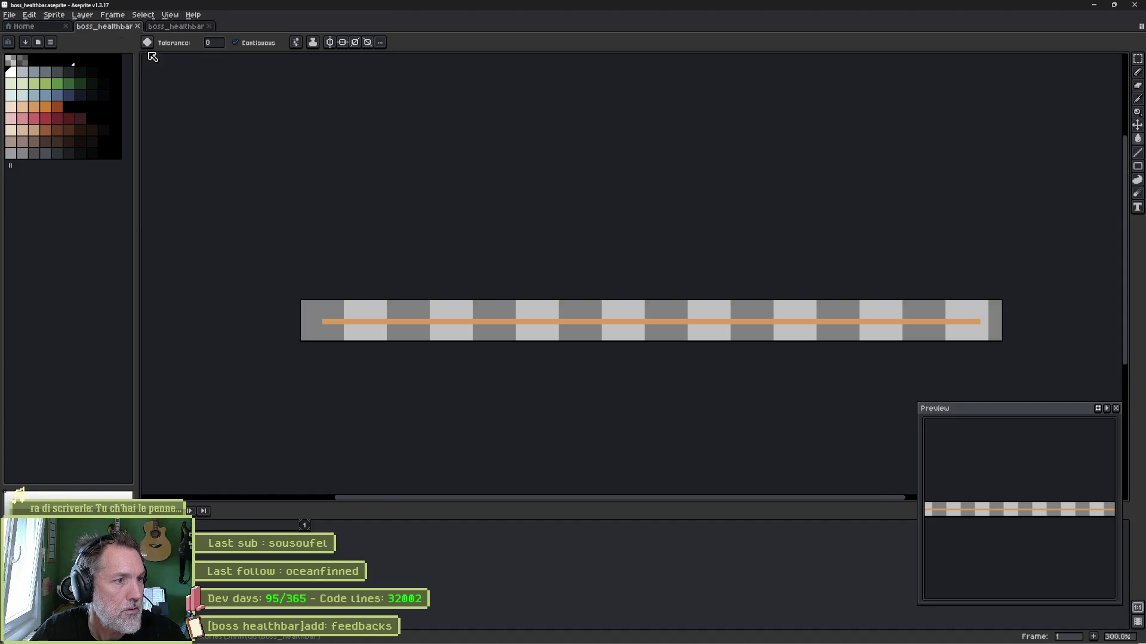
pyautogui.hotkey('ctrl', 'z')
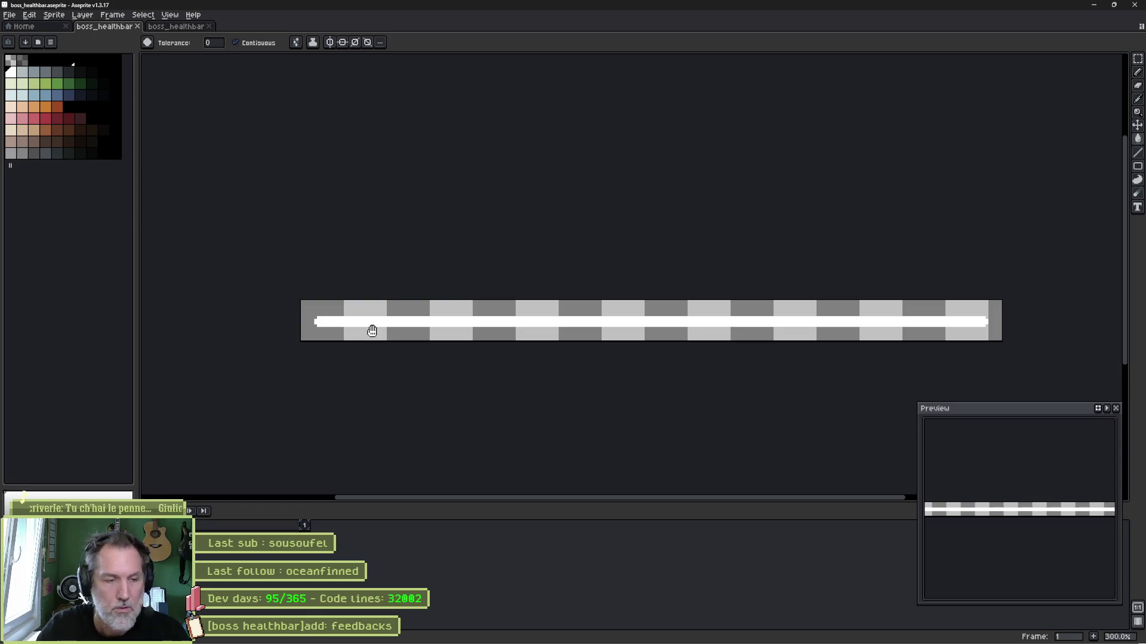
pyautogui.hotkey('shift', 'o')
pyautogui.click(792, 280)
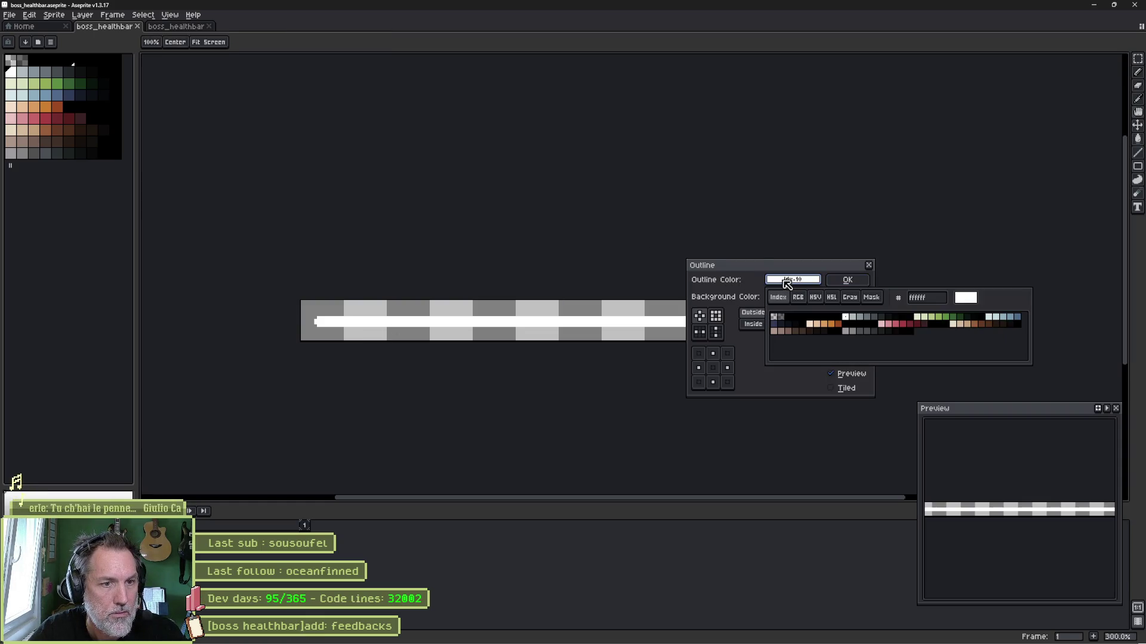
pyautogui.click(793, 318)
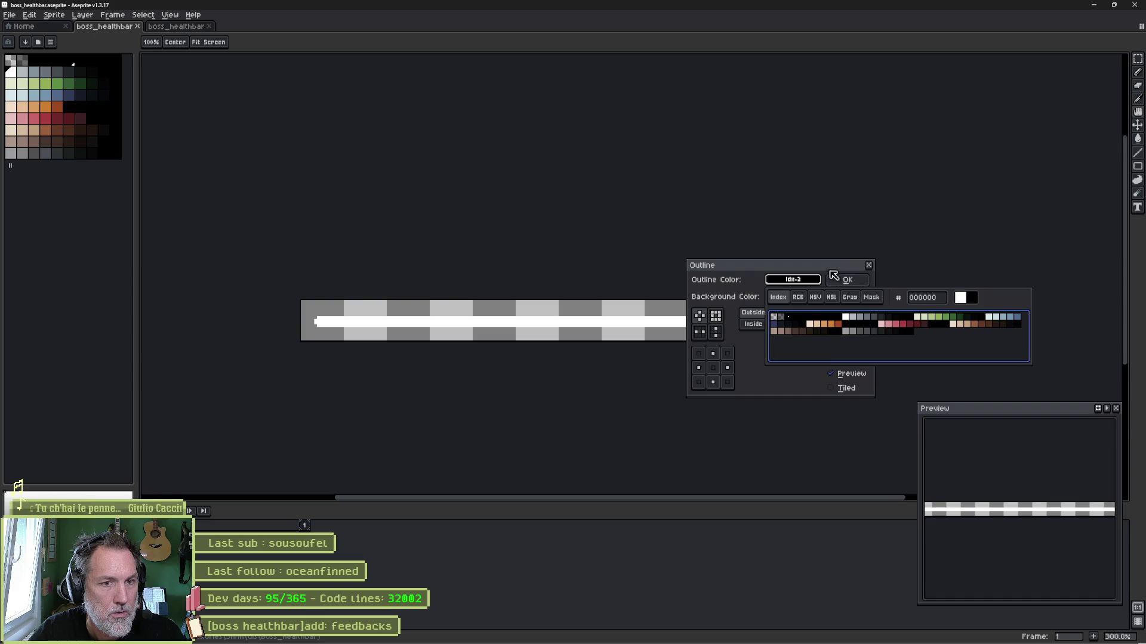
pyautogui.click(823, 276)
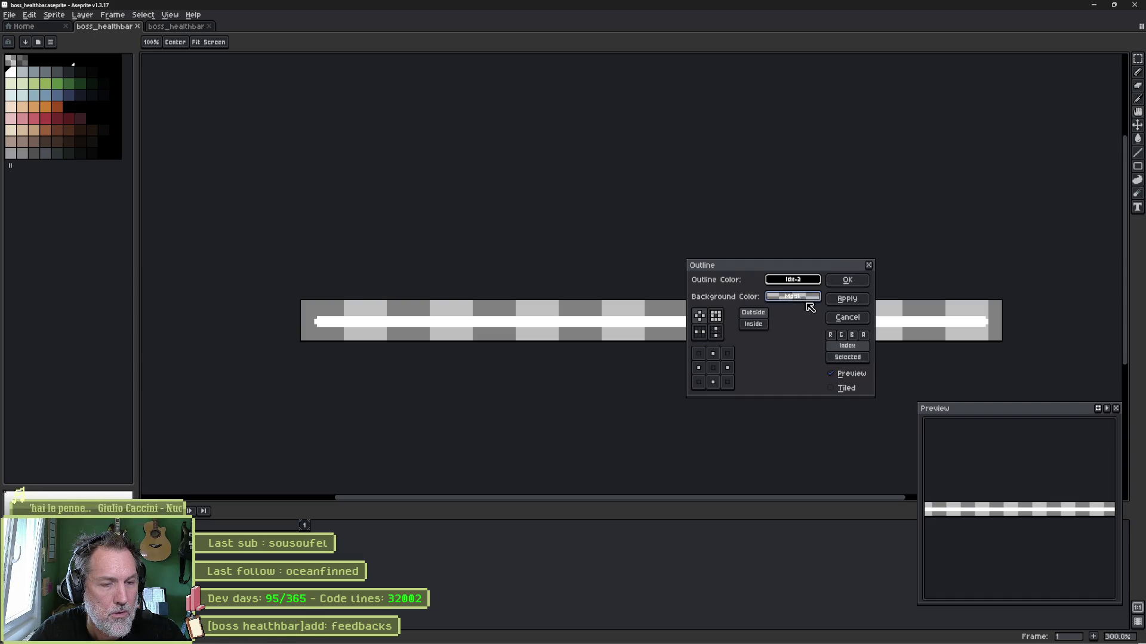
pyautogui.click(844, 305)
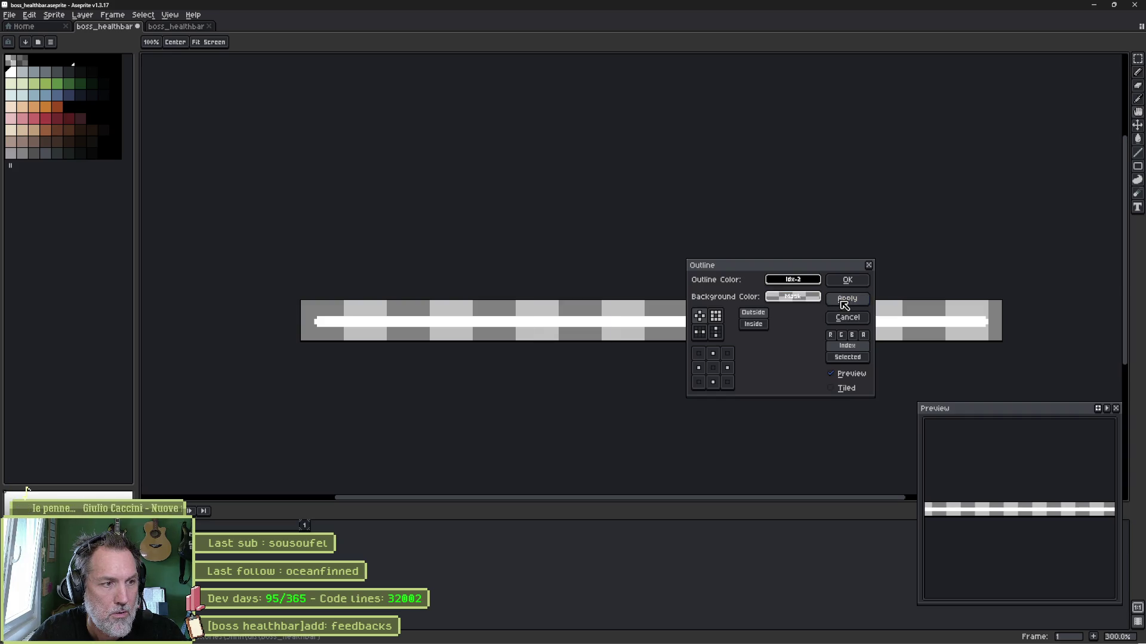
pyautogui.click(847, 316)
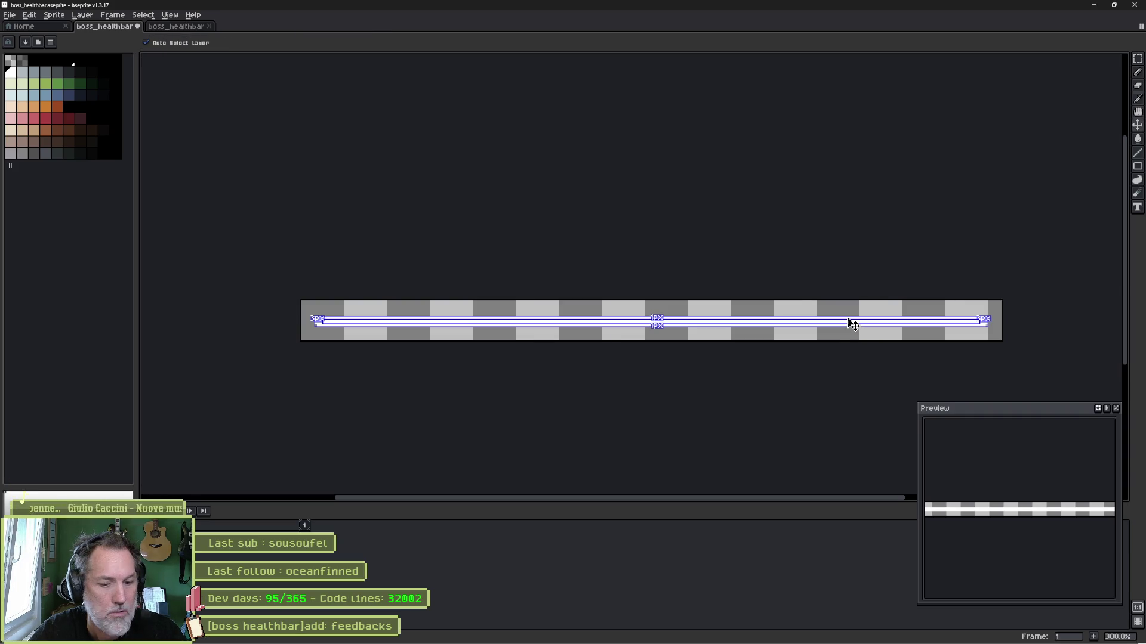
pyautogui.hotkey('ctrl', 'z')
pyautogui.hotkey('ctrl', 'y')
# Clear the selection and re-apply a black eight-direction outline with a transparent background
pyautogui.hotkey('ctrl', 'd')
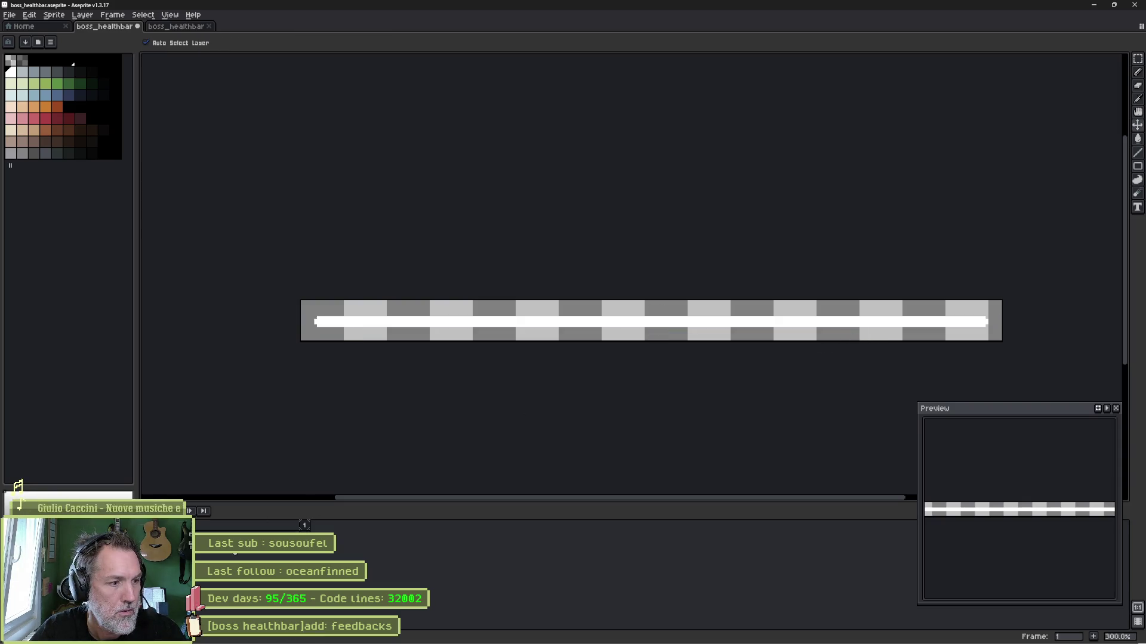
pyautogui.press('w')
pyautogui.hotkey('shift', 'o')
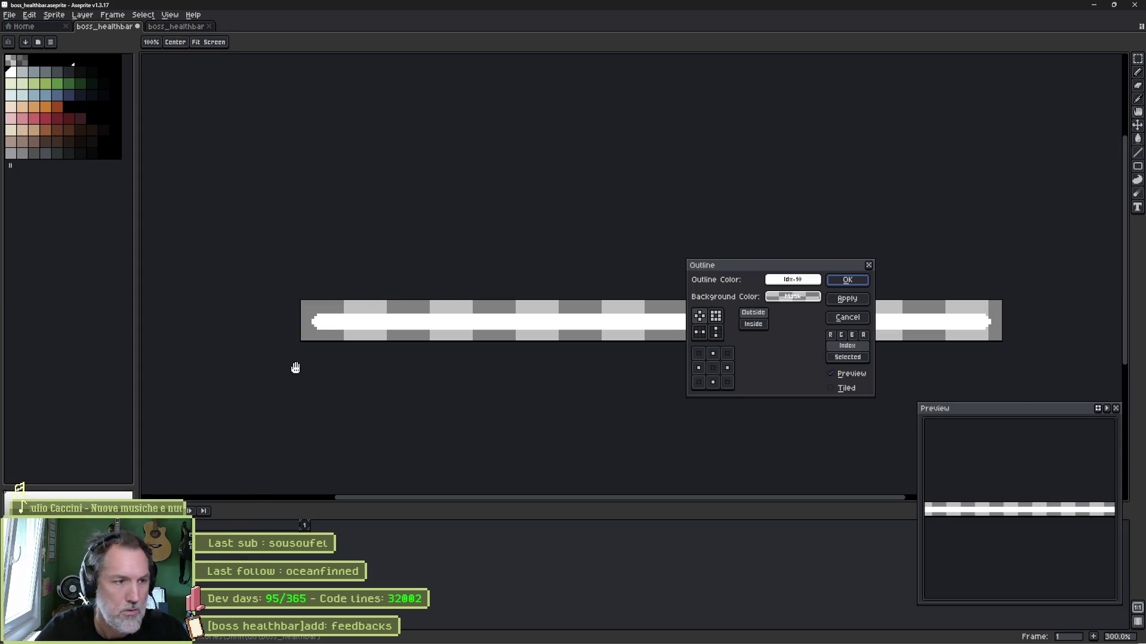
pyautogui.click(793, 296)
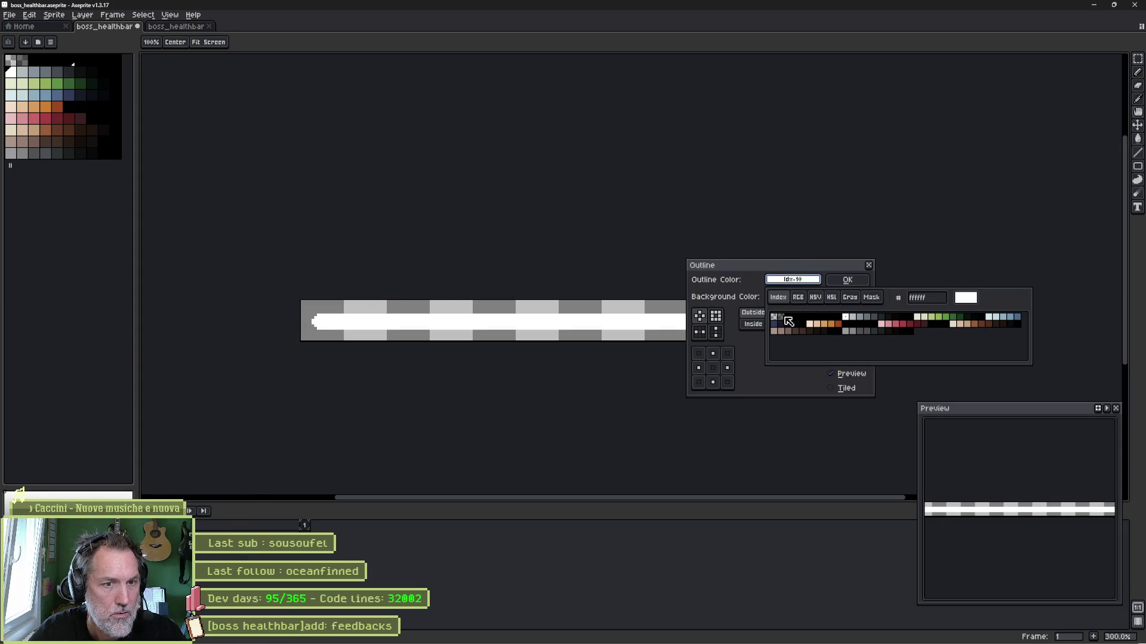
pyautogui.click(788, 317)
pyautogui.click(872, 297)
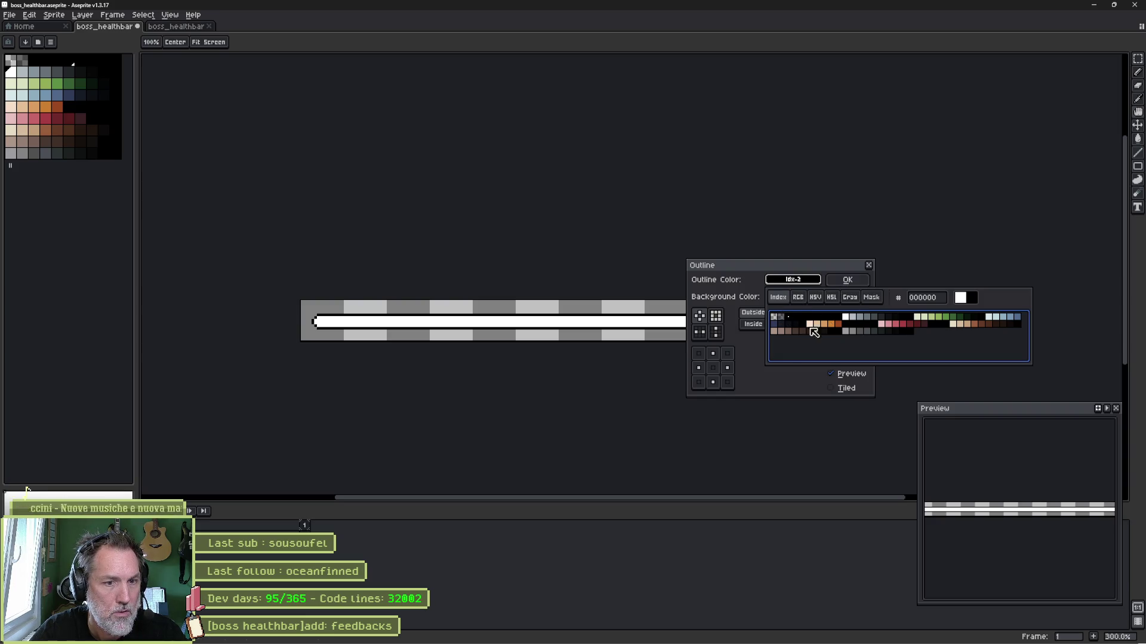
pyautogui.click(715, 316)
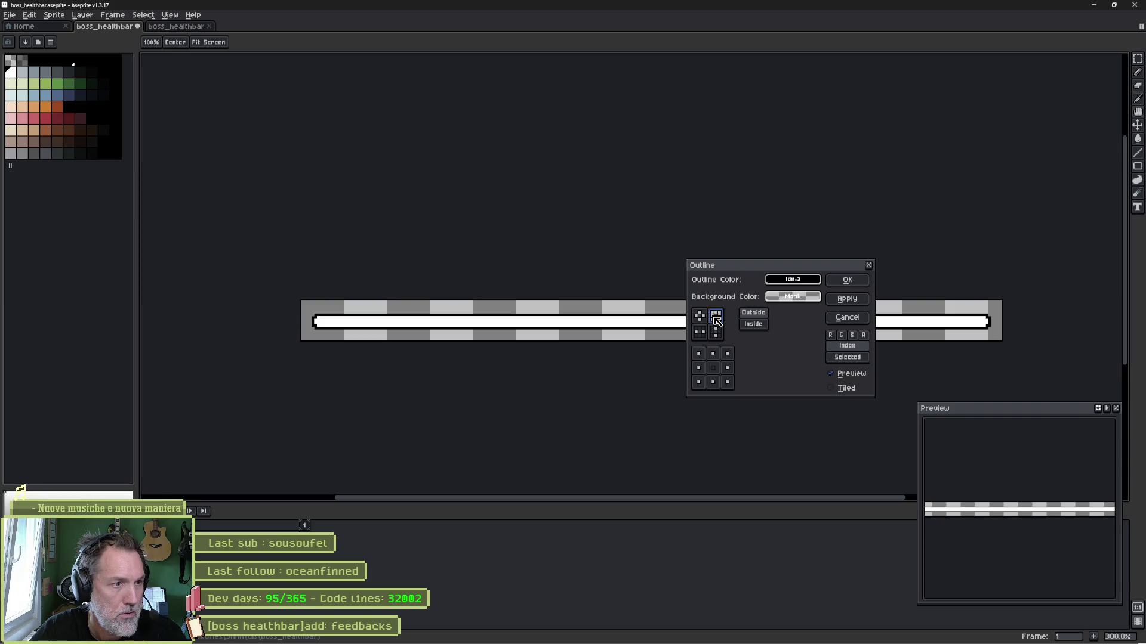
pyautogui.click(848, 280)
# Save the outlined sprite and bring up the Export Sprite Sheet output location options
pyautogui.hotkey('ctrl', 's')
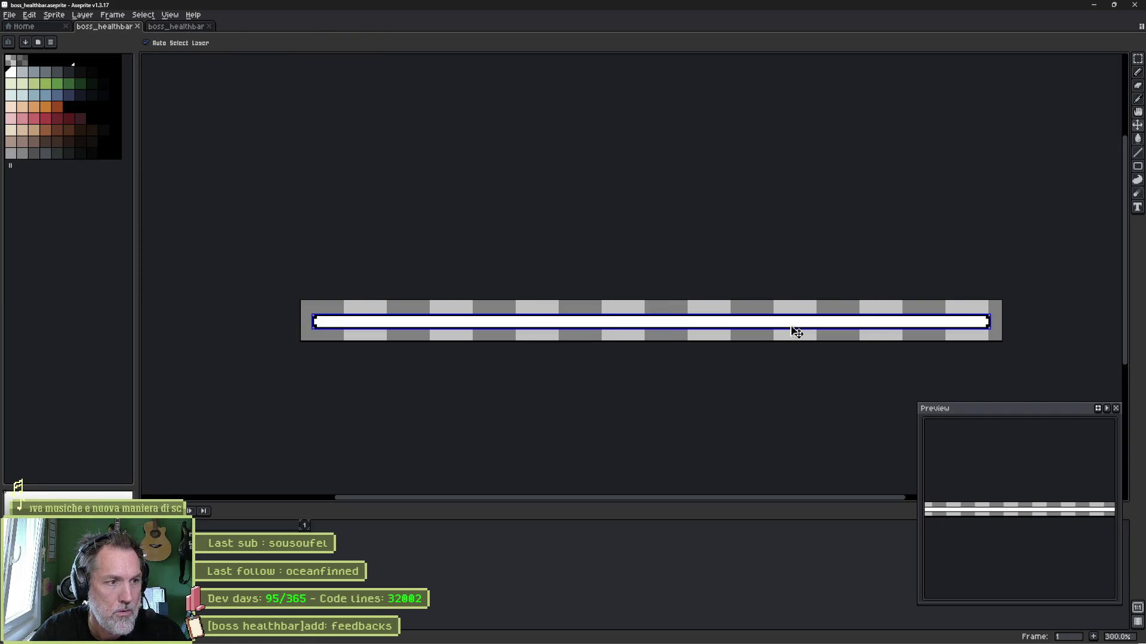
pyautogui.hotkey('ctrl', 'e')
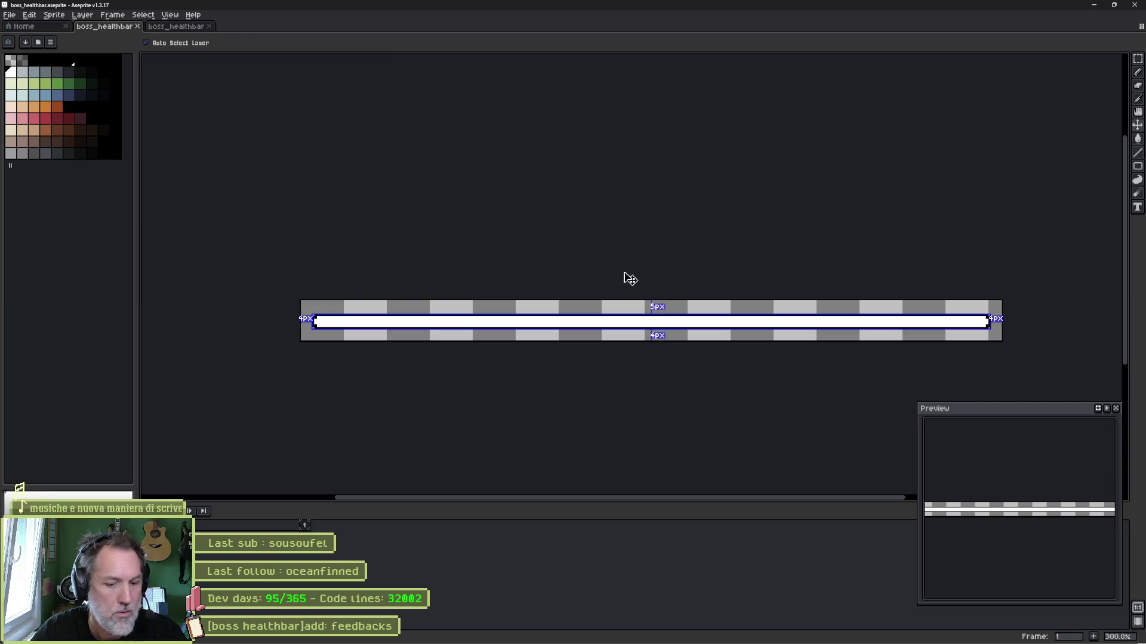
pyautogui.click(473, 107)
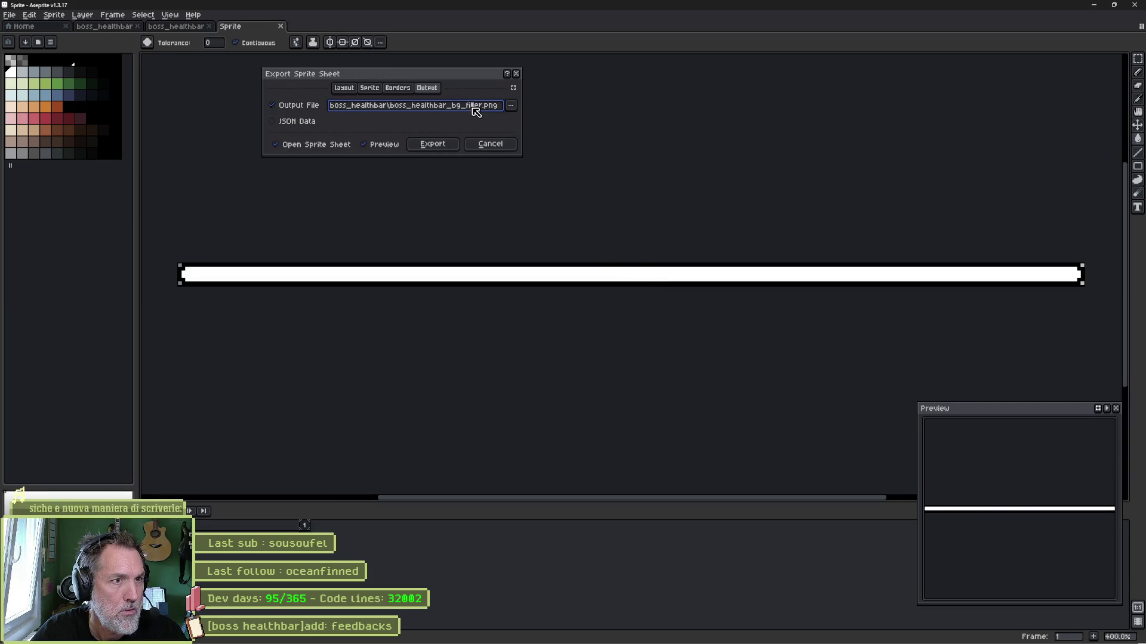
# Change the sprite-sheet output name from boss_healthbar_bg_filler.png to boss_healthbar_bg.png and export
pyautogui.click(510, 106)
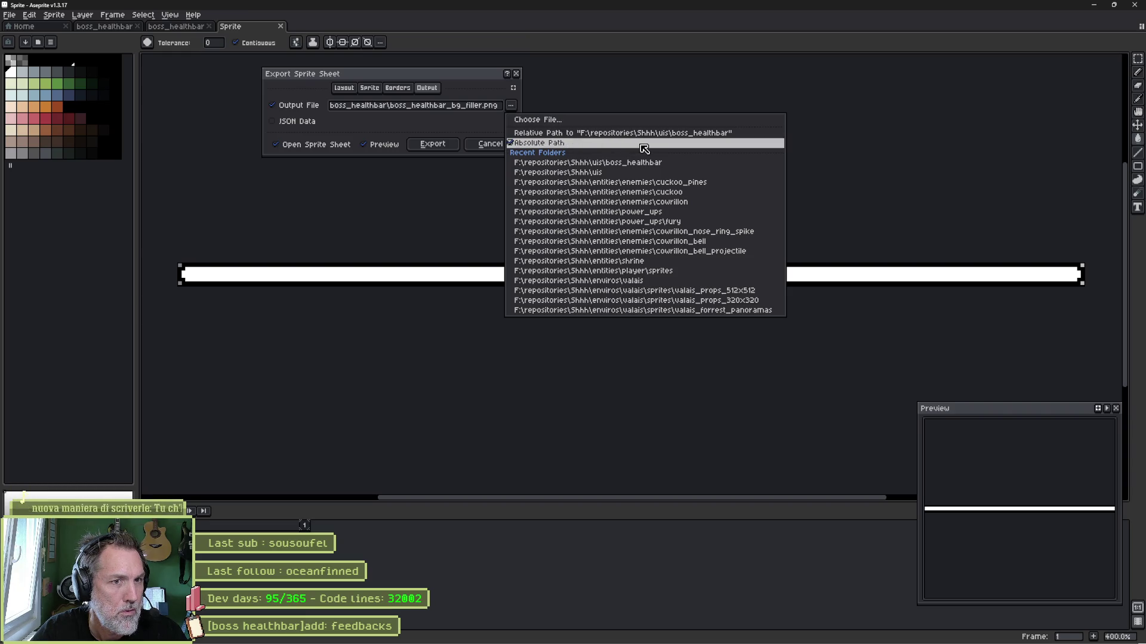
pyautogui.click(475, 123)
pyautogui.click(682, 636)
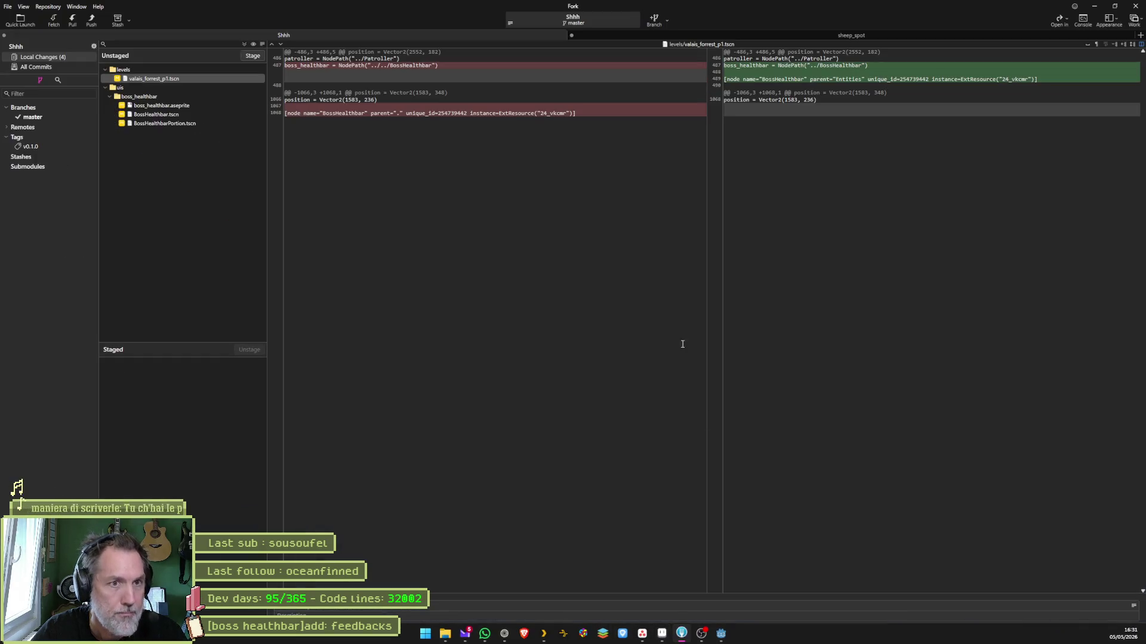
pyautogui.click(723, 636)
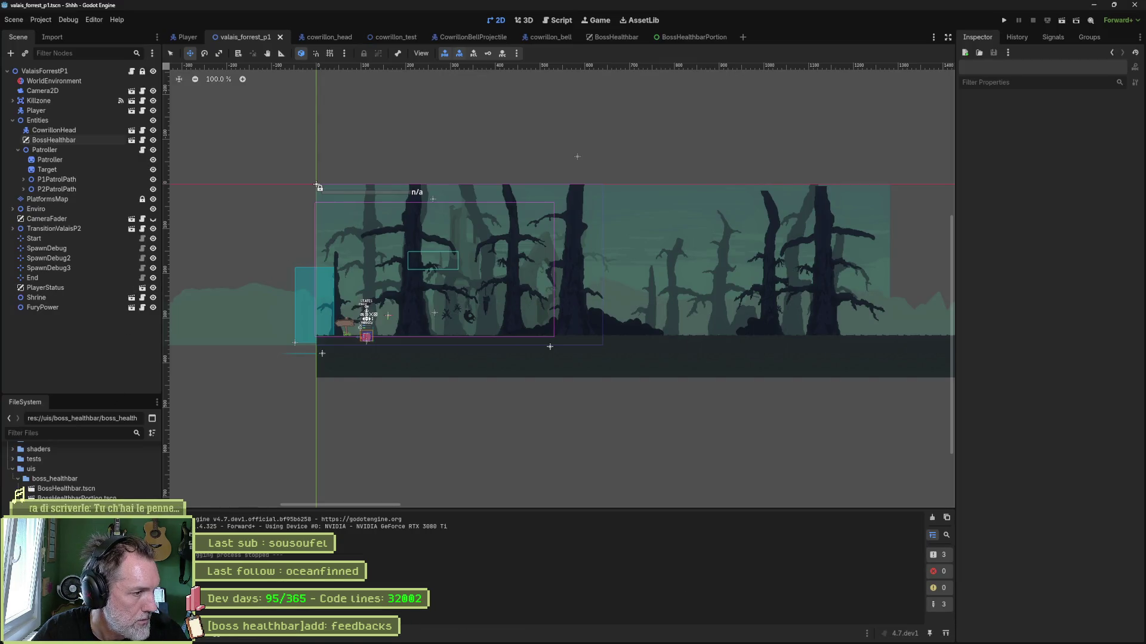
pyautogui.click(662, 635)
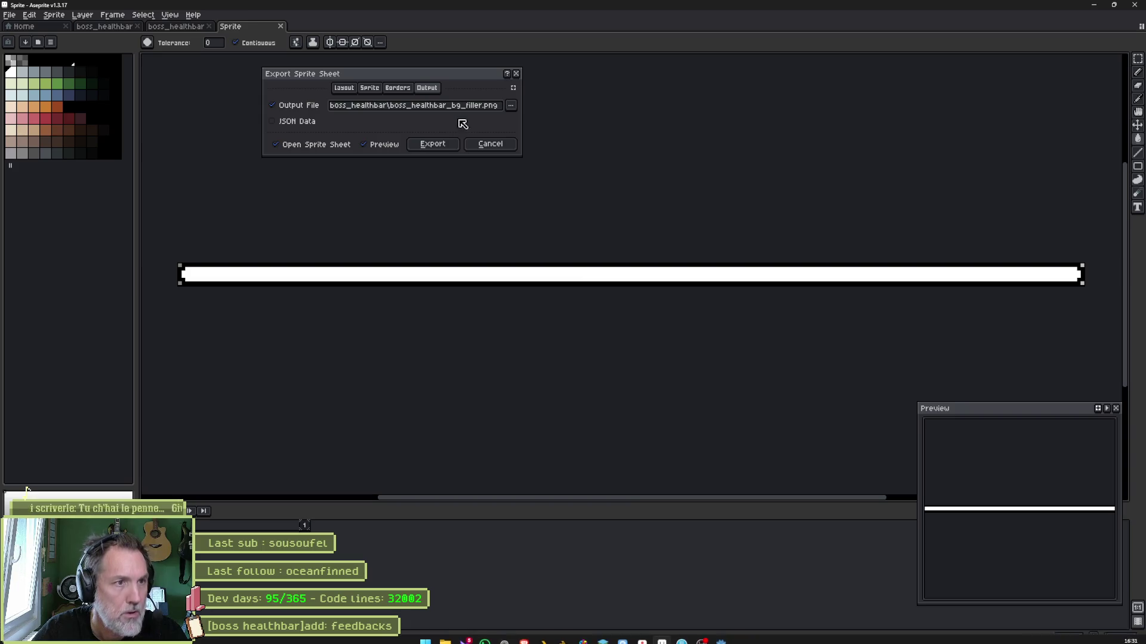
pyautogui.click(478, 107)
pyautogui.press('Delete')
pyautogui.press('Delete')
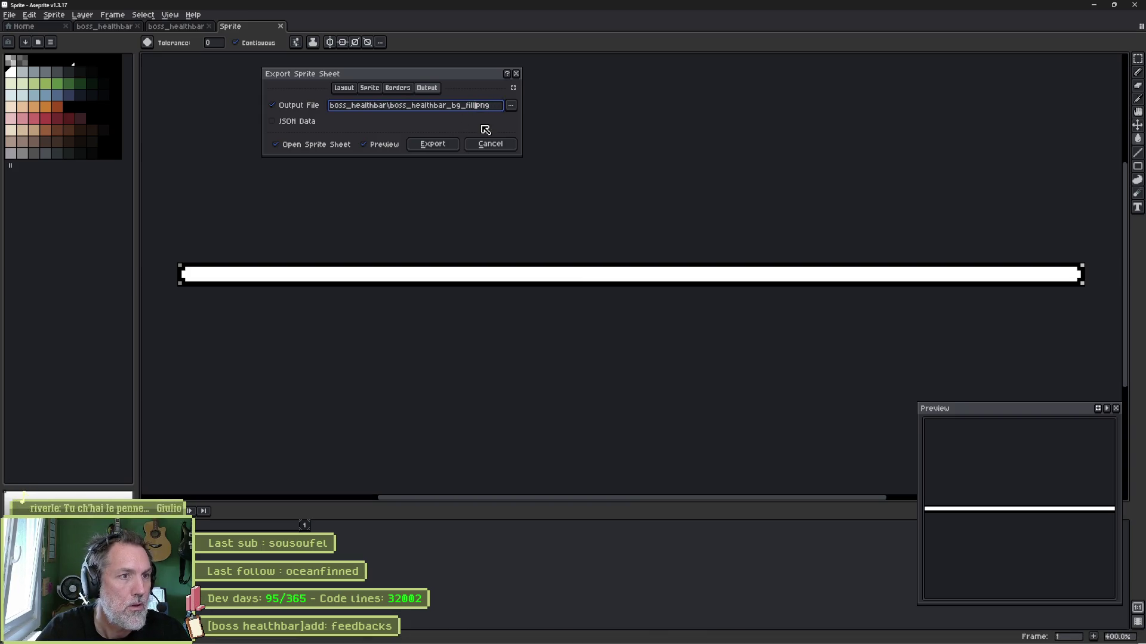
pyautogui.press('BackSpace')
pyautogui.press('BackSpace')
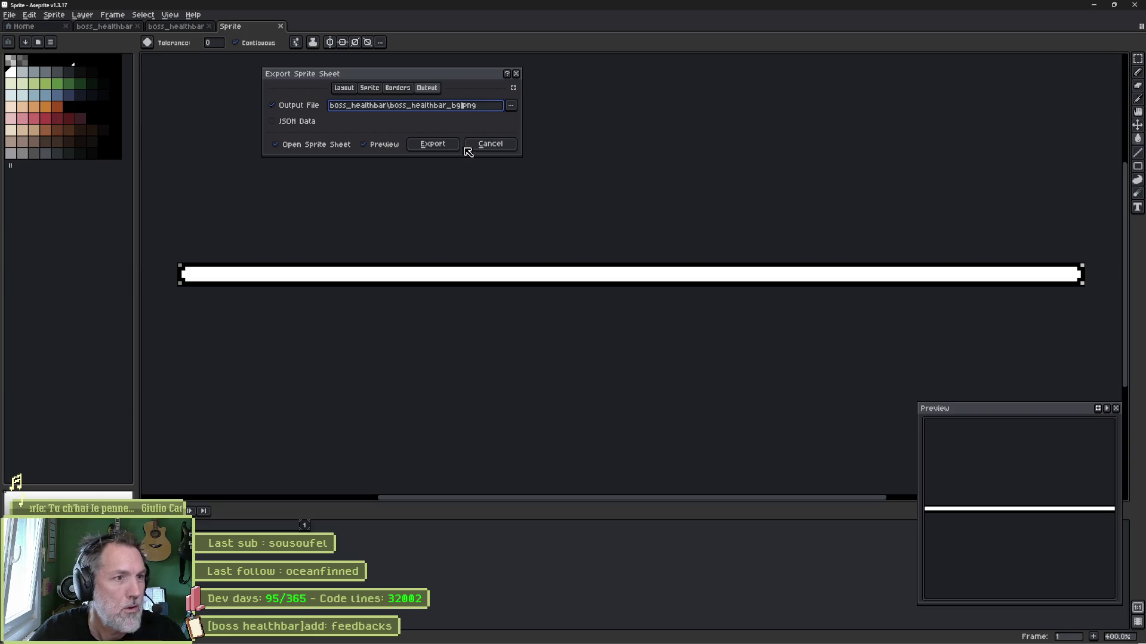
pyautogui.click(433, 145)
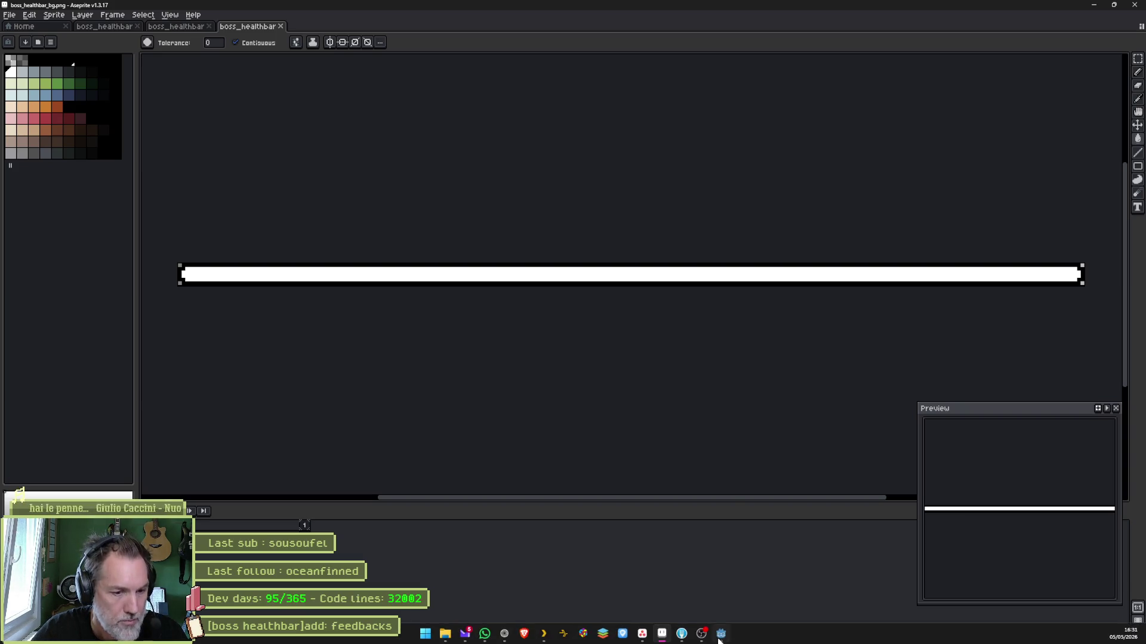
# In the BossHealthbar scene, view boss_healthbar_bg.png's import settings and its compression mode choices
pyautogui.click(721, 634)
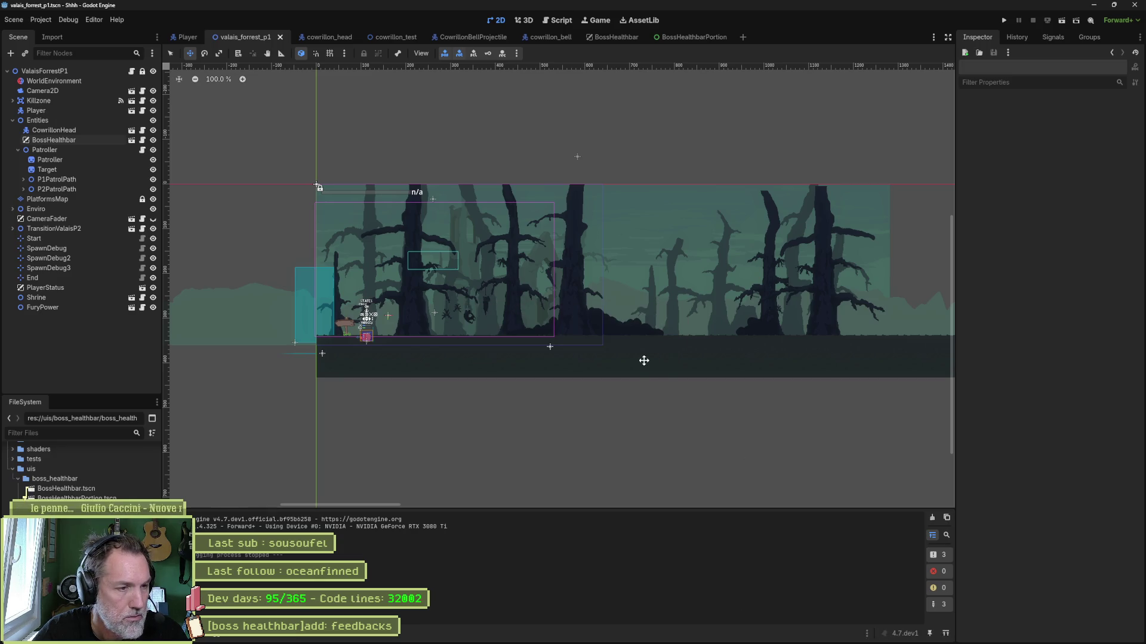
pyautogui.click(616, 37)
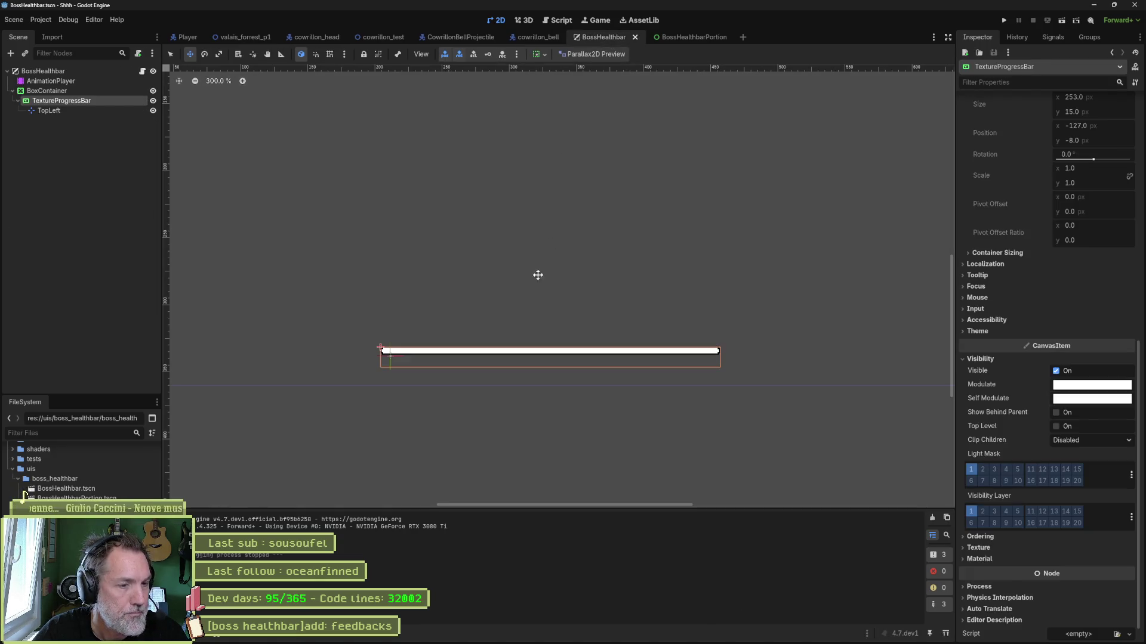
pyautogui.scroll(1, 516, 346)
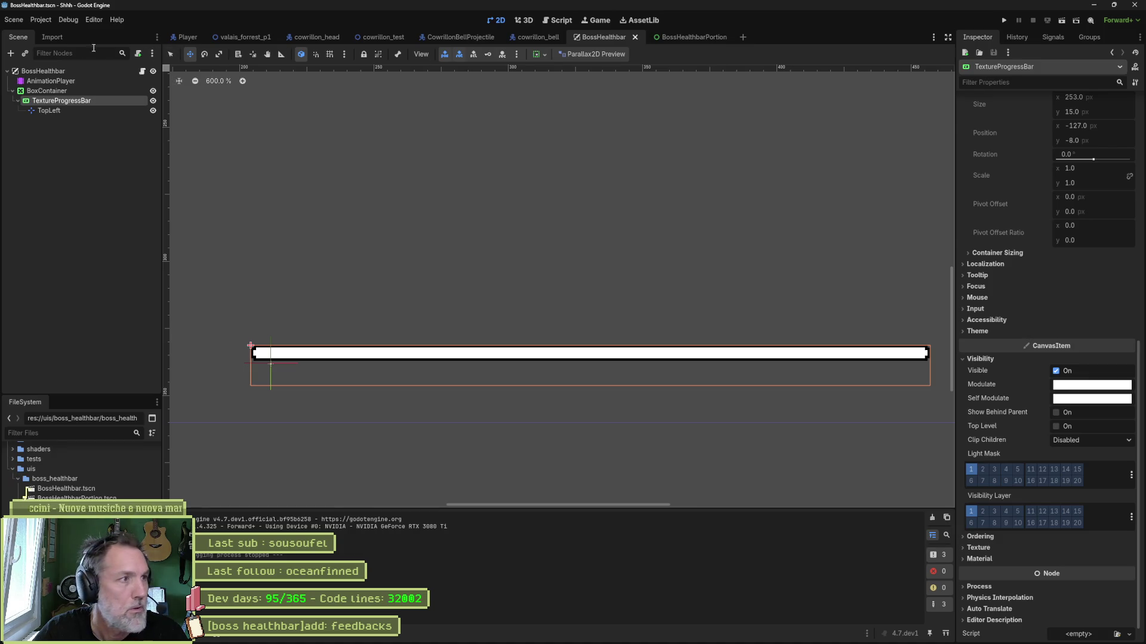
pyautogui.click(52, 37)
pyautogui.click(113, 113)
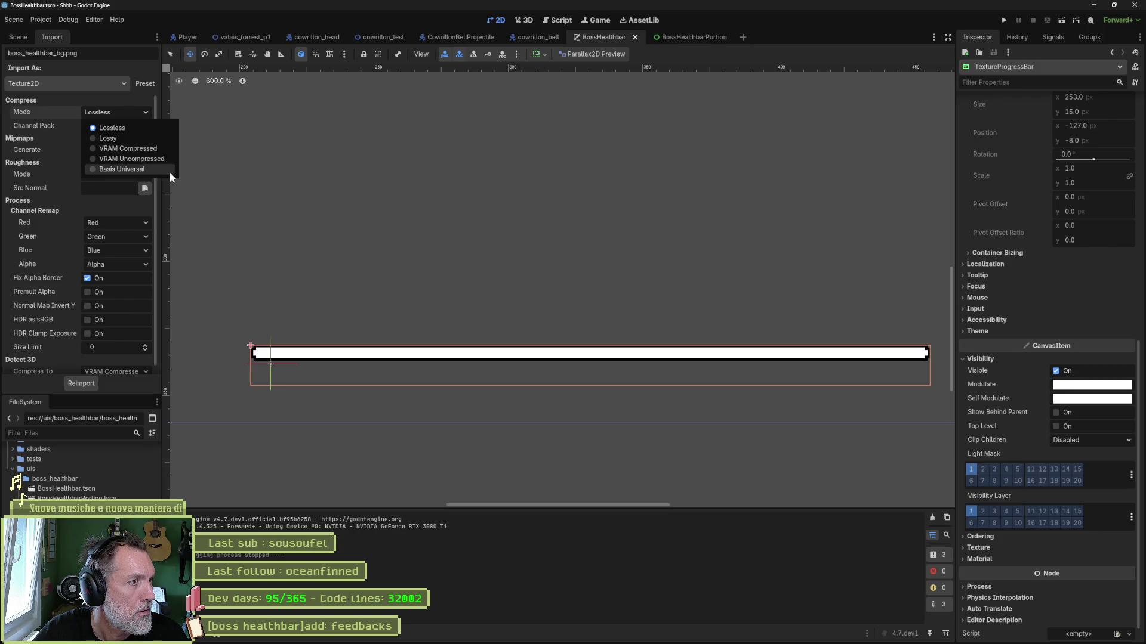
pyautogui.click(106, 100)
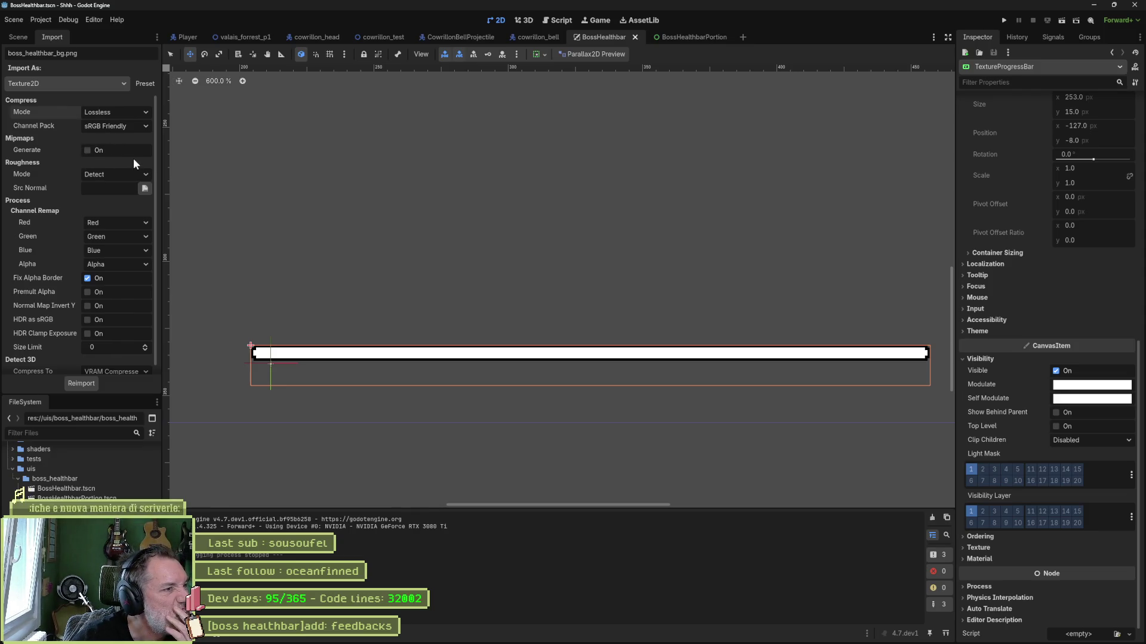
pyautogui.click(125, 83)
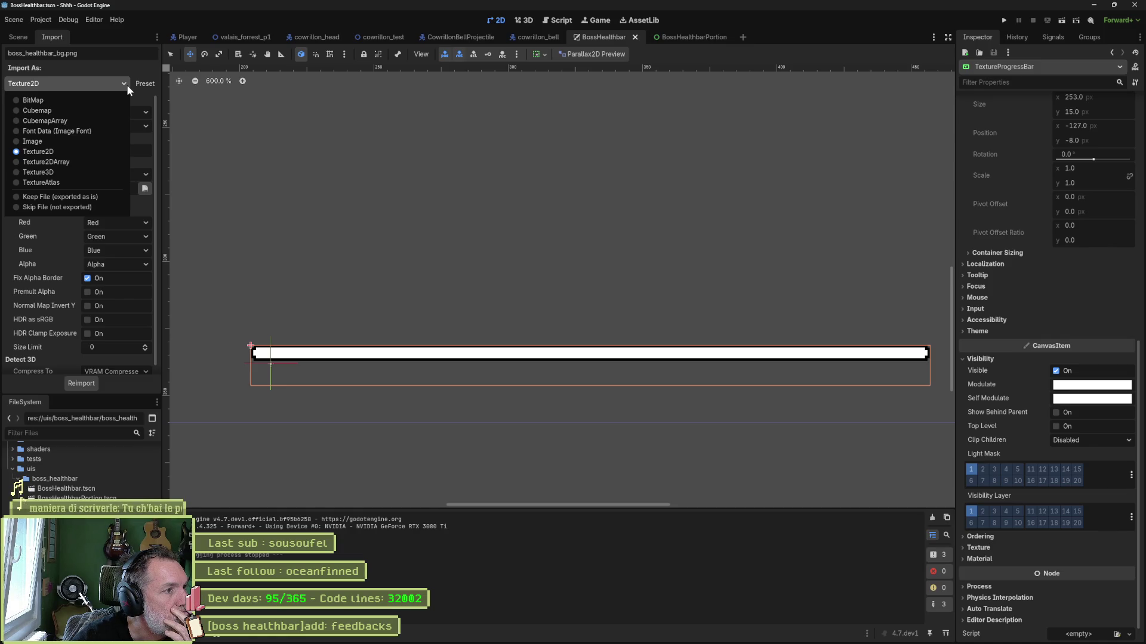
pyautogui.click(130, 87)
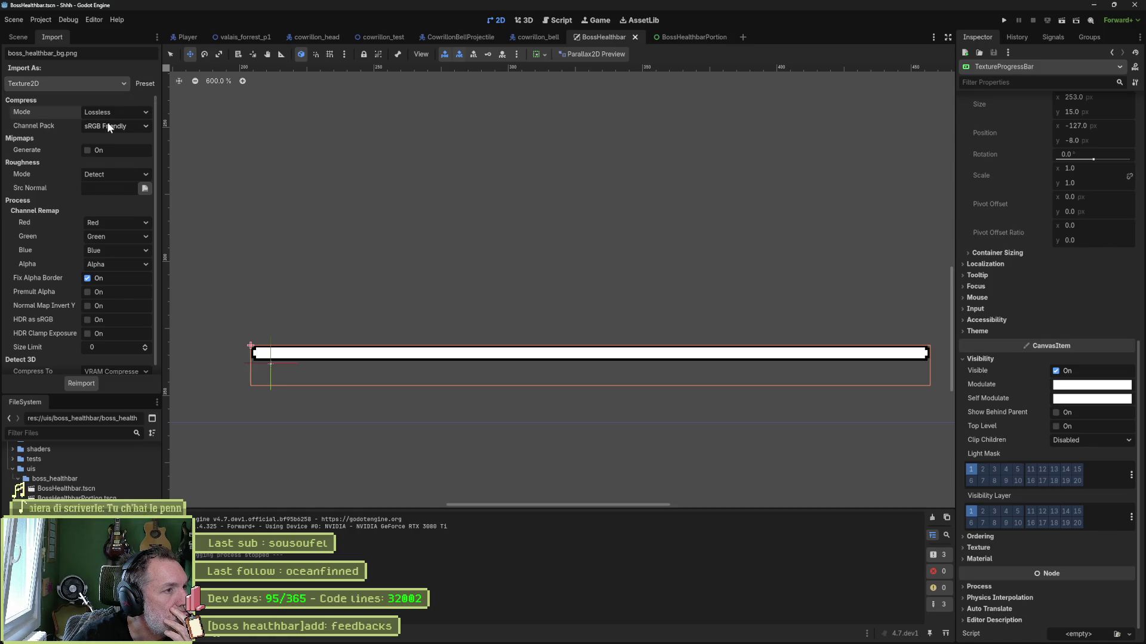
pyautogui.scroll(-1, 67, 161)
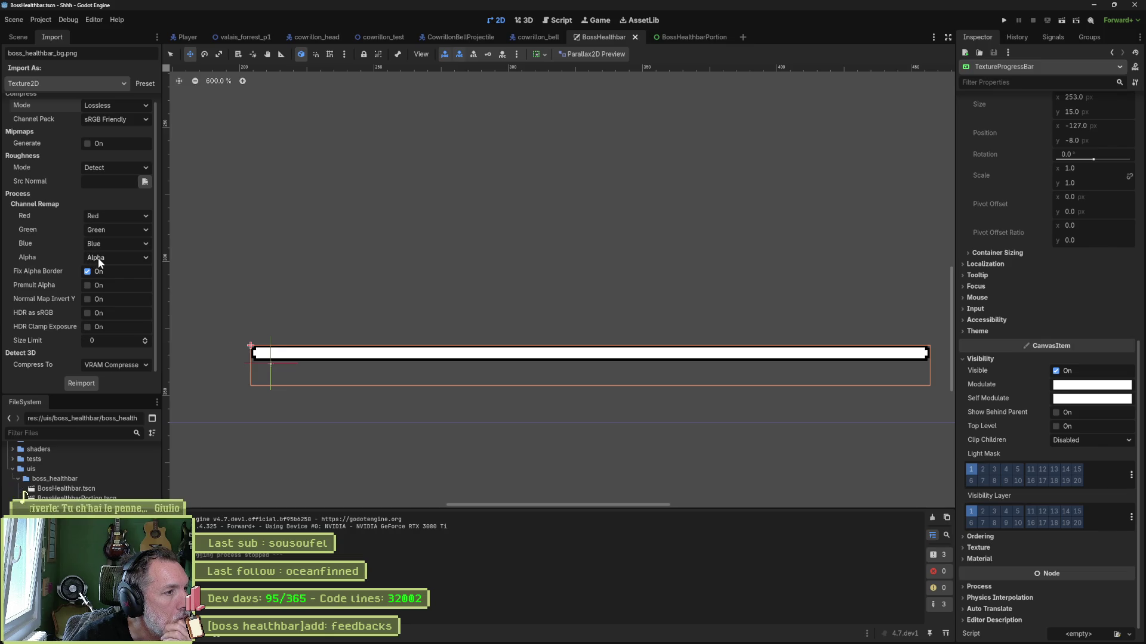
pyautogui.click(116, 169)
pyautogui.click(116, 168)
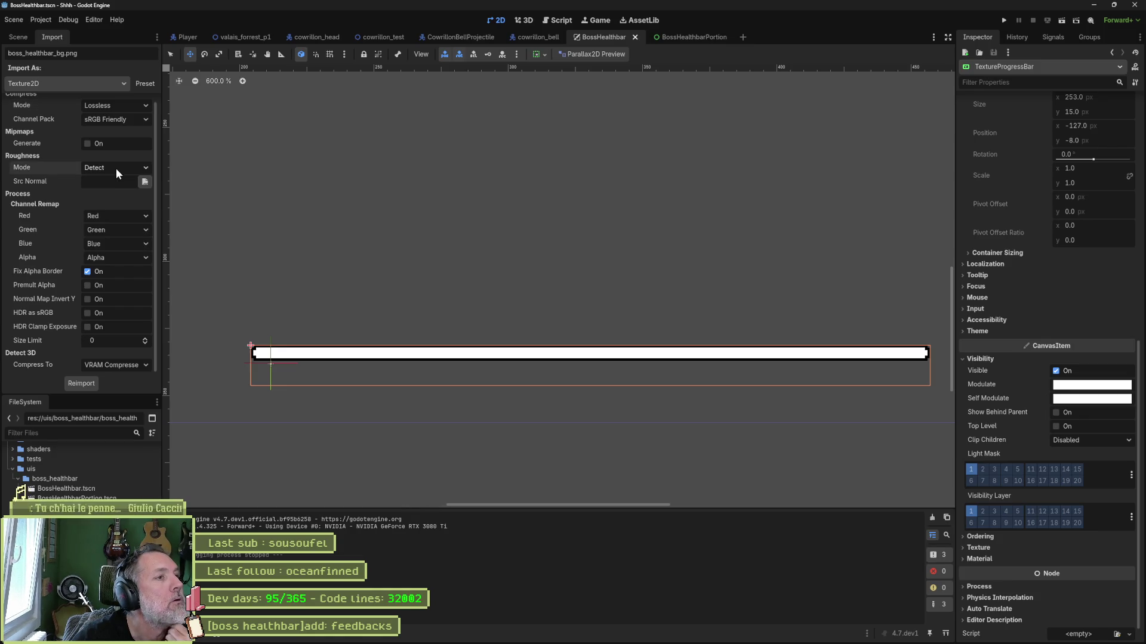
pyautogui.click(120, 119)
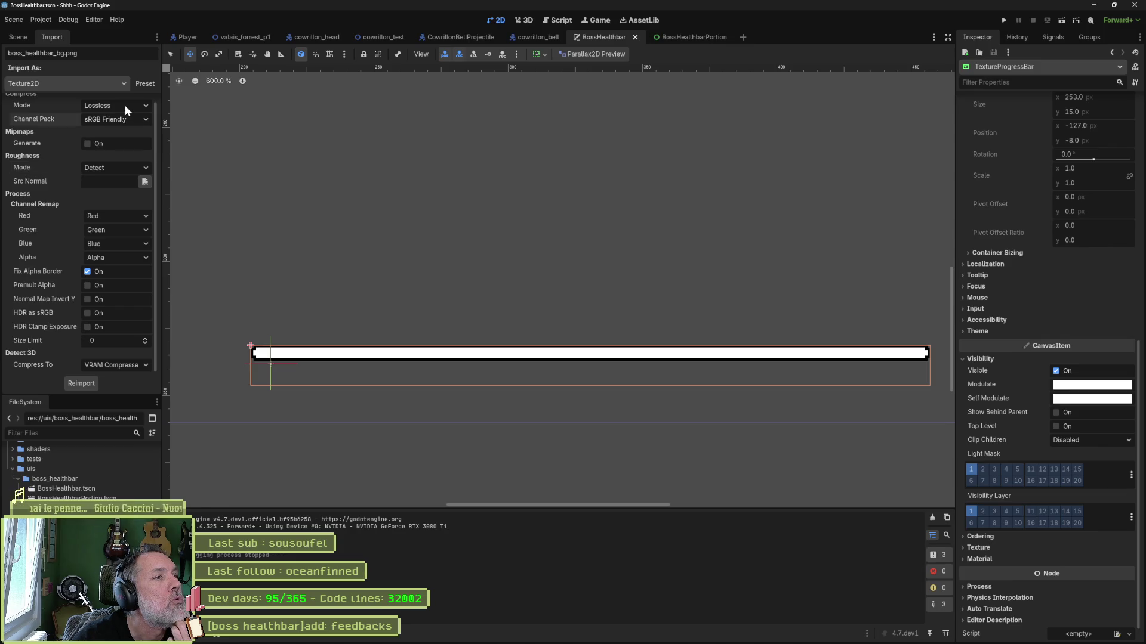
pyautogui.click(126, 107)
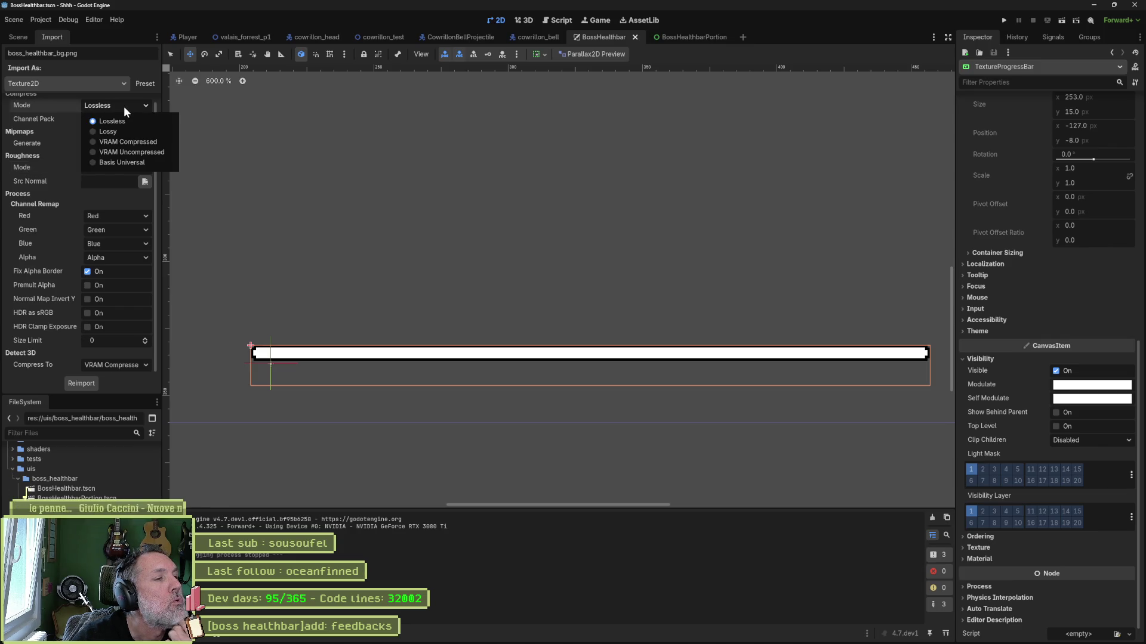
pyautogui.click(55, 116)
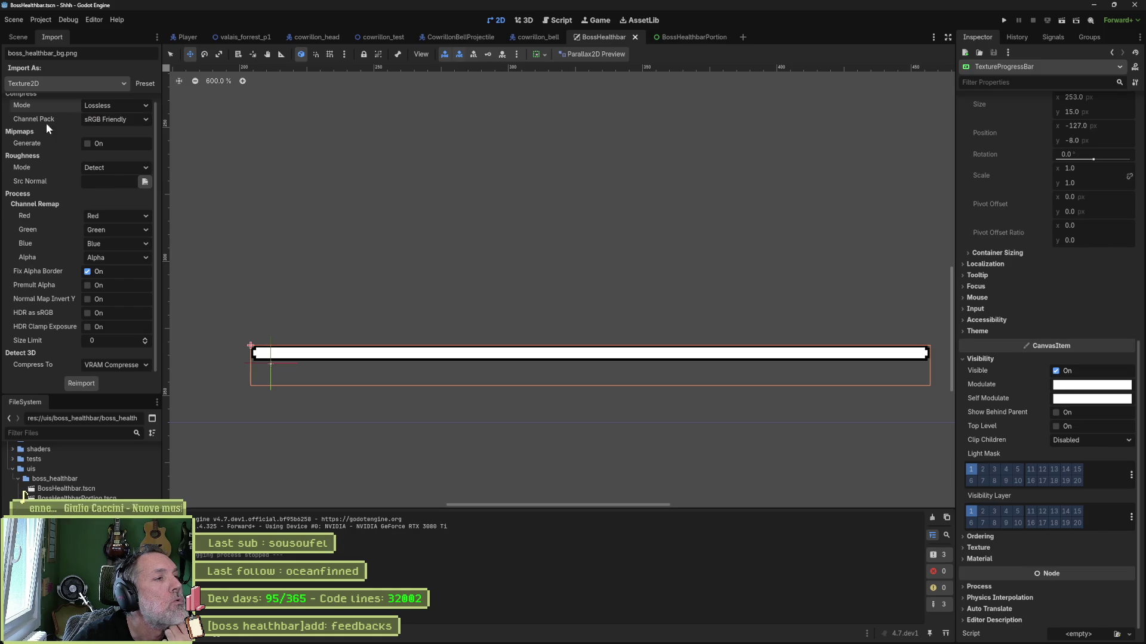
pyautogui.scroll(1, 45, 123)
pyautogui.scroll(-1, 45, 132)
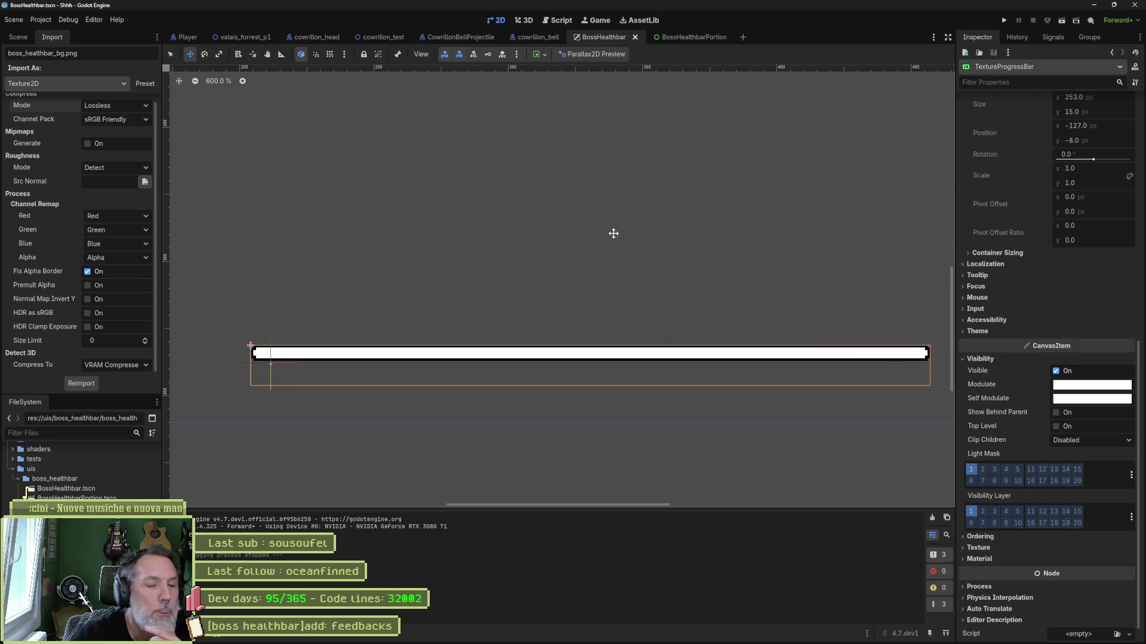
pyautogui.press('F6')
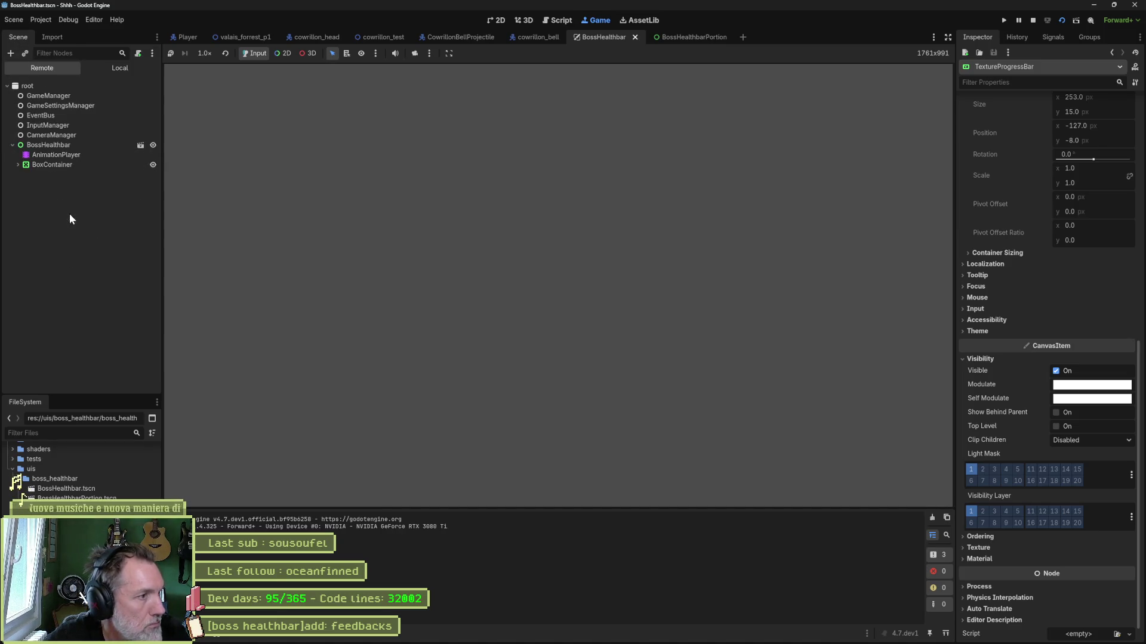
pyautogui.click(48, 146)
pyautogui.click(1054, 306)
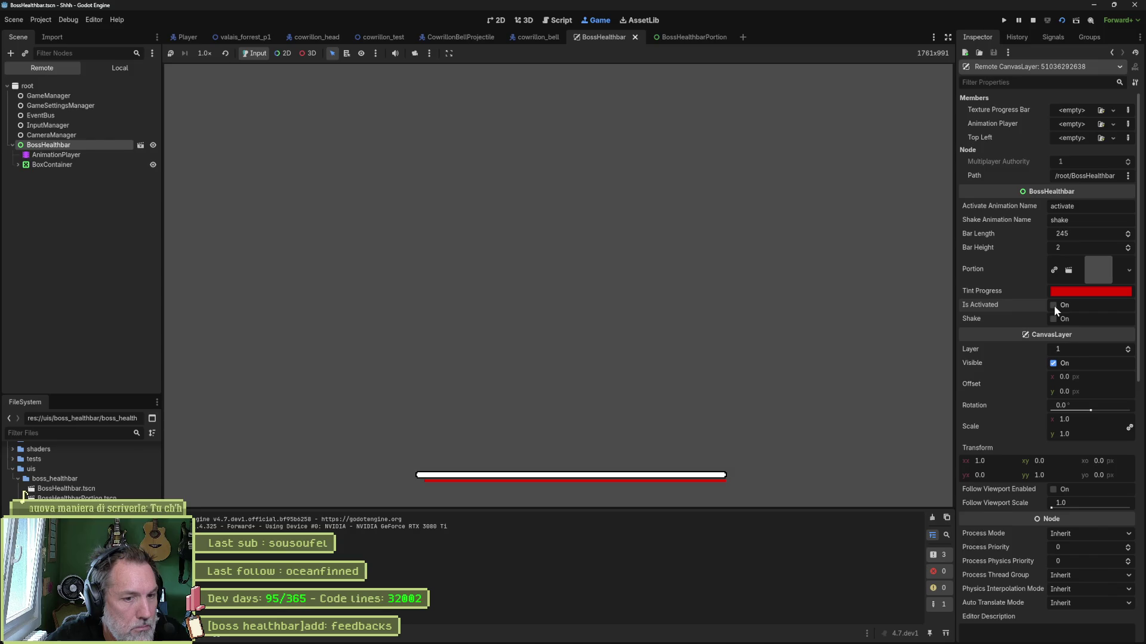
pyautogui.press('F8')
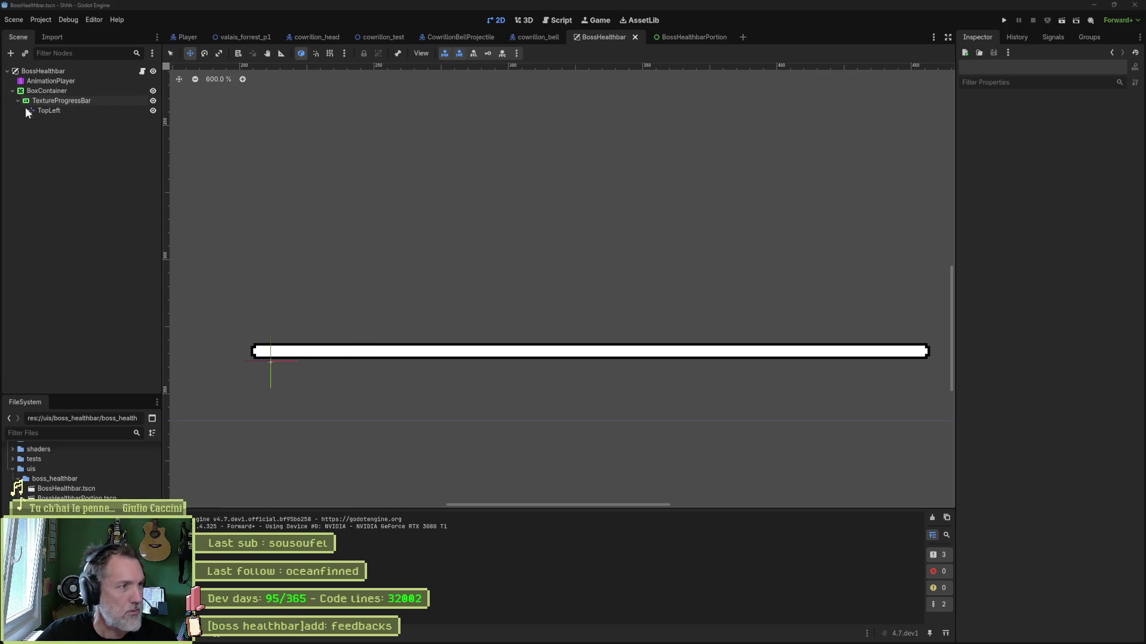
# Expand the TextureProgressBar's container sizing, then try a 4.4 horizontal progress offset and undo it
pyautogui.click(67, 90)
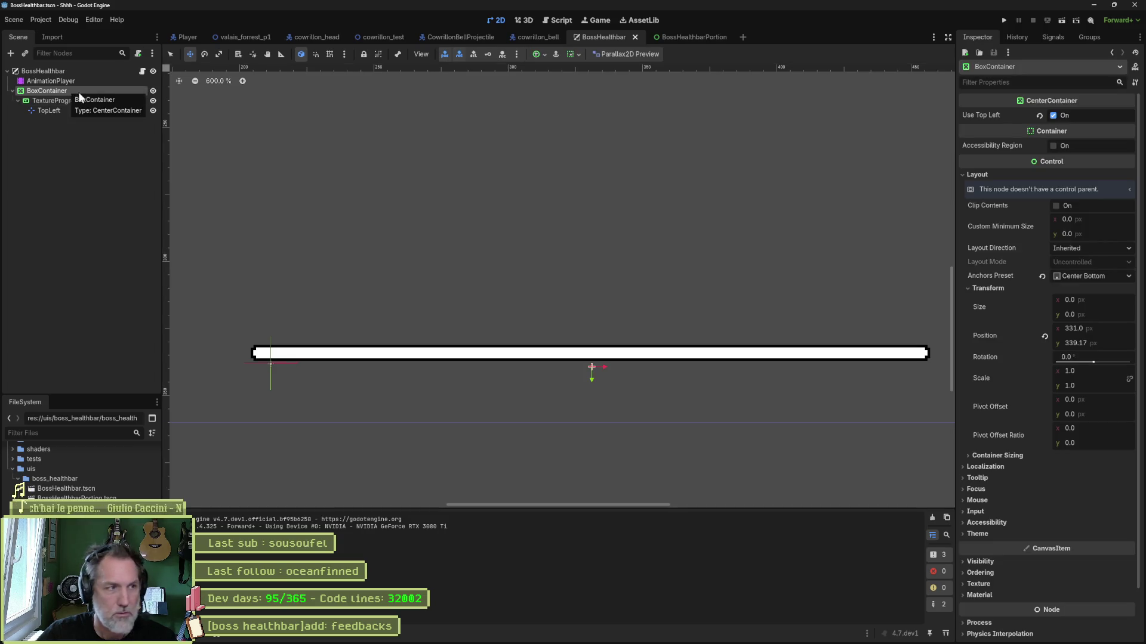
pyautogui.click(79, 102)
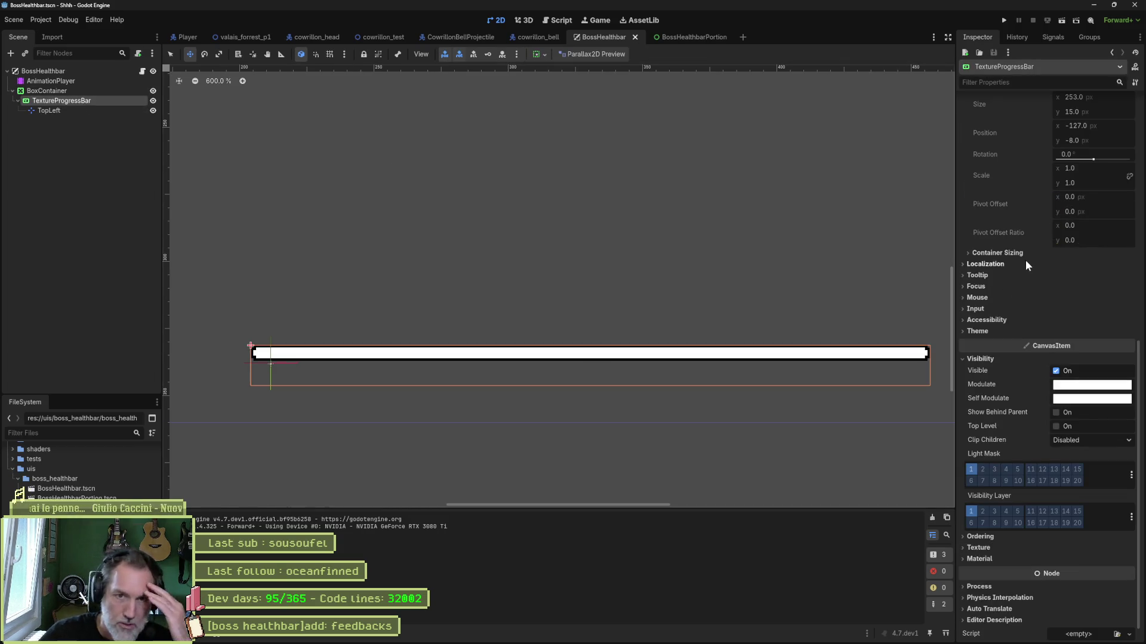
pyautogui.scroll(5, 1024, 247)
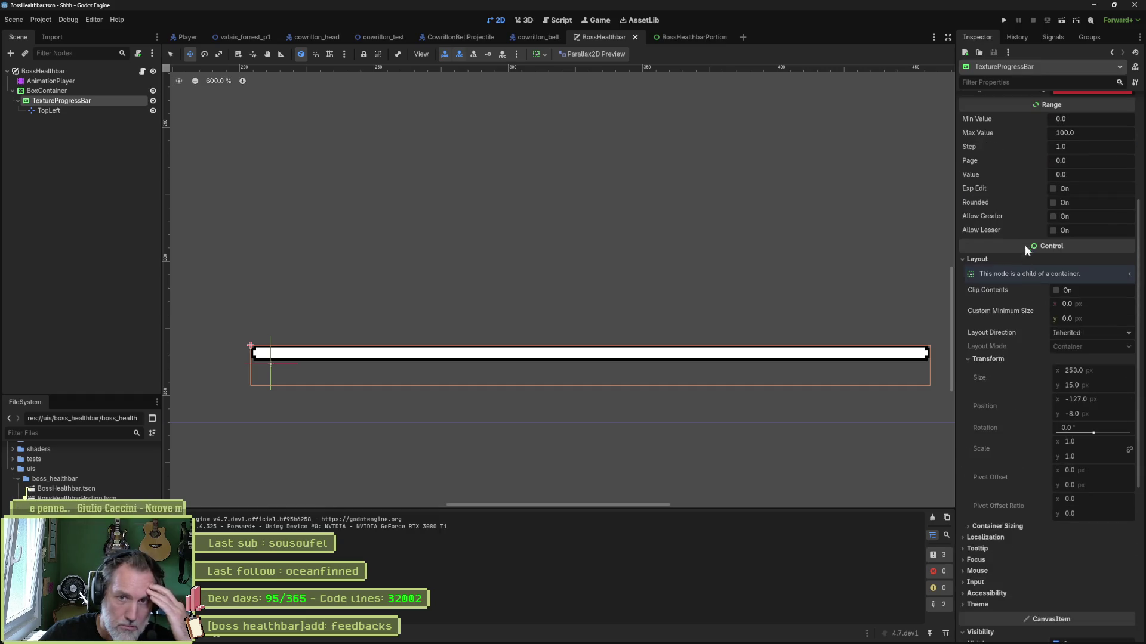
pyautogui.scroll(-5, 1018, 220)
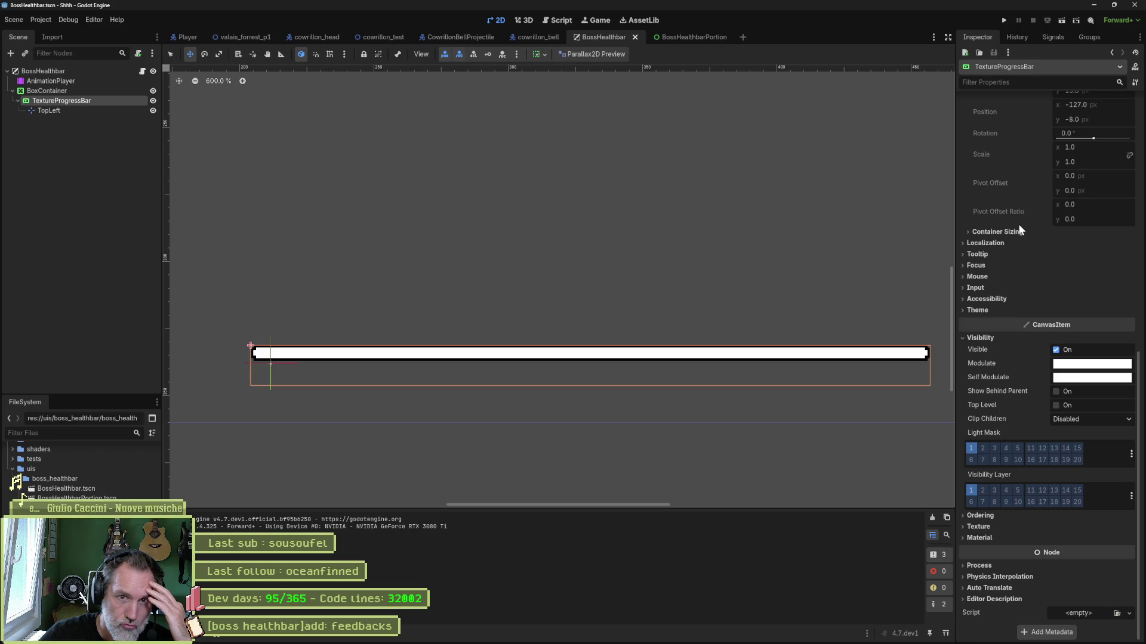
pyautogui.scroll(2, 1005, 257)
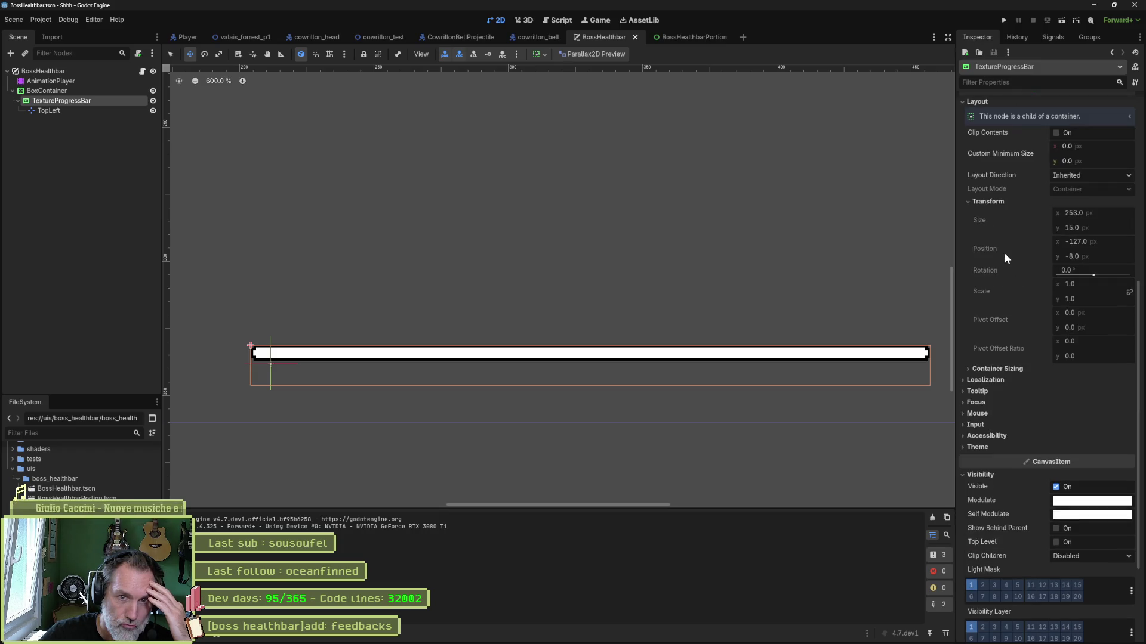
pyautogui.click(993, 368)
pyautogui.scroll(3, 991, 362)
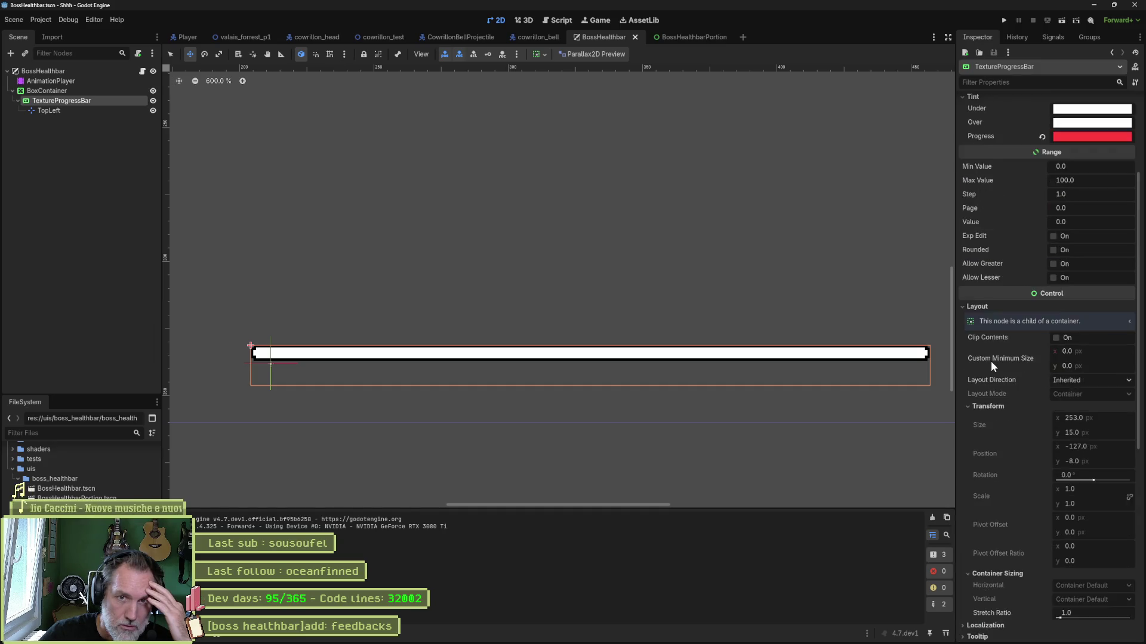
pyautogui.scroll(1, 992, 365)
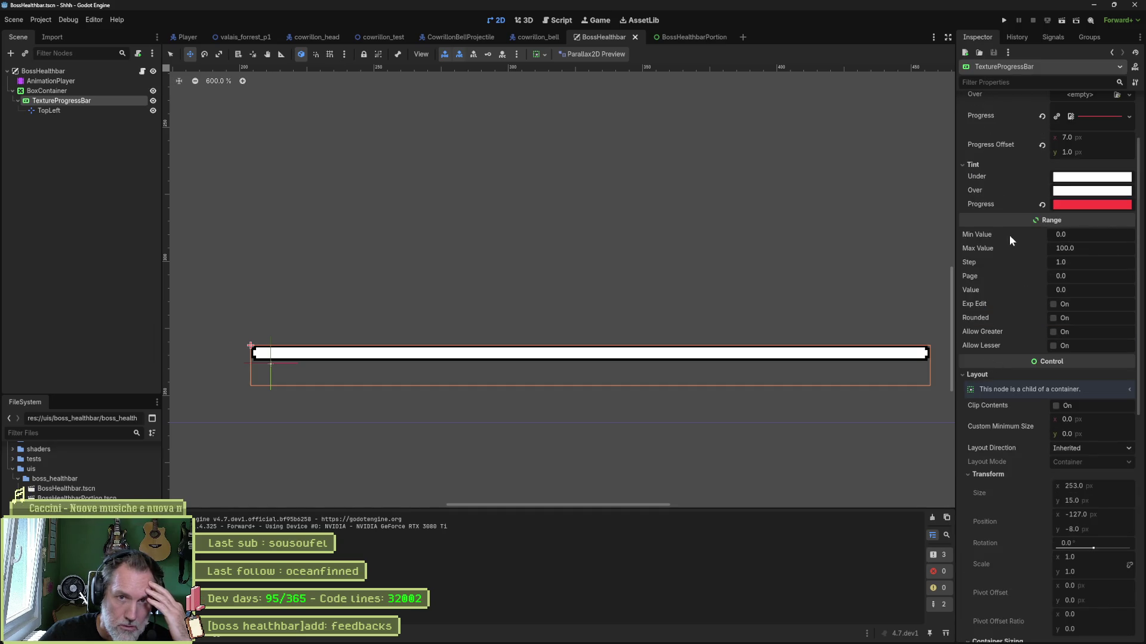
pyautogui.scroll(2, 1008, 236)
pyautogui.moveTo(1091, 226)
pyautogui.mouseDown()
pyautogui.moveTo(1077, 227)
pyautogui.moveTo(1092, 226)
pyautogui.mouseUp()
pyautogui.hotkey('ctrl', 'z')
# Review the BoxContainer's Container Sizing options, then reselect the TextureProgressBar
pyautogui.click(104, 91)
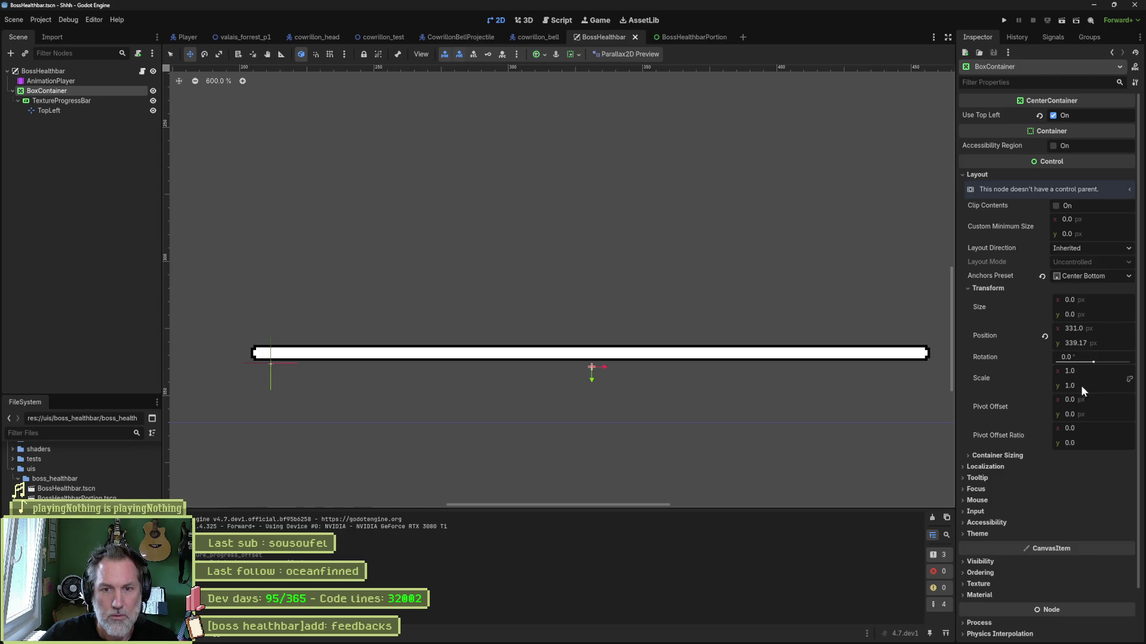
pyautogui.click(1007, 455)
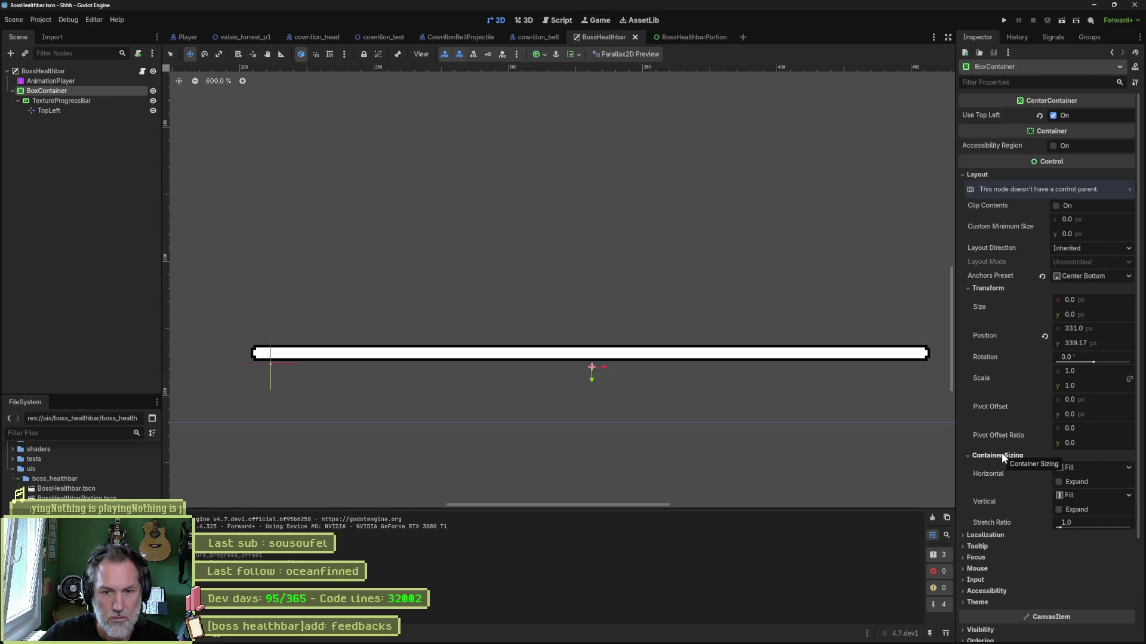
pyautogui.scroll(-3, 985, 550)
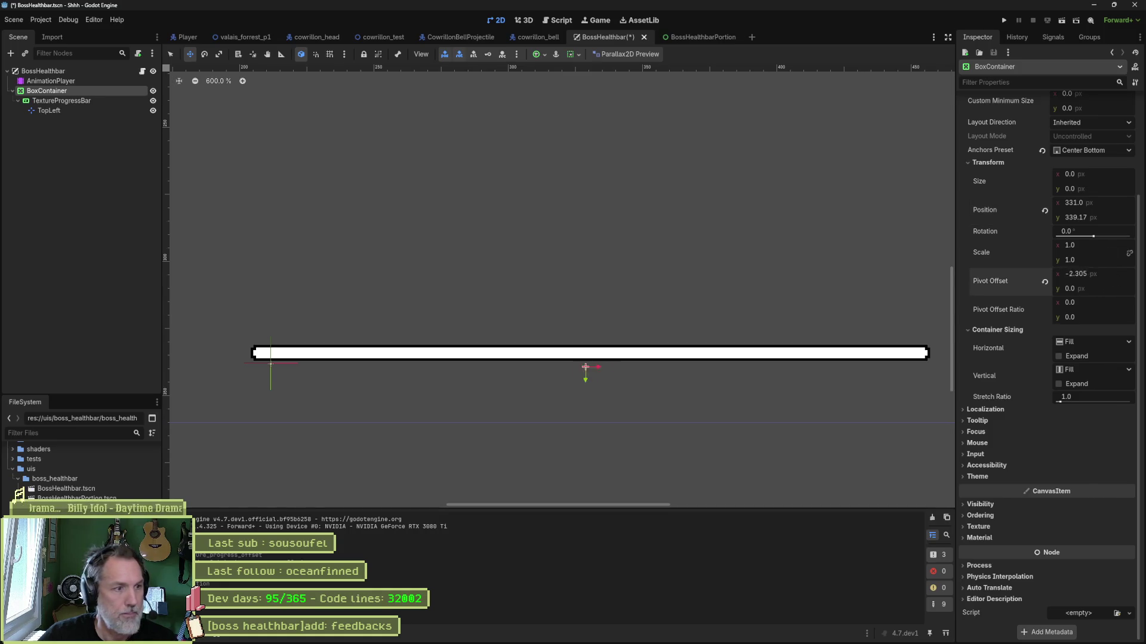
pyautogui.scroll(4, 1081, 230)
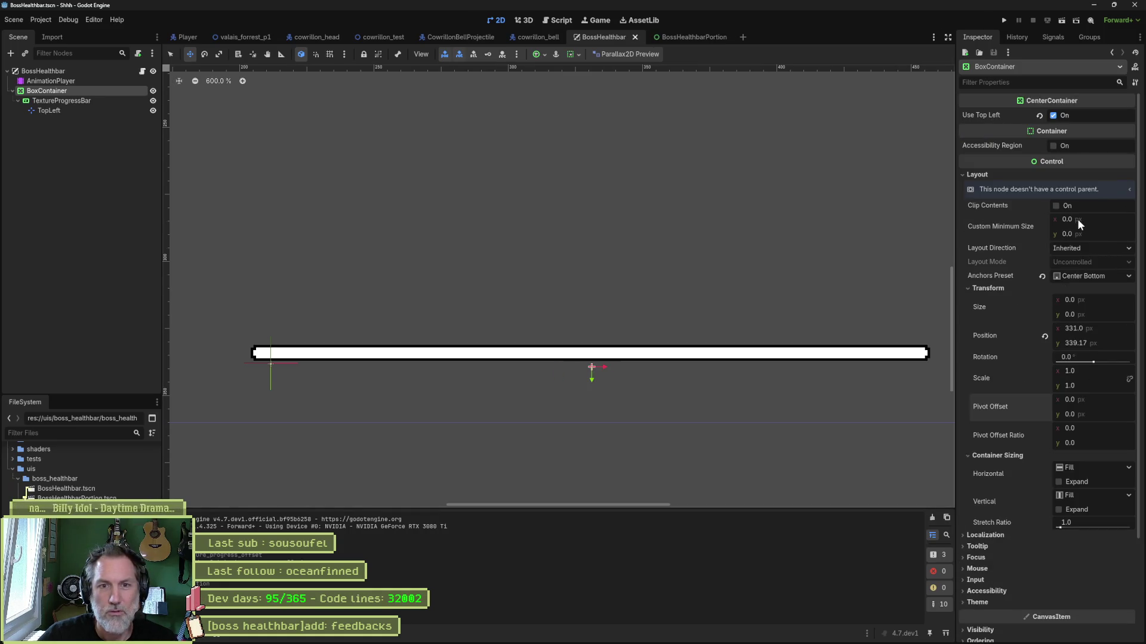
pyautogui.click(61, 101)
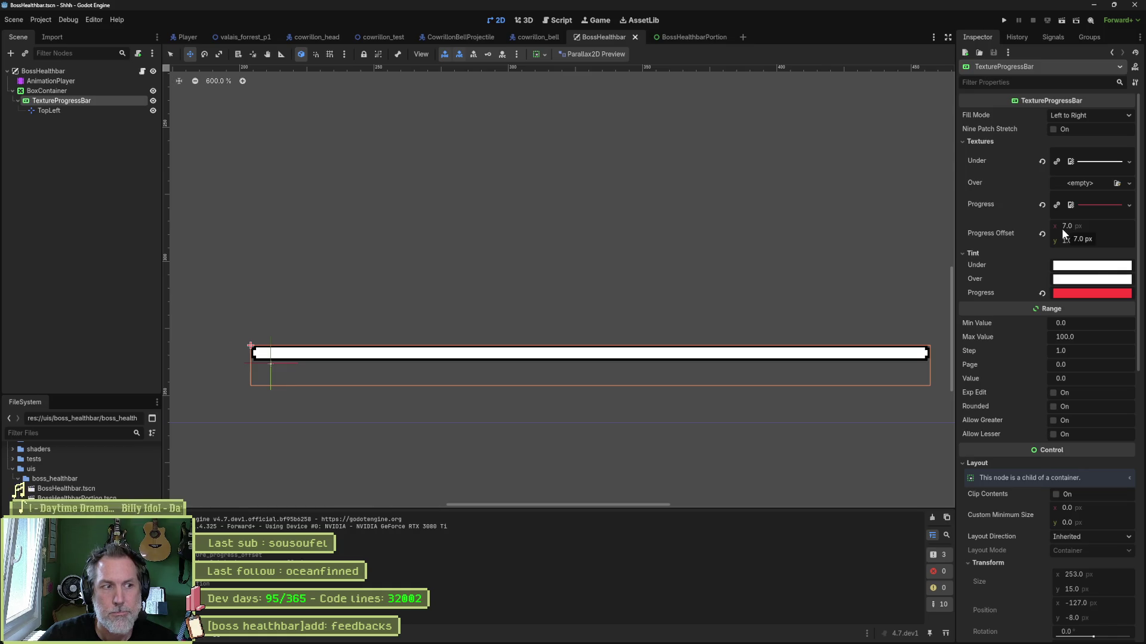
pyautogui.scroll(-1, 1044, 375)
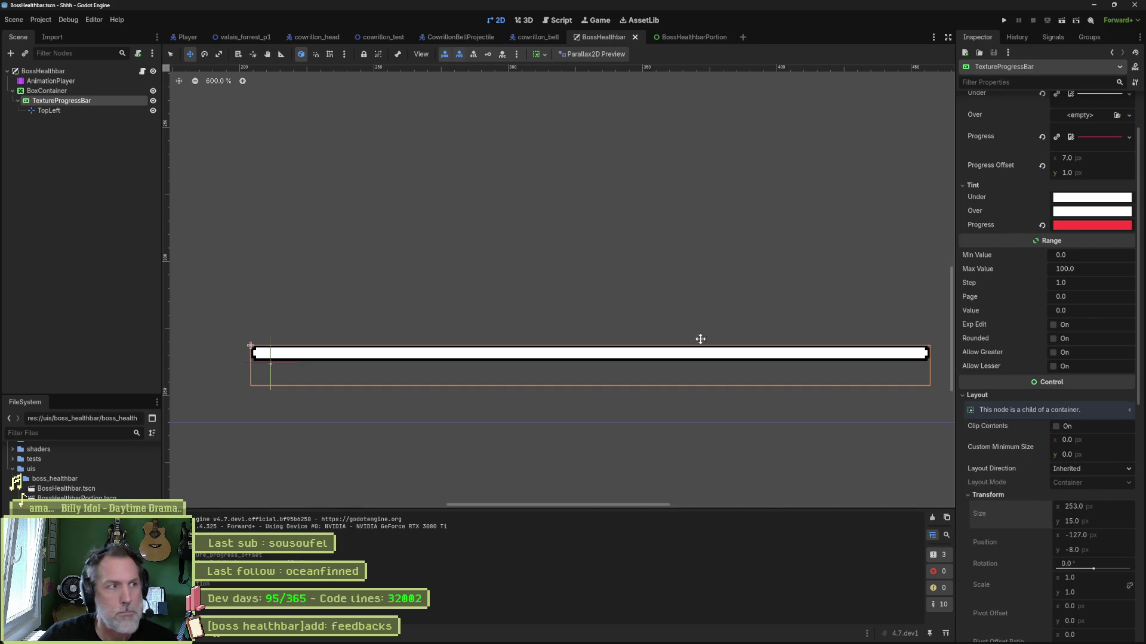
pyautogui.click(70, 90)
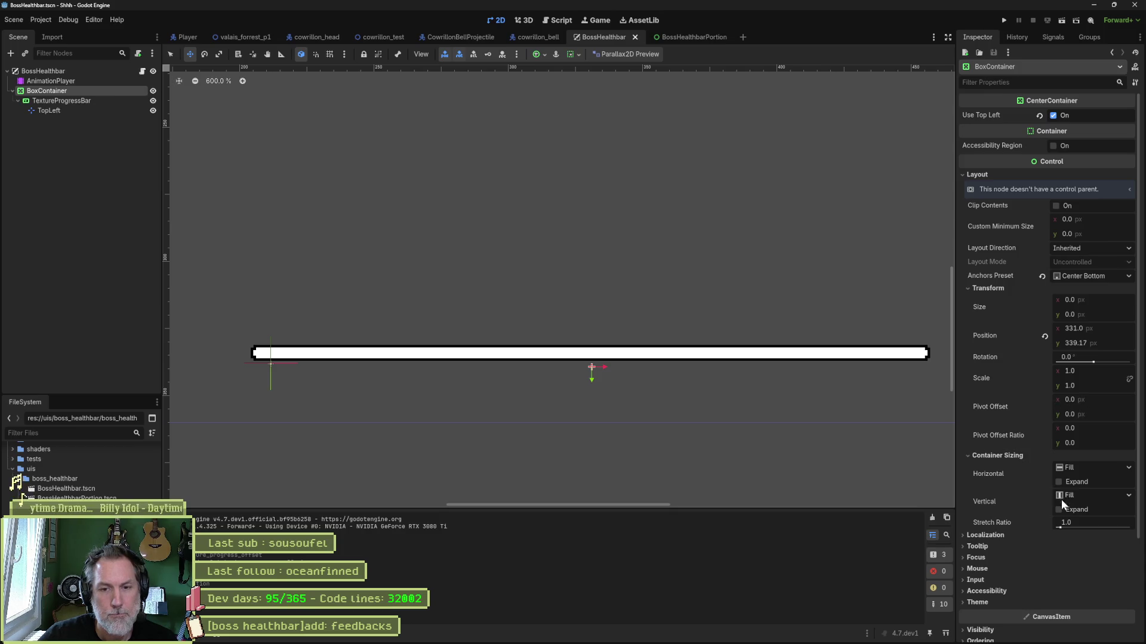
pyautogui.click(1060, 481)
pyautogui.hotkey('ctrl', 'z')
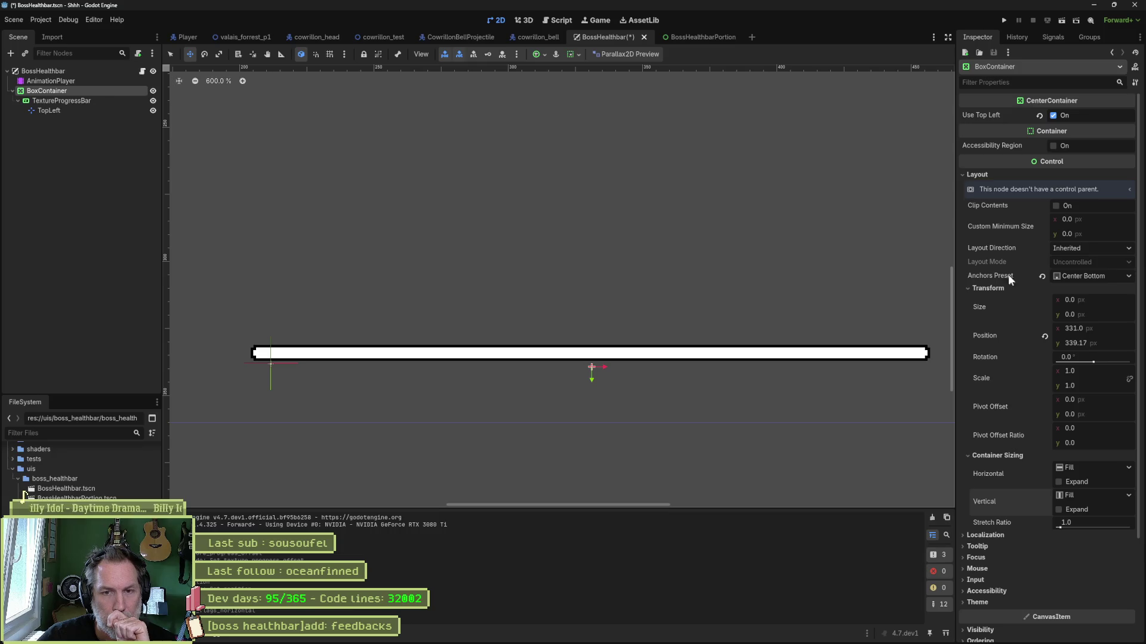
# Try reverting the BoxContainer's anchors preset, then undo it to keep it centre-bottom
pyautogui.click(1042, 276)
pyautogui.scroll(-10, 469, 204)
pyautogui.scroll(9, 510, 174)
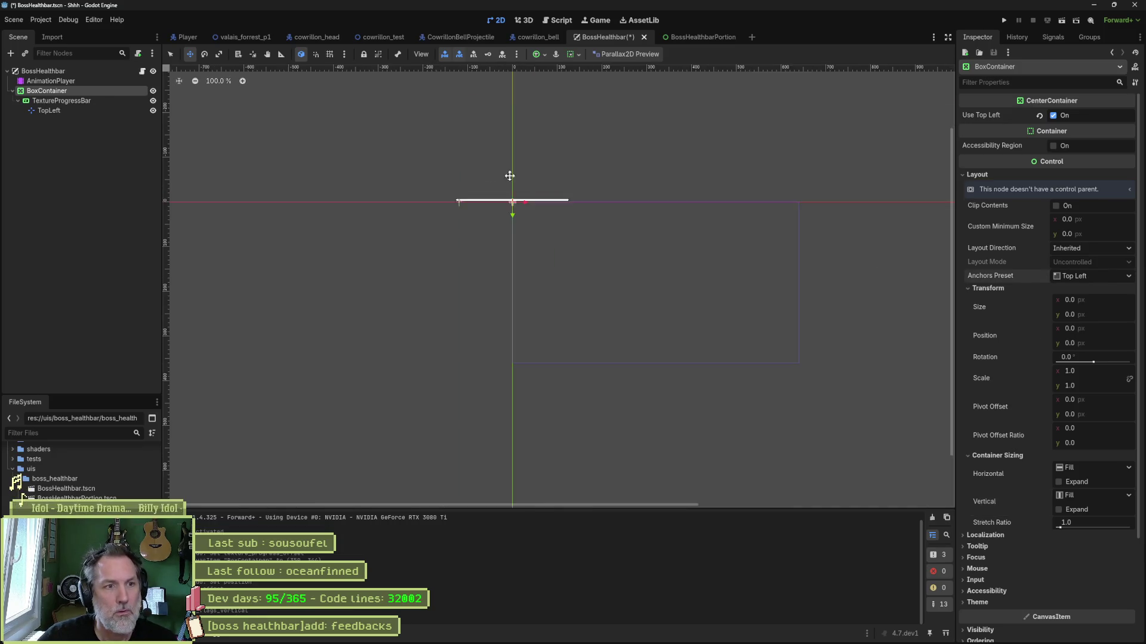
pyautogui.hotkey('ctrl', 'z')
pyautogui.scroll(-9, 782, 315)
pyautogui.scroll(8, 686, 319)
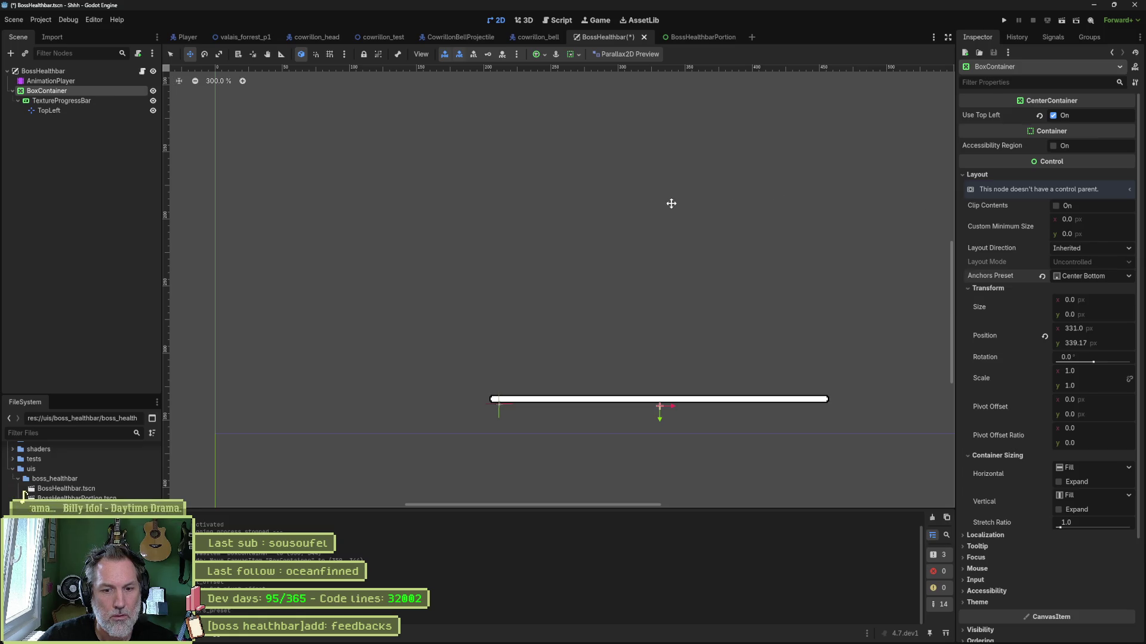
# Select the TextureProgressBar, then bring up boss_healthbar_bg.png in Aseprite
pyautogui.click(70, 101)
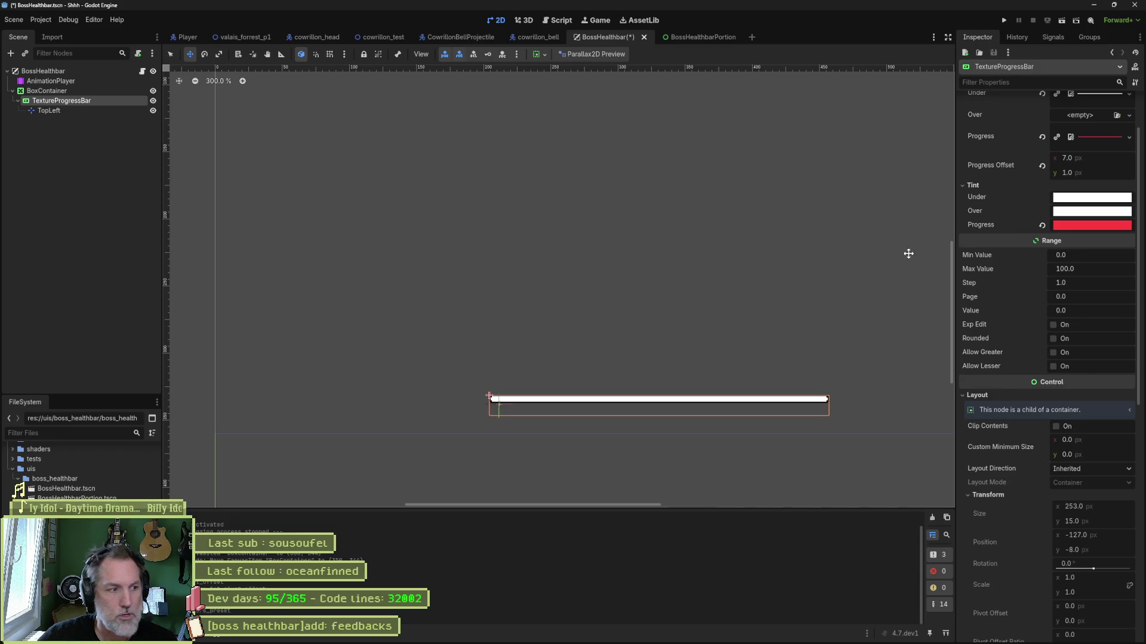
pyautogui.scroll(2, 1005, 279)
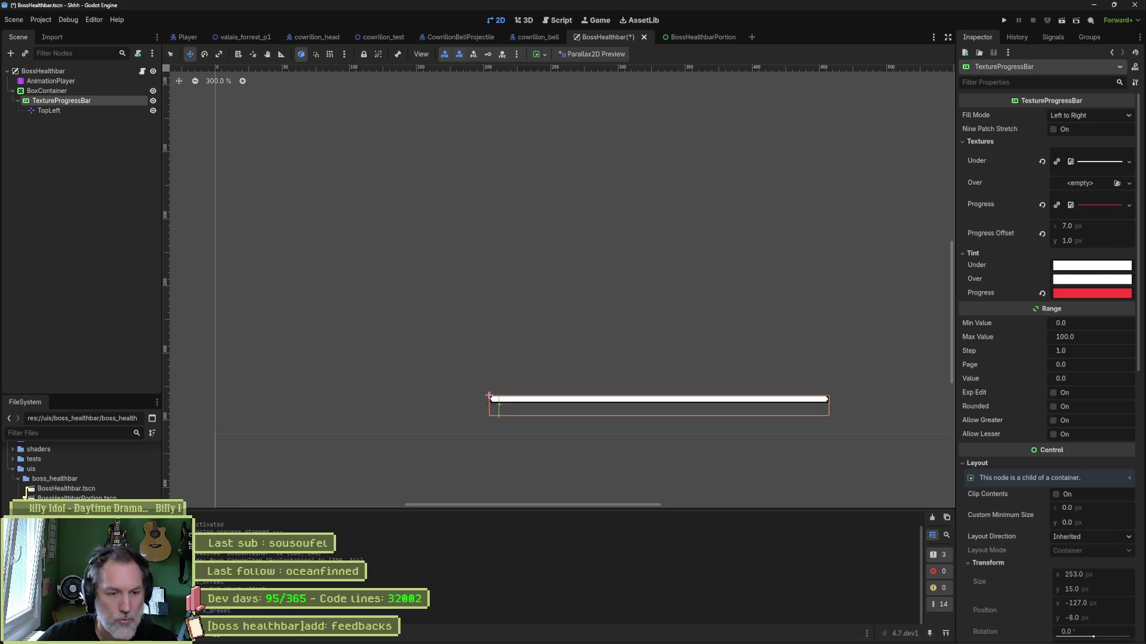
pyautogui.click(662, 633)
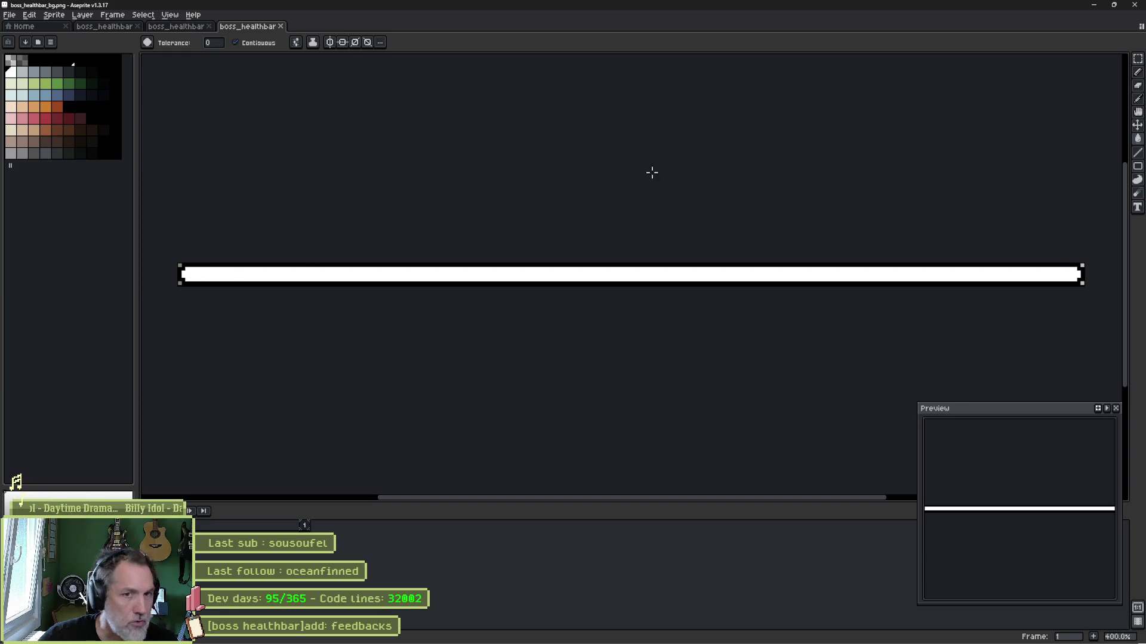
# Set the red fill's horizontal progress offset to 3, nudge it vertically, and test-run with the bar activated
pyautogui.click(1094, 5)
pyautogui.click(1092, 228)
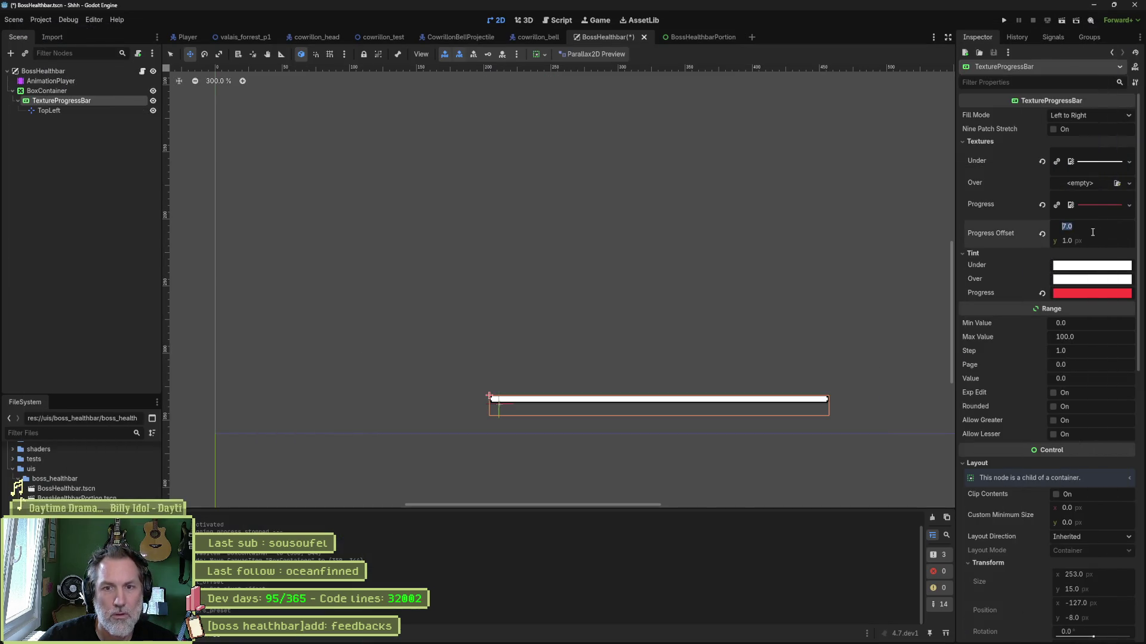
pyautogui.write('3')
pyautogui.press('Return')
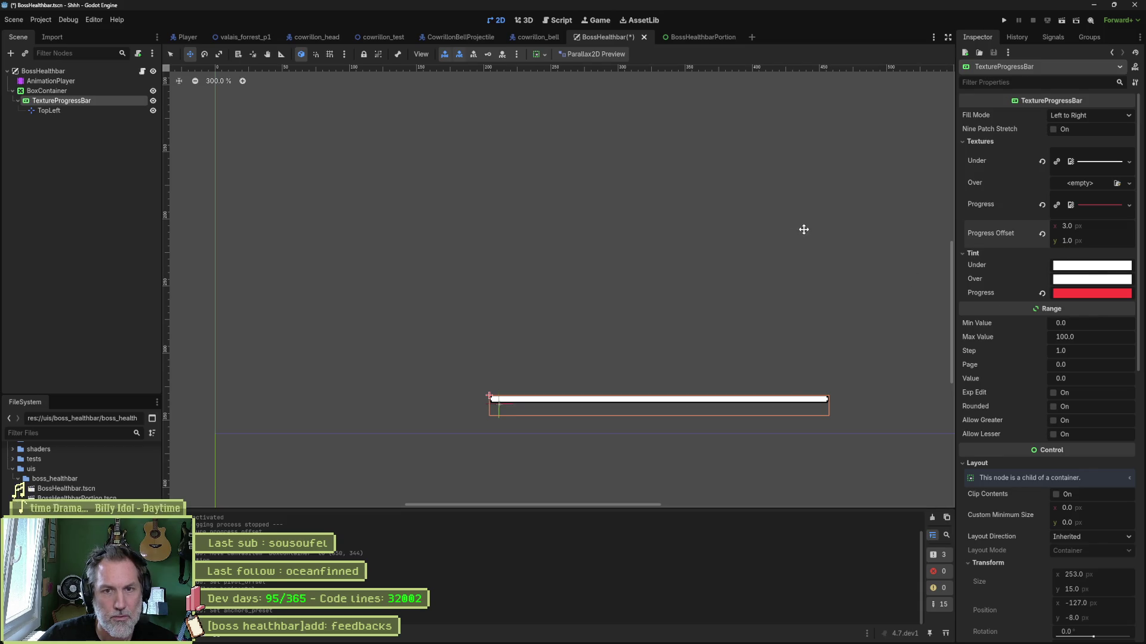
pyautogui.moveTo(1094, 237); pyautogui.dragTo(1110, 238)
pyautogui.press('F6')
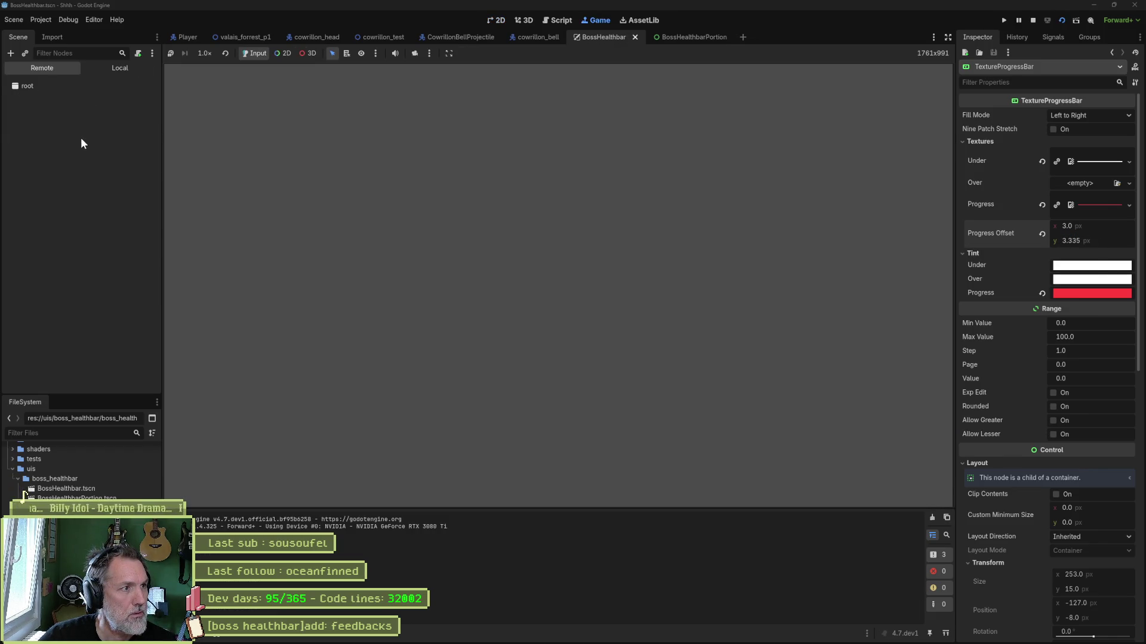
pyautogui.click(82, 145)
pyautogui.click(1068, 308)
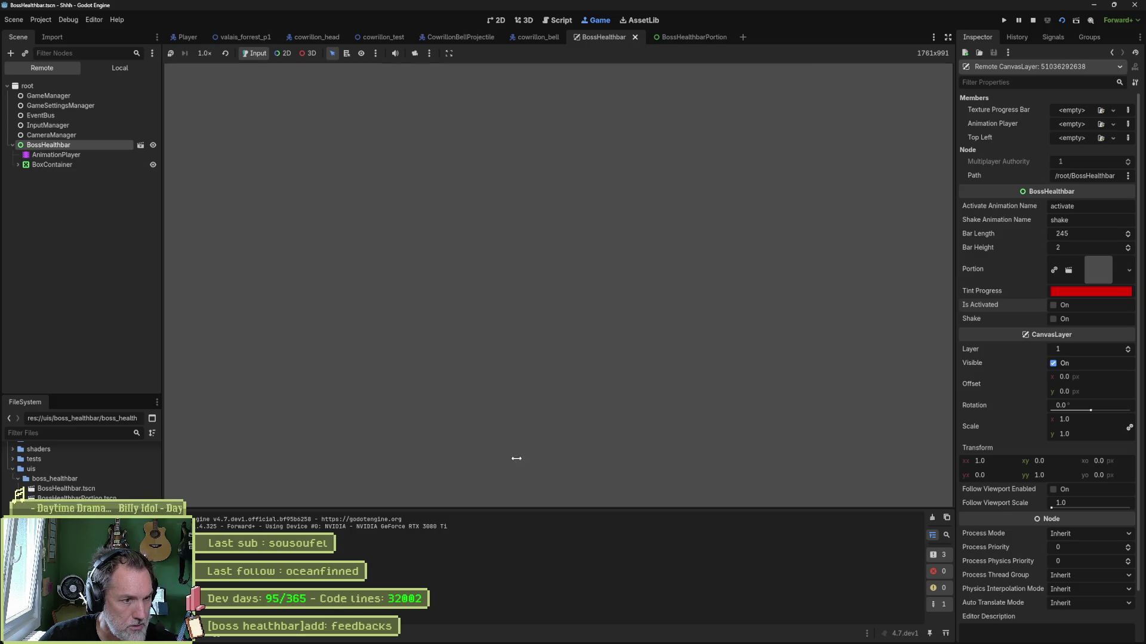
pyautogui.press('F8')
# Set the vertical progress offset to -3 and test-run again with the health bar activated
pyautogui.click(54, 101)
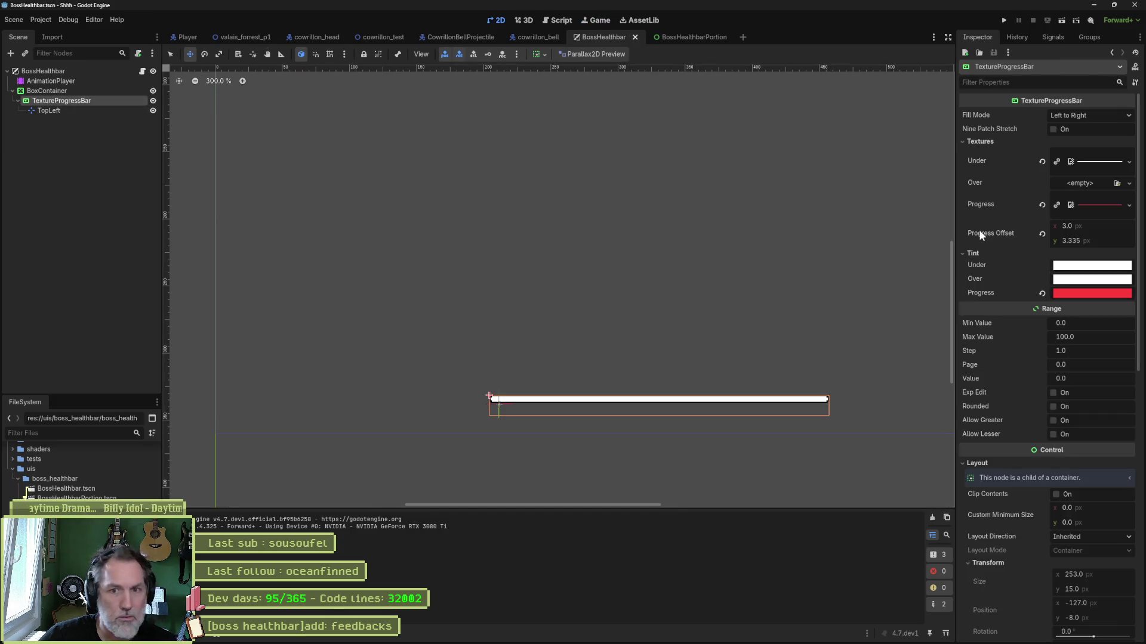
pyautogui.click(1101, 240)
pyautogui.write('-3')
pyautogui.press('Return')
pyautogui.press('F6')
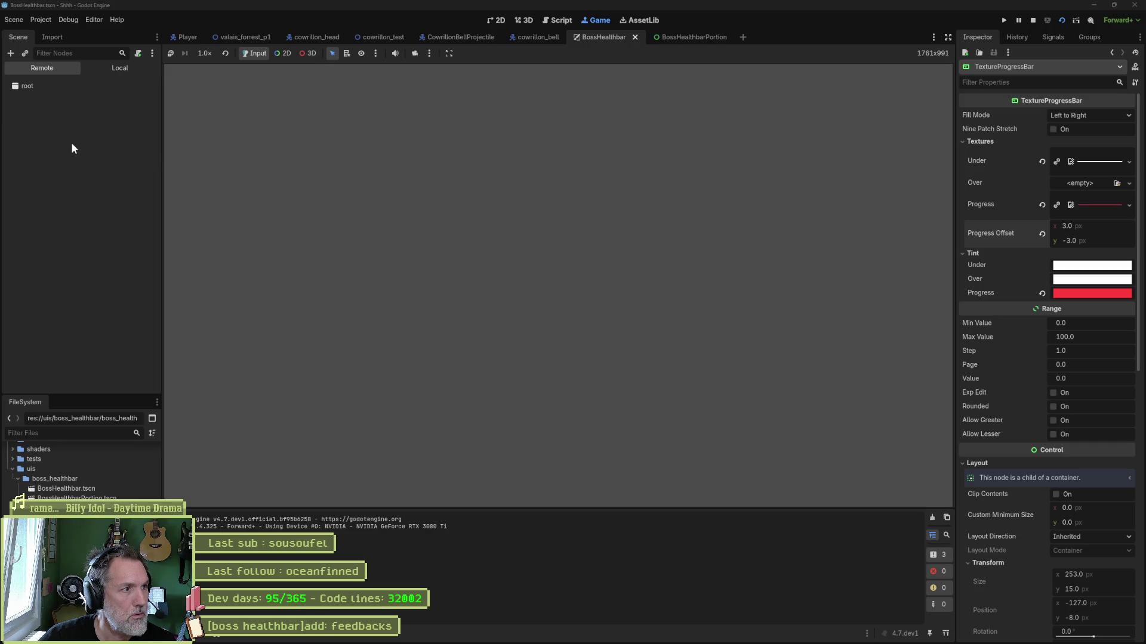
pyautogui.click(71, 144)
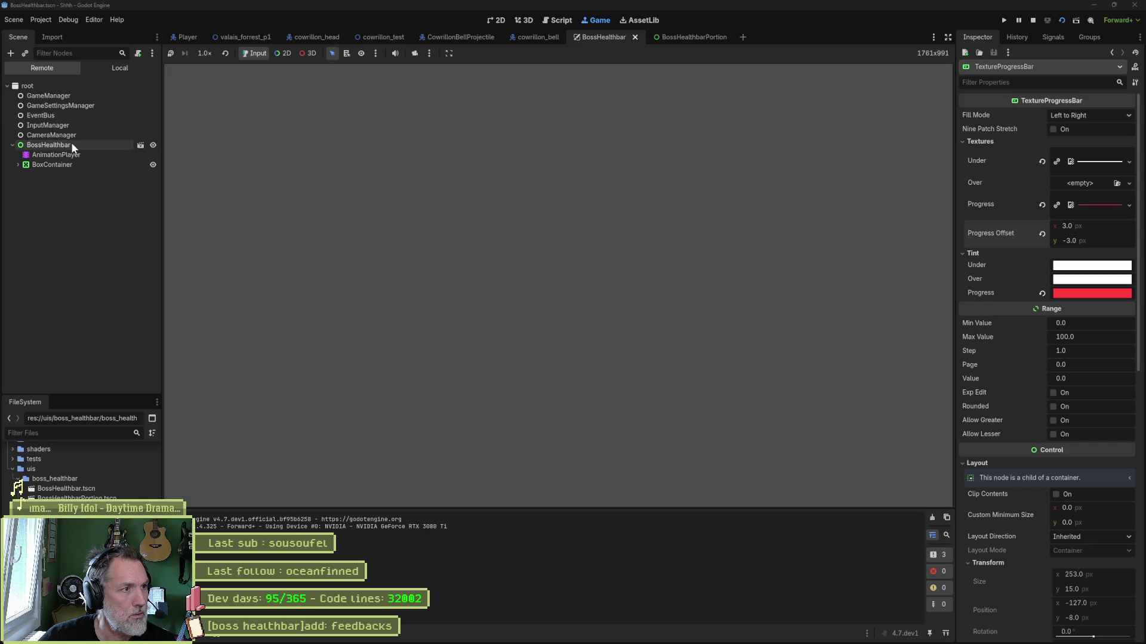
pyautogui.click(1061, 302)
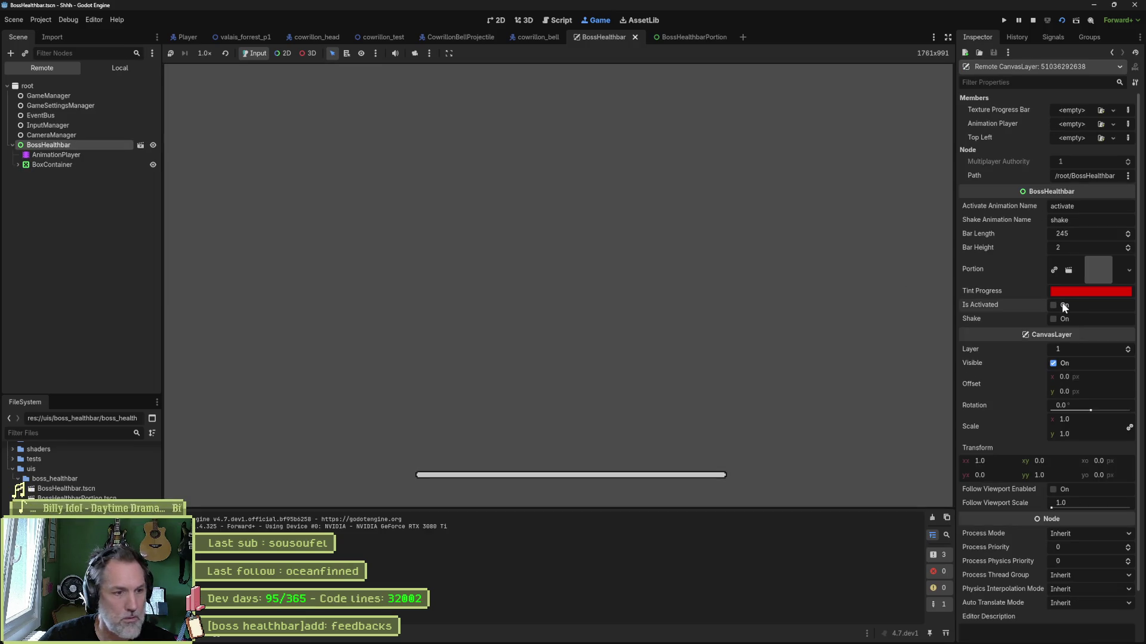
pyautogui.press('F8')
# Change the vertical progress offset to -4 and compare against the sprite in Aseprite
pyautogui.click(62, 100)
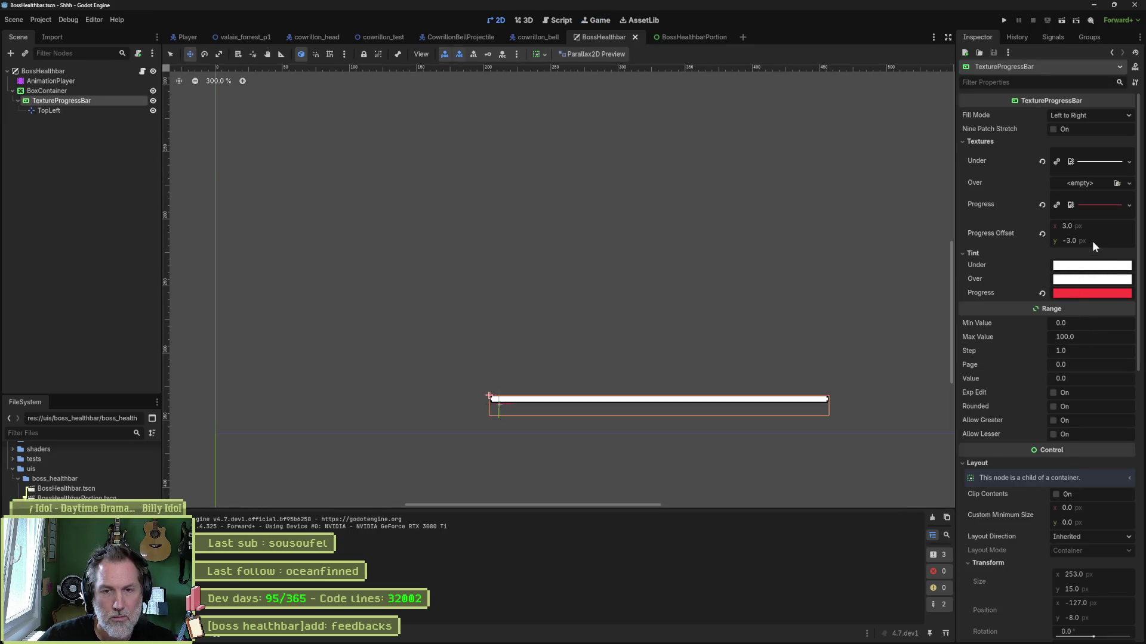
pyautogui.click(1092, 241)
pyautogui.write('-4')
pyautogui.press('Return')
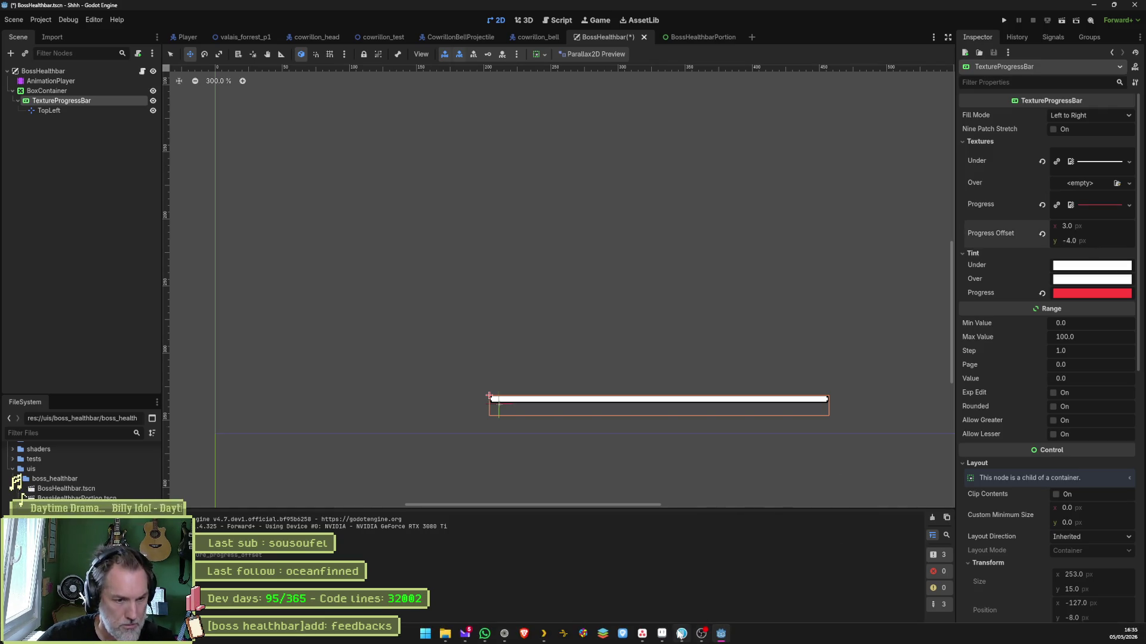
pyautogui.click(681, 633)
pyautogui.scroll(5, 350, 266)
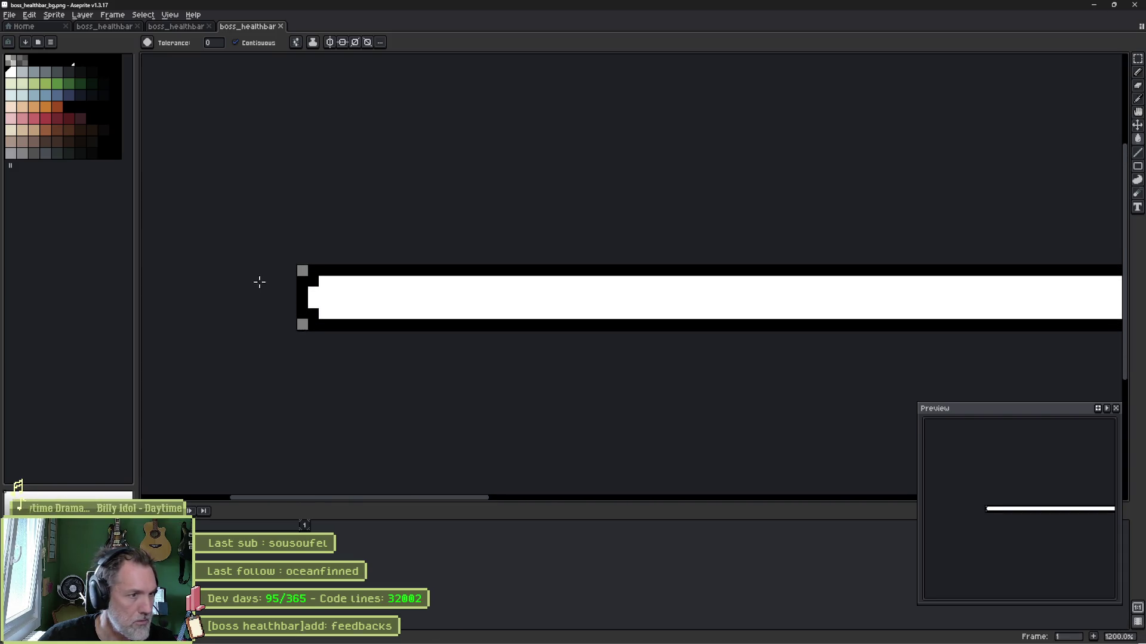
pyautogui.scroll(1, 258, 282)
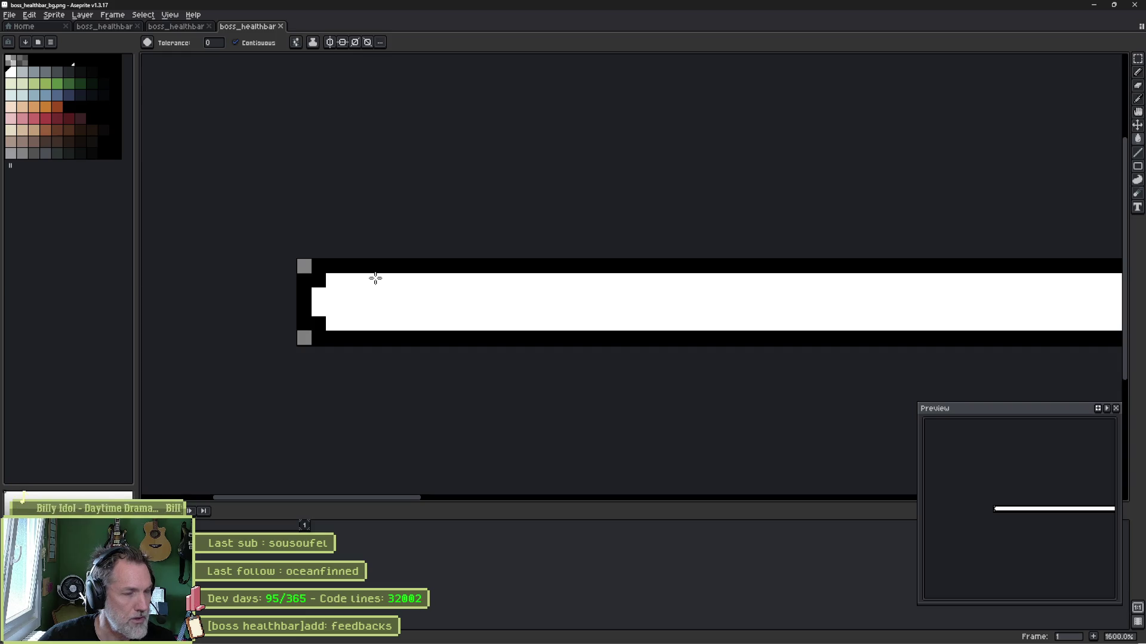
pyautogui.hotkey('alt', 'Tab')
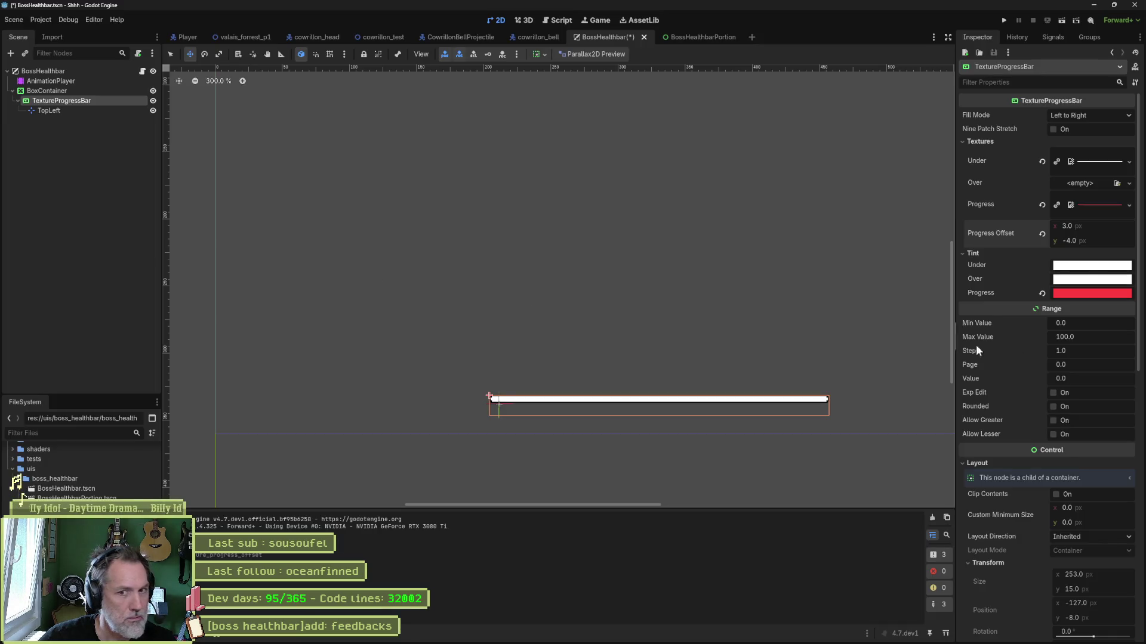
# Try a vertical progress offset of -2 and test-run with the boss health bar activated
pyautogui.click(1103, 241)
pyautogui.write('-2')
pyautogui.press('Return')
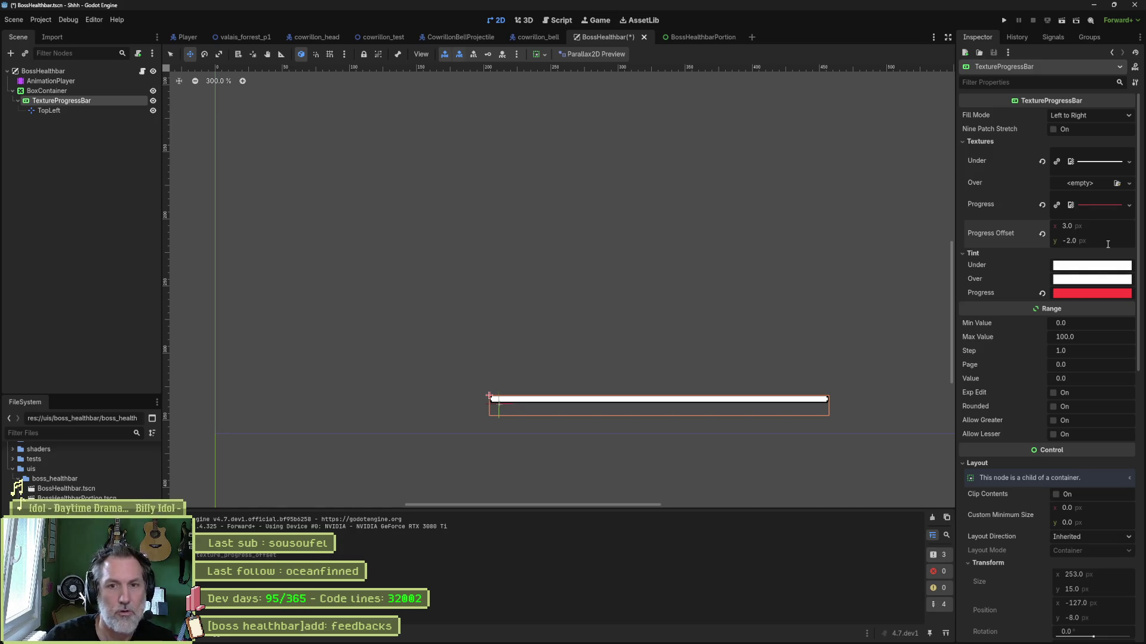
pyautogui.press('F6')
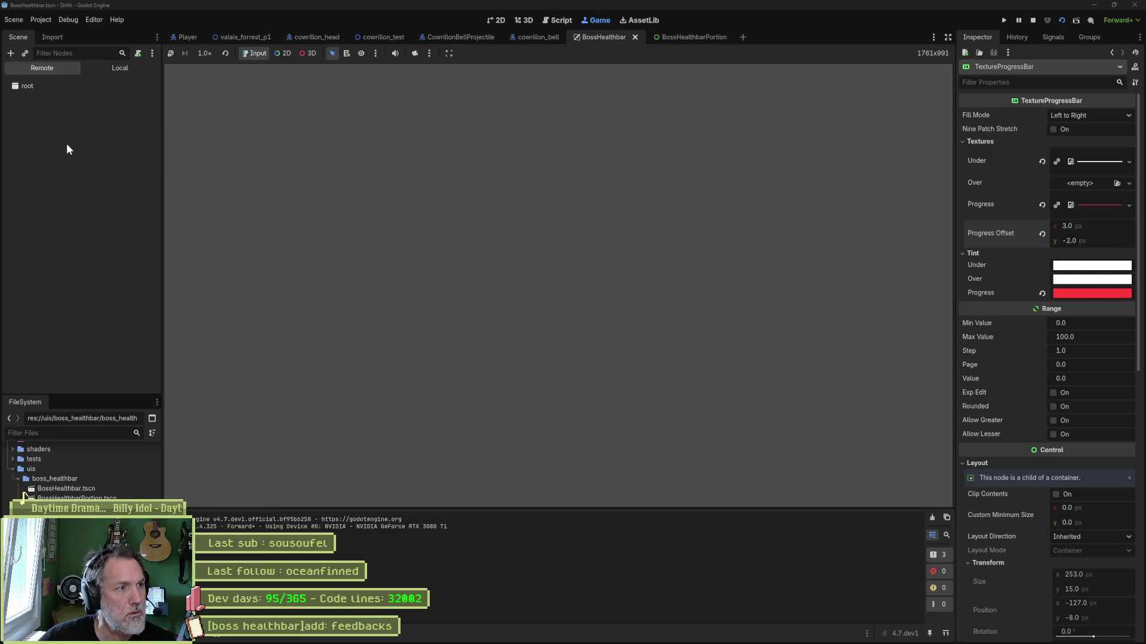
pyautogui.click(89, 145)
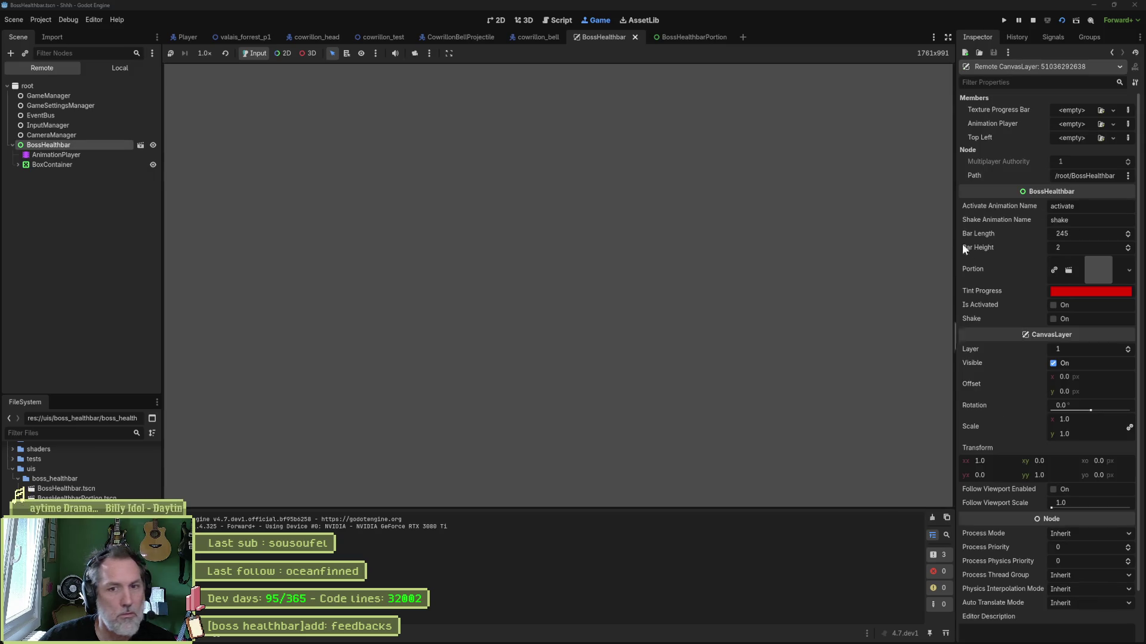
pyautogui.click(1063, 306)
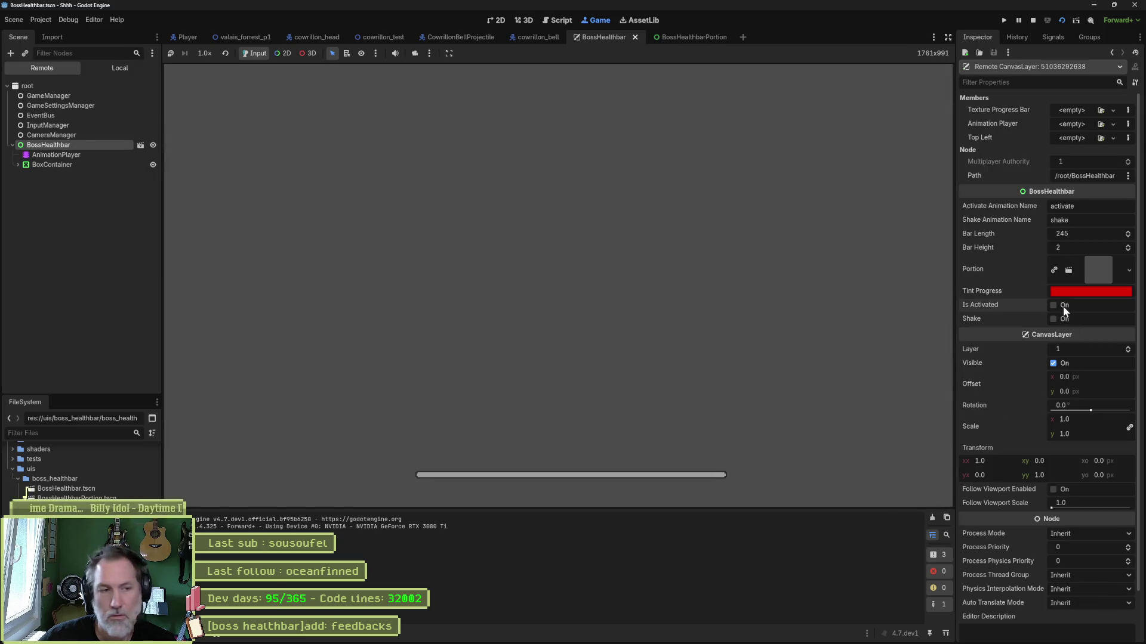
pyautogui.press('F8')
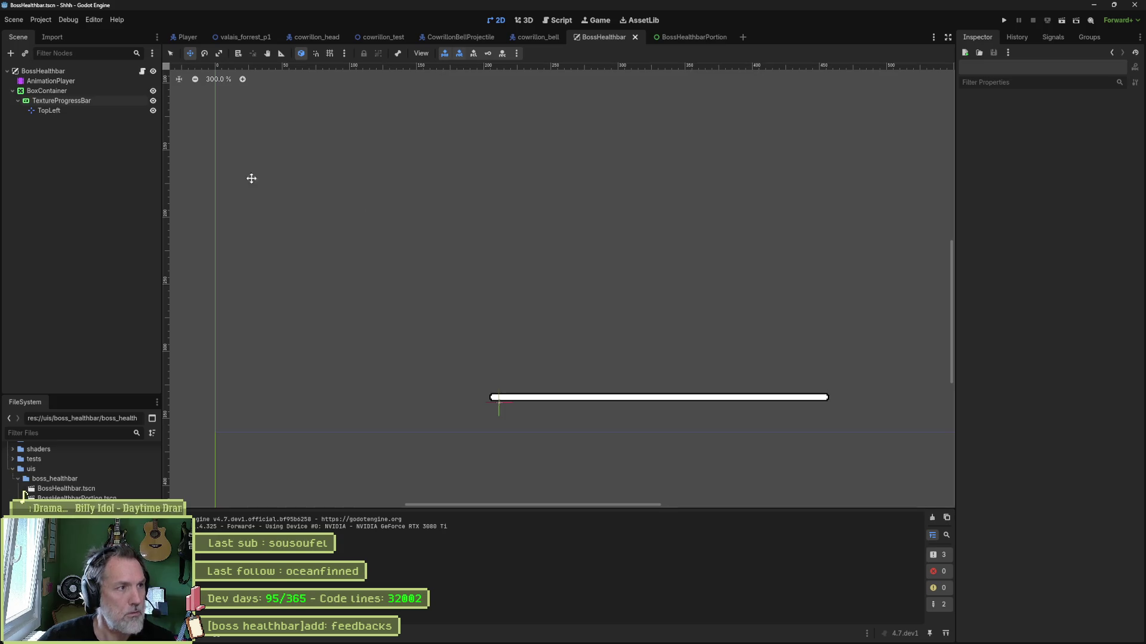
# Set the vertical offset back to -4, run the scene, then activate and shake the BossHealthbar
pyautogui.click(74, 101)
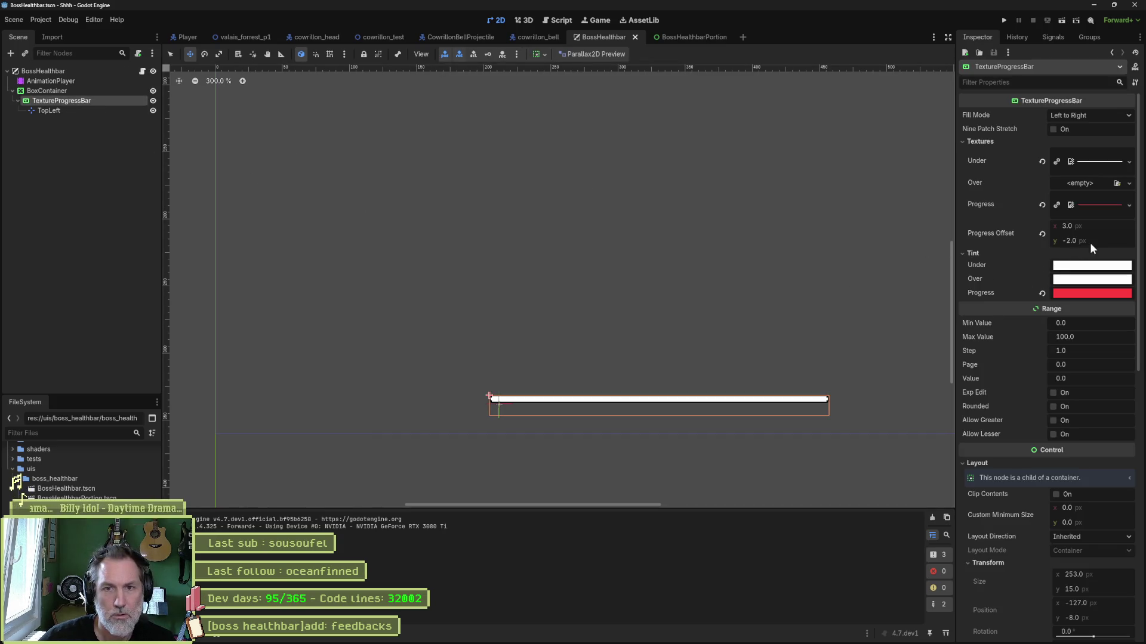
pyautogui.moveTo(1089, 242); pyautogui.dragTo(1065, 238)
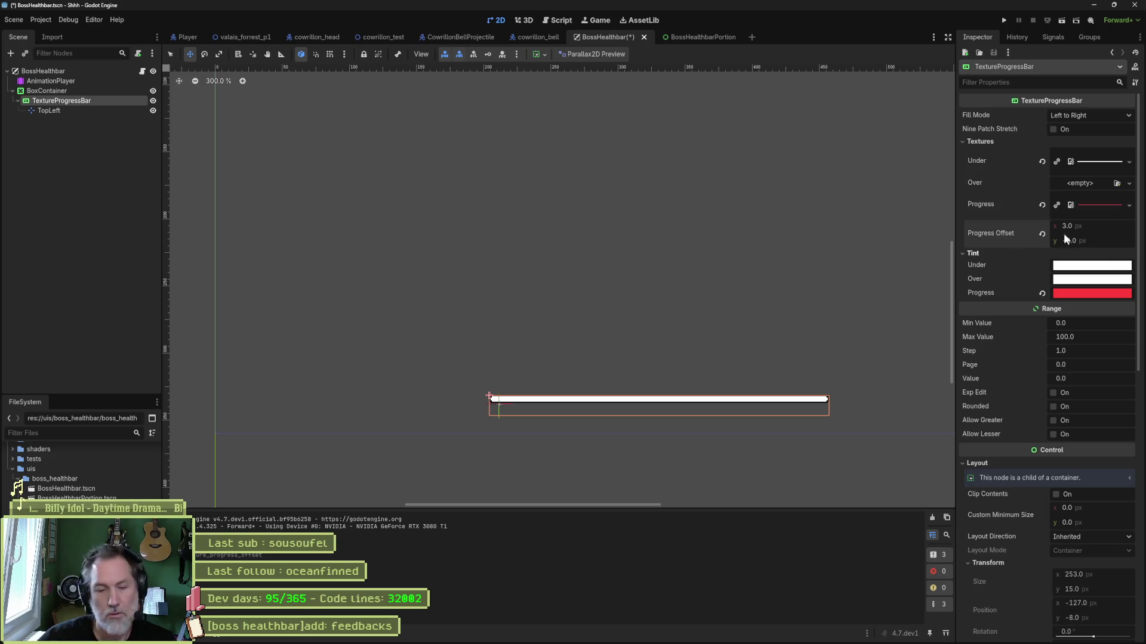
pyautogui.press('F6')
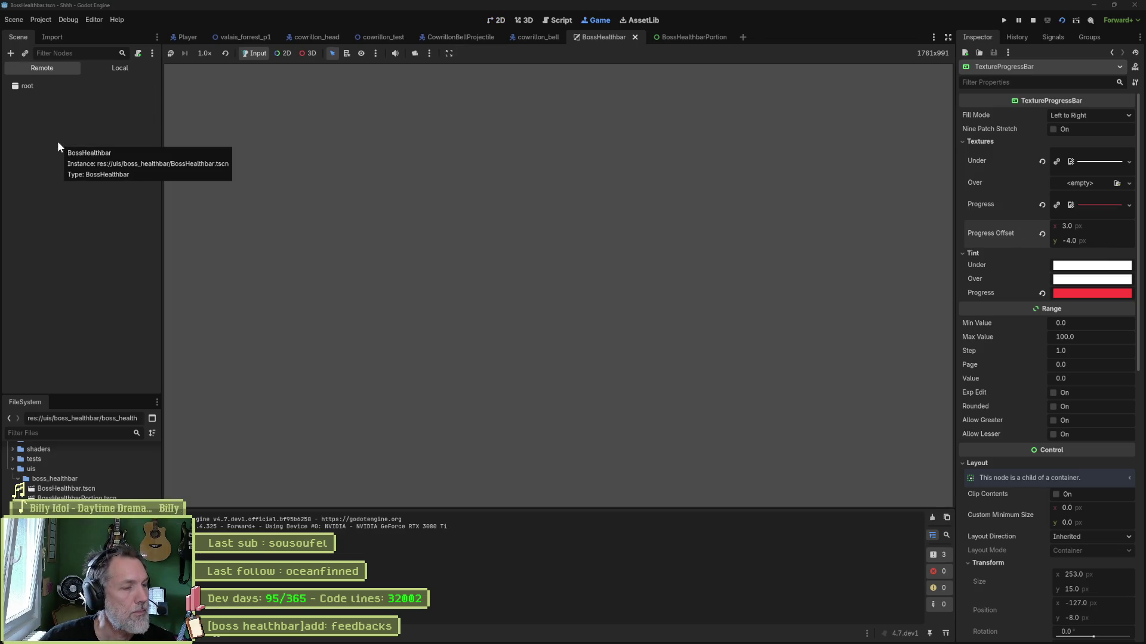
pyautogui.click(57, 144)
pyautogui.click(1066, 308)
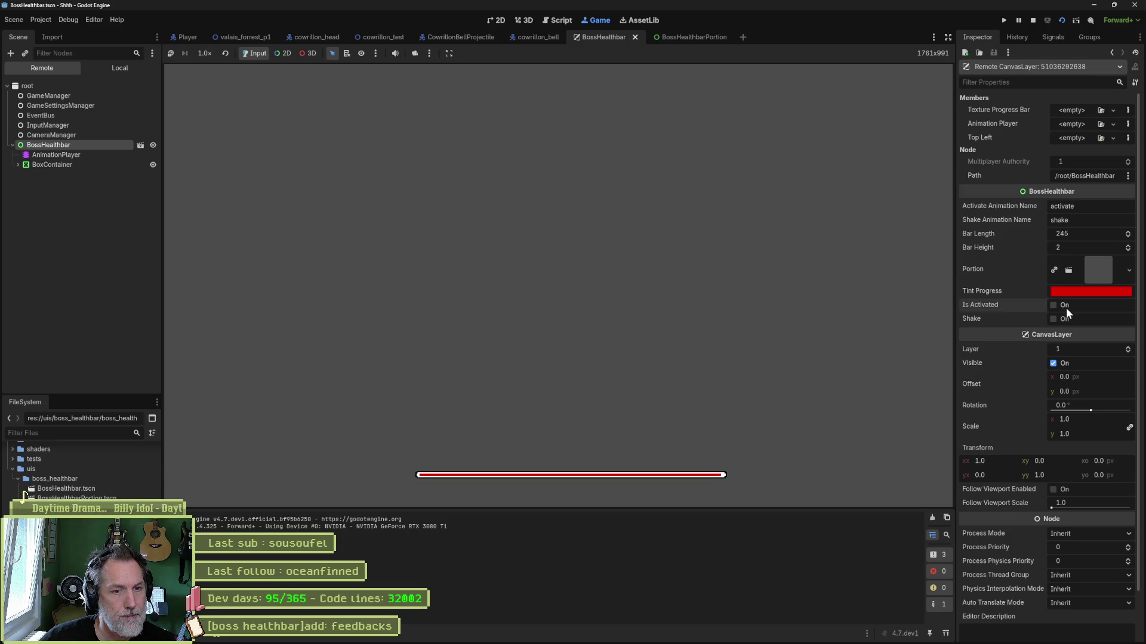
pyautogui.click(1064, 320)
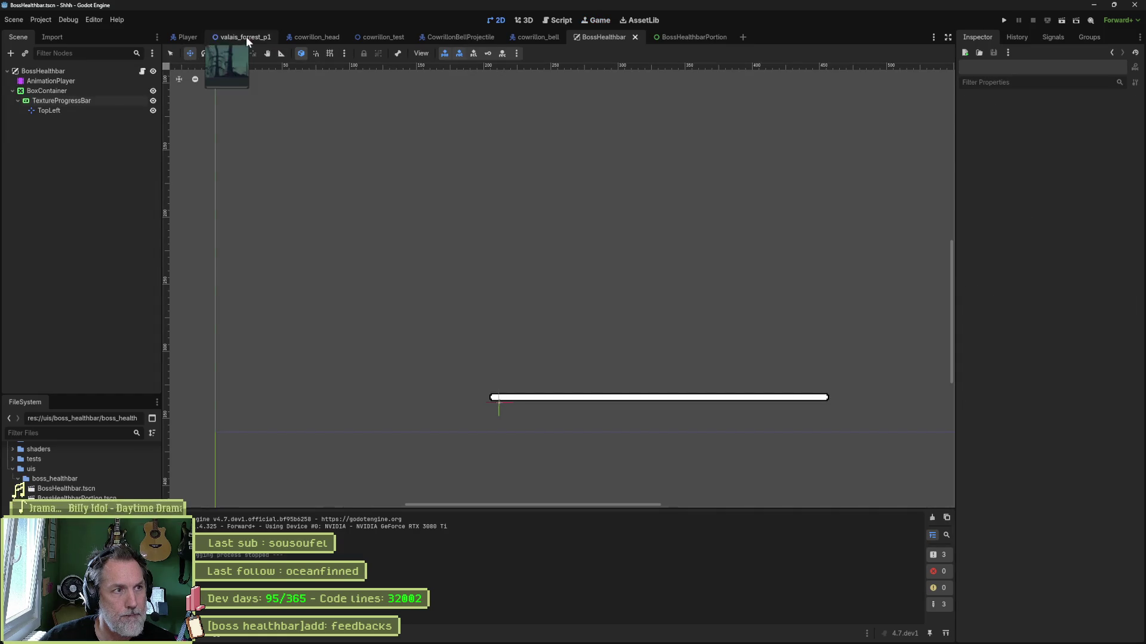
# Run valais_forrest_p1, activate and shake the remote BossHealthbar, stop the game, then switch to Fork
pyautogui.click(245, 37)
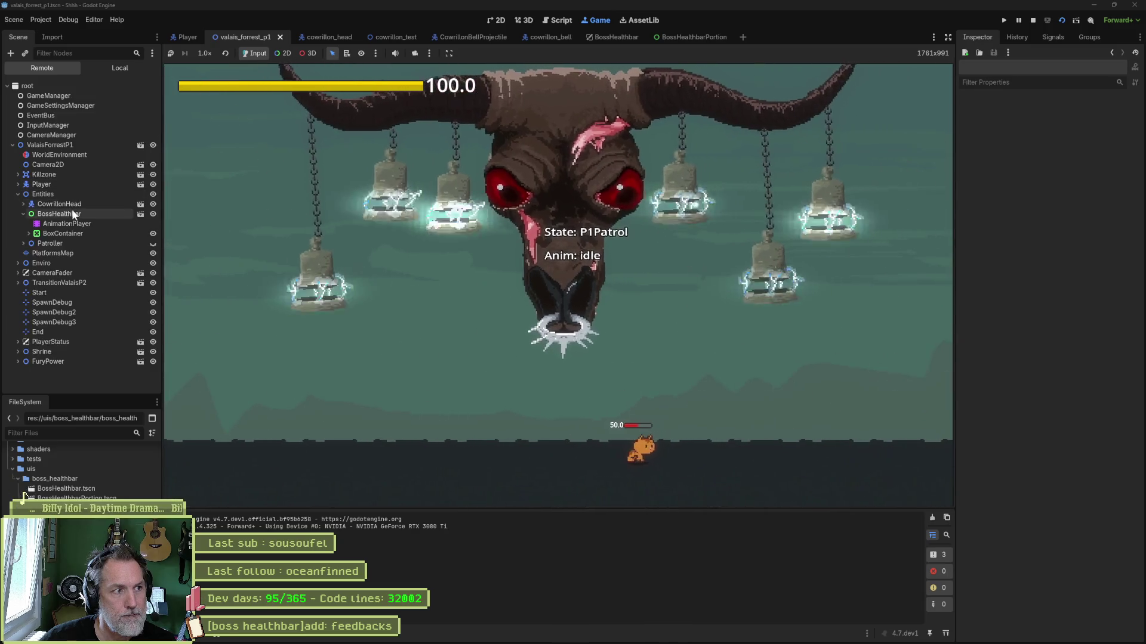
pyautogui.click(71, 213)
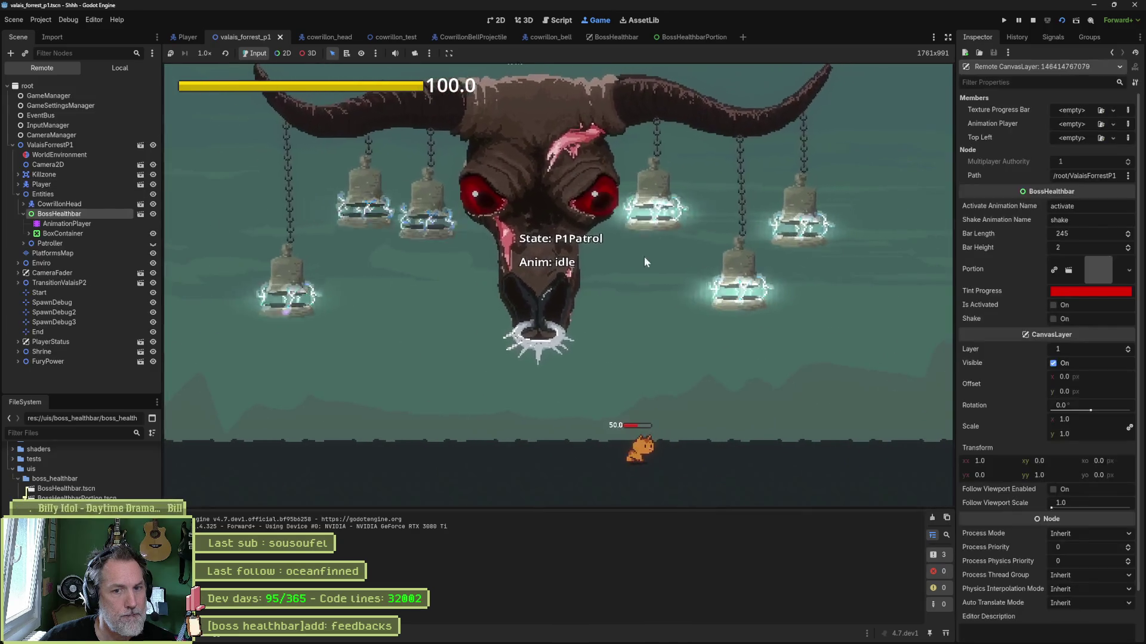
pyautogui.click(1063, 306)
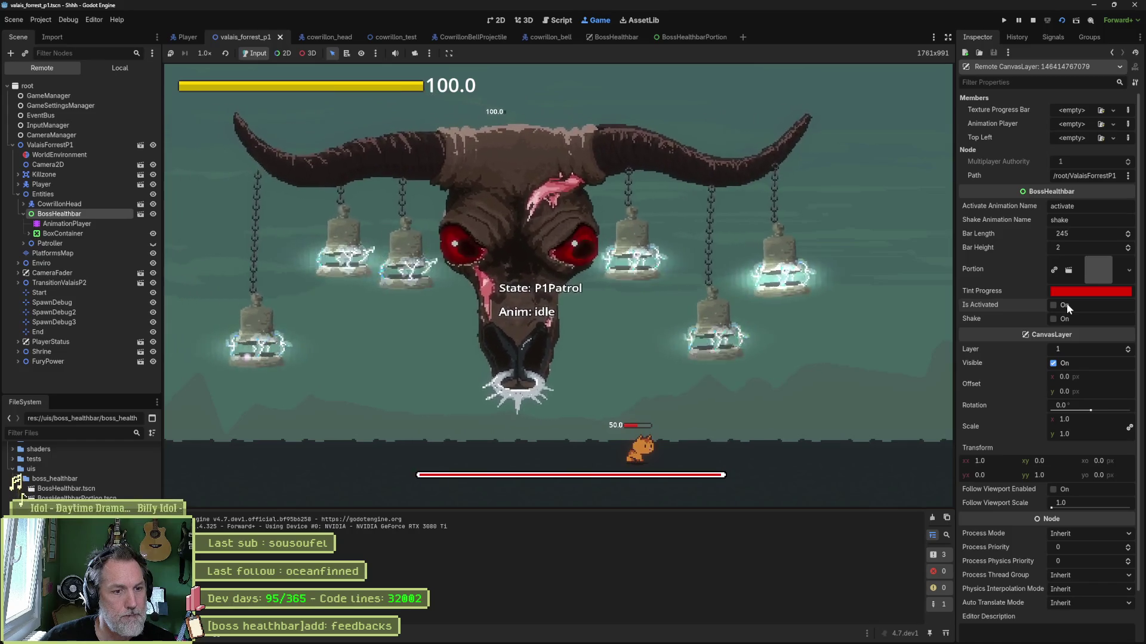
pyautogui.click(1062, 317)
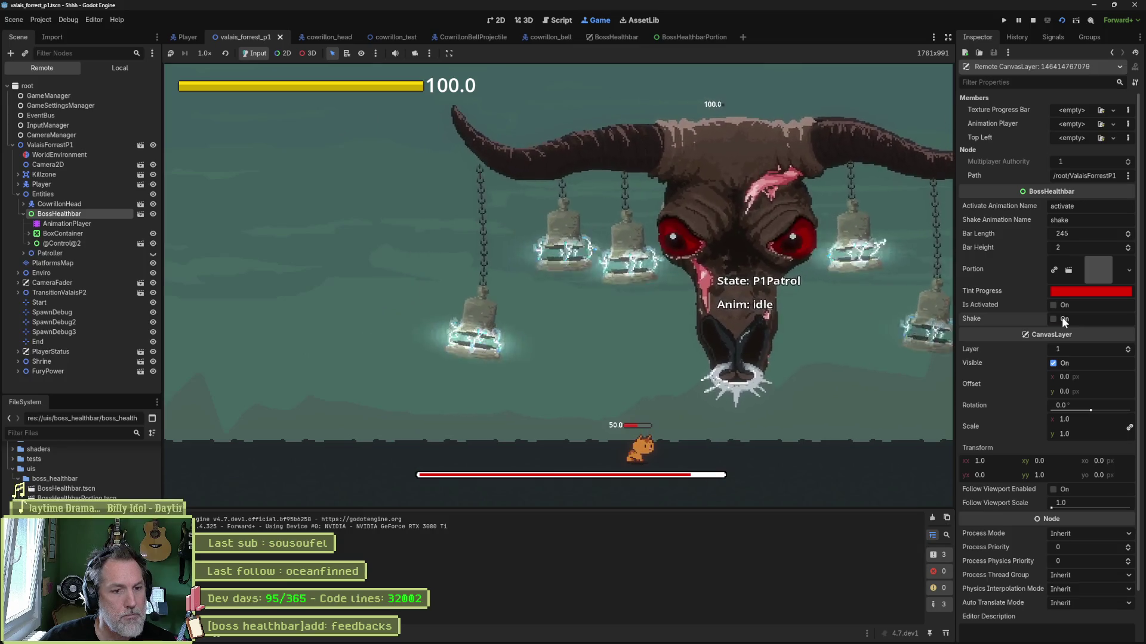
pyautogui.press('F8')
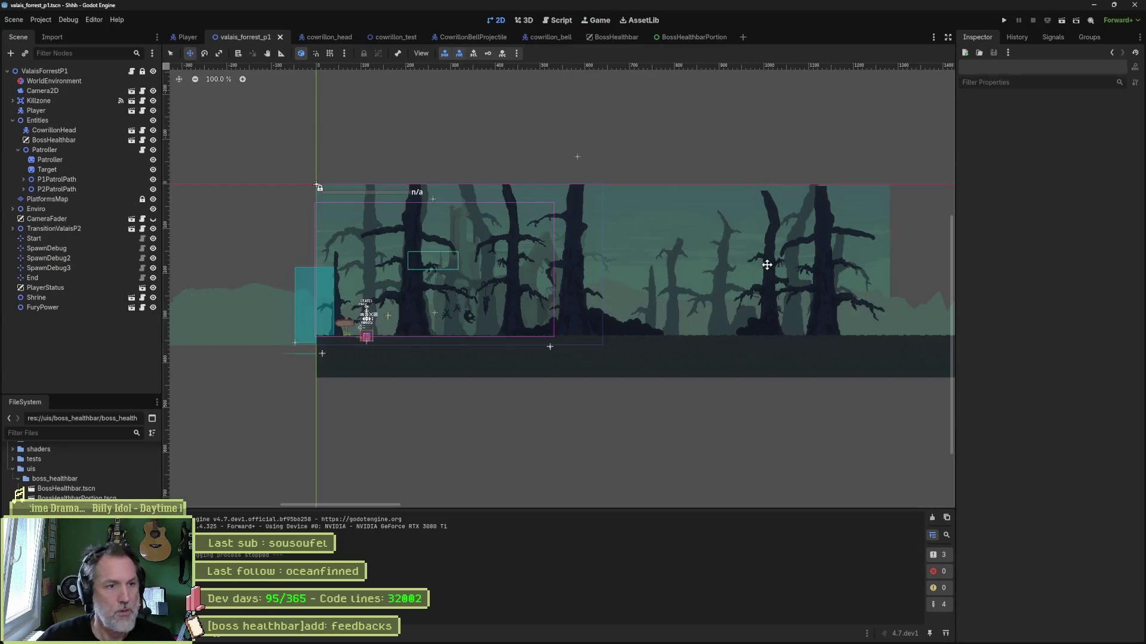
pyautogui.moveTo(485, 636)
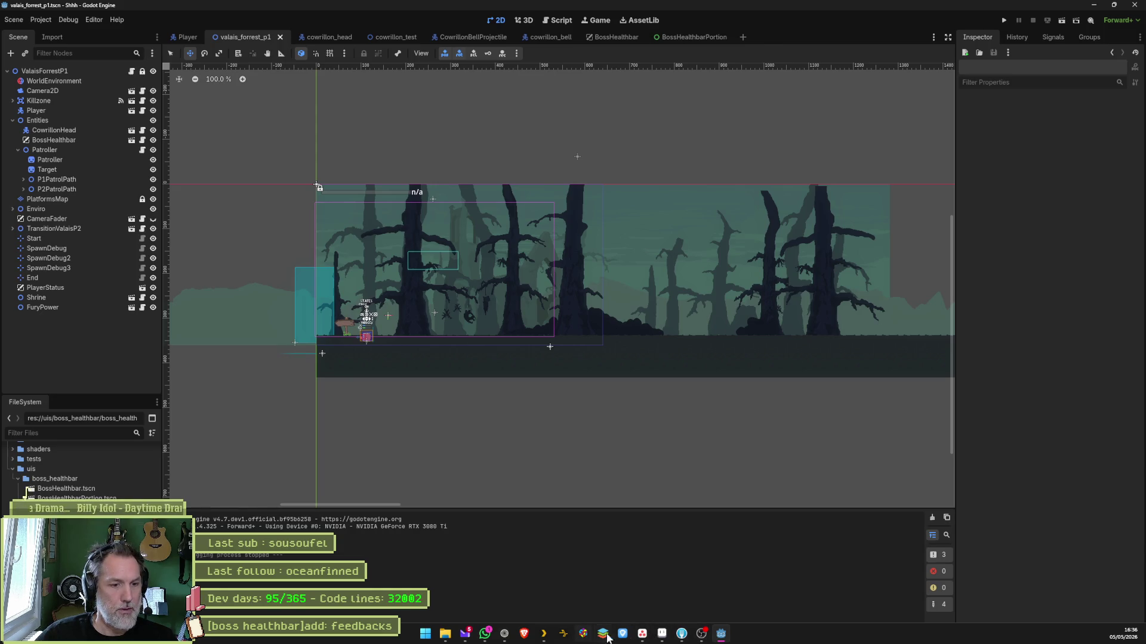
pyautogui.click(661, 634)
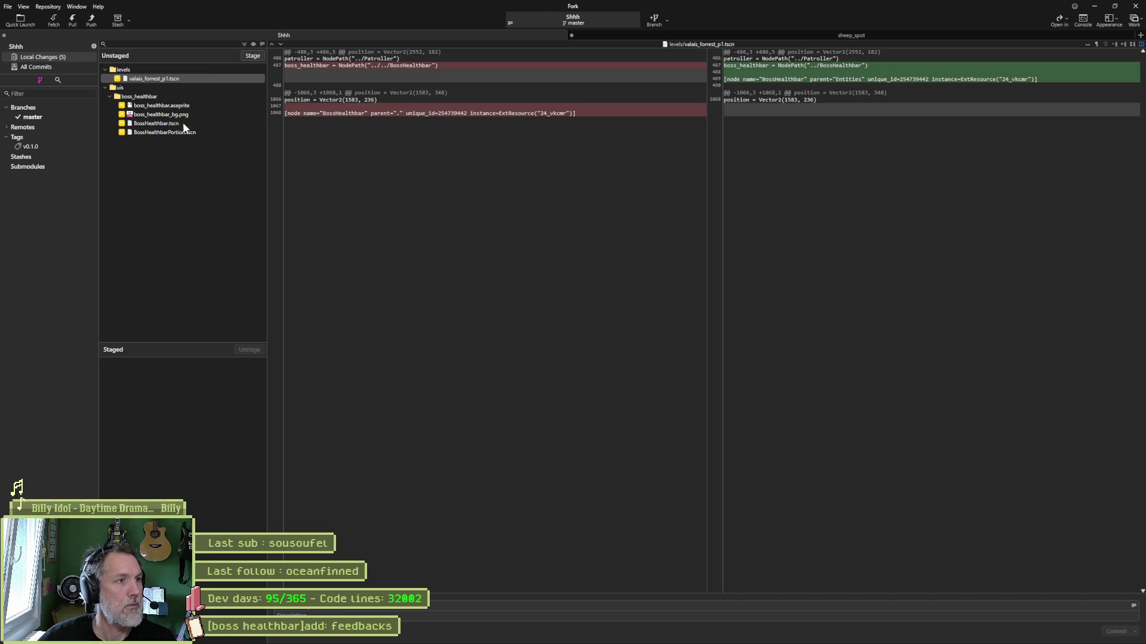
# Stage all five changes and reuse the recent boss healthbar commit message
pyautogui.click(252, 55)
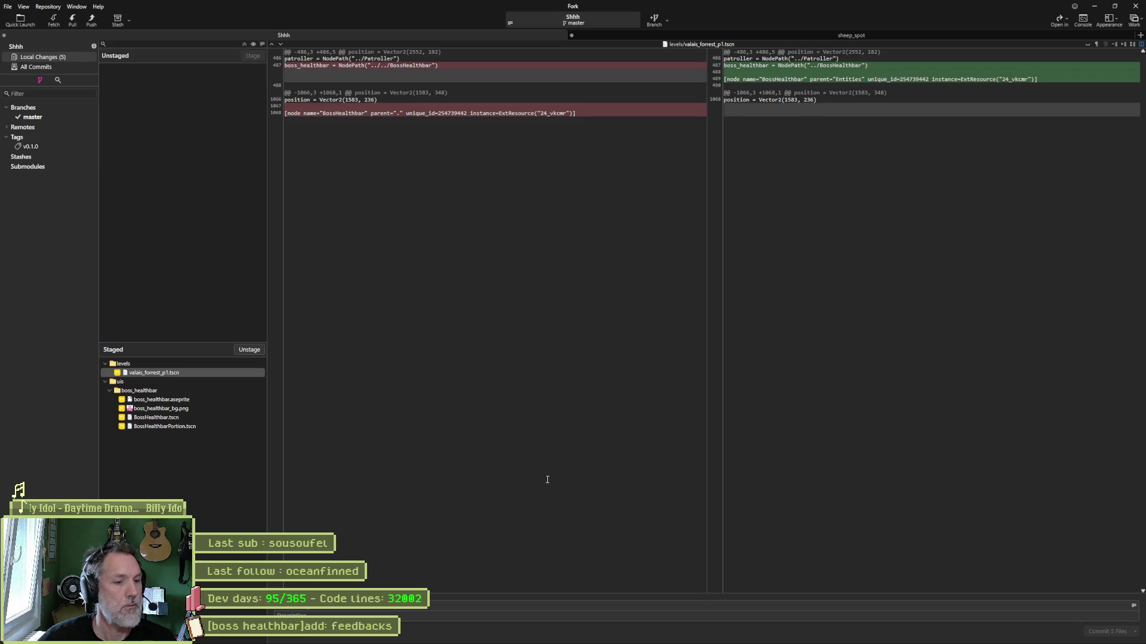
pyautogui.click(1134, 606)
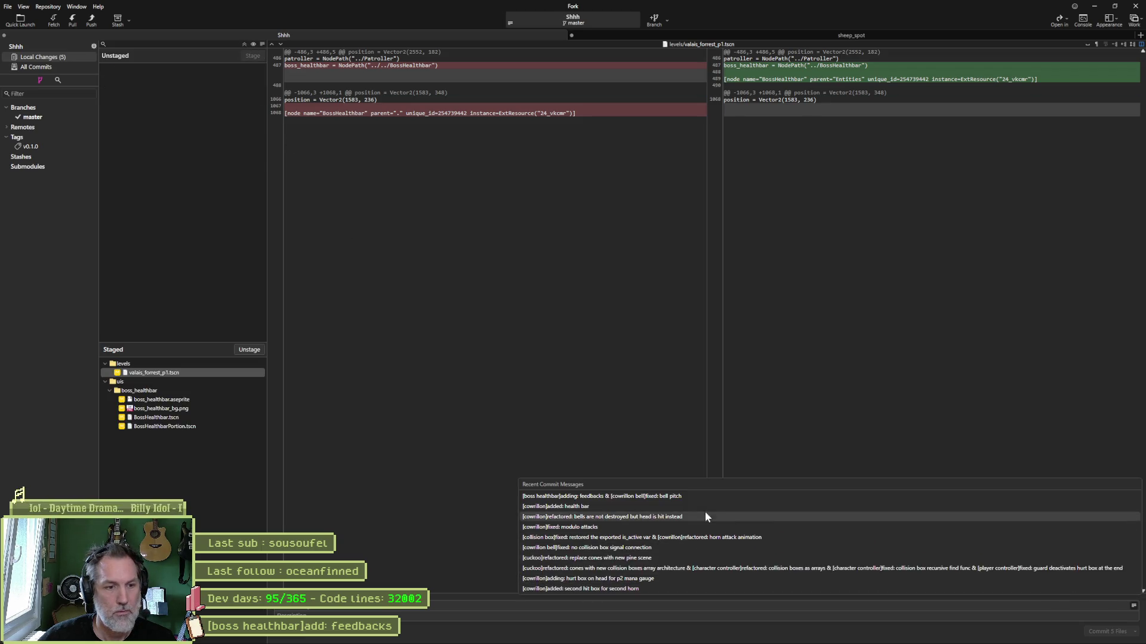
pyautogui.click(666, 507)
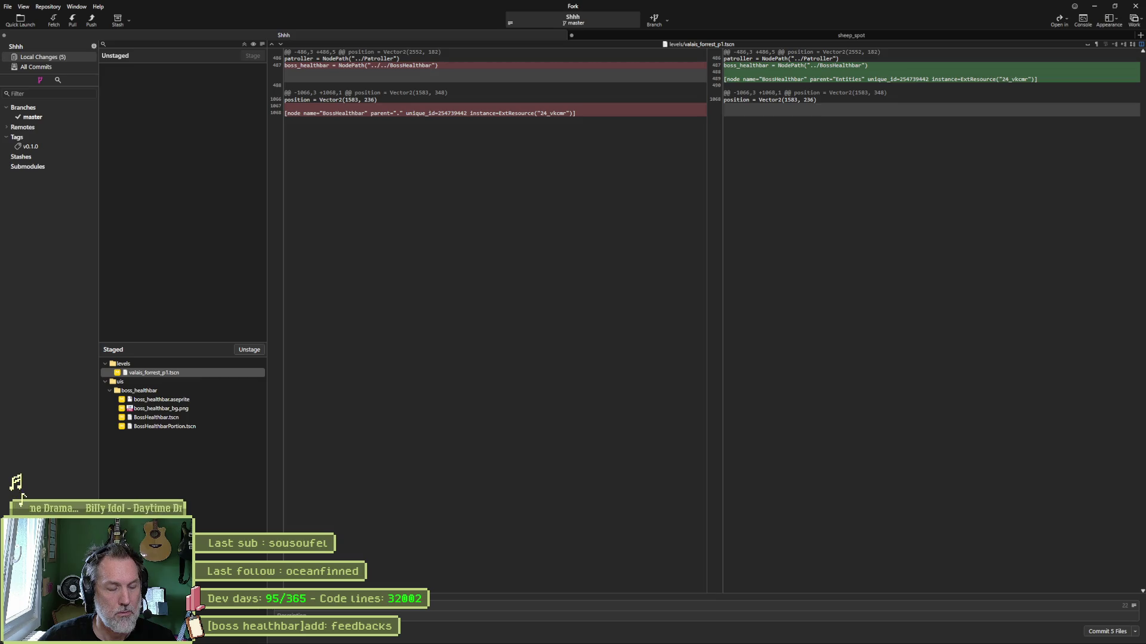
pyautogui.click(642, 641)
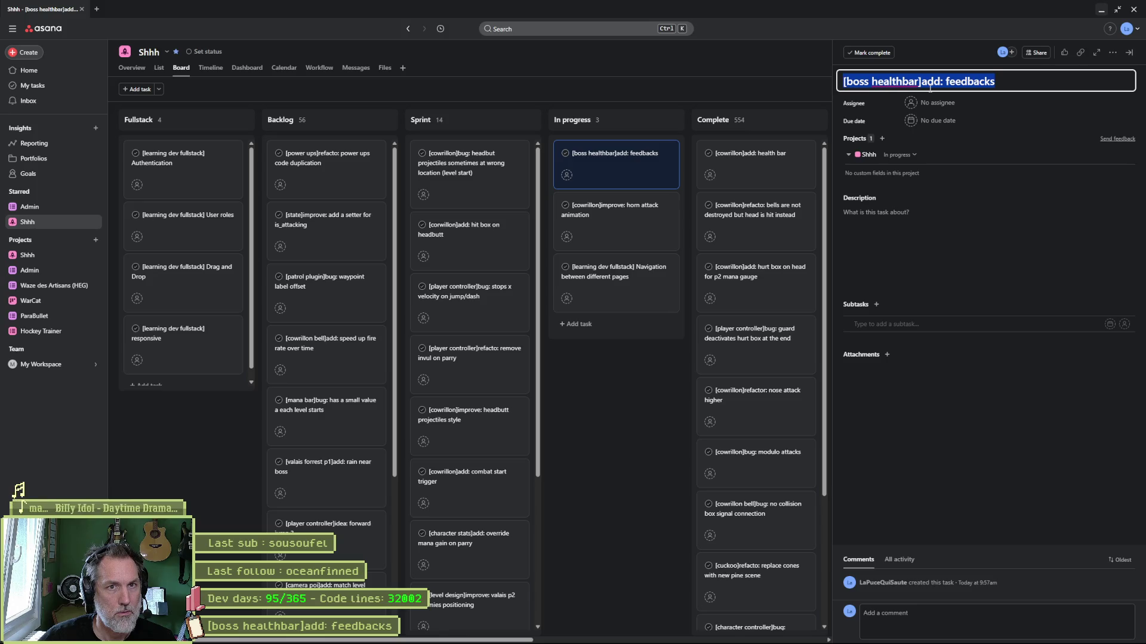
# After viewing the Asana task, return through Fork to the Godot editor
pyautogui.moveTo(725, 643)
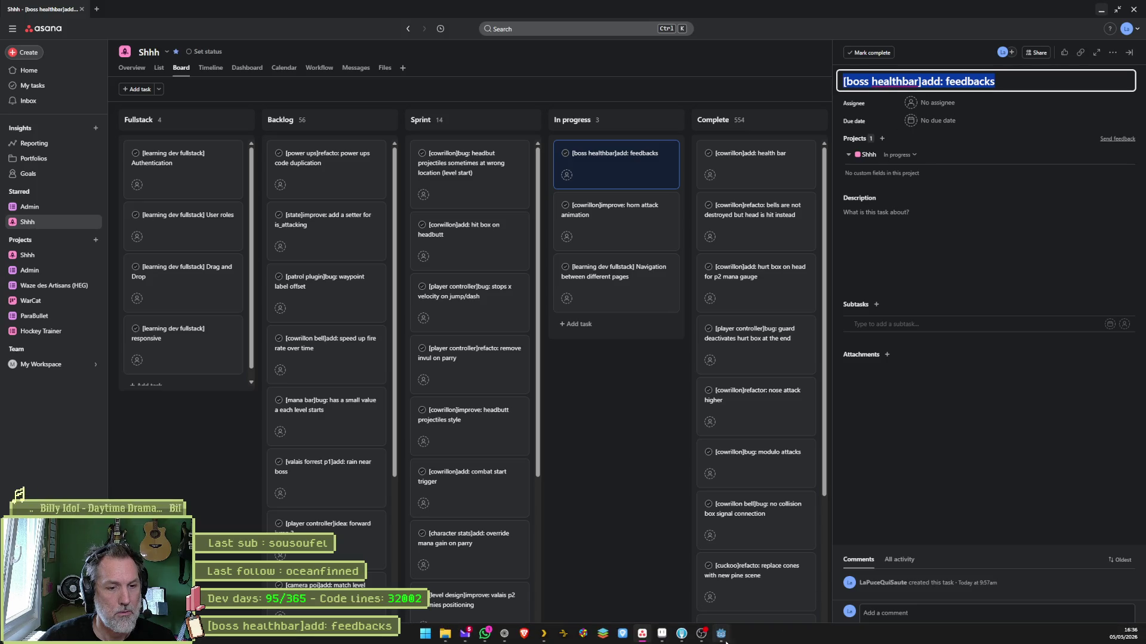
pyautogui.click(682, 638)
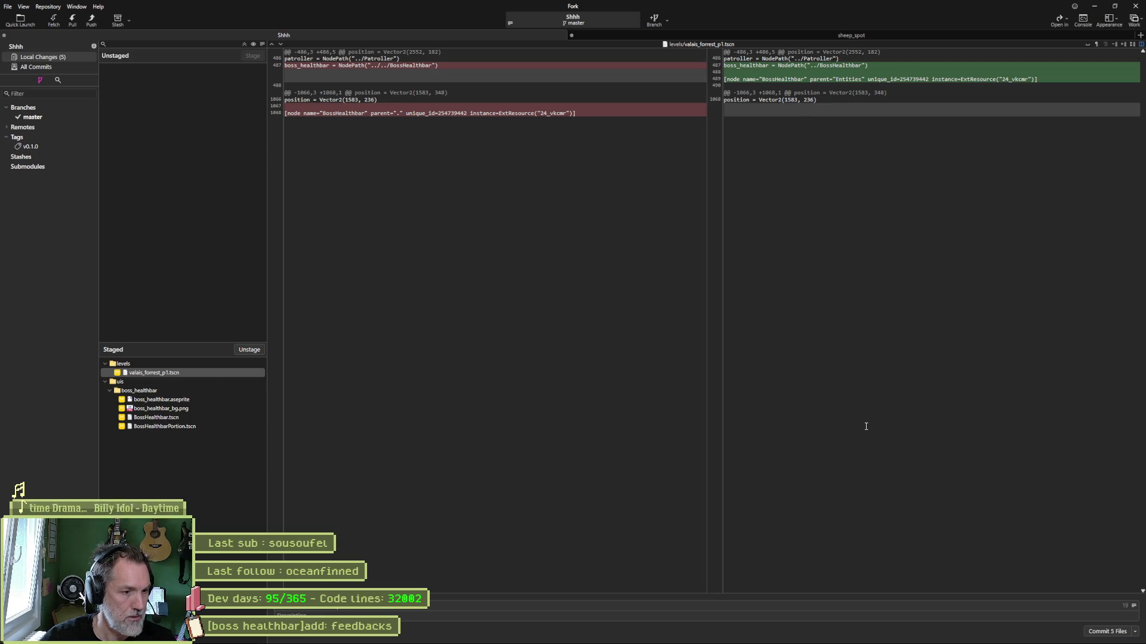
pyautogui.moveTo(669, 640)
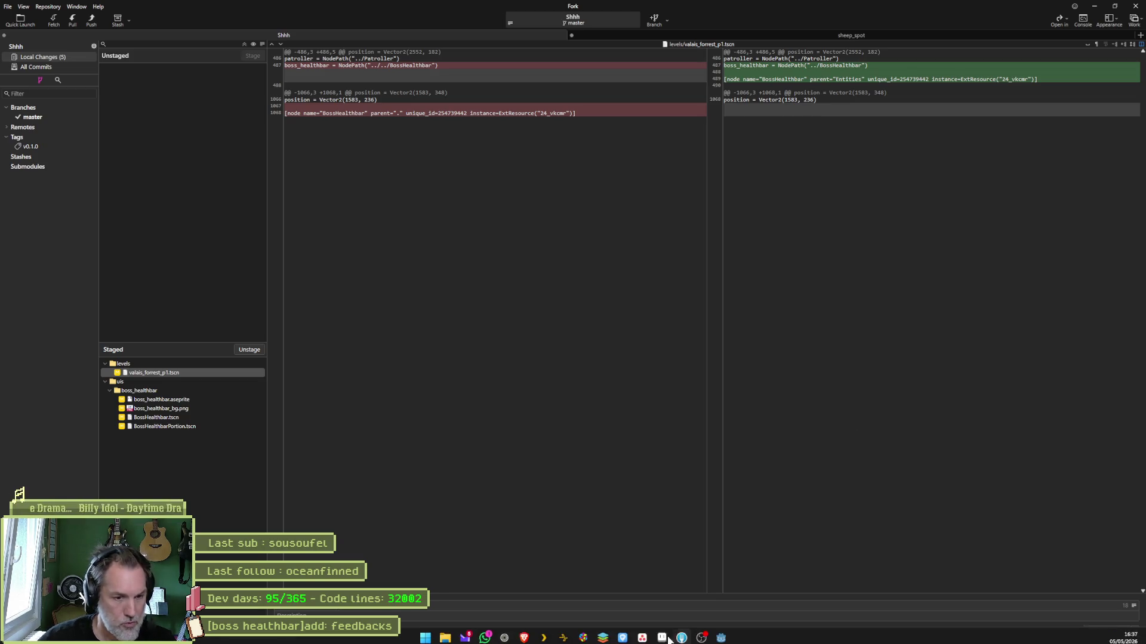
pyautogui.click(718, 634)
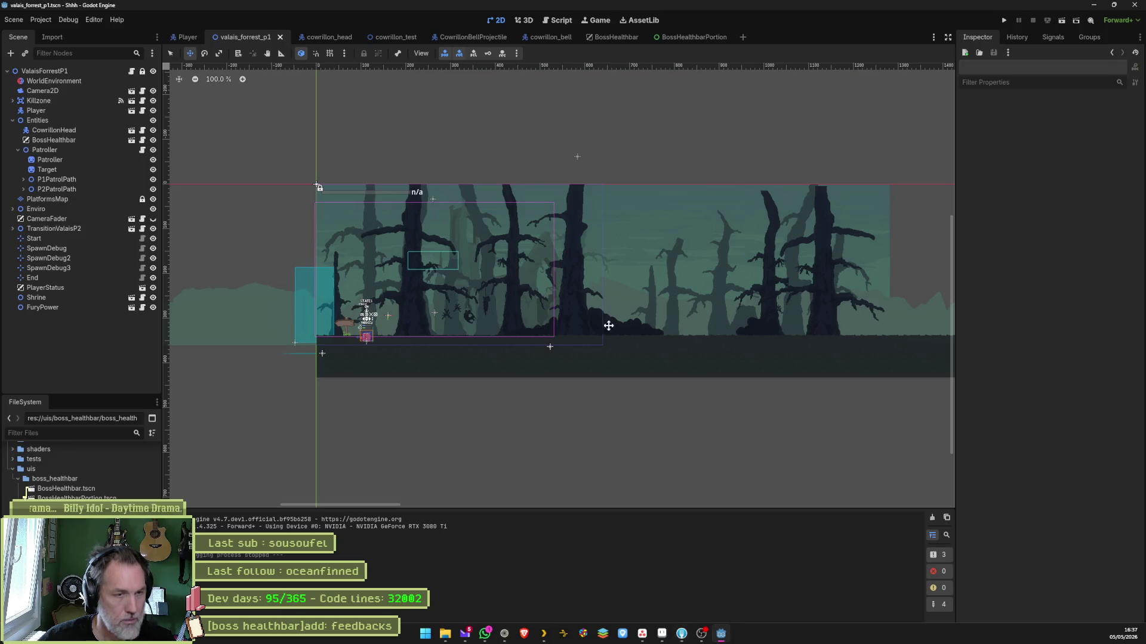
# Tick Attack on CowrillonHead, run the level, and select the remote BossHealthbar under Entities
pyautogui.click(73, 133)
pyautogui.click(1053, 116)
pyautogui.press('F6')
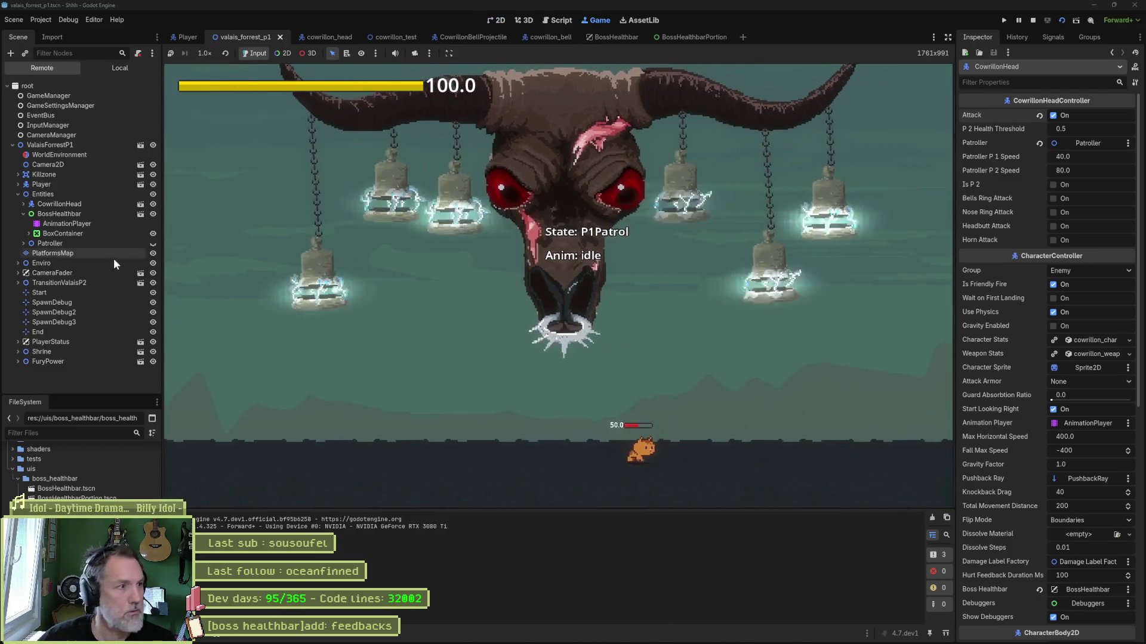
pyautogui.click(62, 213)
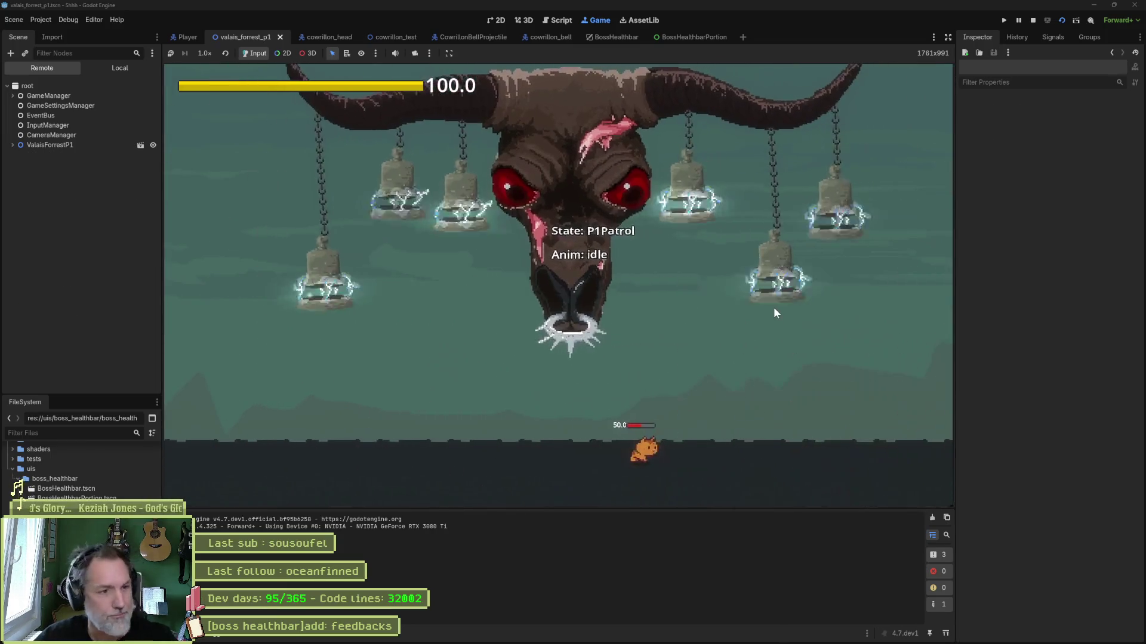
pyautogui.click(50, 145)
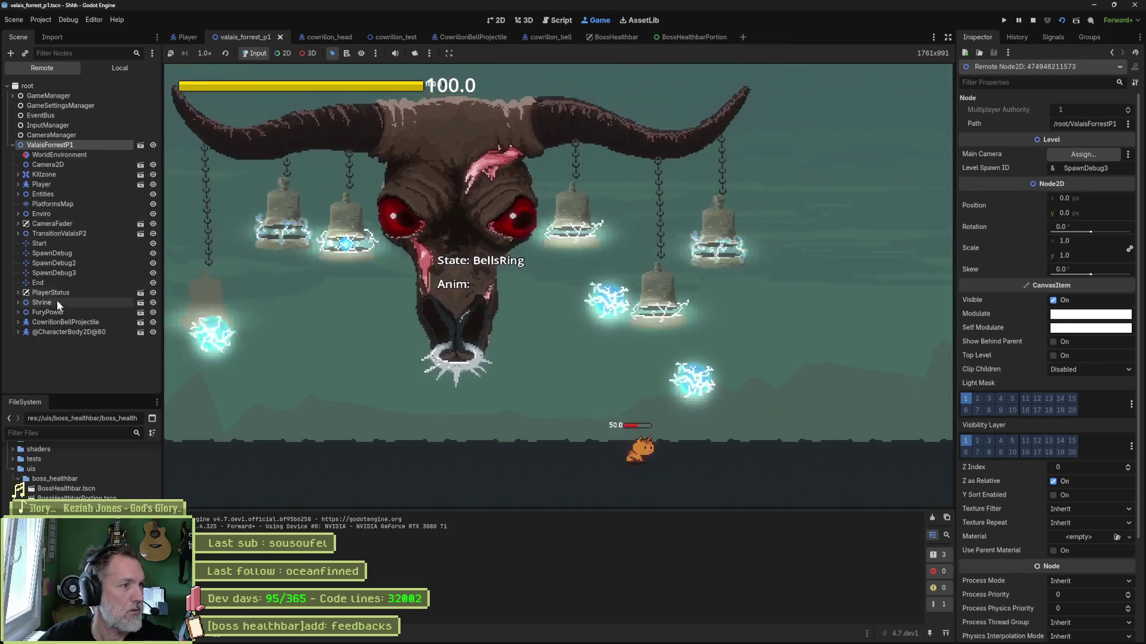
pyautogui.click(18, 194)
pyautogui.click(59, 214)
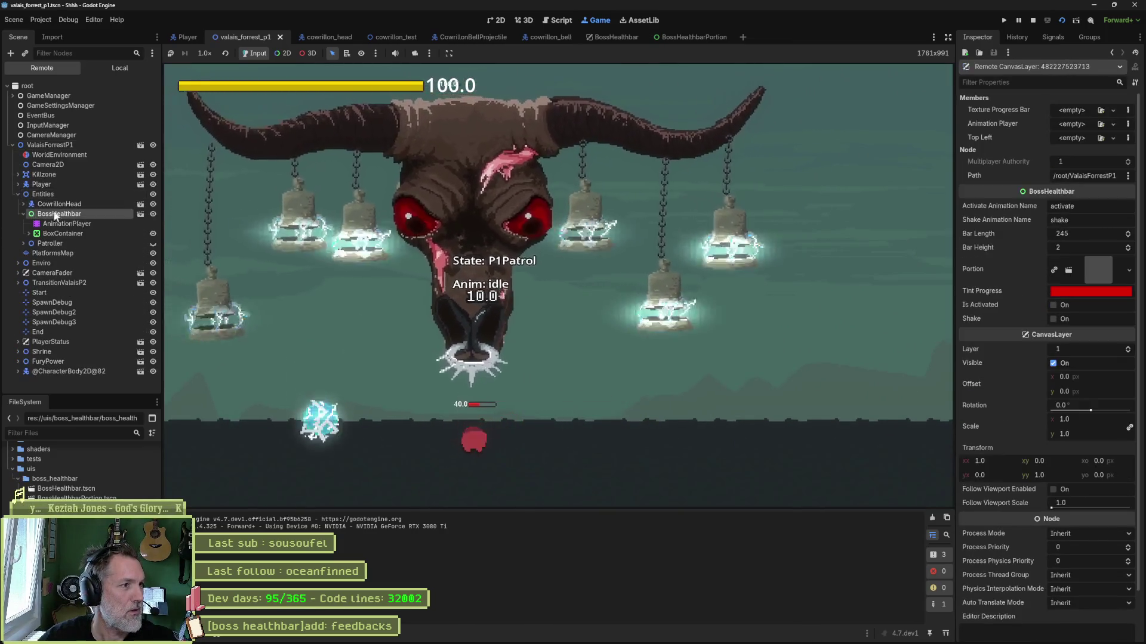